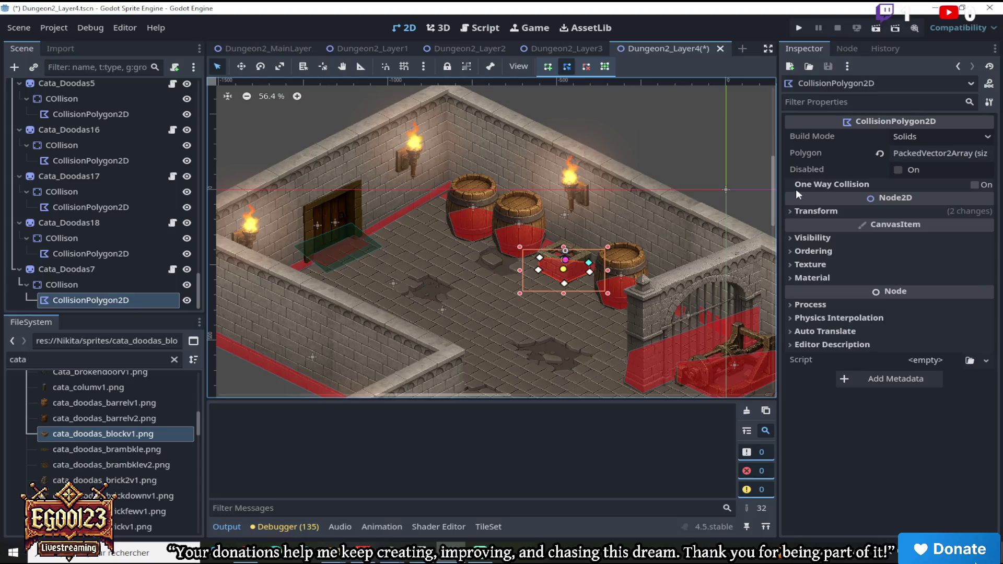
Duplicate the Cata_Doodas7 crate as Cata_Doodas8 and drag the copy lower onto the dungeon floor
left_click_drag(776, 189, 776, 223)
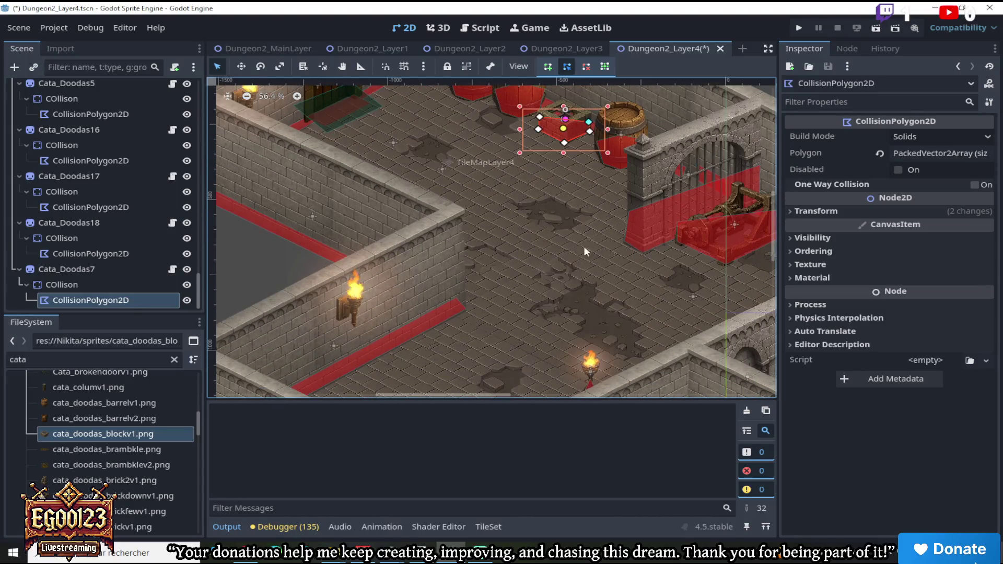
left_click(111, 269)
right_click(111, 269)
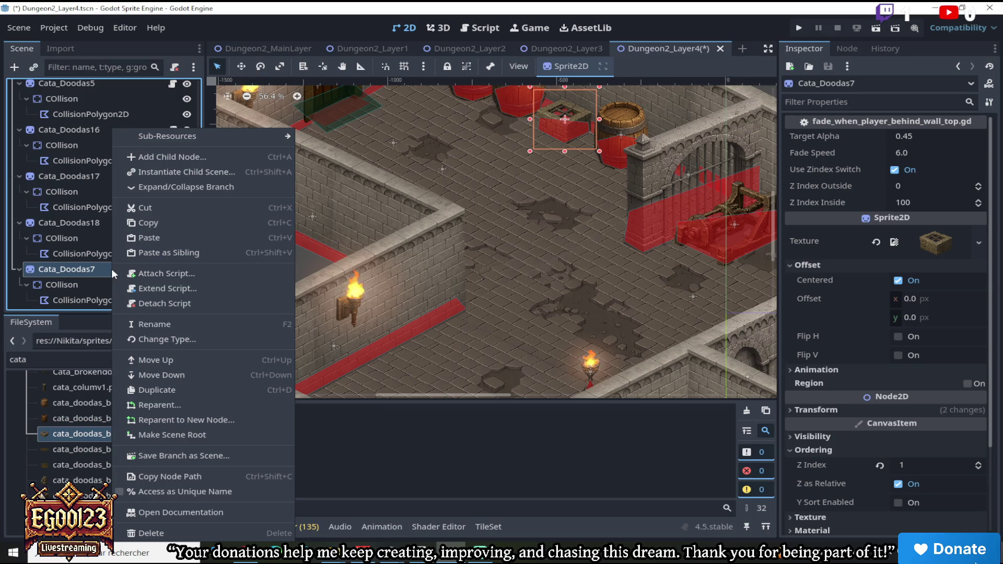
left_click(161, 389)
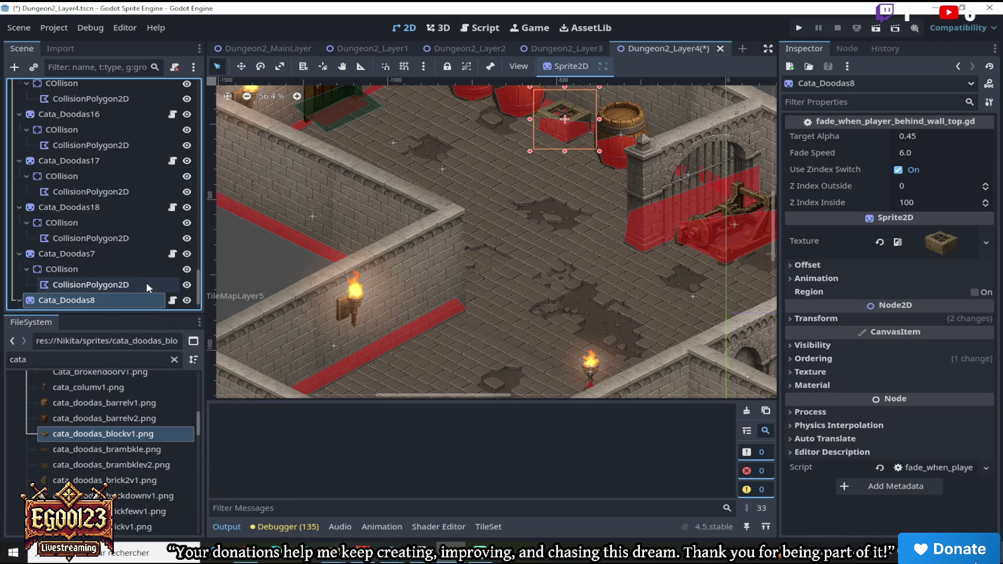
scroll(142, 284, "down", 1)
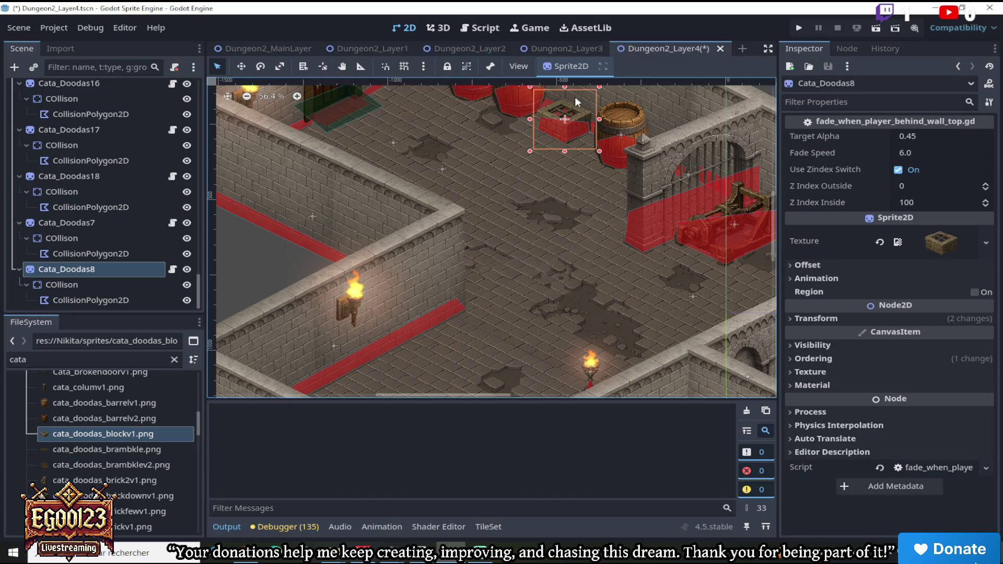
left_click(241, 67)
mouse_move(532, 147)
left_mouse_down()
mouse_move(495, 303)
mouse_move(479, 310)
left_mouse_up()
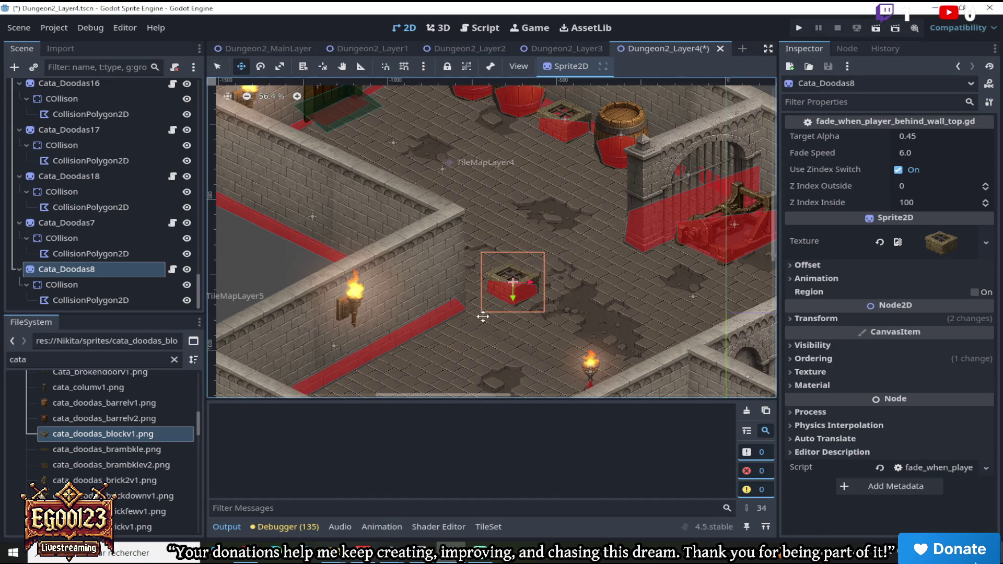
scroll(480, 310, "up", 3)
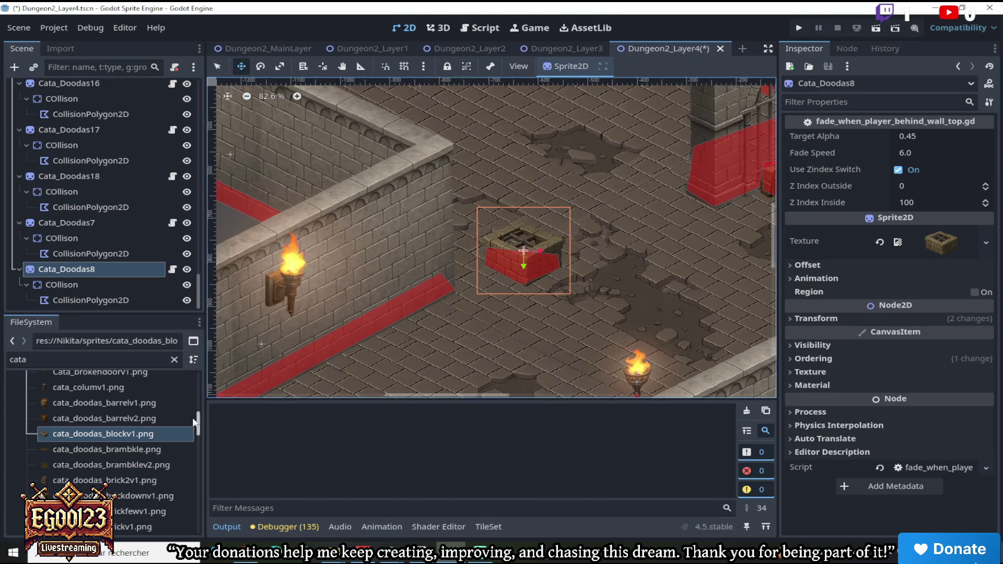
Give Cata_Doodas8 the cata_doodas_brick2v1.png texture and move the brick pile beside the barrels
left_click(146, 452)
mouse_move(131, 479)
left_mouse_down()
mouse_move(627, 324)
mouse_move(941, 242)
left_mouse_up()
left_click_drag(529, 225, 593, 114)
scroll(594, 125, "down", 3)
left_click_drag(775, 239, 775, 196)
left_click_drag(615, 190, 619, 193)
mouse_move(602, 244)
left_mouse_down()
mouse_move(602, 183)
mouse_move(520, 174)
mouse_move(492, 157)
mouse_move(515, 233)
mouse_move(528, 346)
mouse_move(657, 285)
mouse_move(584, 245)
left_mouse_up()
scroll(585, 245, "up", 4)
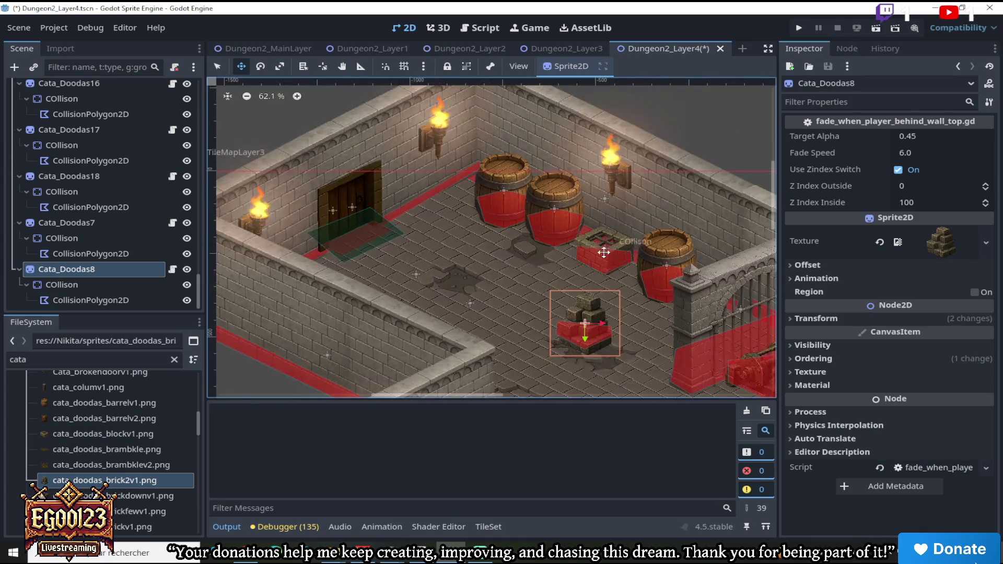
Delete the original Cata_Doodas7 crate and slide Cata_Doodas8 into its old spot
left_click(599, 233)
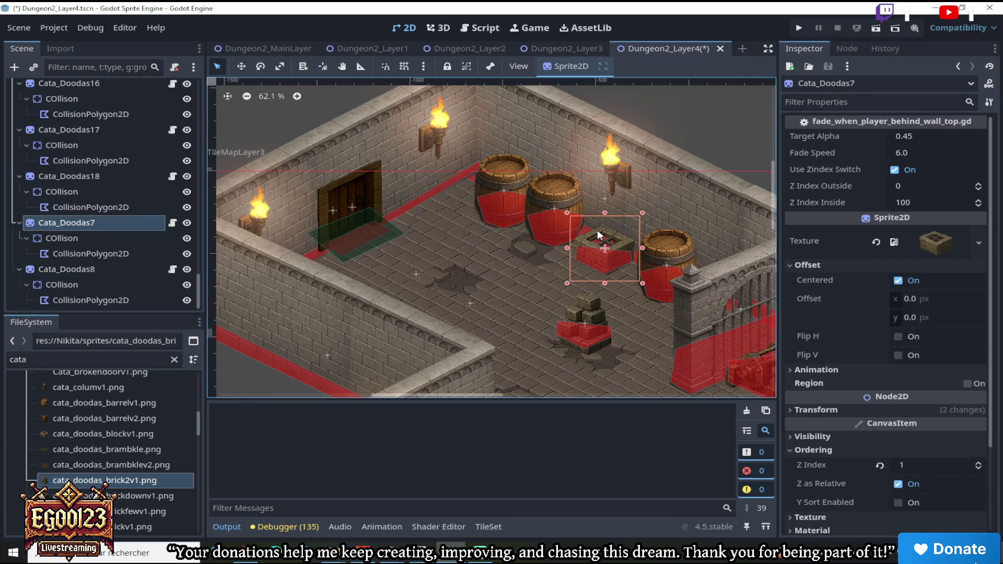
key("Delete")
key("Return")
left_click(582, 310)
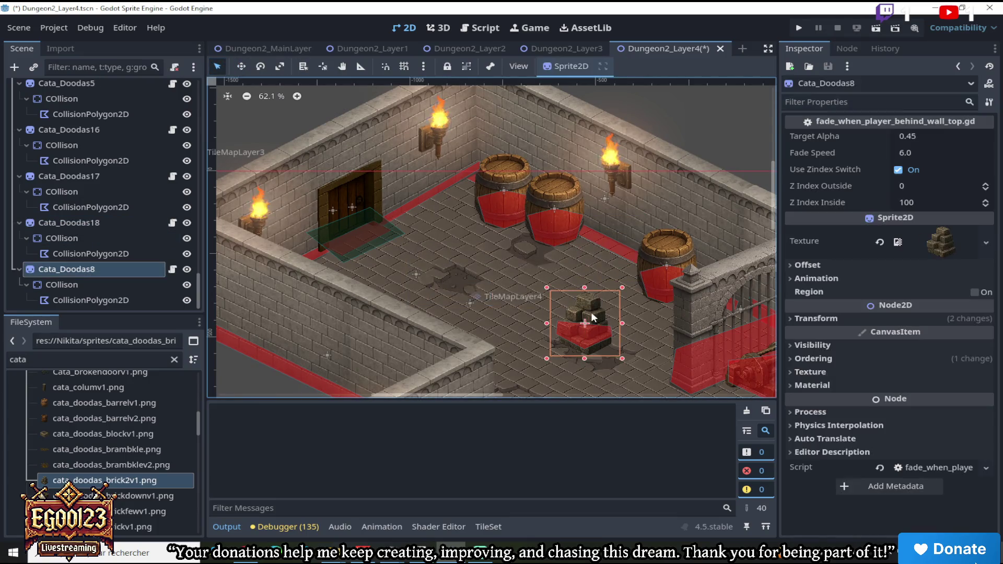
key("w")
left_click_drag(583, 309, 602, 230)
scroll(623, 242, "up", 4)
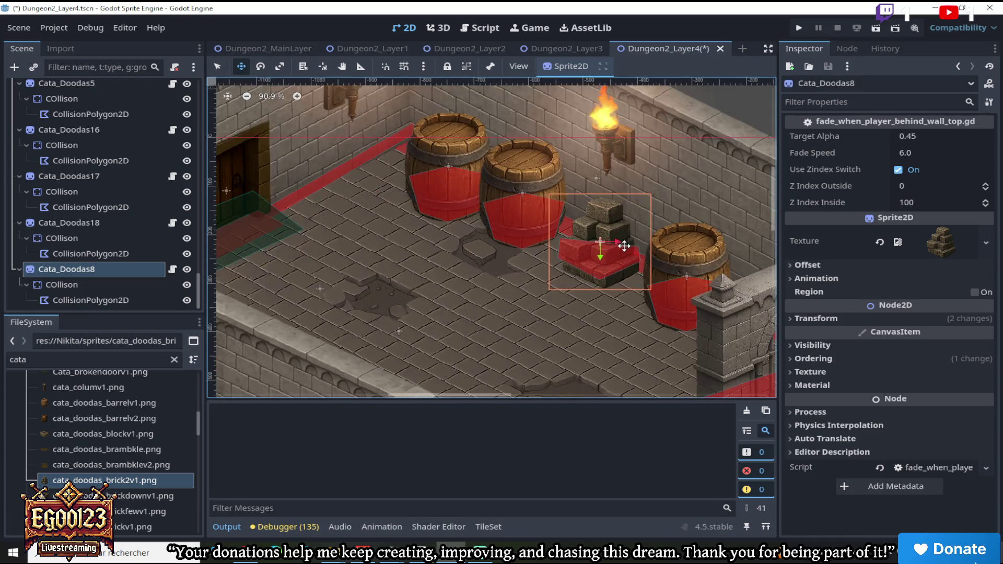
Drag the brick pile's CollisionPolygon2D corners to fit the red bricks
left_click(558, 271)
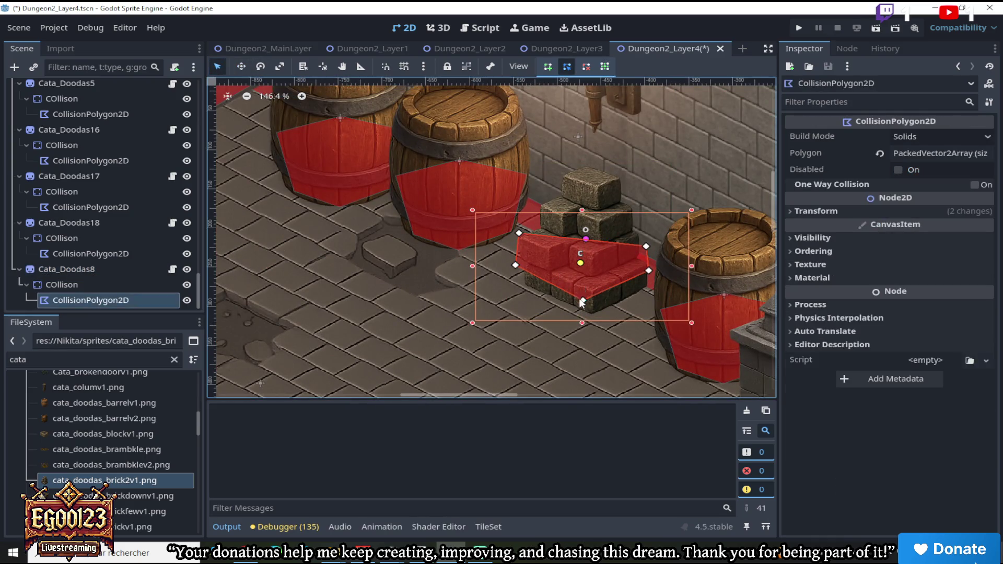
left_click_drag(582, 302, 589, 316)
left_click(509, 262)
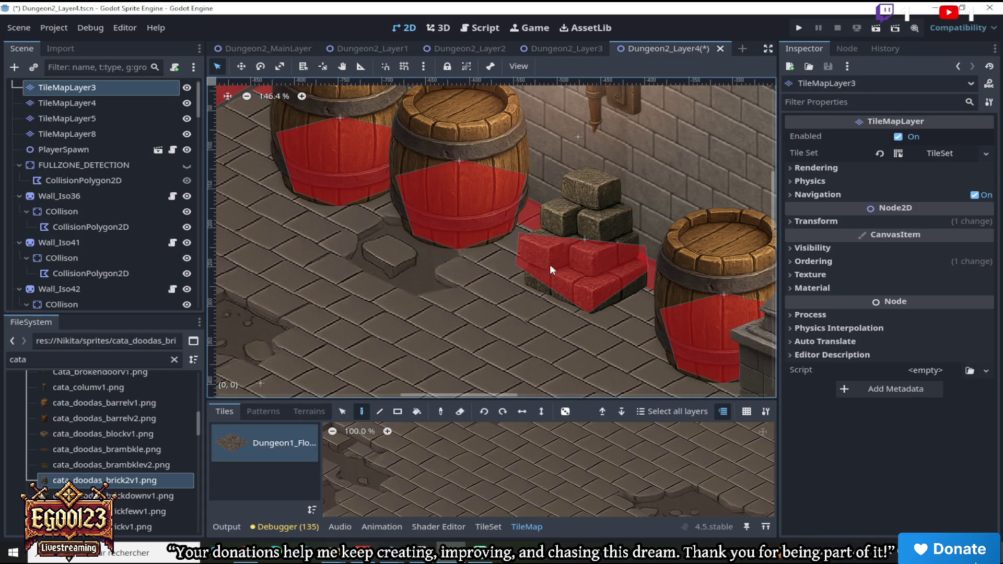
left_click(93, 181)
left_click(585, 250)
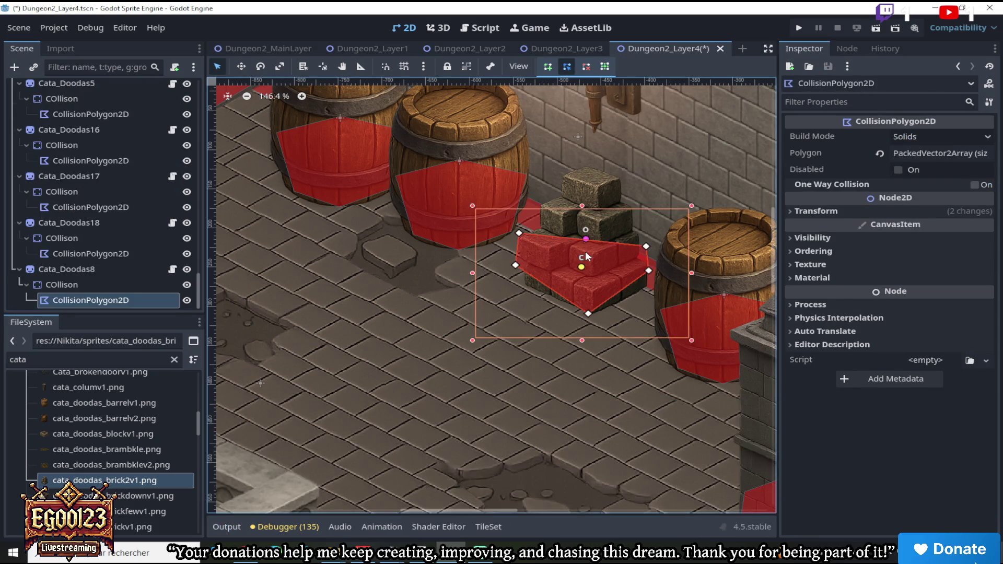
left_click_drag(523, 271, 528, 287)
left_click_drag(521, 235, 523, 238)
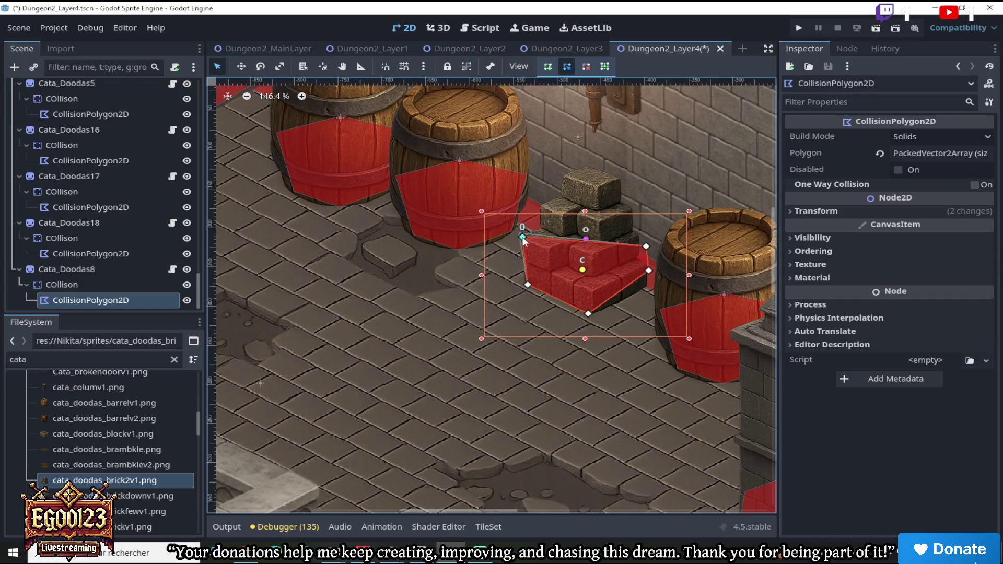
left_click_drag(650, 274, 648, 290)
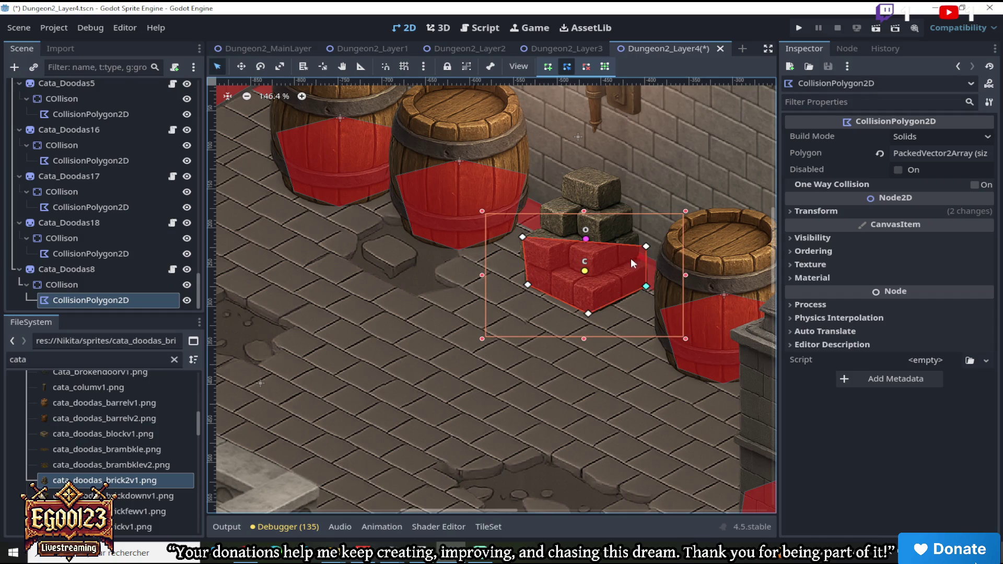
scroll(624, 277, "down", 10)
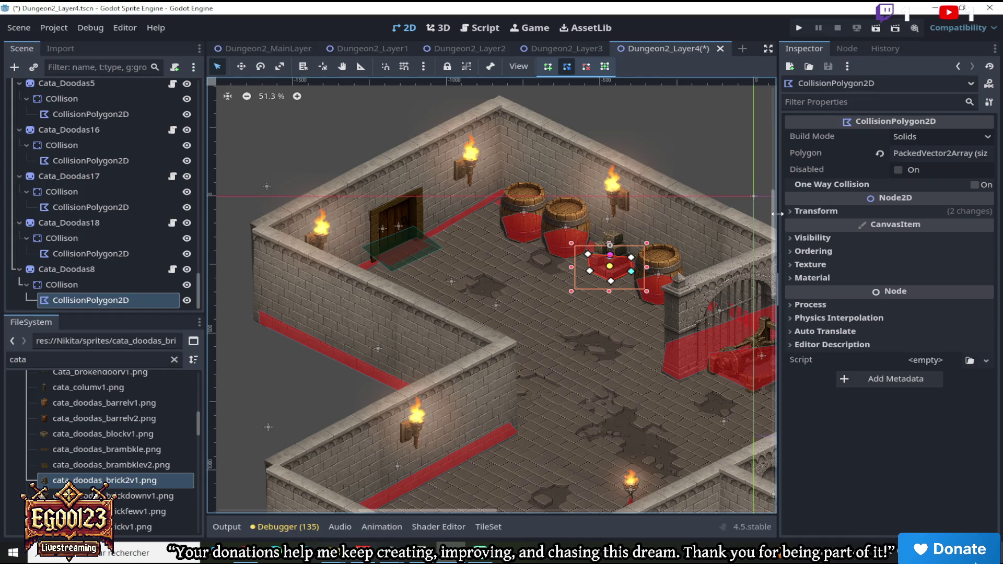
mouse_move(774, 213)
left_mouse_down()
mouse_move(774, 246)
mouse_move(779, 237)
left_mouse_up()
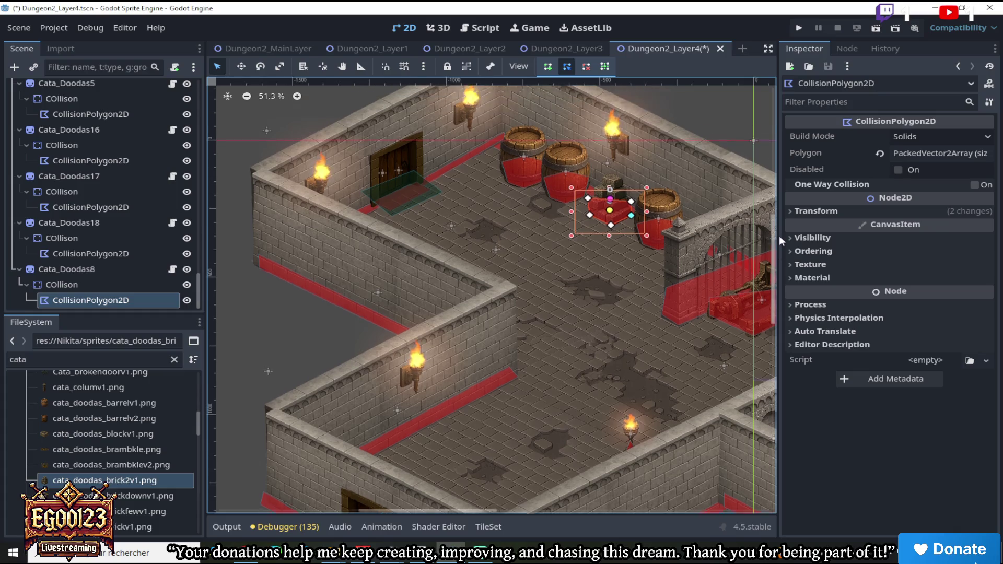
scroll(547, 179, "up", 3)
Undo the stray collision polygon move, then move Cata_Doodas8 down-left near the torch
left_click(238, 67)
left_click_drag(623, 188, 568, 272)
key("ctrl+z")
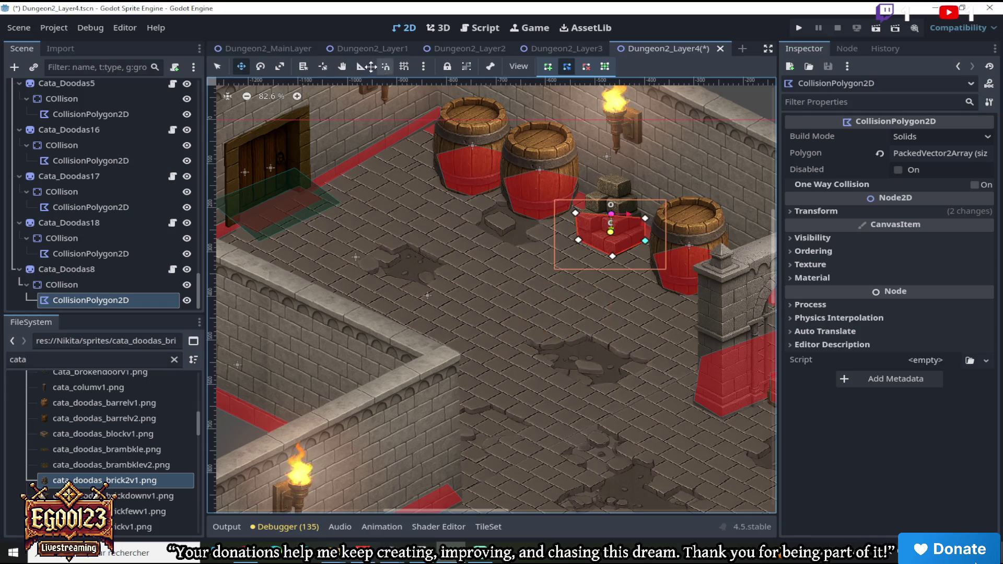
left_click(128, 286)
left_click(144, 267)
mouse_move(614, 196)
left_mouse_down()
mouse_move(465, 371)
mouse_move(528, 416)
mouse_move(484, 424)
mouse_move(464, 335)
mouse_move(537, 421)
mouse_move(527, 474)
left_mouse_up()
scroll(470, 376, "down", 3)
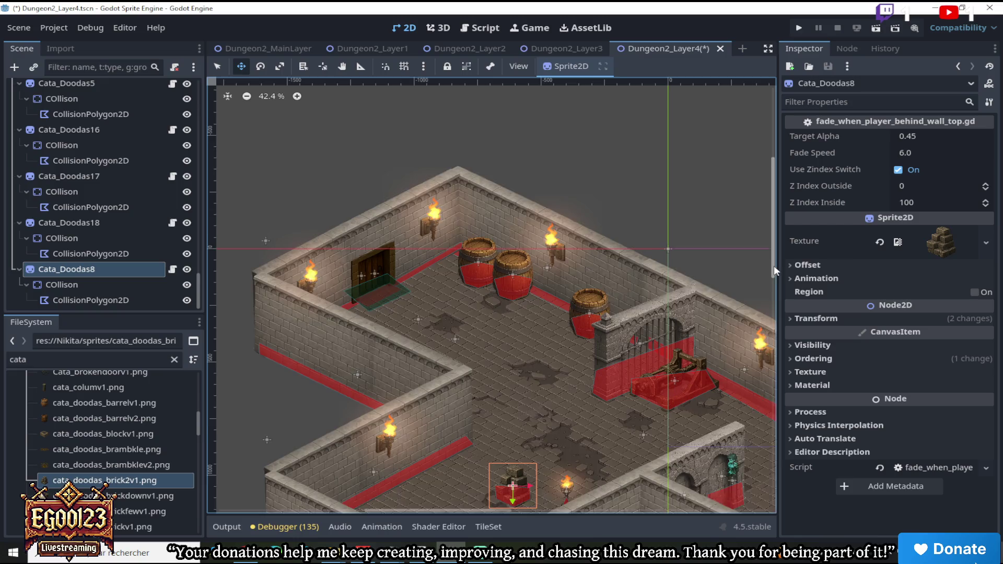
Push Cata_Doodas8 left against the wall and duplicate it, moving the copy right
scroll(773, 263, "down", 3)
left_click_drag(495, 399, 430, 404)
scroll(431, 405, "up", 5)
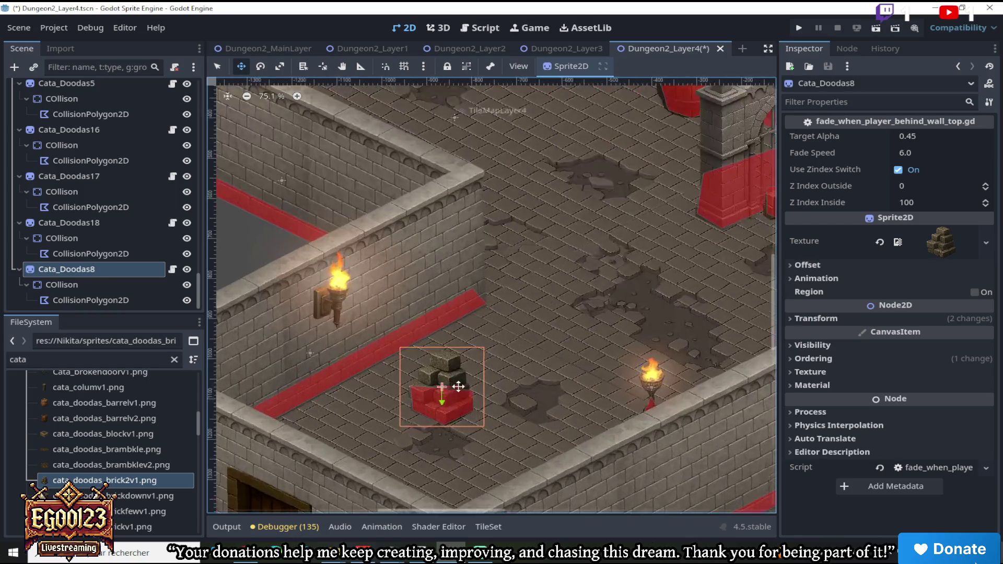
right_click(124, 269)
left_click(234, 387)
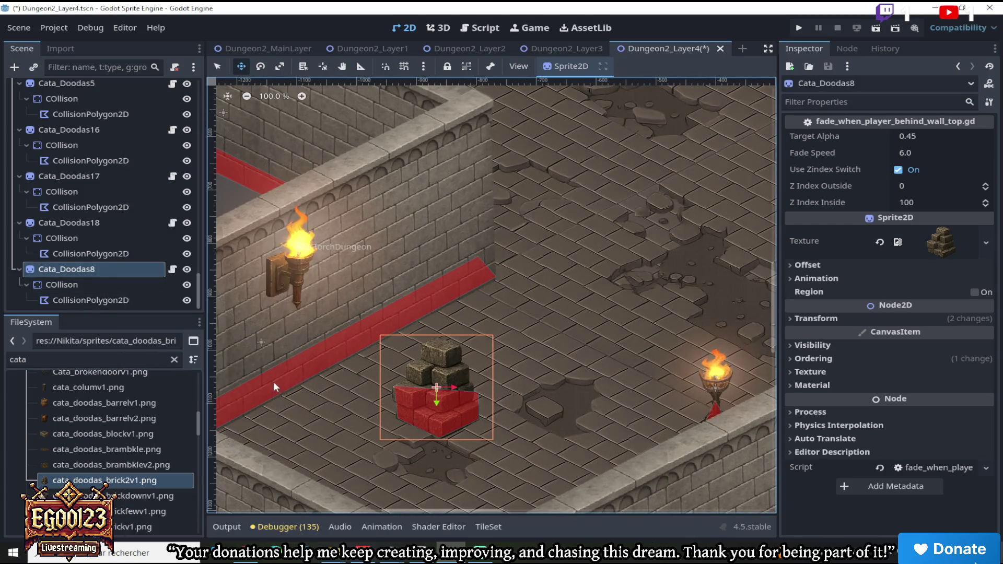
left_click_drag(437, 389, 540, 358)
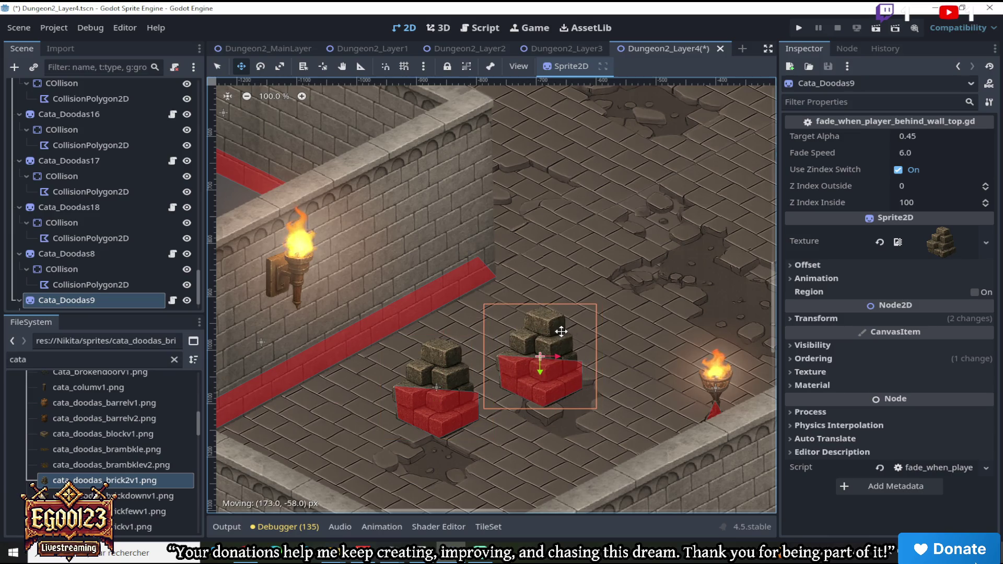
Mirror the copy with Flip H and heap it onto the first brick pile
left_click(800, 266)
left_click(898, 336)
left_click_drag(570, 336, 493, 357)
scroll(493, 357, "down", 3)
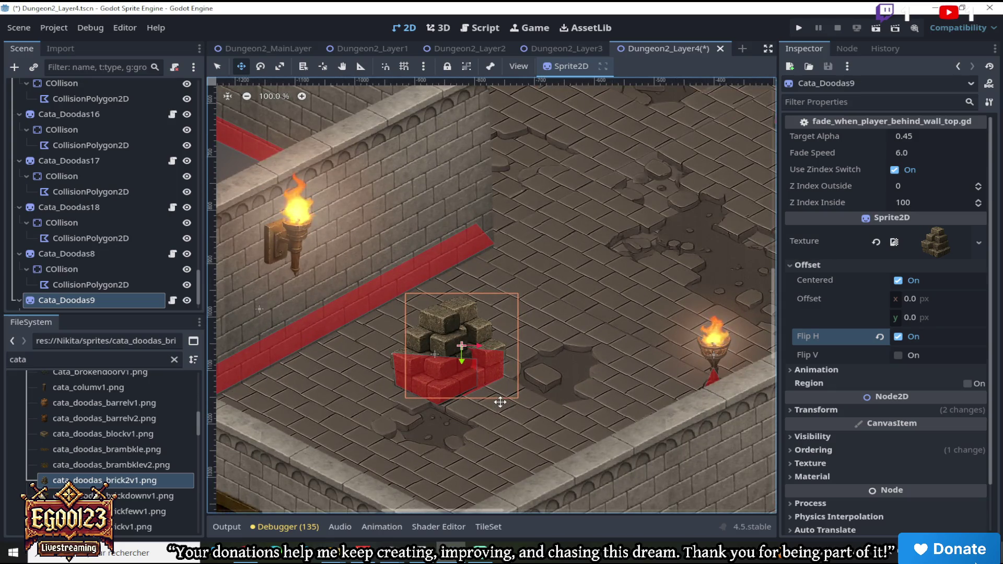
scroll(500, 401, "down", 6)
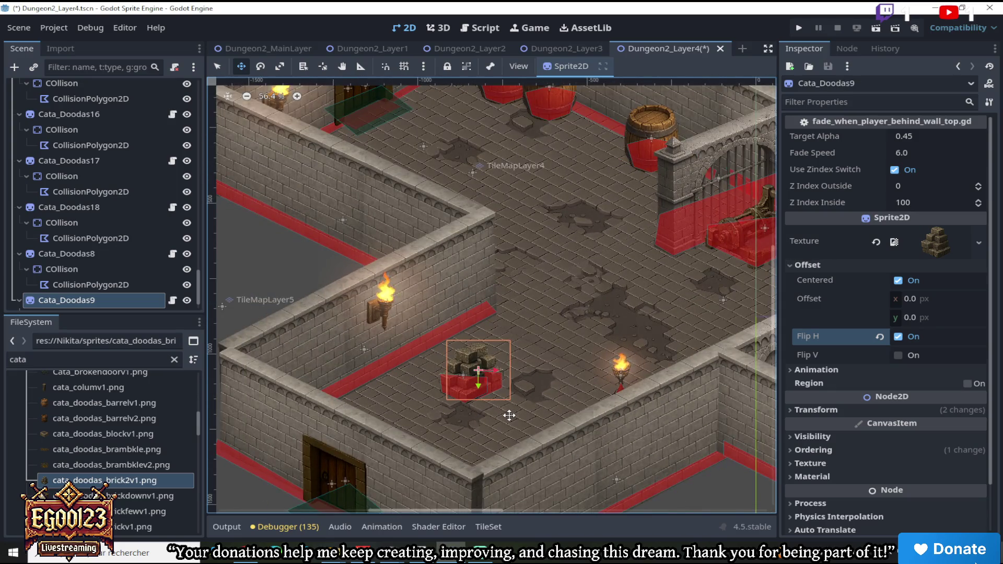
scroll(509, 415, "up", 5)
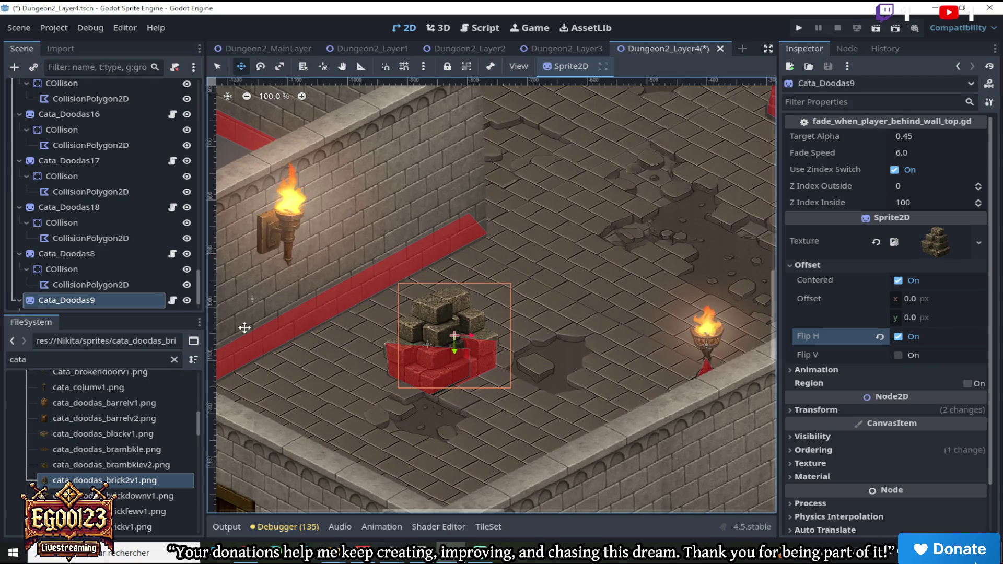
Duplicate Cata_Doodas9 as Cata_Doodas10 and drag it down to the right
right_click(118, 274)
left_click(157, 390)
mouse_move(429, 337)
left_mouse_down()
mouse_move(502, 387)
mouse_move(440, 384)
mouse_move(327, 306)
mouse_move(463, 300)
mouse_move(437, 326)
mouse_move(459, 330)
mouse_move(430, 368)
mouse_move(443, 385)
mouse_move(512, 398)
mouse_move(585, 281)
mouse_move(604, 296)
mouse_move(590, 293)
mouse_move(577, 325)
mouse_move(665, 267)
left_mouse_up()
Position Cata_Doodas10 beside the other brick pile near the torch
scroll(587, 279, "down", 9)
scroll(587, 278, "down", 3)
scroll(604, 296, "up", 6)
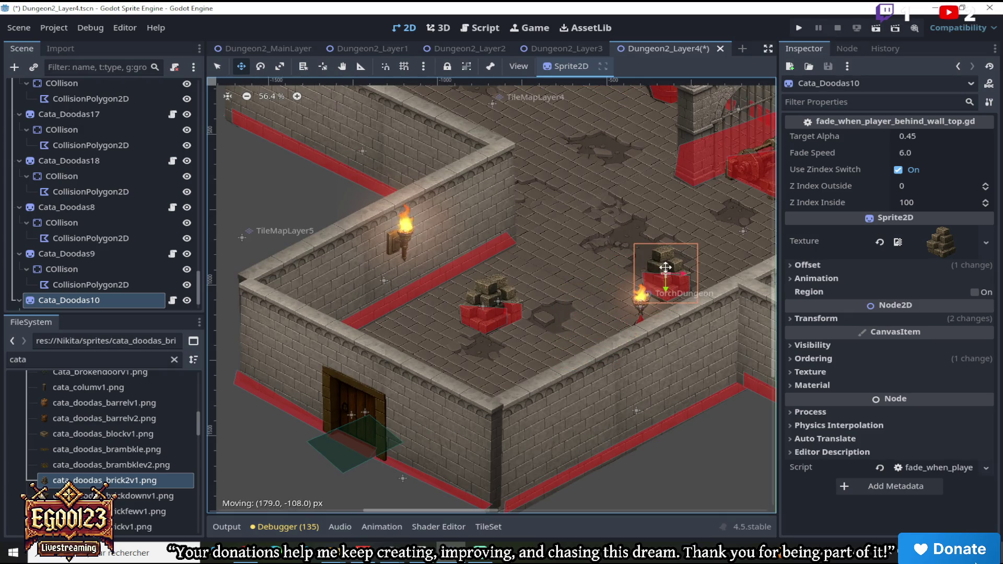
left_click_drag(664, 261, 660, 256)
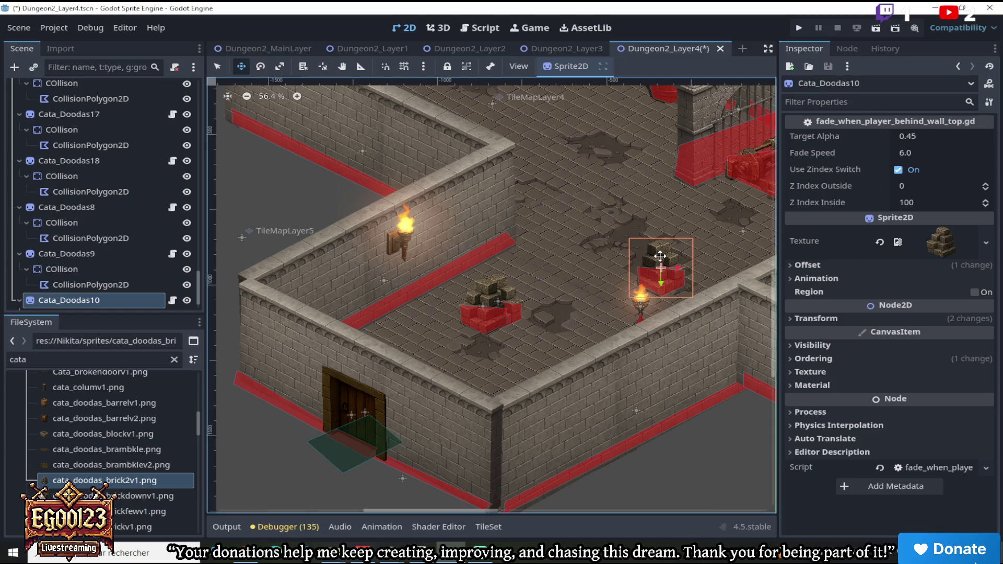
scroll(660, 256, "up", 4)
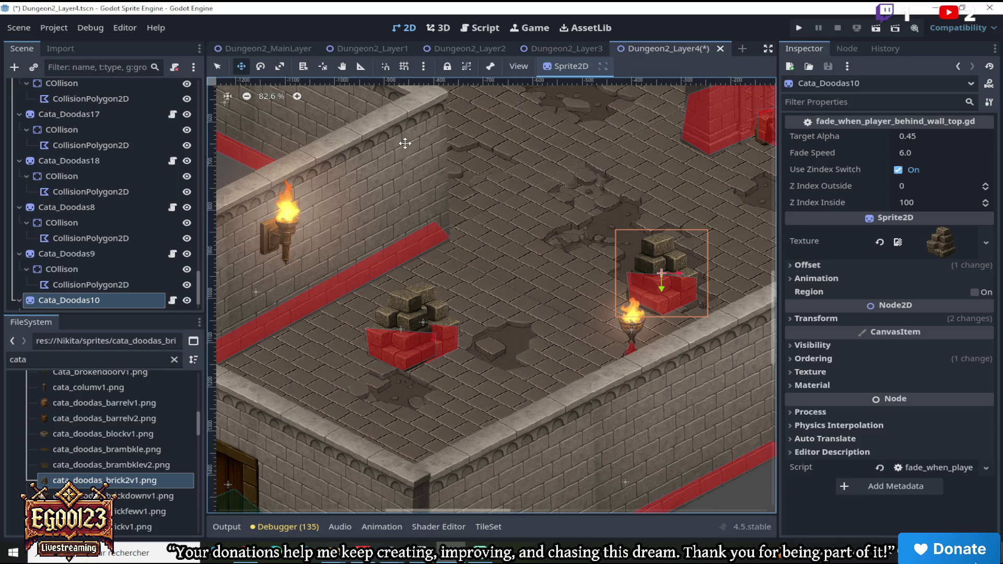
scroll(108, 277, "down", 2)
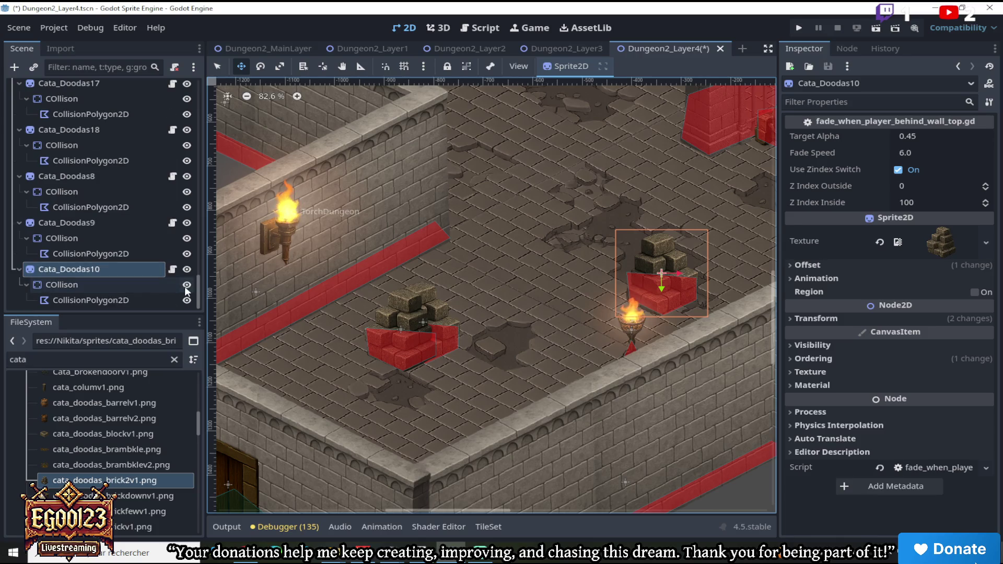
scroll(638, 319, "down", 5)
mouse_move(652, 291)
left_mouse_down()
mouse_move(453, 310)
mouse_move(433, 324)
left_mouse_up()
scroll(452, 324, "down", 3)
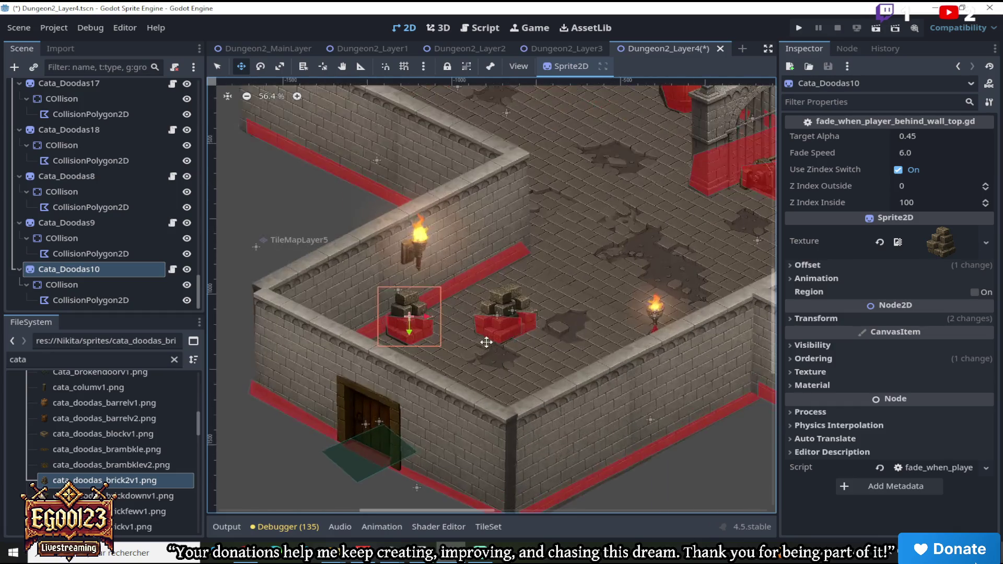
Review the Layer4 bricks and switch to the Dungeon2_Layer3 scene
scroll(690, 282, "up", 4)
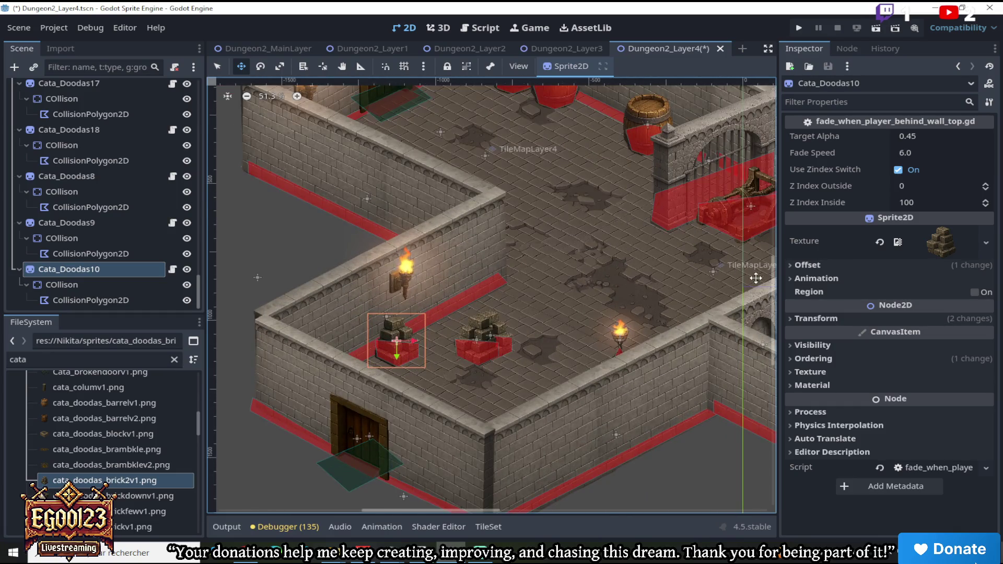
scroll(591, 212, "up", 3)
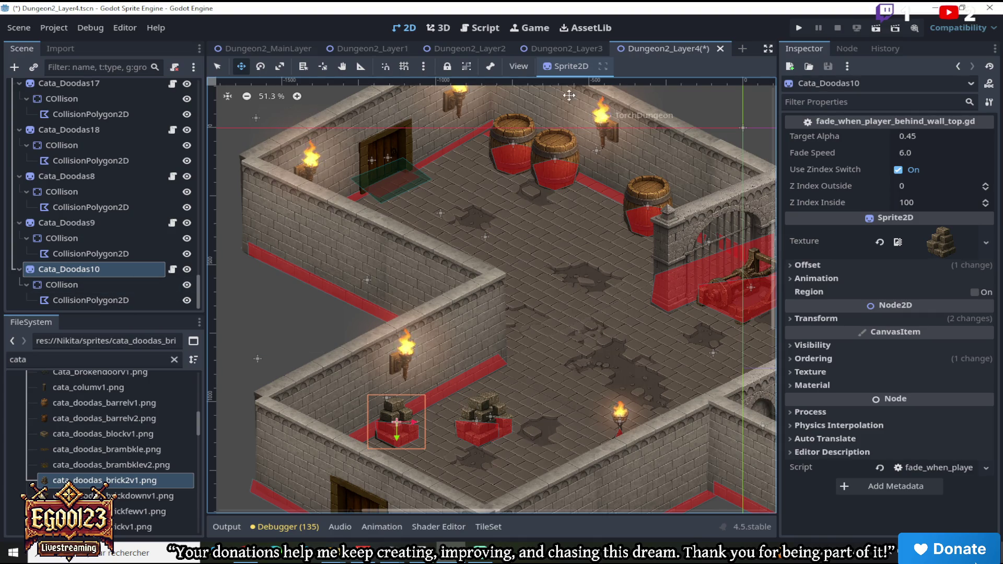
left_click(581, 49)
scroll(489, 158, "up", 5)
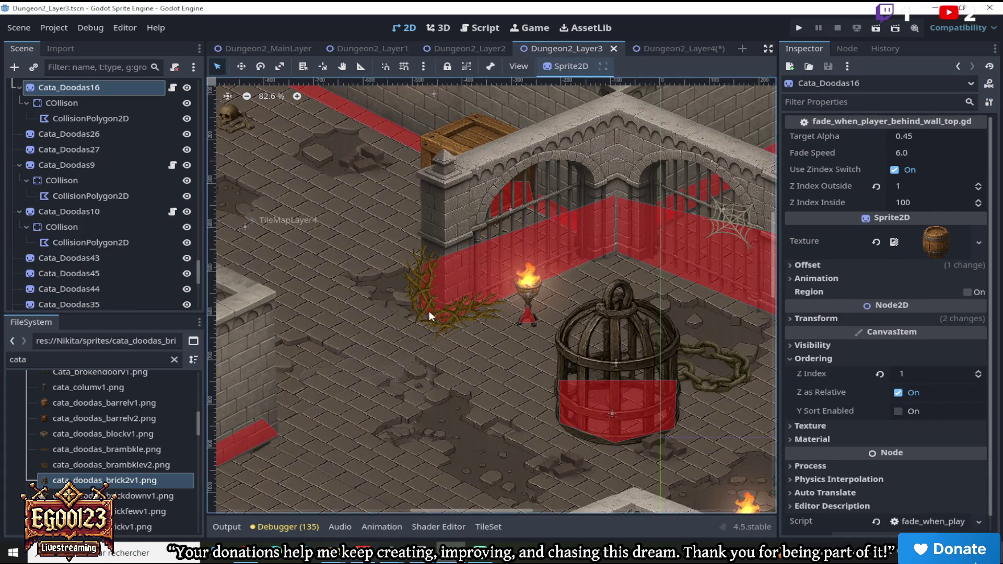
Inspect the Layer3 bramble nodes Cata_Doodas35, 43 and 45 in the scene tree
left_click(431, 307)
left_click(133, 300)
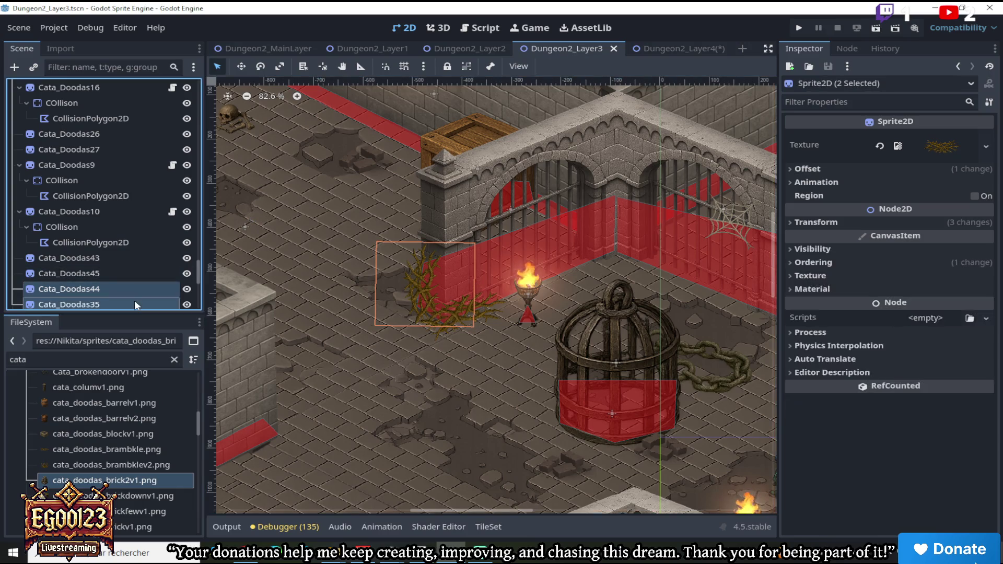
left_click(134, 280)
left_click(135, 264)
left_click(136, 274)
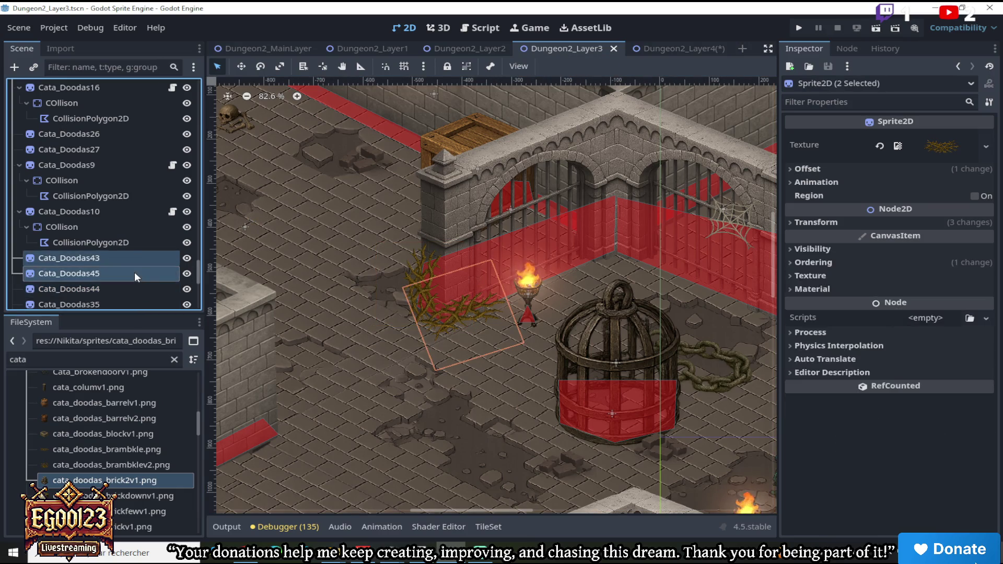
left_click(137, 265)
left_click(139, 274)
left_click(139, 255)
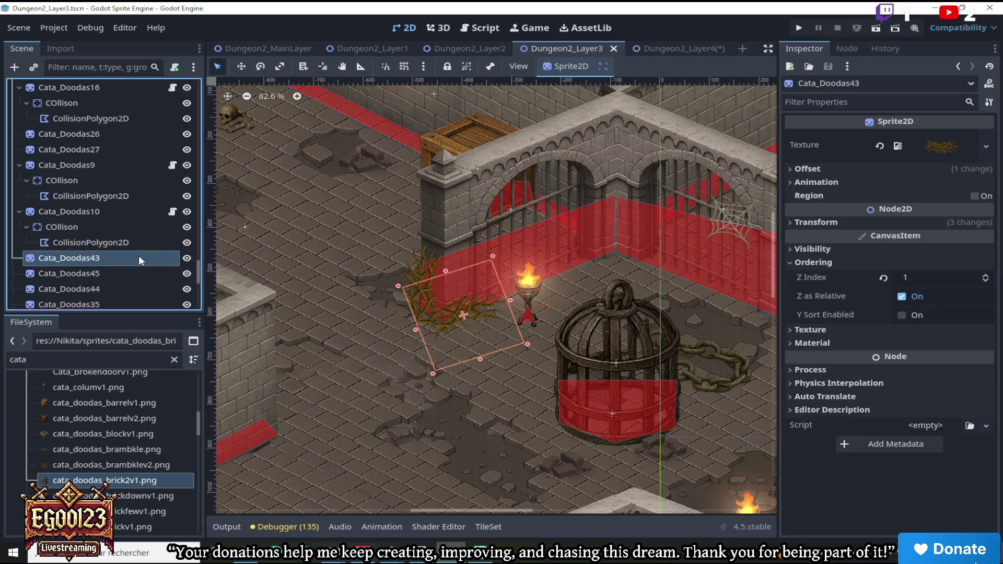
scroll(265, 231, "down", 5)
scroll(265, 231, "down", 2)
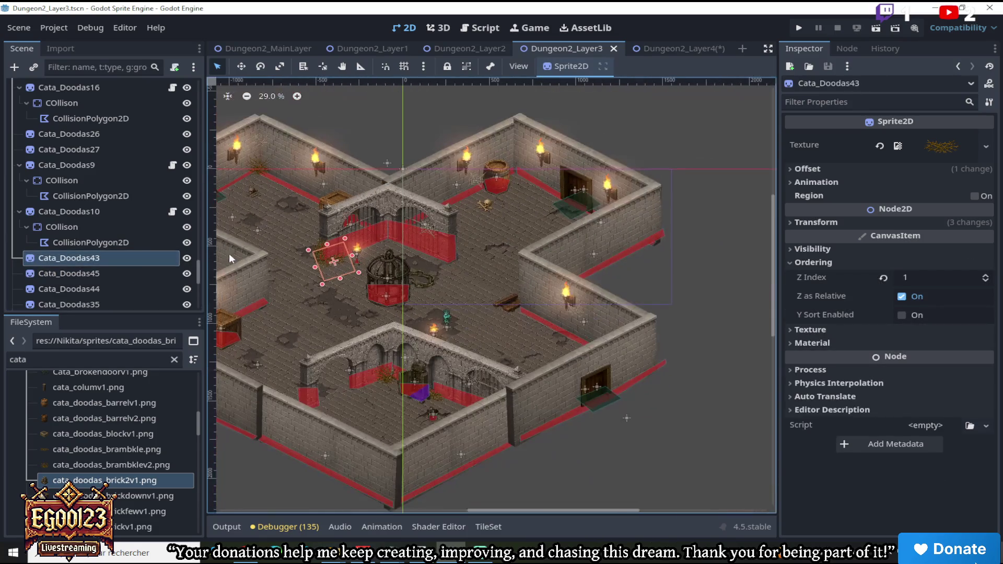
Select brambles Cata_Doodas35 and Cata_Doodas43 together and copy them
left_click(117, 274)
left_click(116, 292)
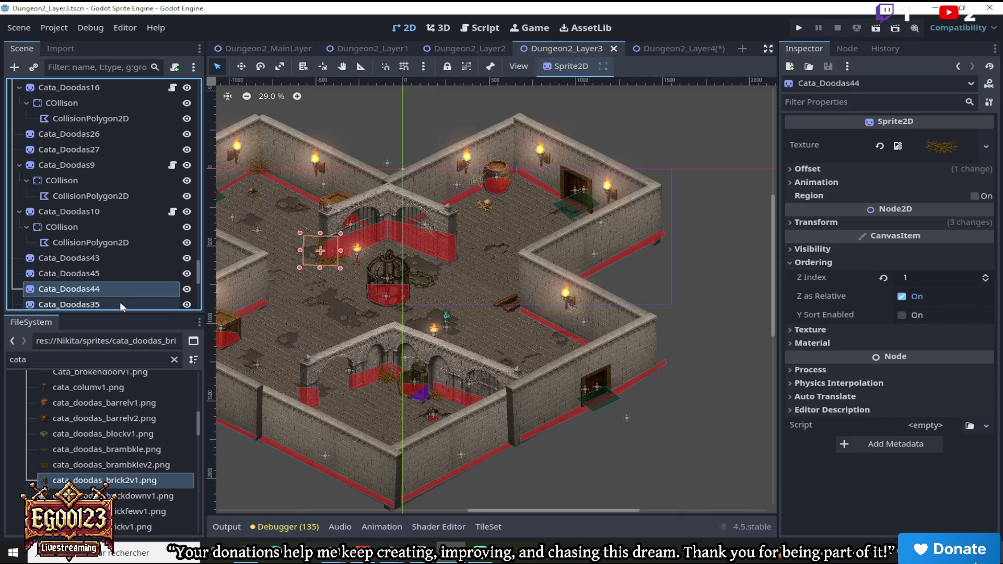
left_click(120, 302)
left_click(110, 257, "ctrl")
right_click(111, 256)
left_click(320, 184)
Paste the two brambles into the Dungeon2_Layer4 scene and select Cata_Doodas43
left_click(675, 48)
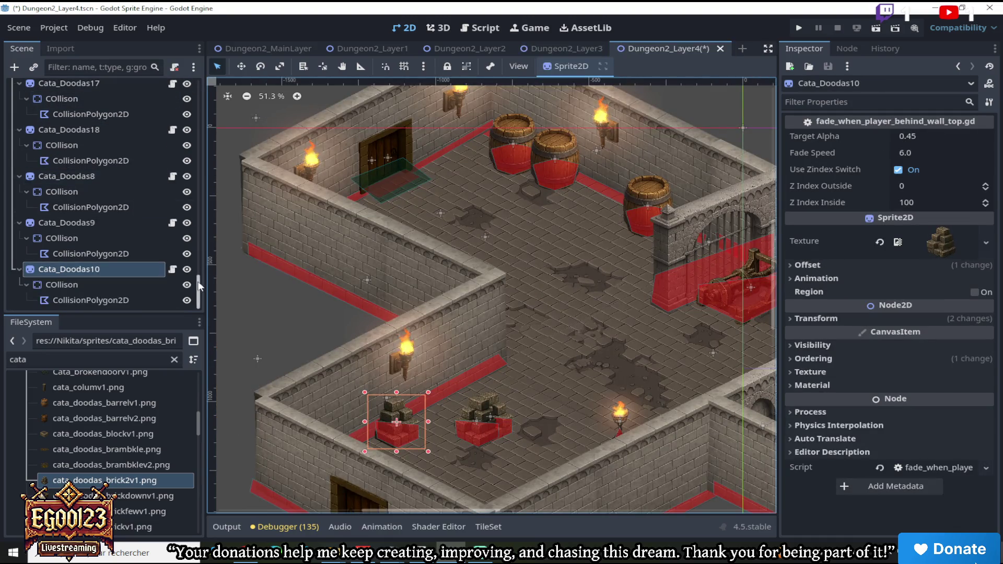
scroll(160, 168, "up", 15)
left_click(193, 67)
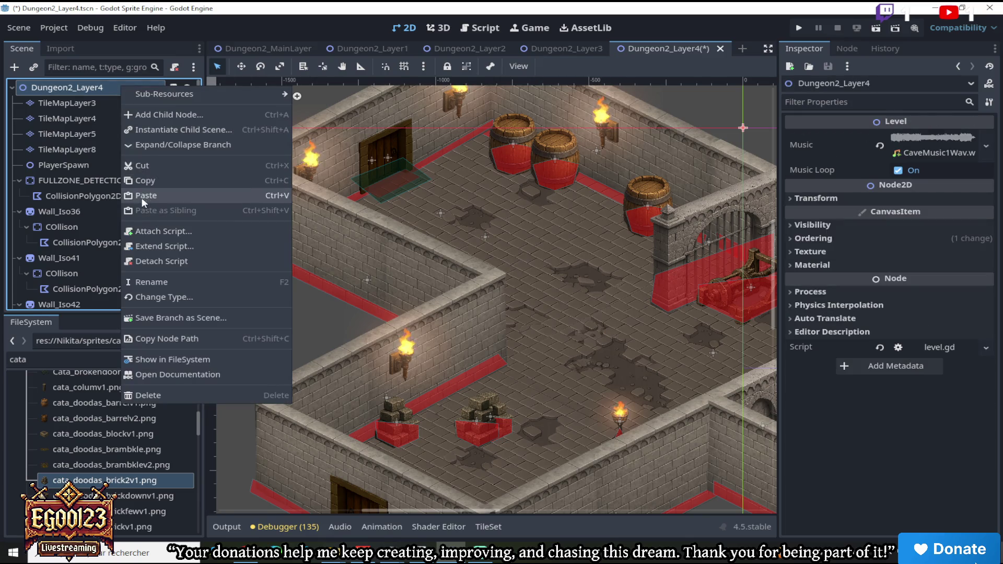
left_click(143, 197)
scroll(601, 274, "up", 1)
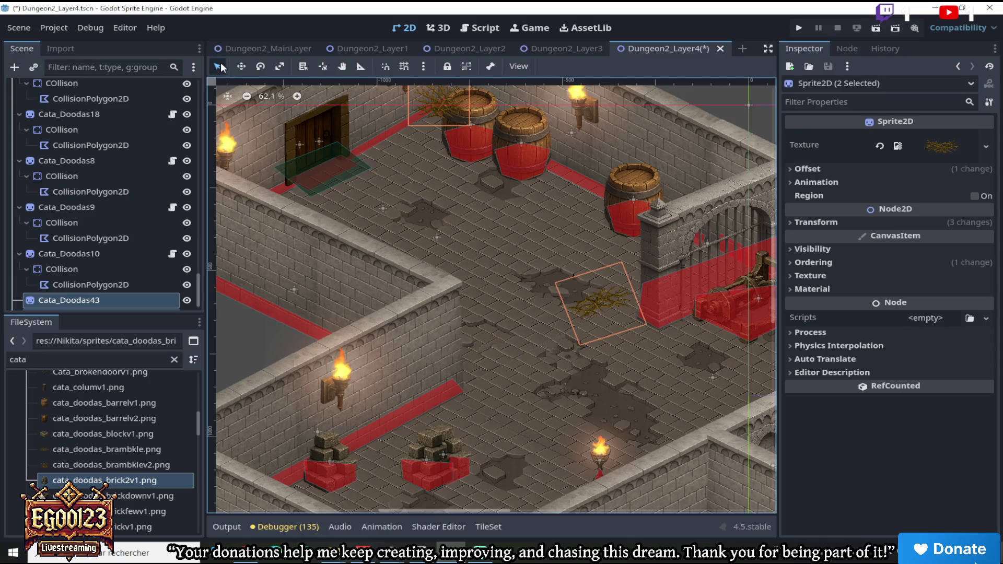
left_click(116, 297)
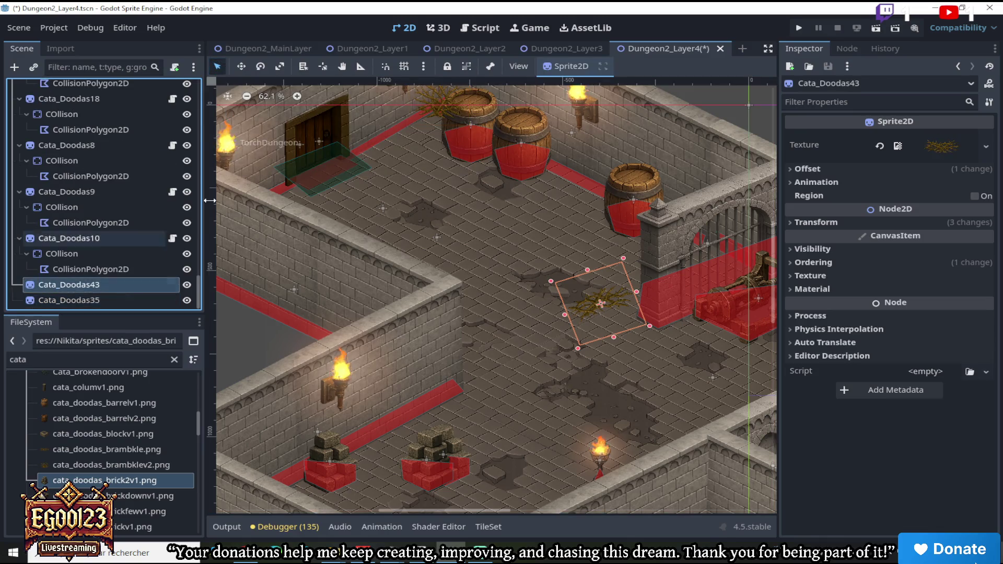
Move the Cata_Doodas43 bramble down onto the floor strip and set its Z Index to 2
key("w")
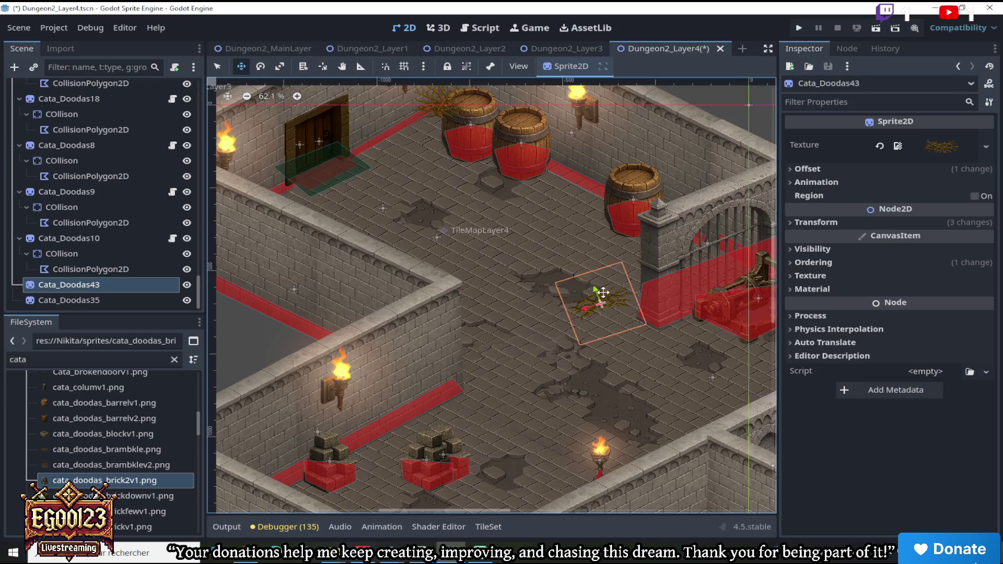
mouse_move(600, 294)
left_mouse_down()
mouse_move(434, 413)
mouse_move(439, 403)
mouse_move(413, 404)
mouse_move(359, 433)
mouse_move(522, 413)
mouse_move(482, 414)
left_mouse_up()
scroll(438, 408, "up", 5)
scroll(359, 432, "down", 7)
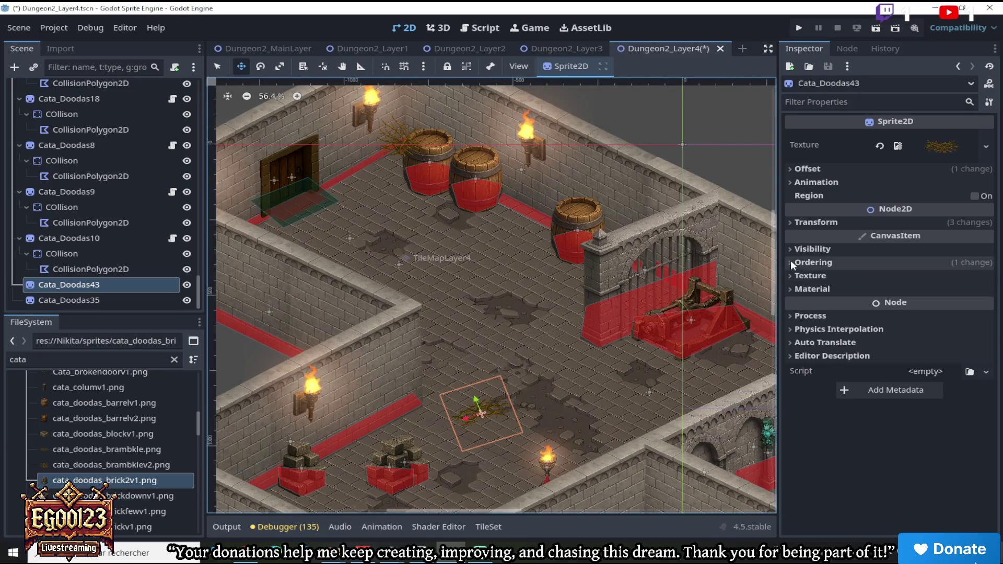
left_click(959, 262)
left_click(985, 276)
Set the bramble on the wall top just left of the torch, checked at 100% zoom
mouse_move(476, 407)
left_mouse_down()
mouse_move(397, 404)
mouse_move(374, 361)
mouse_move(357, 379)
mouse_move(386, 330)
mouse_move(400, 410)
mouse_move(300, 446)
mouse_move(274, 413)
mouse_move(327, 358)
mouse_move(290, 370)
mouse_move(299, 375)
left_mouse_up()
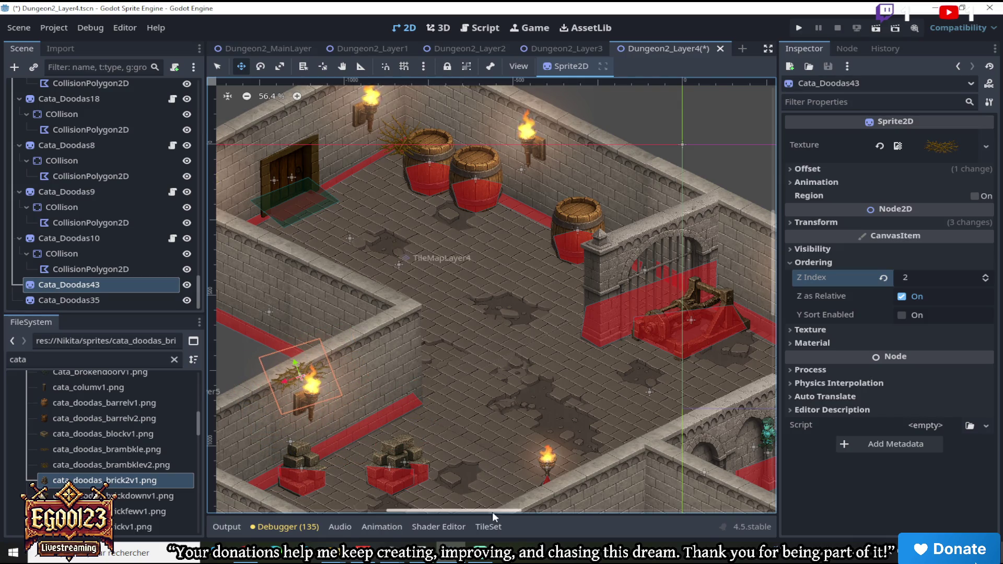
key("f")
key("1")
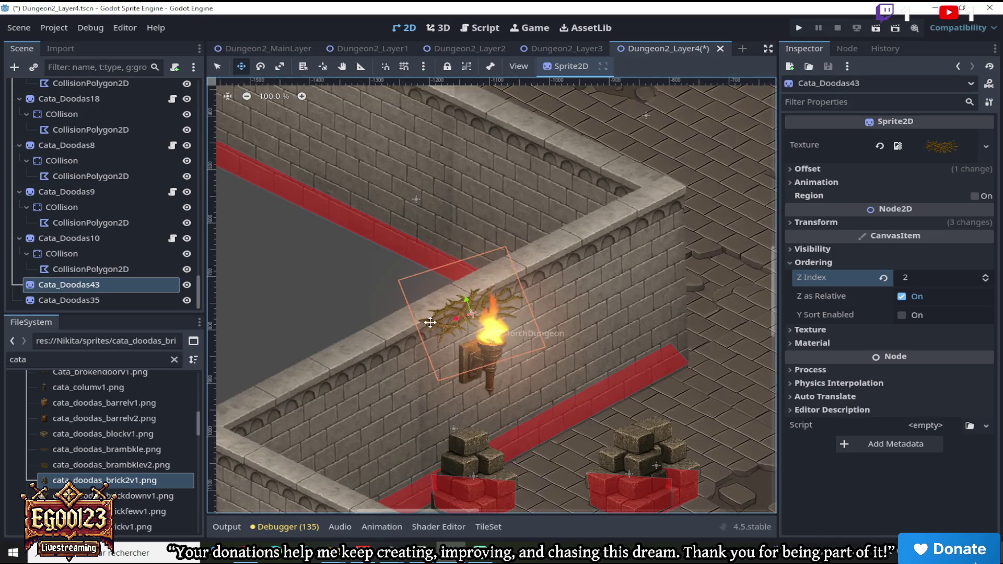
left_click_drag(447, 314, 368, 347)
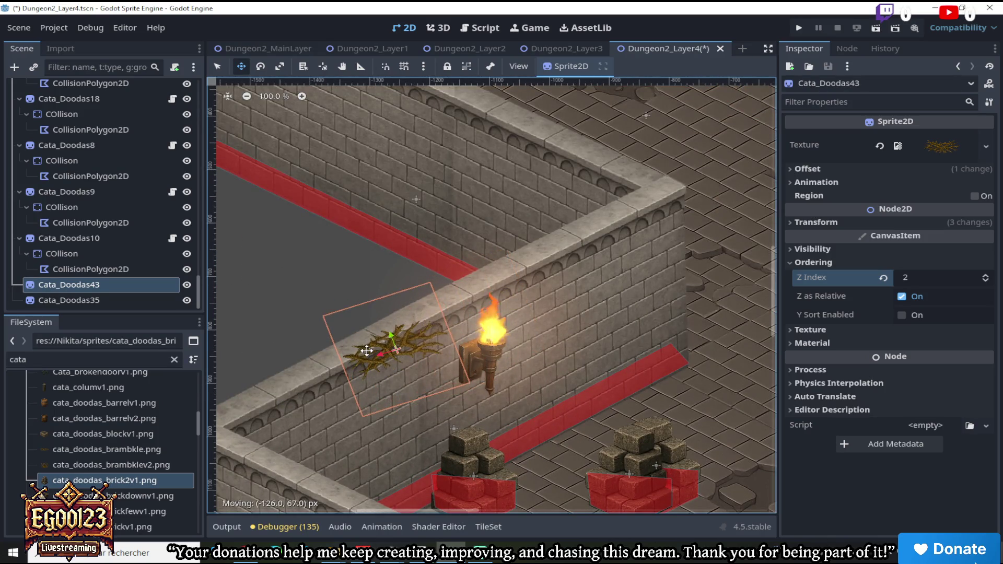
scroll(377, 385, "down", 2)
scroll(398, 440, "down", 6)
scroll(416, 336, "up", 7)
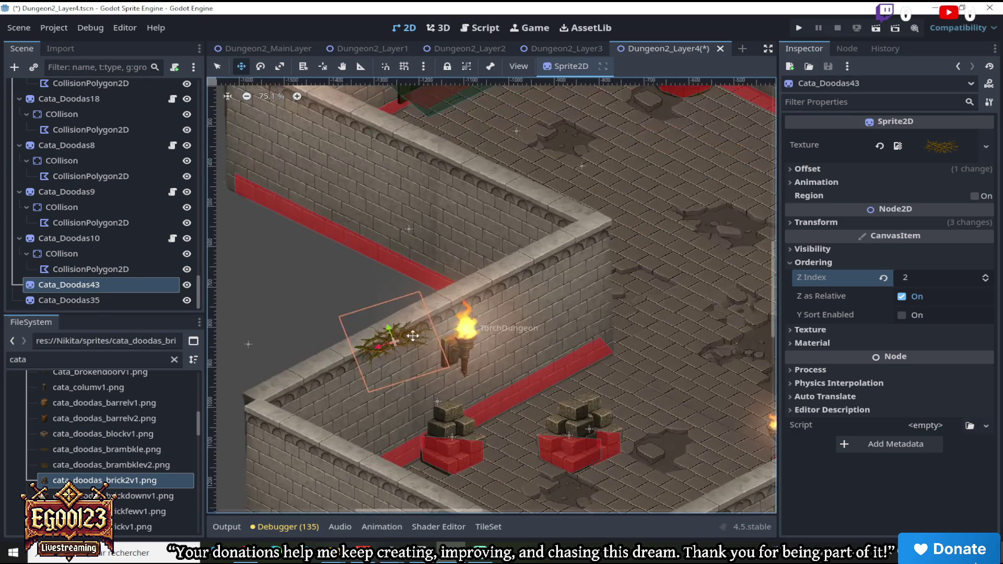
Place bramble Cata_Doodas35 against the lower wall beside the bricks with Z Index 1
left_click(125, 300)
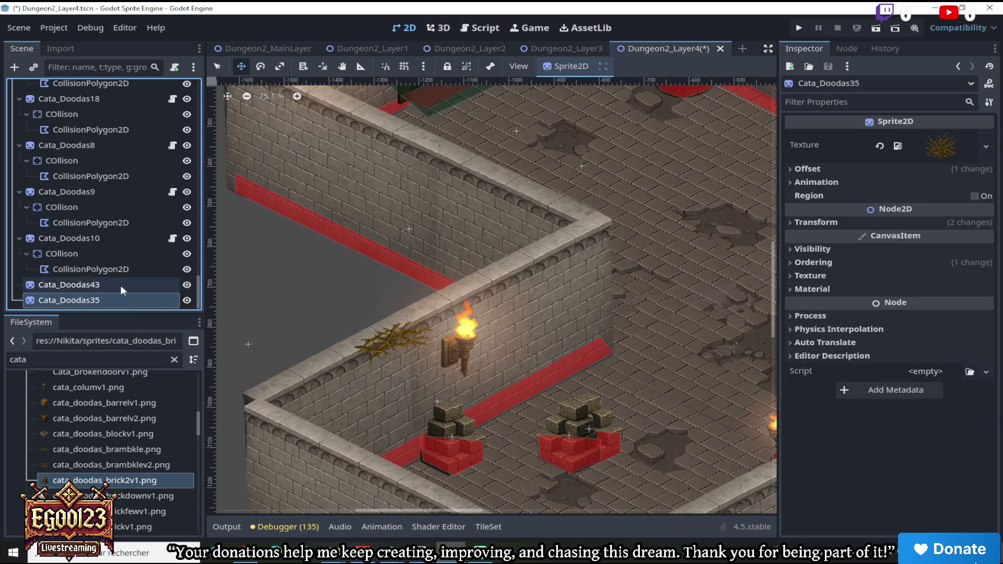
scroll(491, 220, "down", 5)
left_click_drag(506, 192, 452, 389)
scroll(425, 363, "up", 10)
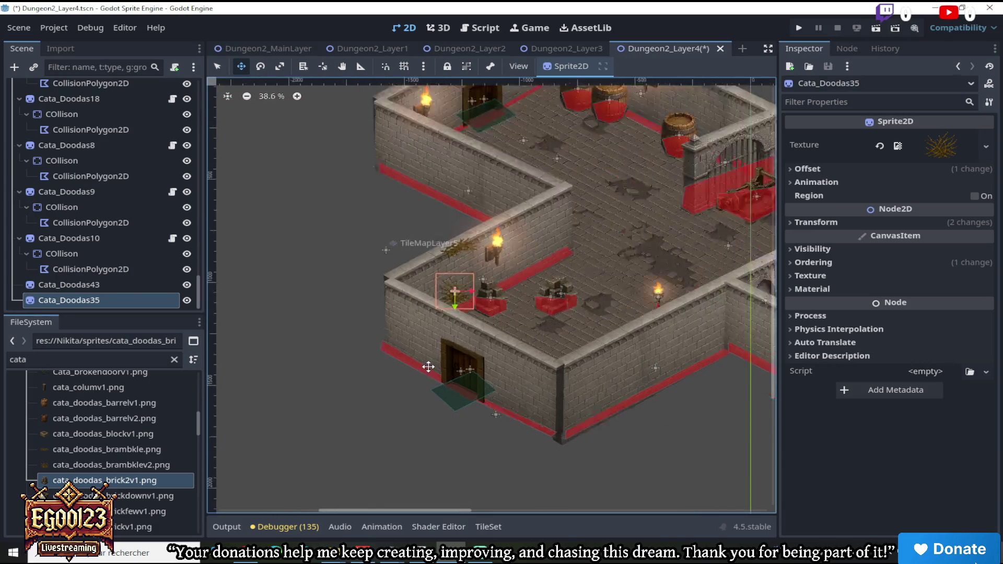
left_click_drag(488, 252, 503, 270)
scroll(529, 151, "up", 4)
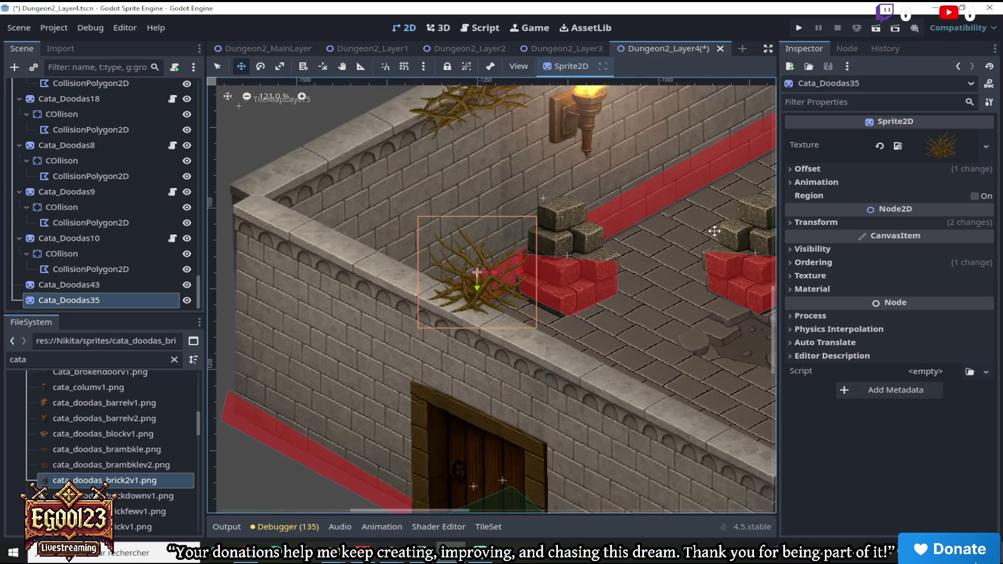
left_click(805, 263)
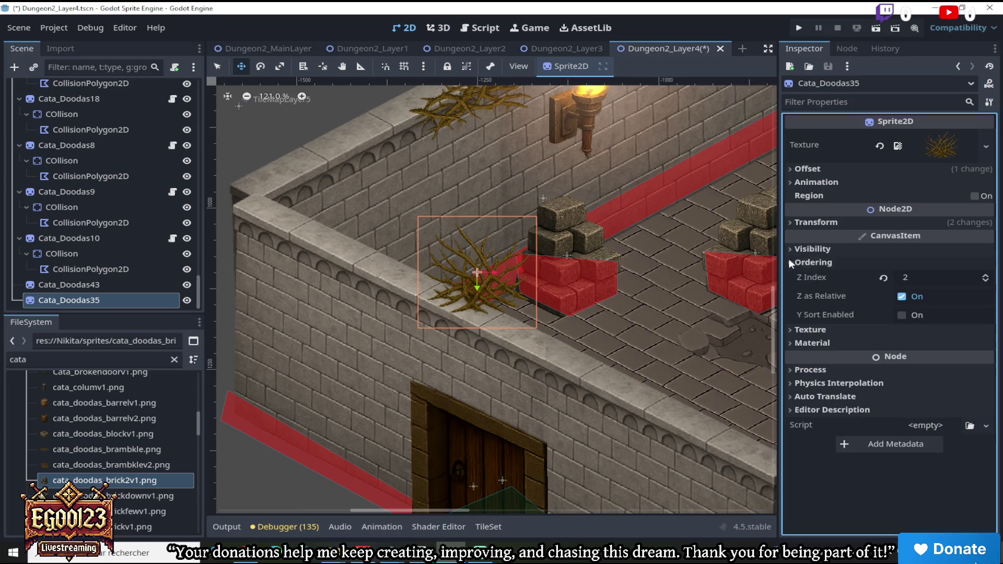
left_click(986, 282)
scroll(503, 258, "down", 5)
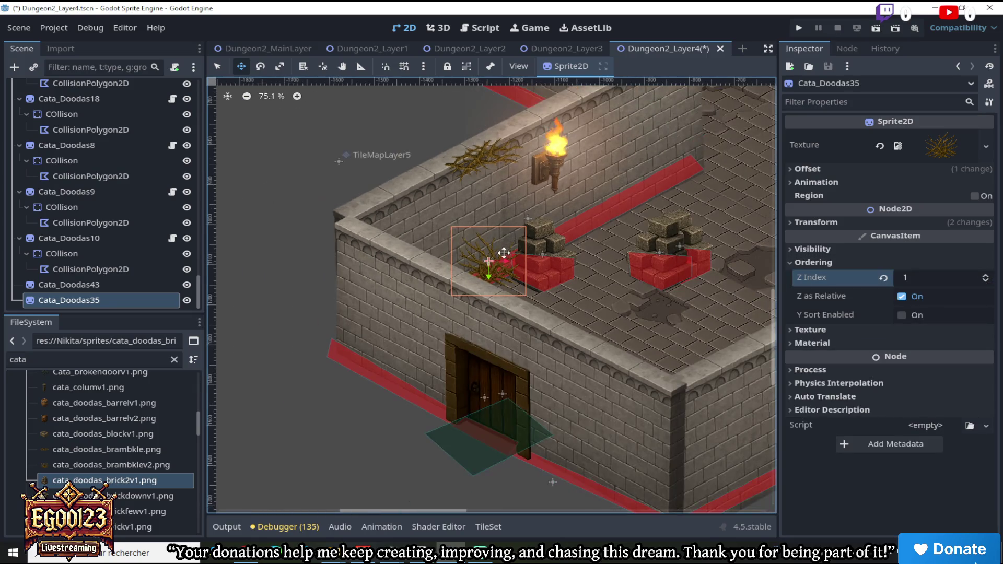
Duplicate the bramble as Cata_Doodas36 and tilt it about 20° over the brick pile
right_click(137, 300)
left_click(181, 386)
left_click_drag(541, 249, 545, 213)
key("e")
mouse_move(513, 142)
left_mouse_down()
mouse_move(587, 137)
mouse_move(543, 209)
mouse_move(479, 273)
mouse_move(512, 204)
mouse_move(518, 220)
mouse_move(481, 294)
mouse_move(578, 252)
left_mouse_up()
left_click(242, 67)
scroll(482, 295, "down", 1)
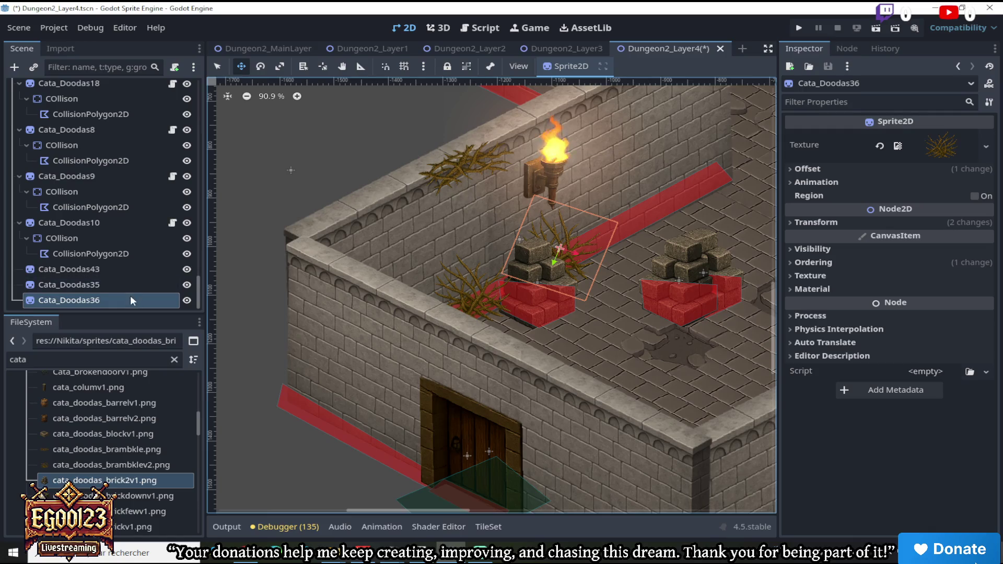
Duplicate the wall-top bramble Cata_Doodas43 and move the copy down onto the wall
left_click(117, 267)
right_click(118, 268)
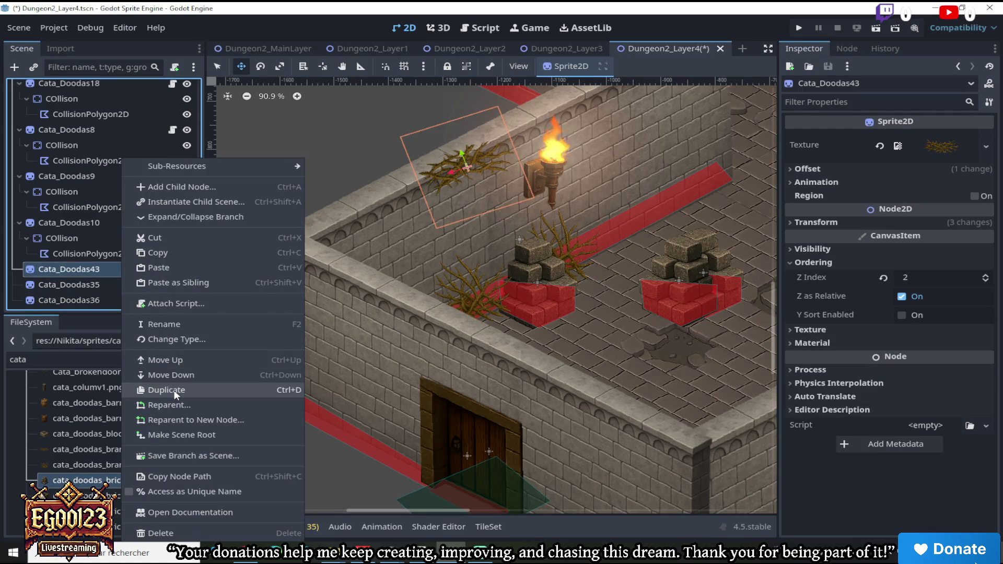
left_click(176, 395)
mouse_move(313, 94)
left_mouse_down()
mouse_move(282, 99)
mouse_move(274, 114)
left_mouse_up()
left_click(260, 67)
mouse_move(376, 188)
left_mouse_down()
mouse_move(348, 259)
mouse_move(293, 151)
left_mouse_up()
left_click(241, 66)
left_click_drag(464, 204, 444, 196)
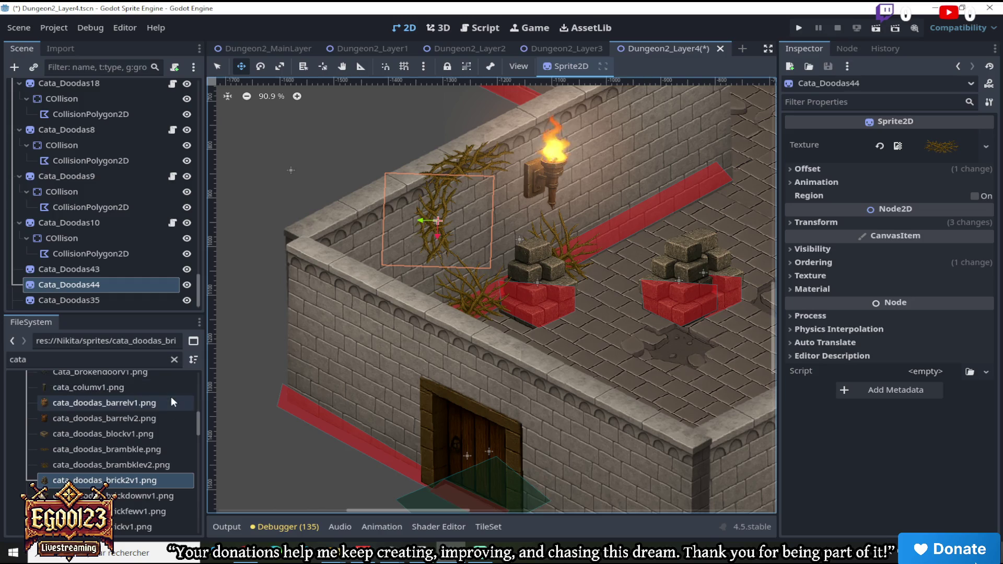
Duplicate Cata_Doodas44 as Cata_Doodas45, move it down and rotate it to continue the arch
right_click(101, 289)
left_click(155, 389)
left_click_drag(439, 210, 448, 251)
left_click(260, 67)
left_click_drag(330, 147, 285, 179)
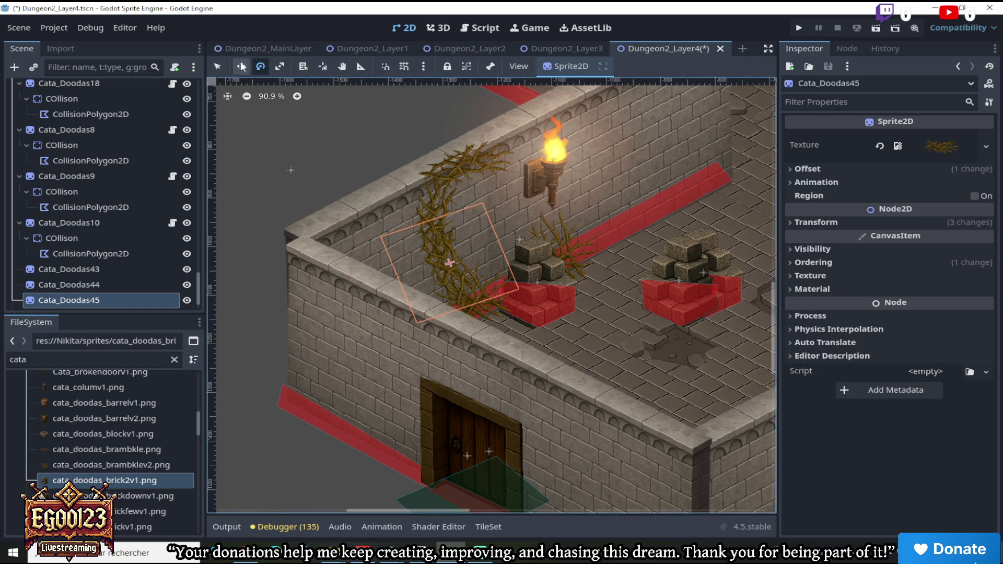
left_click_drag(486, 261, 478, 270)
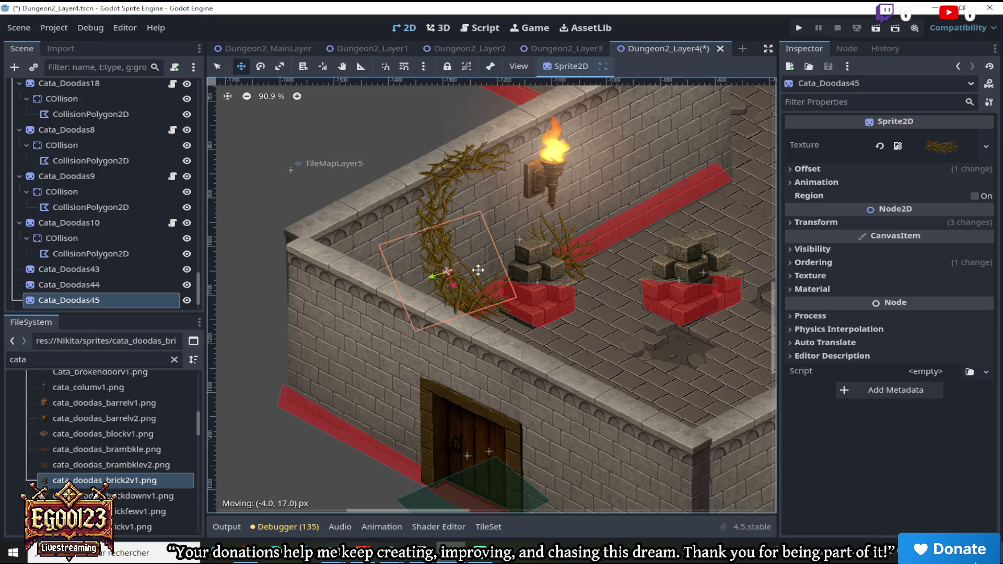
scroll(478, 270, "down", 5)
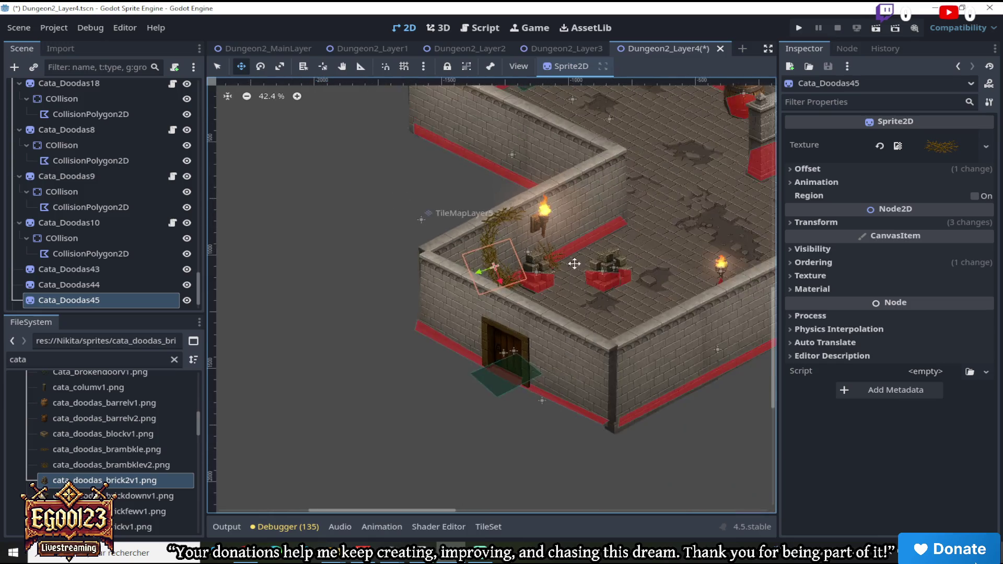
scroll(551, 248, "up", 5)
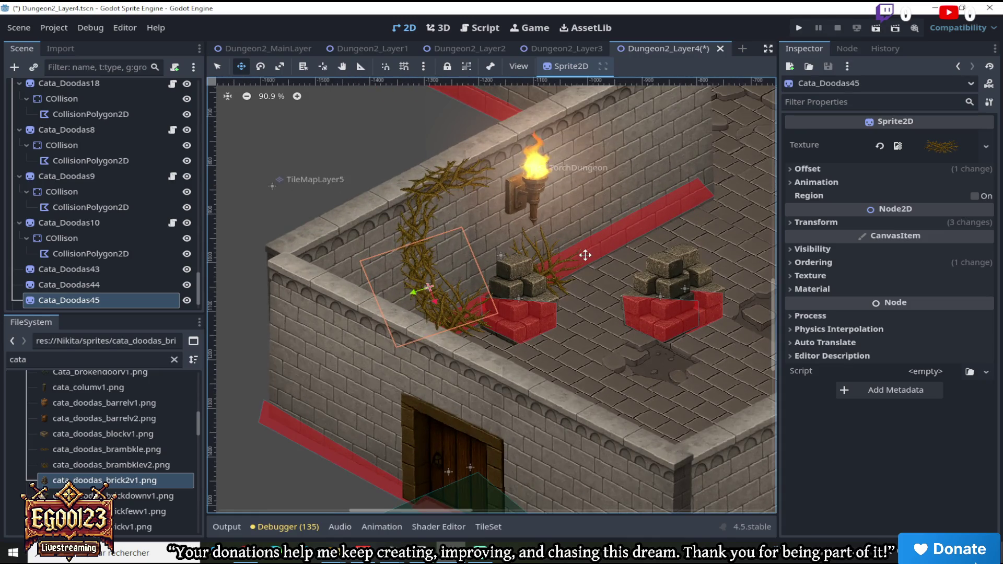
scroll(586, 255, "down", 4)
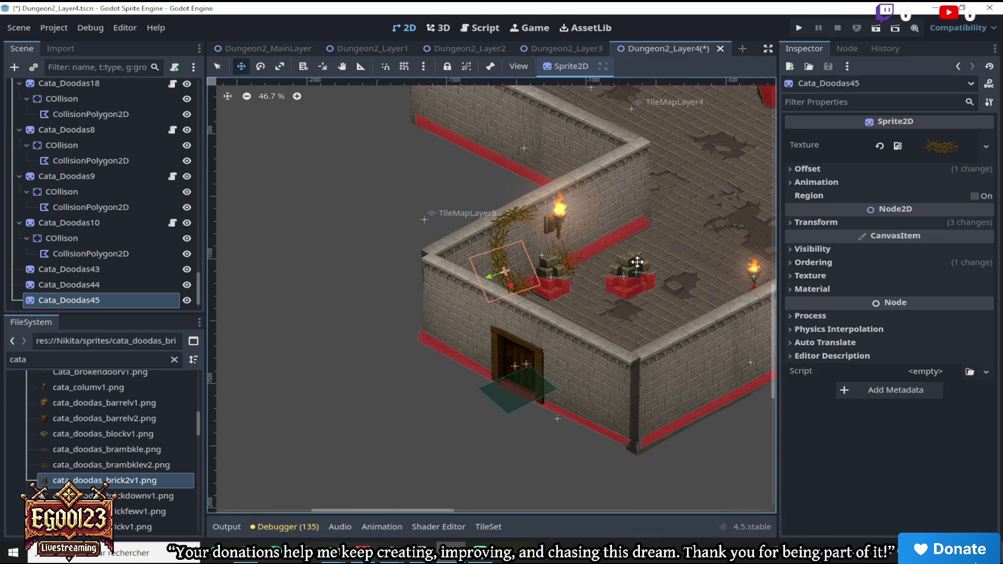
scroll(637, 262, "up", 2)
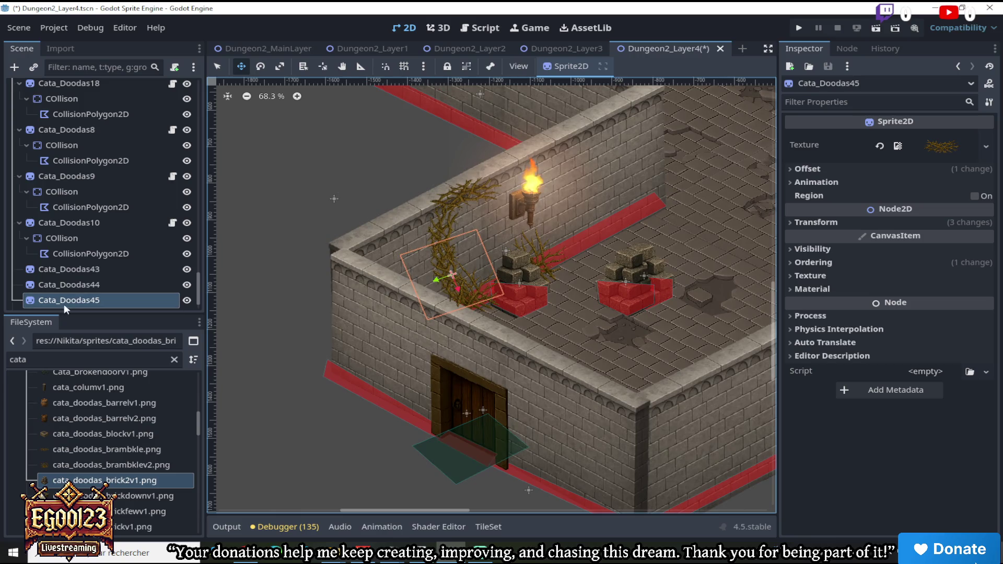
Duplicate Cata_Doodas45, turn the copy, set Z Index 1 and fit it onto the wall corner
right_click(83, 300)
left_click(154, 386)
mouse_move(436, 278)
left_mouse_down()
mouse_move(245, 266)
mouse_move(437, 280)
mouse_move(359, 261)
mouse_move(406, 250)
mouse_move(458, 303)
left_mouse_up()
left_click(260, 66)
left_click(242, 67)
scroll(425, 269, "up", 6)
left_click(830, 264)
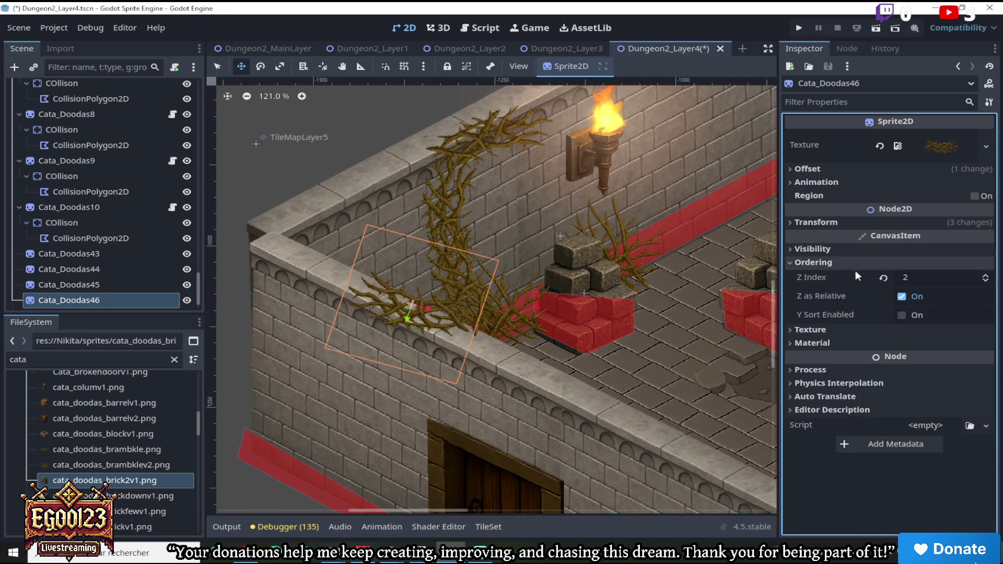
left_click(987, 282)
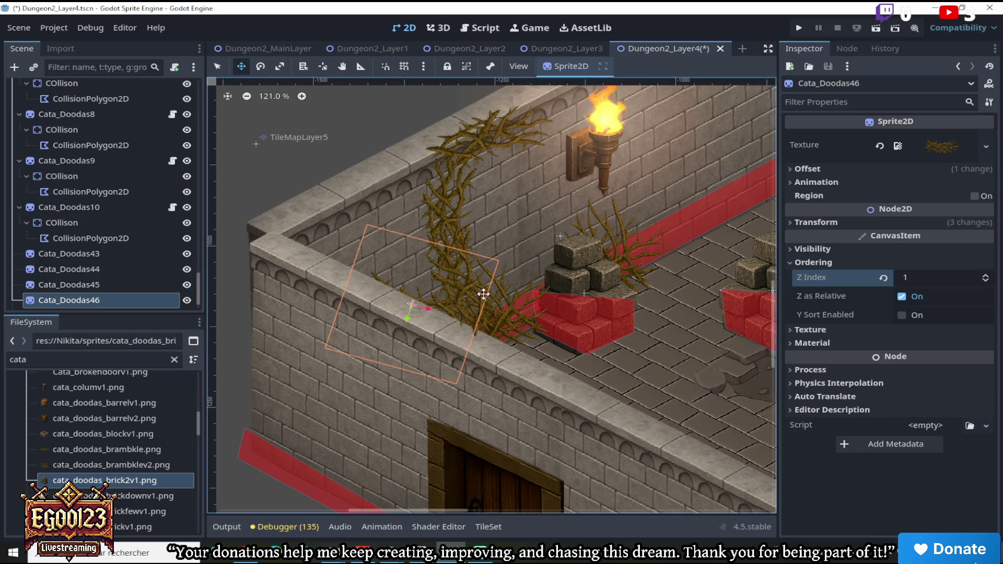
left_click_drag(443, 294, 428, 283)
Review the bramble arch around the torch and select the wall torch node
scroll(483, 282, "down", 3)
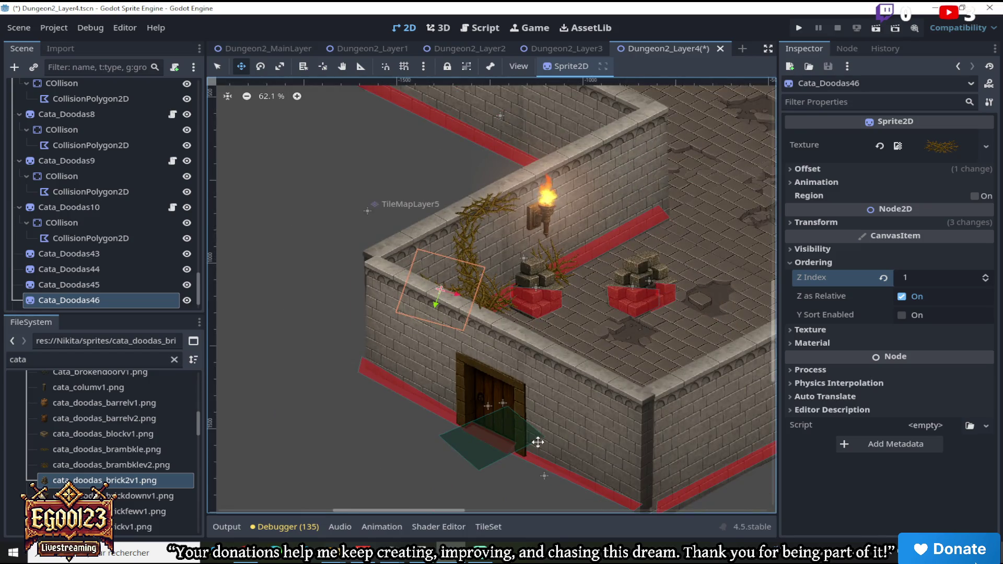
left_click_drag(409, 511, 449, 512)
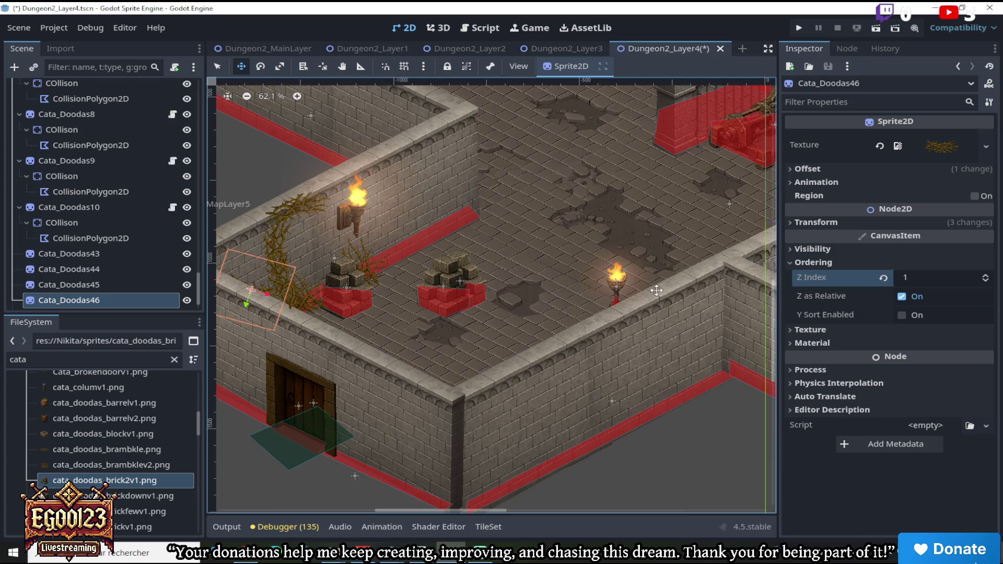
scroll(770, 308, "up", 2)
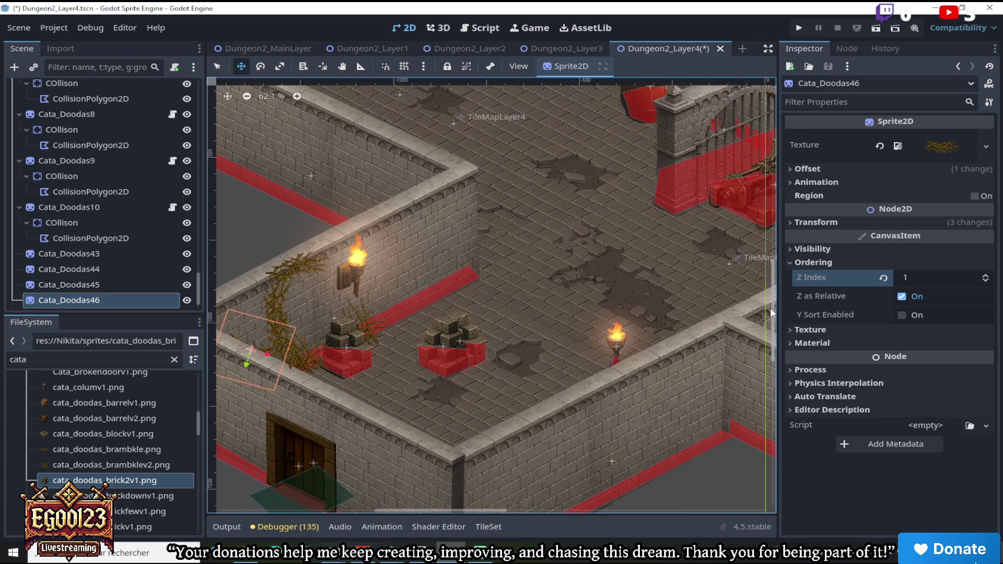
scroll(392, 314, "down", 2)
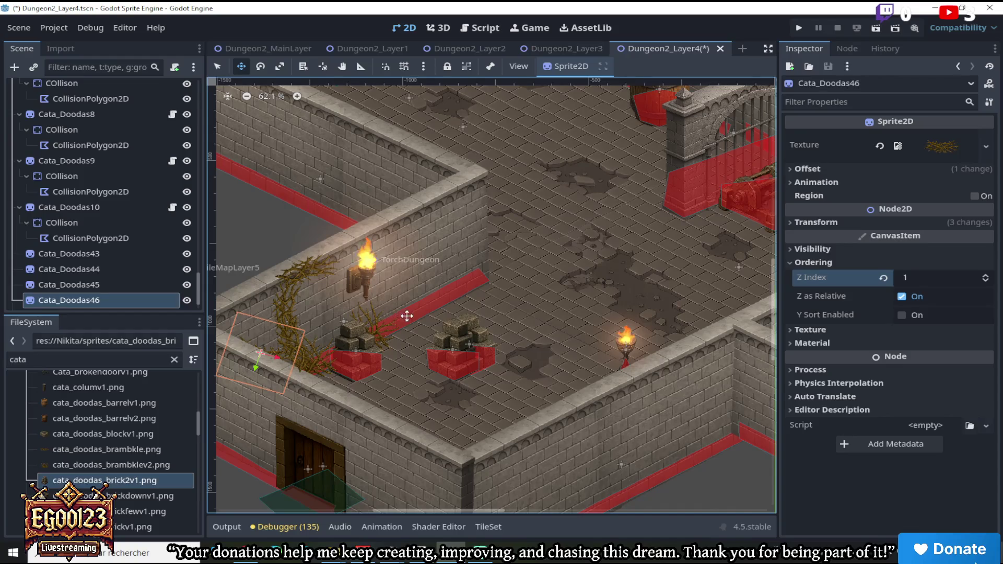
mouse_move(768, 305)
left_mouse_down()
mouse_move(780, 262)
mouse_move(787, 281)
left_mouse_up()
scroll(410, 366, "up", 3)
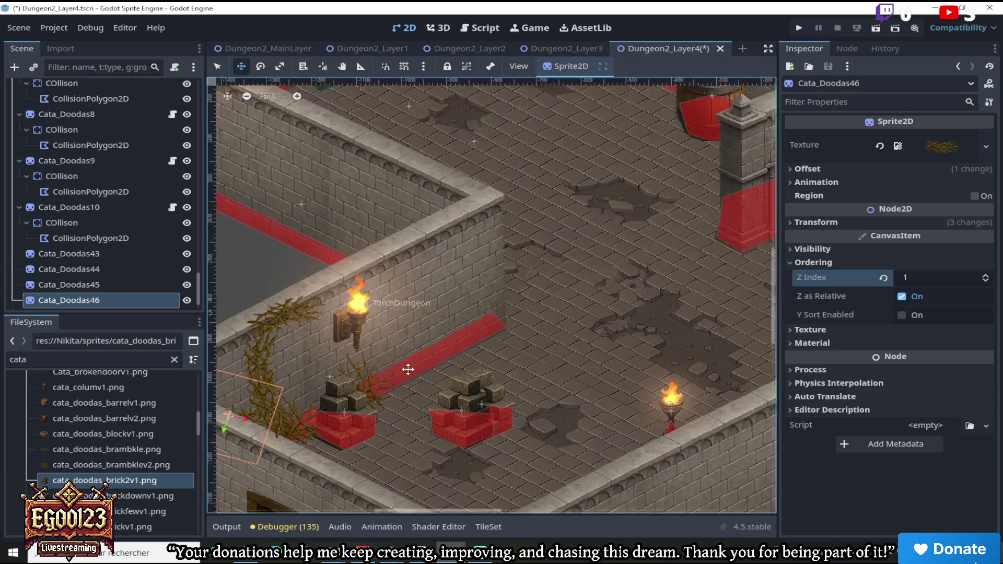
left_click(369, 382)
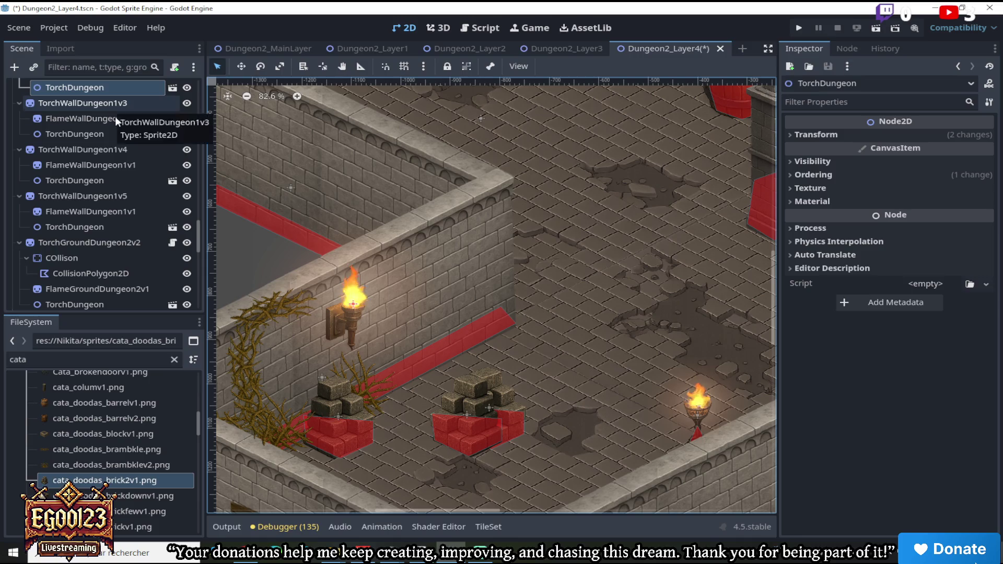
Duplicate the small bramble Cata_Doodas35 and move the copy across the room
left_click(103, 243)
left_click(268, 410)
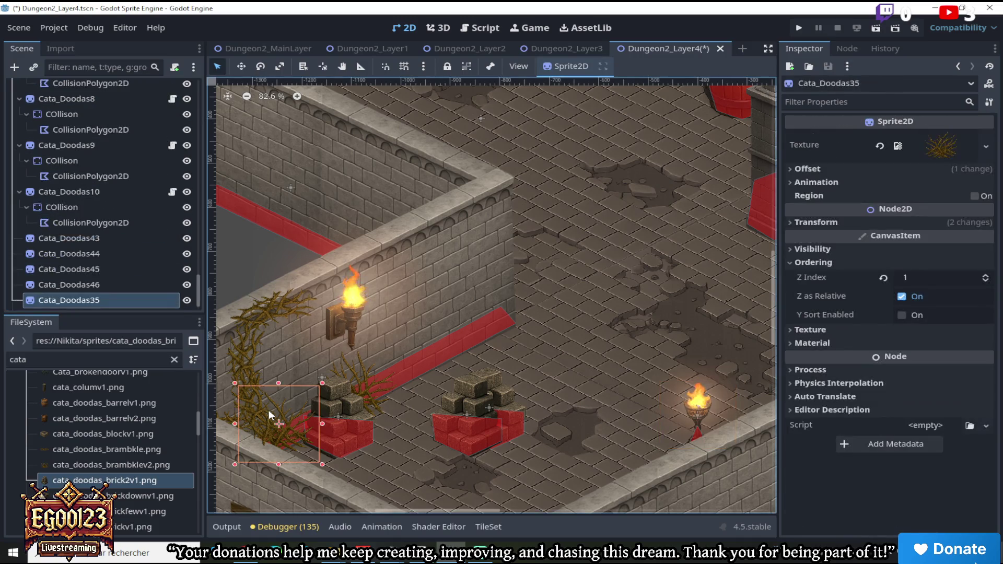
right_click(128, 296)
left_click(174, 390)
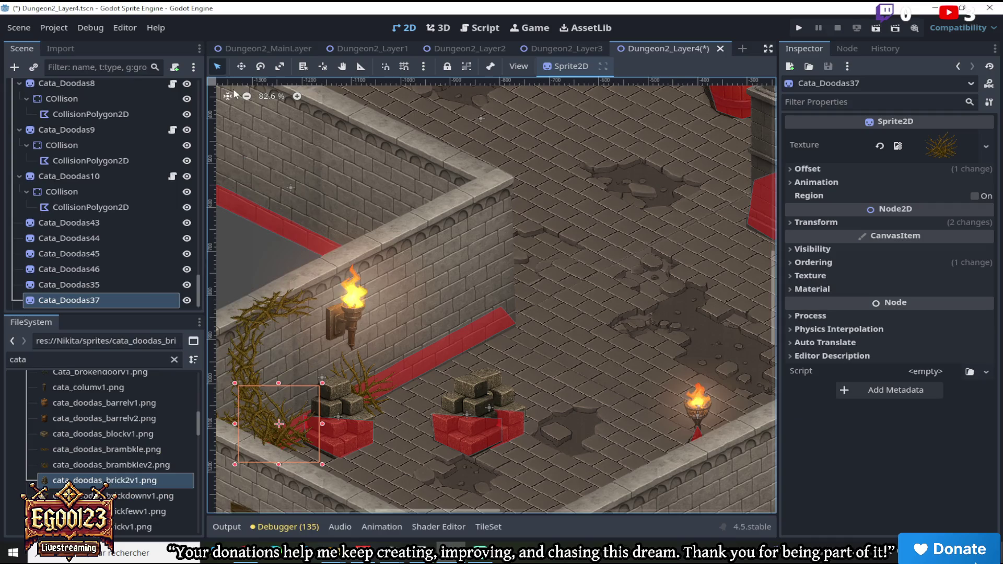
key("w")
mouse_move(452, 307)
left_mouse_down()
mouse_move(580, 201)
mouse_move(681, 251)
mouse_move(614, 199)
left_mouse_up()
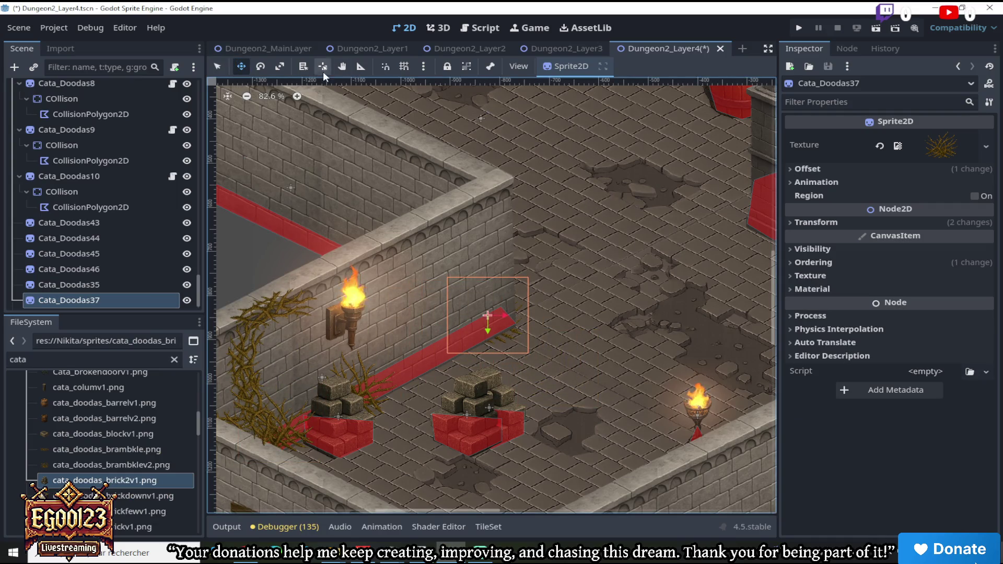
Set the copy's Z Index to 1 and position it on the floor beside the siege machine
left_click(814, 262)
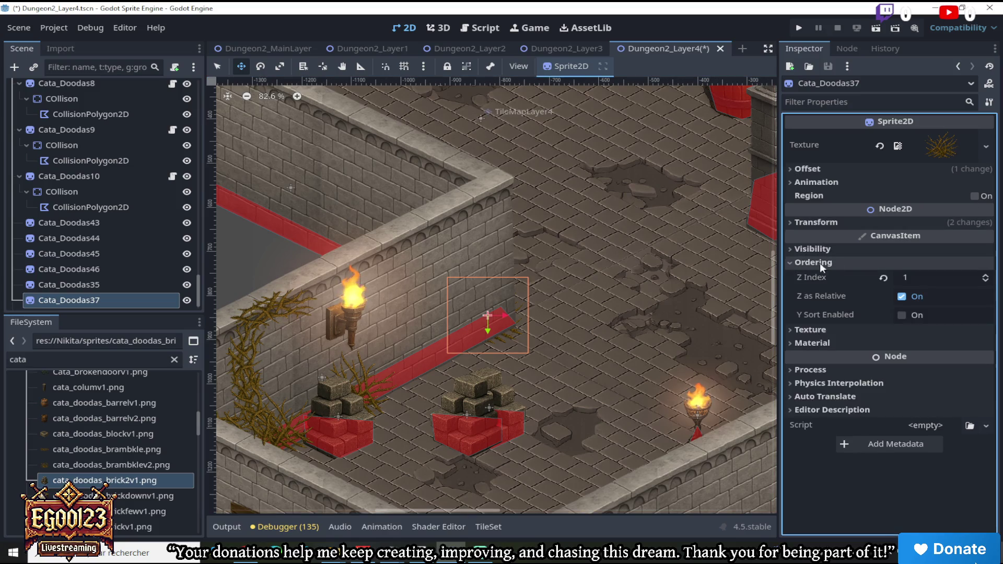
left_click(985, 276)
mouse_move(488, 298)
left_mouse_down()
mouse_move(475, 293)
mouse_move(458, 305)
mouse_move(475, 298)
mouse_move(481, 311)
mouse_move(468, 305)
mouse_move(369, 356)
mouse_move(448, 268)
mouse_move(488, 278)
mouse_move(472, 433)
mouse_move(538, 445)
mouse_move(580, 205)
mouse_move(631, 178)
mouse_move(706, 204)
mouse_move(738, 202)
mouse_move(732, 195)
left_mouse_up()
left_click(985, 282)
scroll(632, 178, "down", 3)
scroll(471, 507, "right", 5)
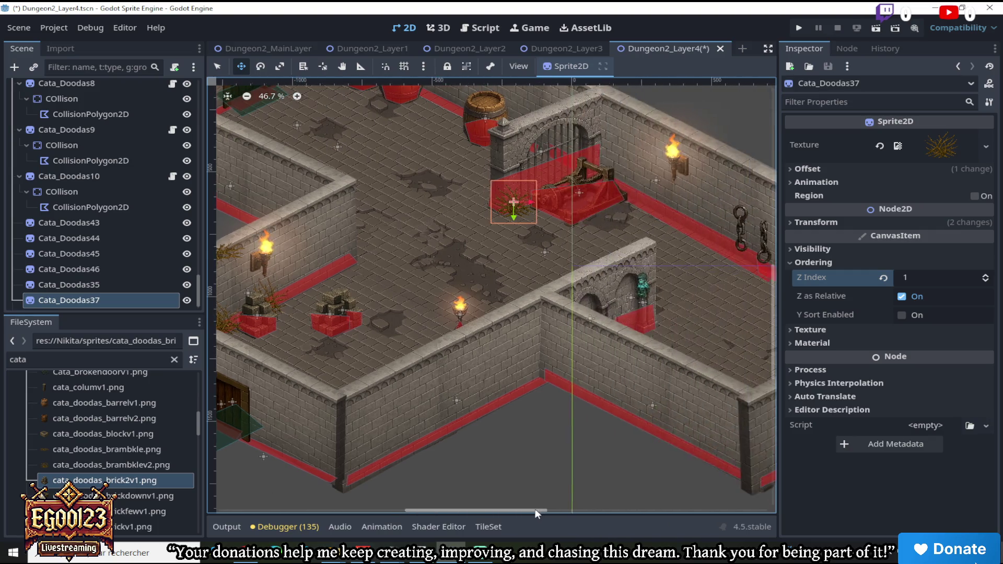
scroll(522, 209, "up", 8)
left_click_drag(510, 218, 516, 219)
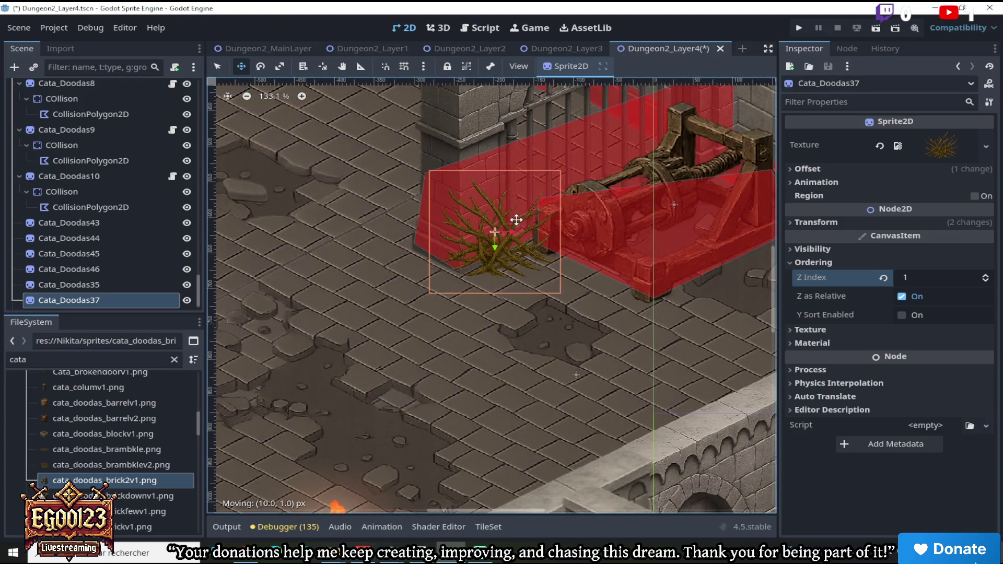
Scroll back up and select the wall bramble Cata_Doodas43
scroll(517, 220, "down", 11)
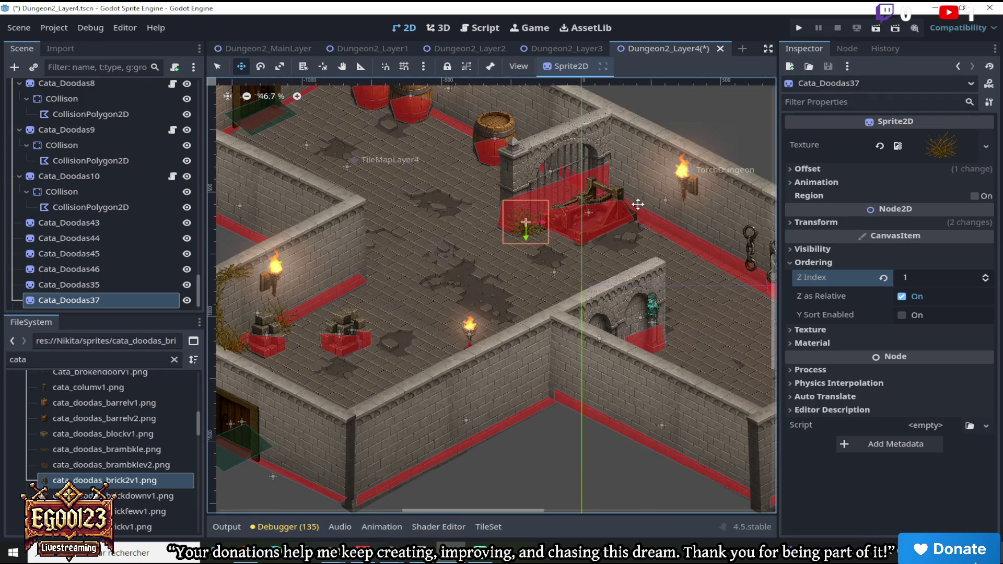
scroll(575, 313, "up", 3)
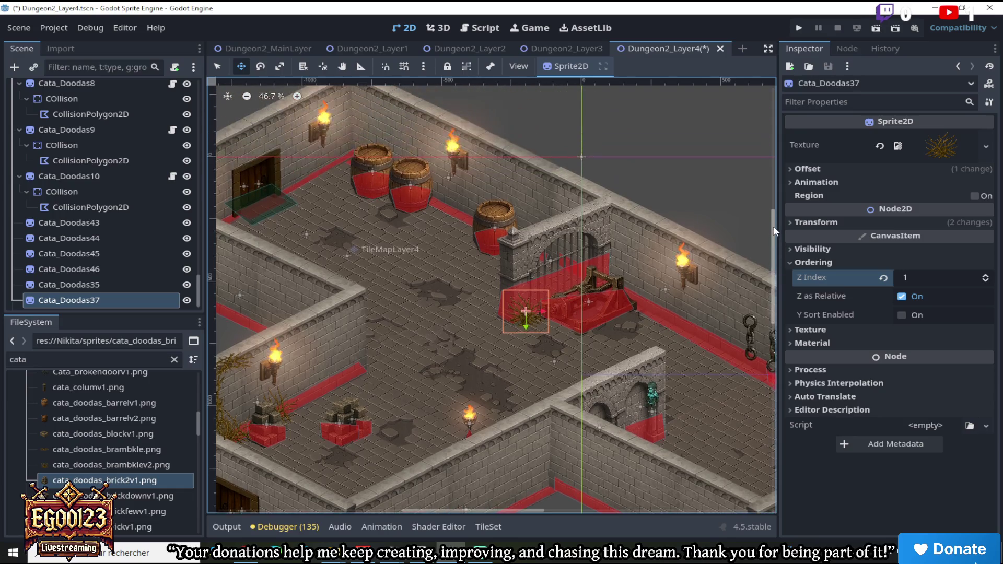
scroll(406, 293, "up", 2)
scroll(406, 293, "up", 1)
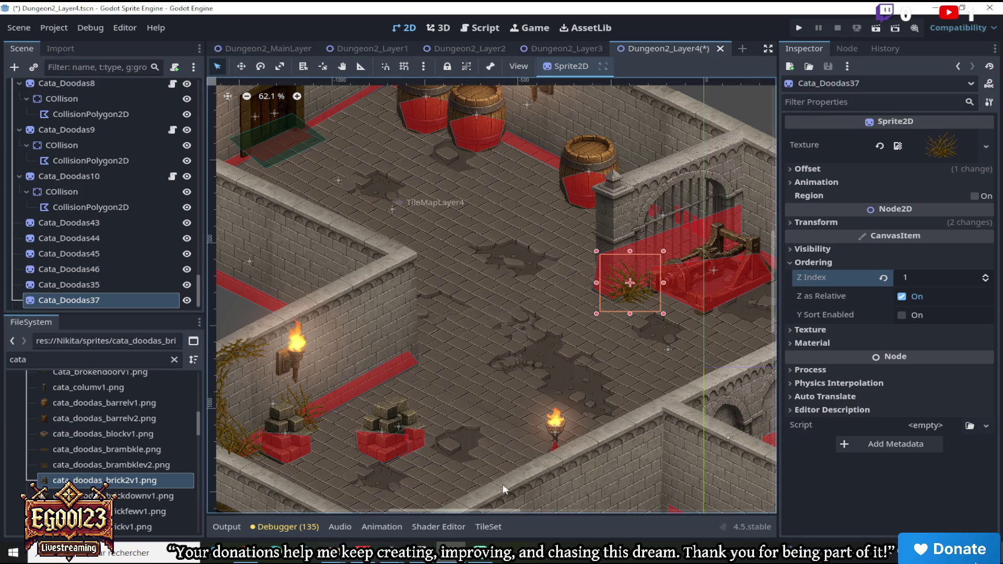
scroll(480, 512, "up", 4)
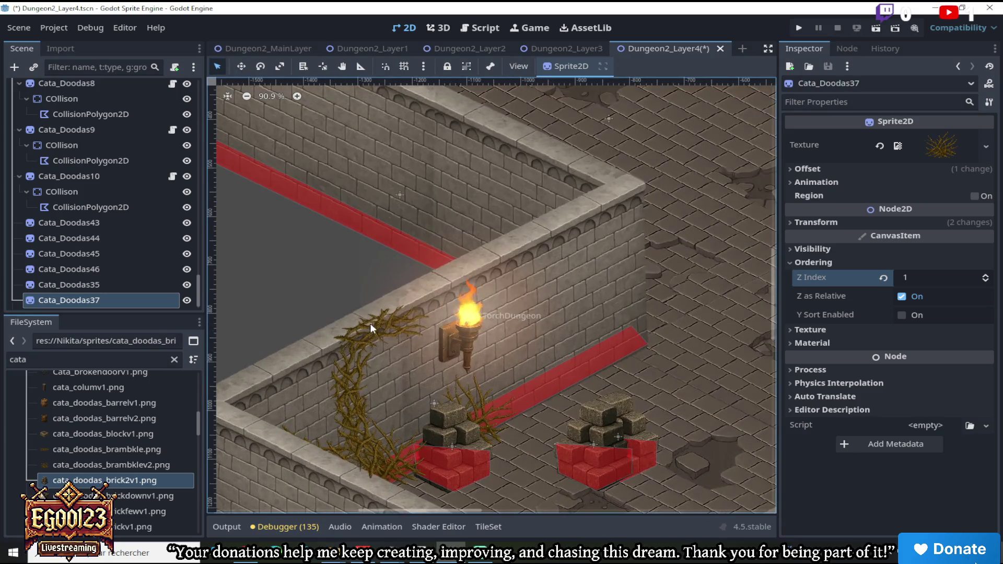
left_click(378, 328)
Duplicate Cata_Doodas43 and move the copy into the barrel room at Z Index 1
right_click(133, 223)
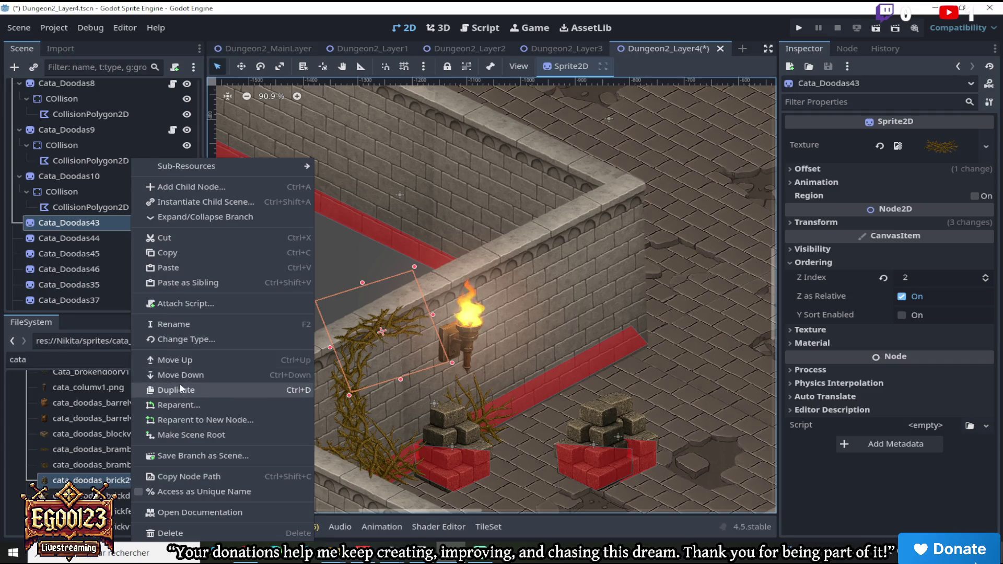
left_click(180, 383)
scroll(287, 135, "down", 6)
left_click(241, 66)
left_click_drag(361, 203, 592, 110)
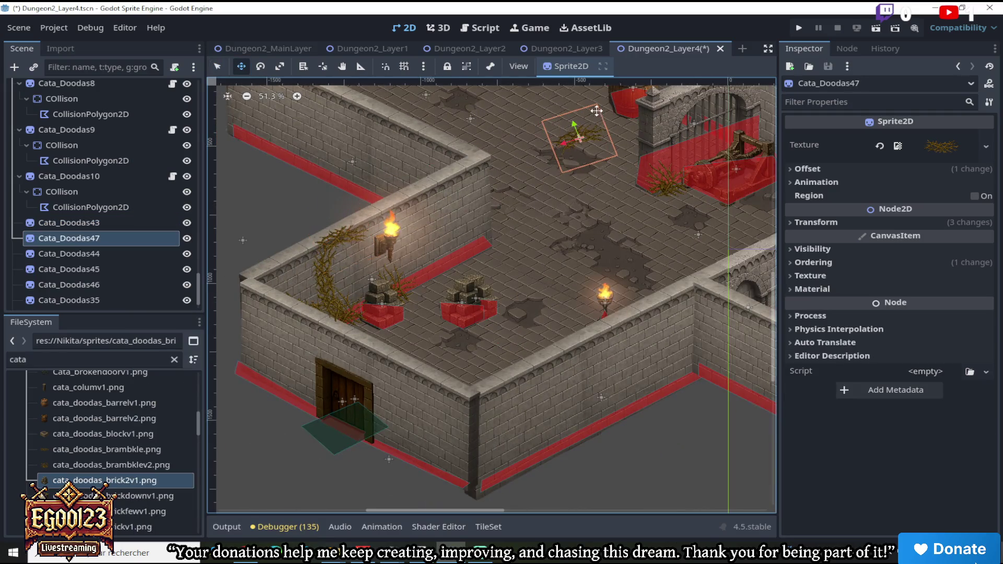
scroll(775, 287, "up", 4)
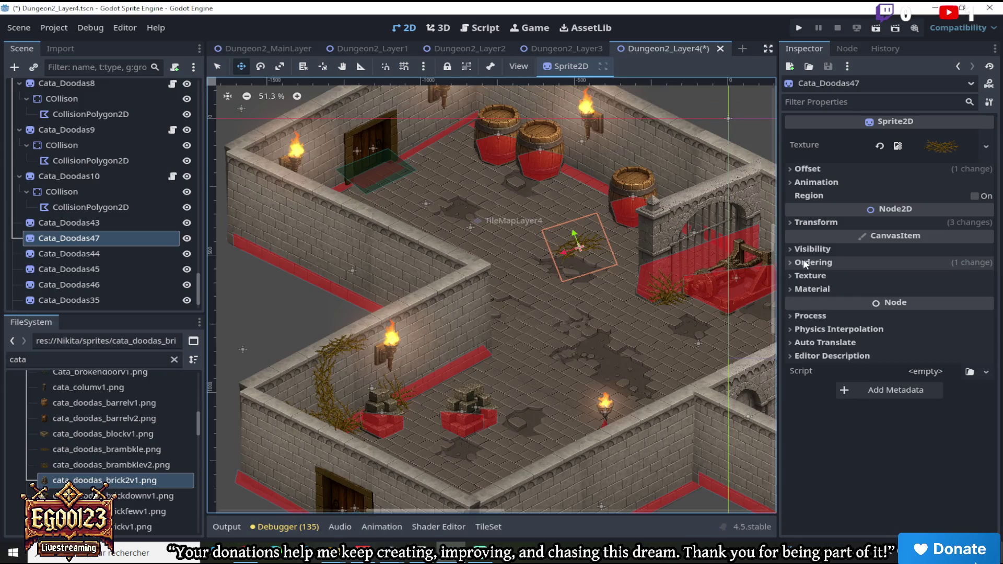
left_click(951, 262)
left_click(984, 283)
Reposition the bramble between the barrels, tilt it along the floor and keep Z Index 1
scroll(674, 208, "up", 2)
mouse_move(559, 252)
left_mouse_down()
mouse_move(544, 193)
mouse_move(546, 152)
mouse_move(558, 152)
mouse_move(365, 102)
mouse_move(383, 103)
left_mouse_up()
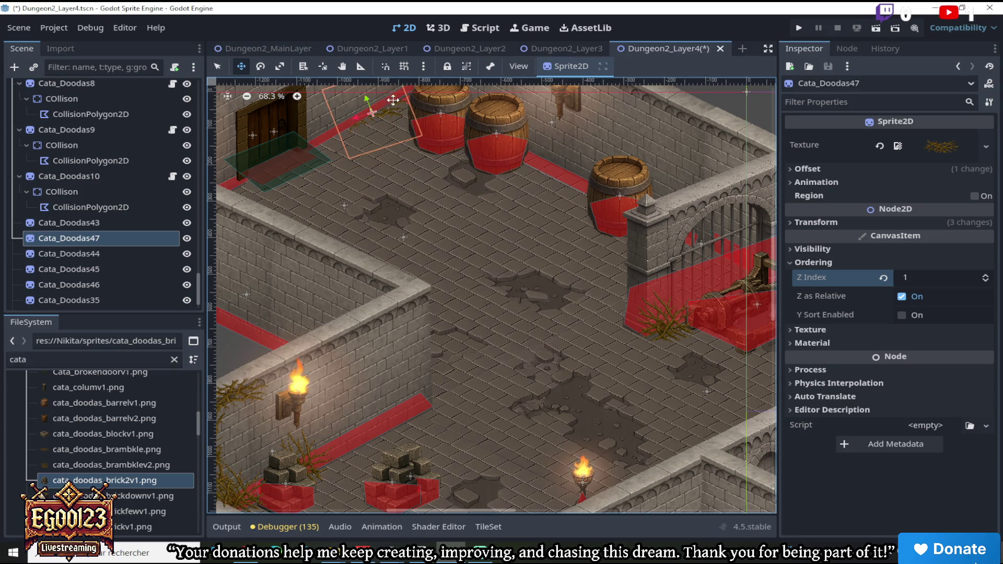
left_click(985, 276)
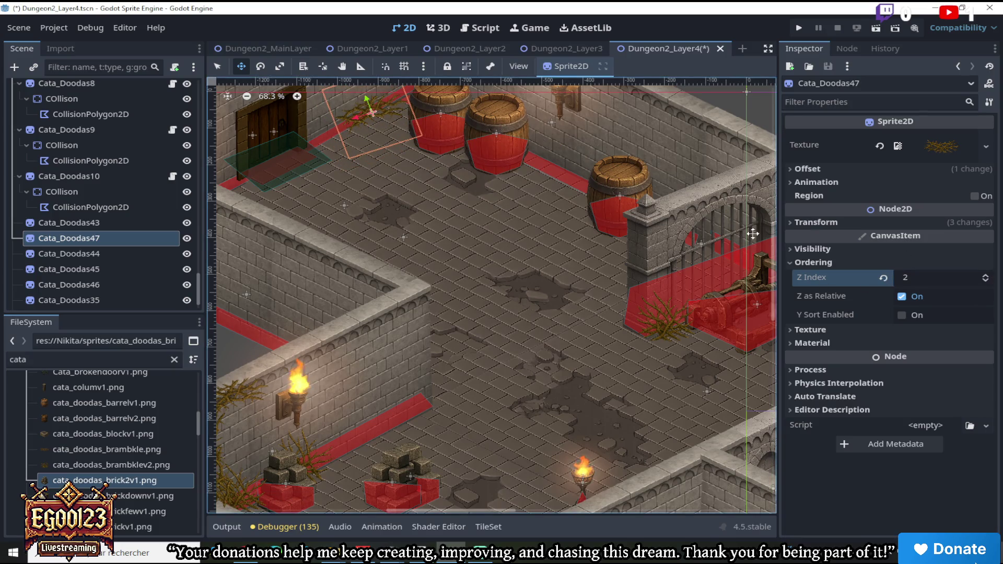
scroll(361, 198, "up", 4)
mouse_move(361, 198)
left_mouse_down()
mouse_move(388, 213)
mouse_move(376, 231)
mouse_move(621, 282)
mouse_move(509, 282)
mouse_move(598, 262)
mouse_move(550, 273)
mouse_move(547, 328)
mouse_move(527, 332)
left_mouse_up()
left_click(990, 284)
left_click(260, 66)
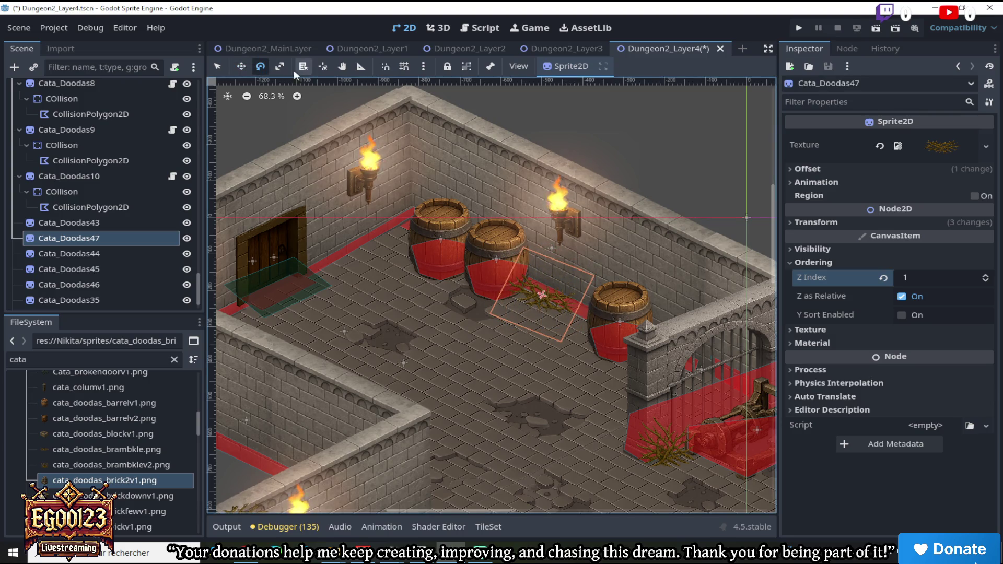
left_click(241, 67)
left_click_drag(527, 255, 542, 260)
scroll(643, 328, "up", 3)
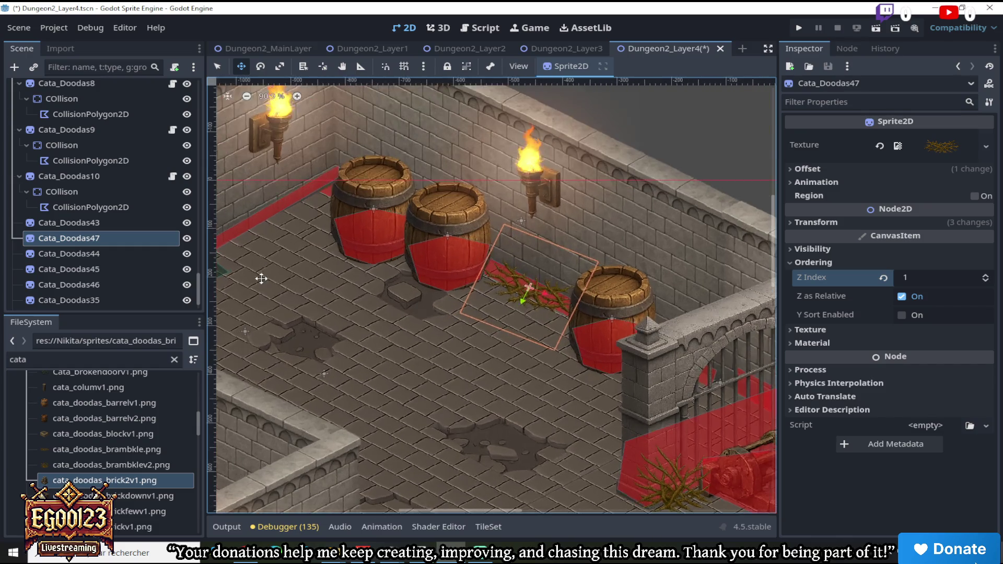
Look through brambles Cata_Doodas46 and Cata_Doodas35, then select the Cata_Doodas36 sprite on the canvas
left_click(117, 286)
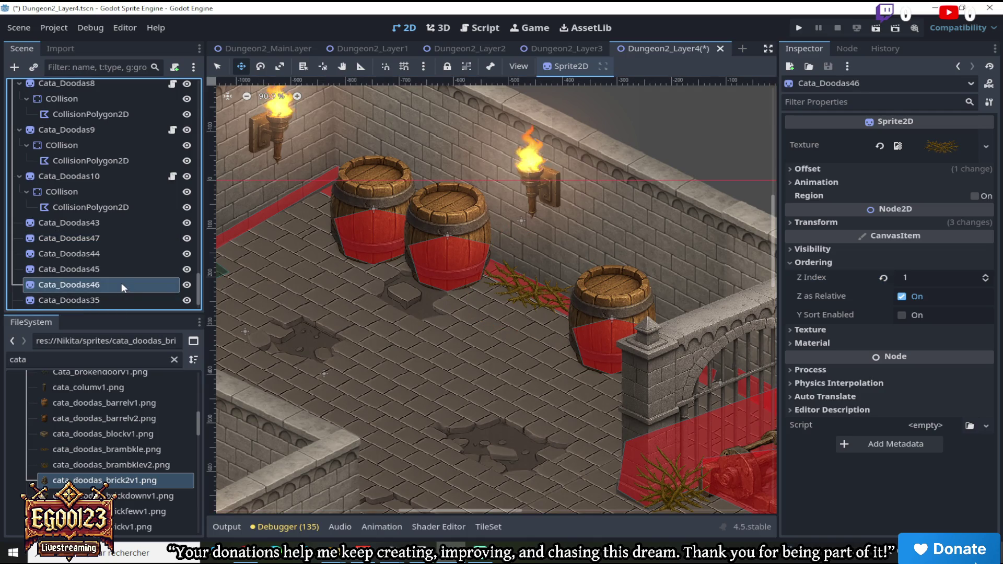
left_click(123, 299)
scroll(502, 371, "down", 7)
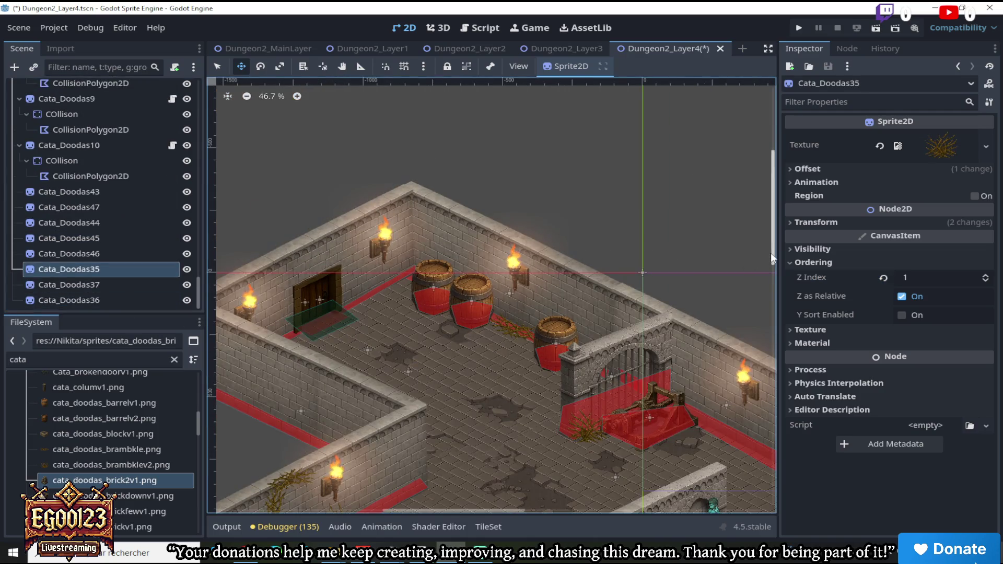
scroll(314, 450, "up", 2)
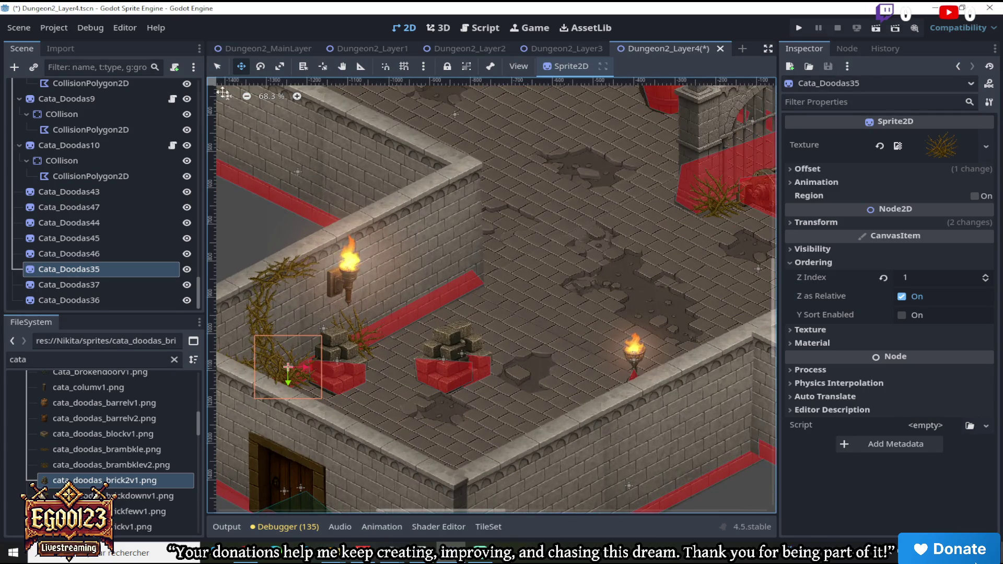
left_click(218, 66)
left_click(340, 345)
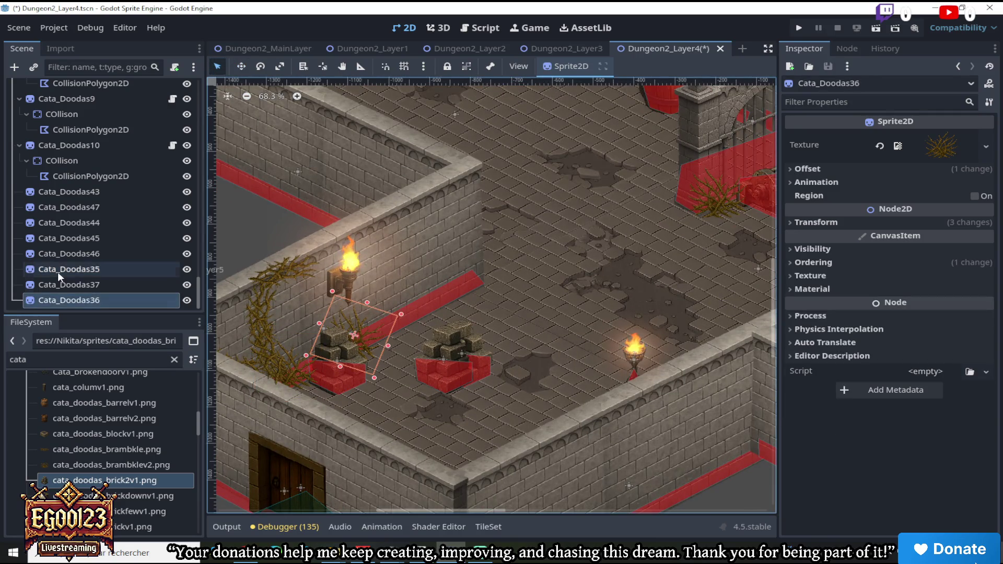
Duplicate Cata_Doodas36 and place the copy by the barrels under the torch
right_click(85, 300)
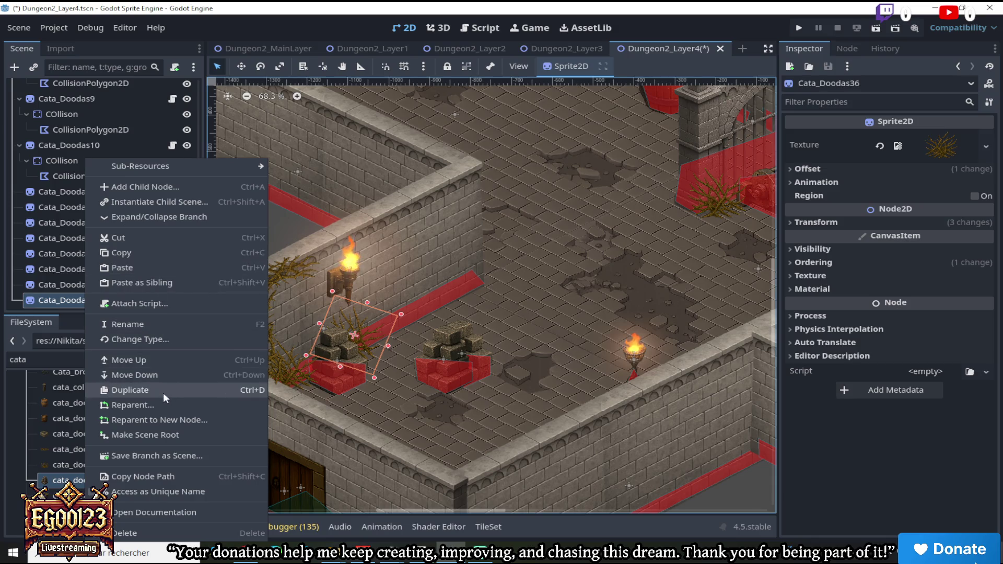
left_click(163, 392)
left_click(241, 67)
left_click_drag(355, 334, 548, 167)
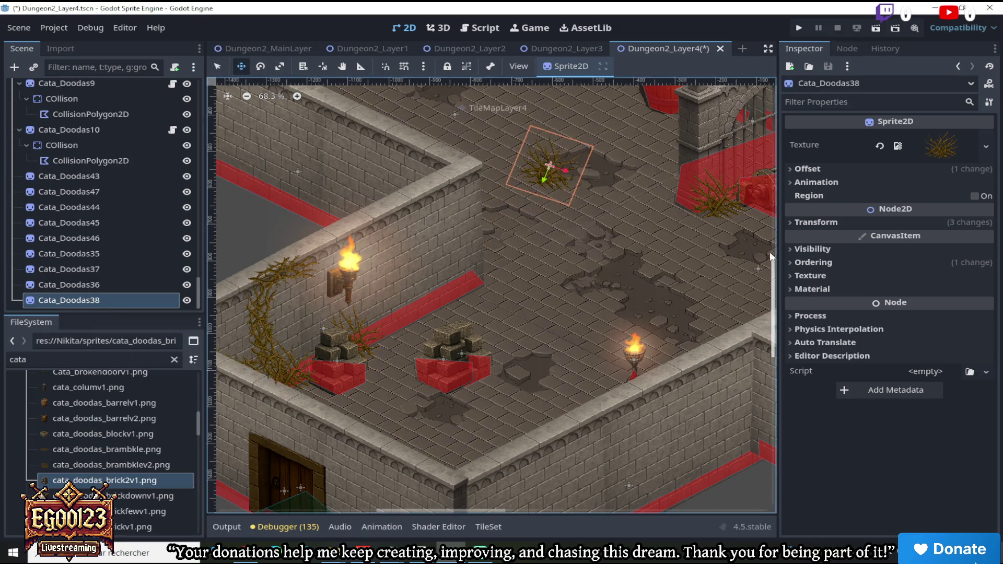
scroll(775, 280, "up", 5)
mouse_move(579, 332)
left_mouse_down()
mouse_move(636, 200)
mouse_move(627, 200)
mouse_move(656, 197)
left_mouse_up()
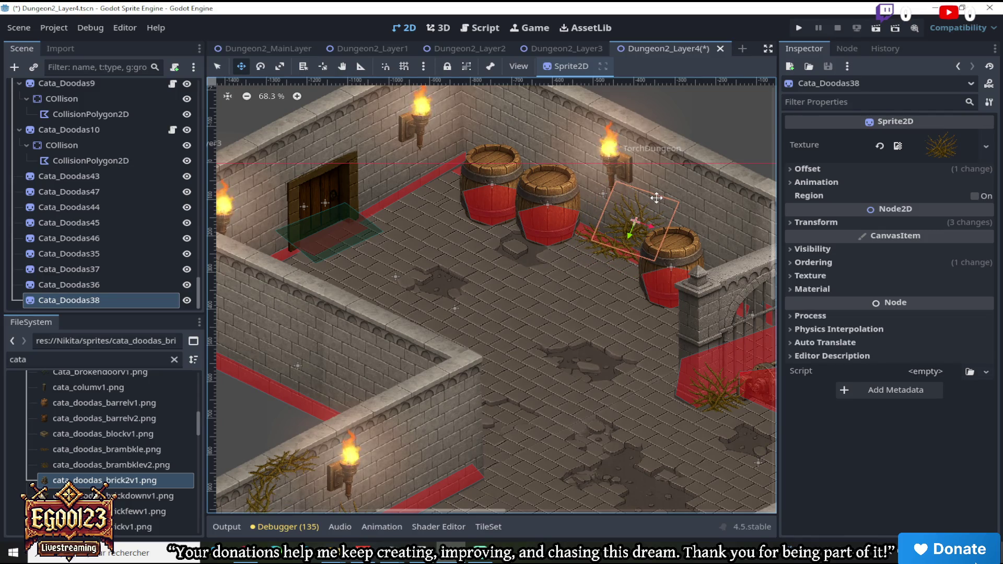
scroll(706, 214, "up", 2)
left_click(814, 263)
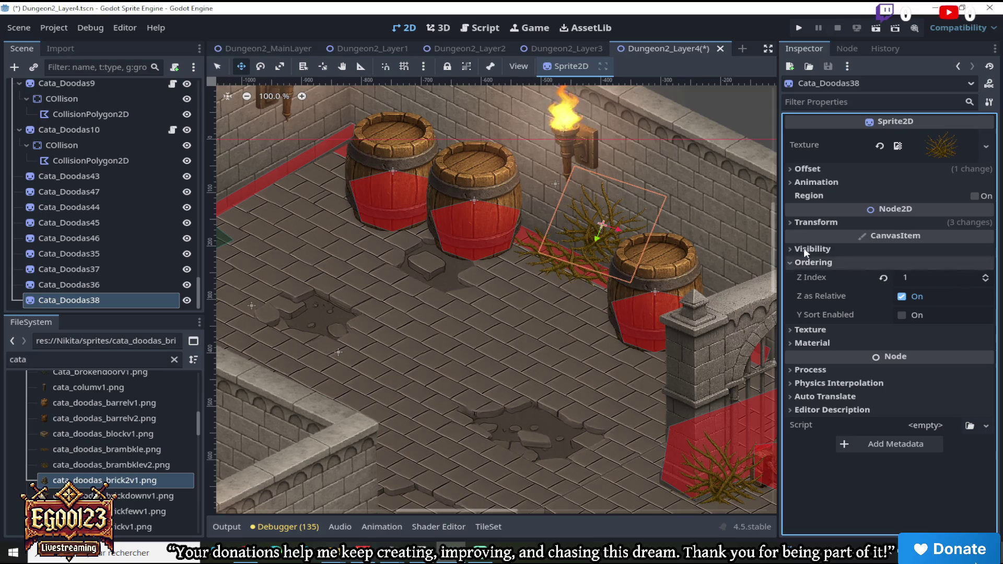
Compare brambles Cata_Doodas36, 37 and 38, then select the bramble among the barrels
left_click(94, 285)
left_click(102, 299)
left_click(102, 271)
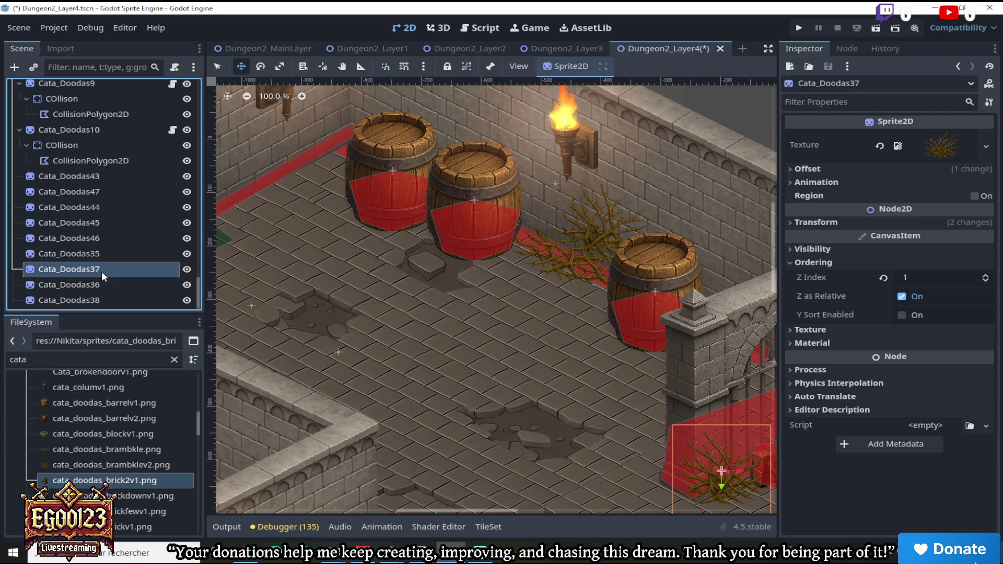
left_click(107, 288)
left_click(111, 301)
left_click(110, 267)
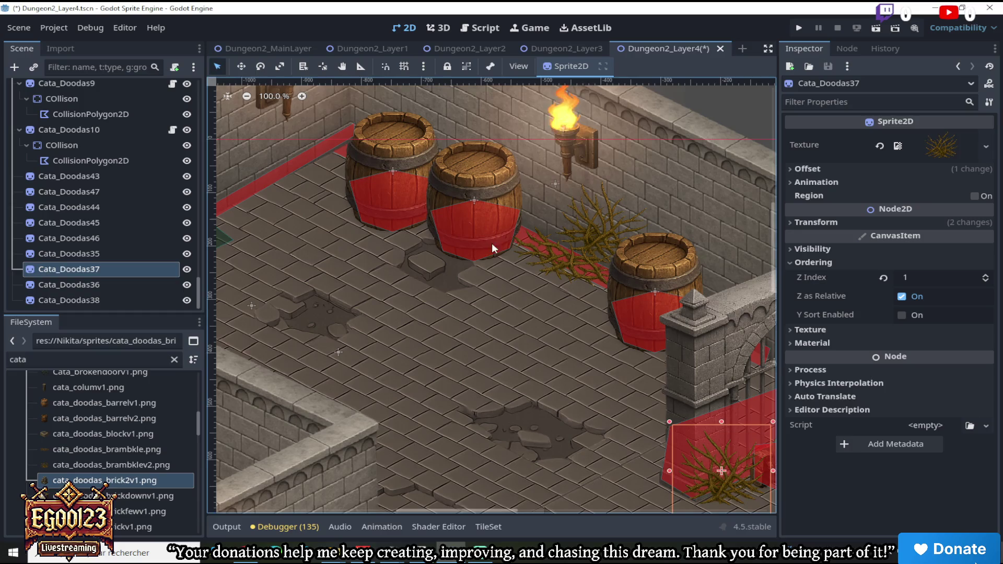
left_click(537, 250)
Duplicate Cata_Doodas47 as Cata_Doodas48, shift it up-right and tilt it about 25° counter-clockwise
right_click(118, 189)
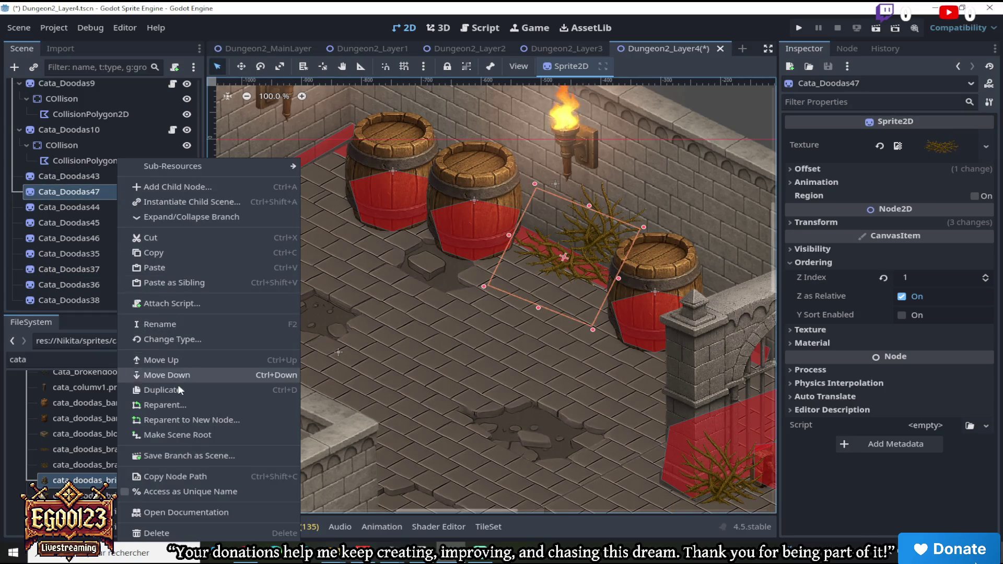
left_click(178, 389)
key("w")
mouse_move(595, 228)
left_mouse_down()
mouse_move(674, 165)
mouse_move(686, 191)
left_mouse_up()
scroll(686, 191, "down", 6)
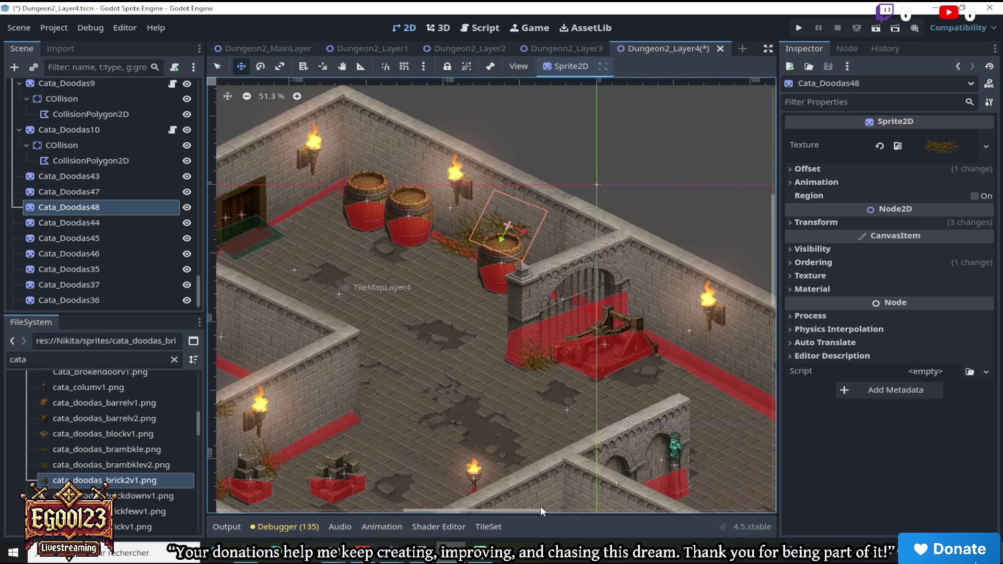
scroll(537, 510, "up", 4)
left_click(256, 66)
left_click_drag(453, 192, 394, 227)
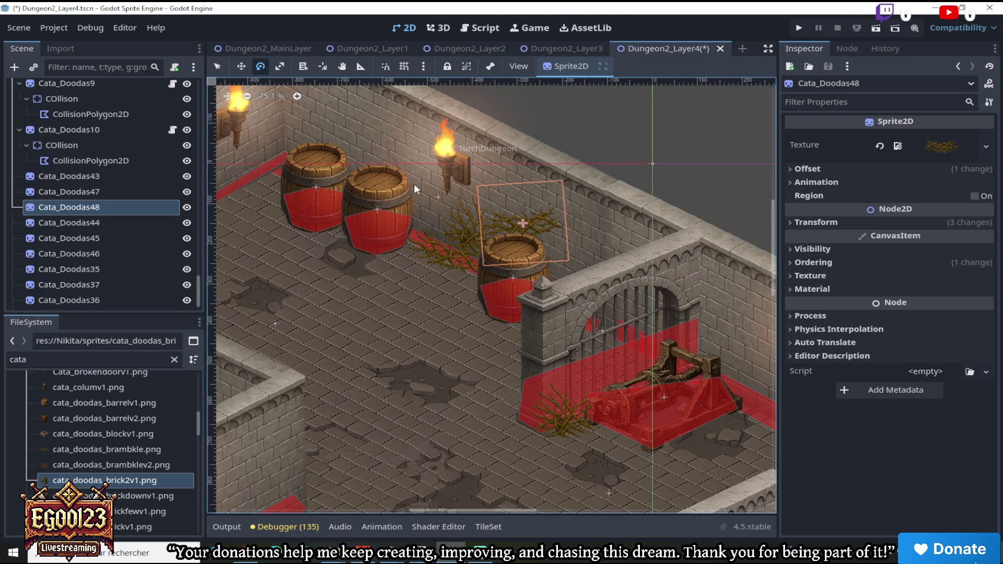
Duplicate Cata_Doodas48 as Cata_Doodas49, move it onto the wall and angle it about 30°
right_click(107, 208)
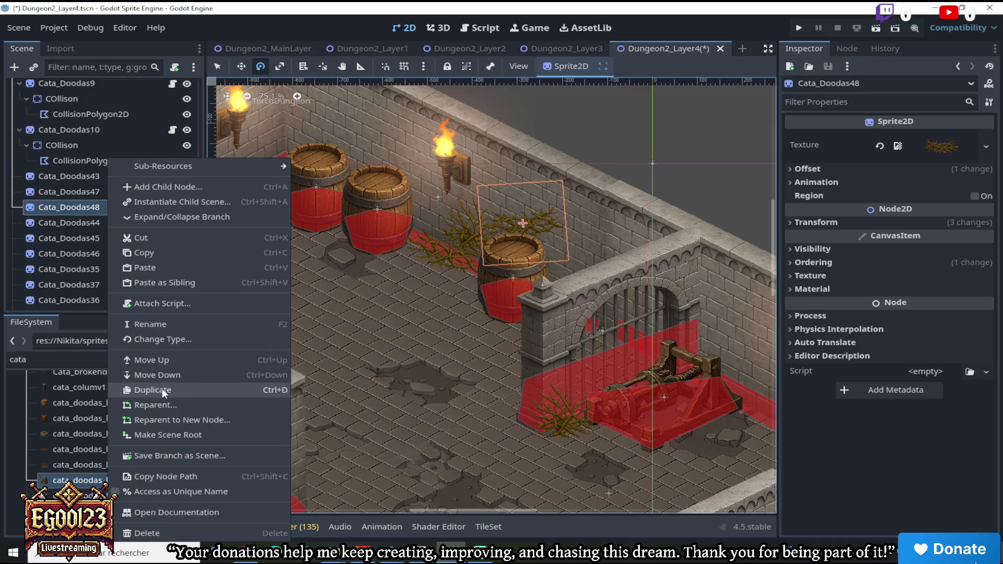
left_click(162, 388)
key("w")
left_click_drag(572, 222, 634, 215)
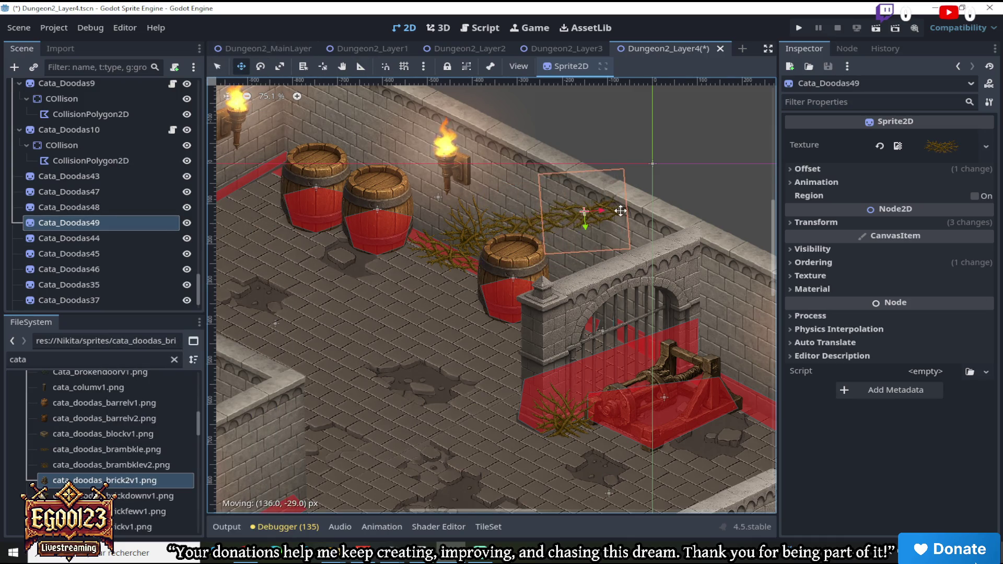
left_click(260, 66)
left_click_drag(418, 230, 405, 247)
left_click(242, 67)
left_click_drag(575, 211, 567, 204)
Pan and scroll the view to review the brambles along the wall top
scroll(567, 204, "down", 4)
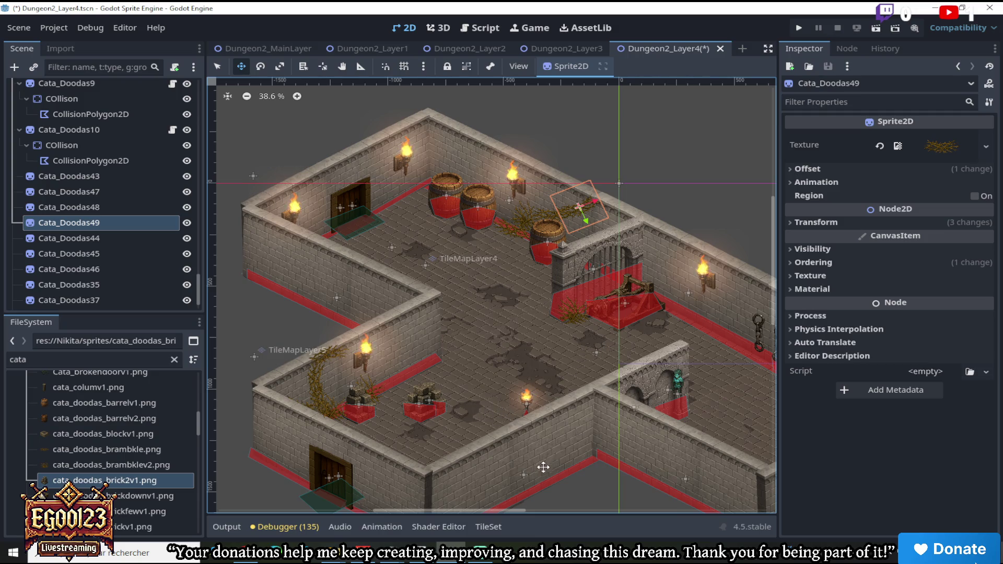
scroll(592, 194, "up", 5)
scroll(586, 209, "down", 3)
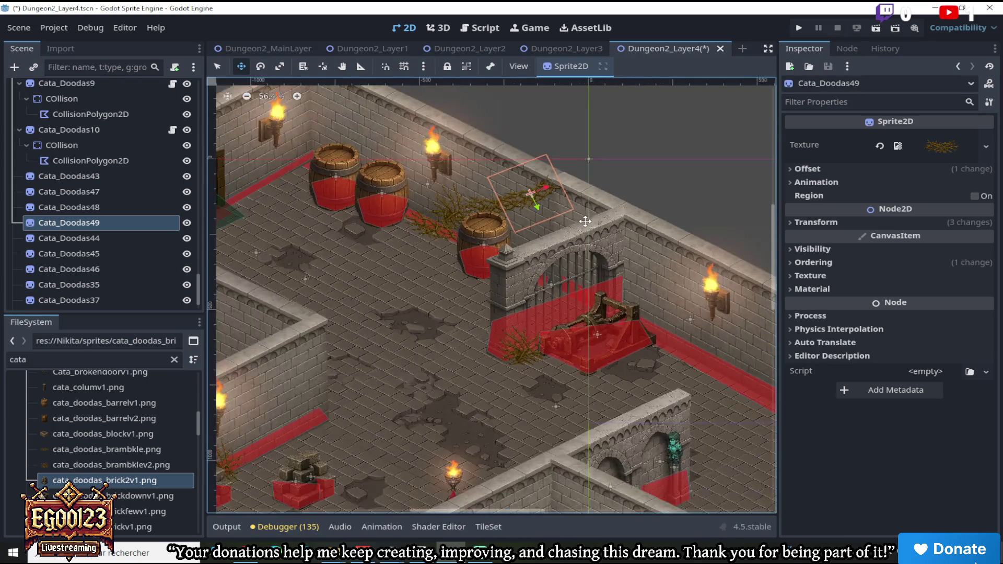
scroll(586, 229, "down", 1)
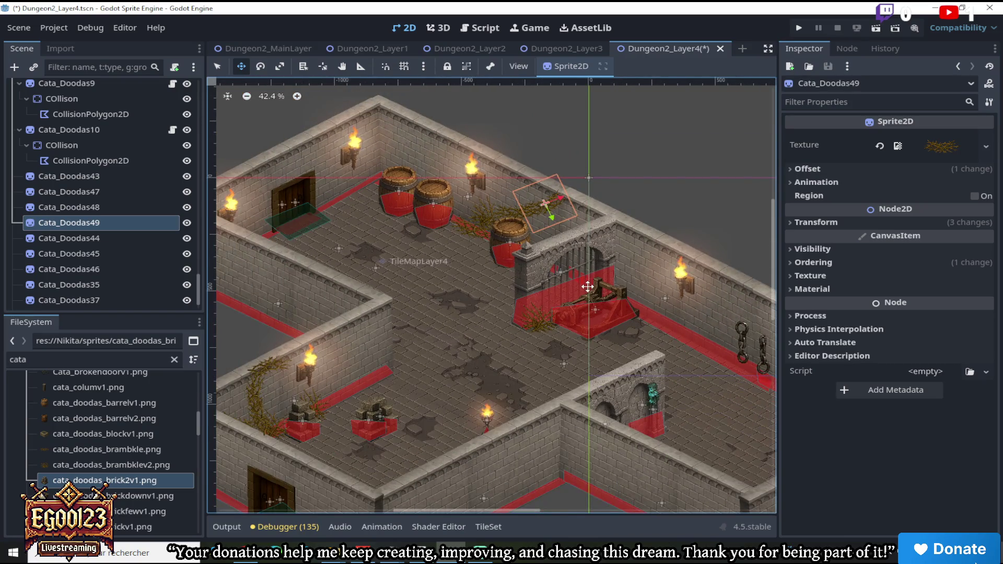
left_click_drag(476, 510, 529, 515)
scroll(400, 326, "up", 2)
scroll(400, 326, "down", 3)
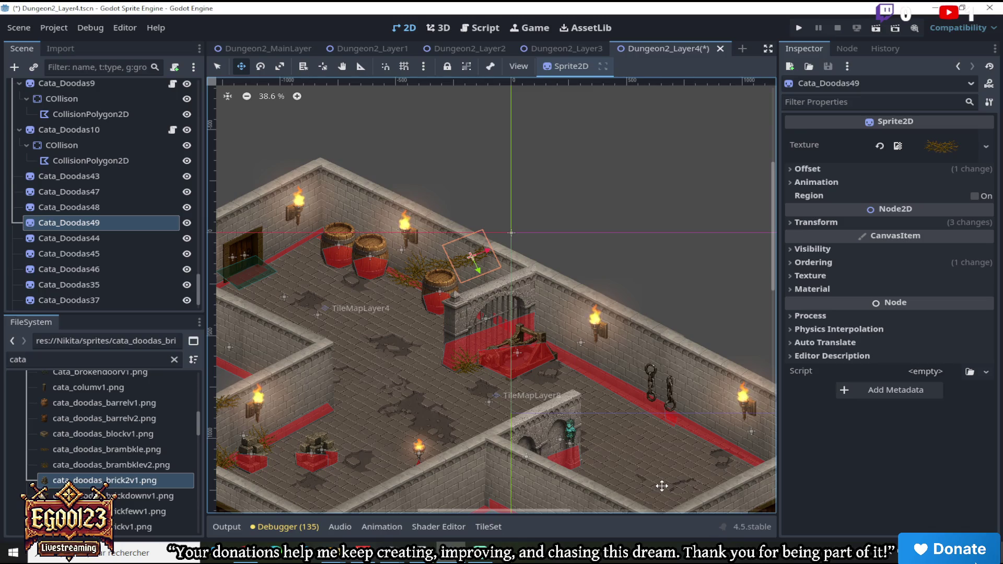
scroll(672, 483, "down", 2)
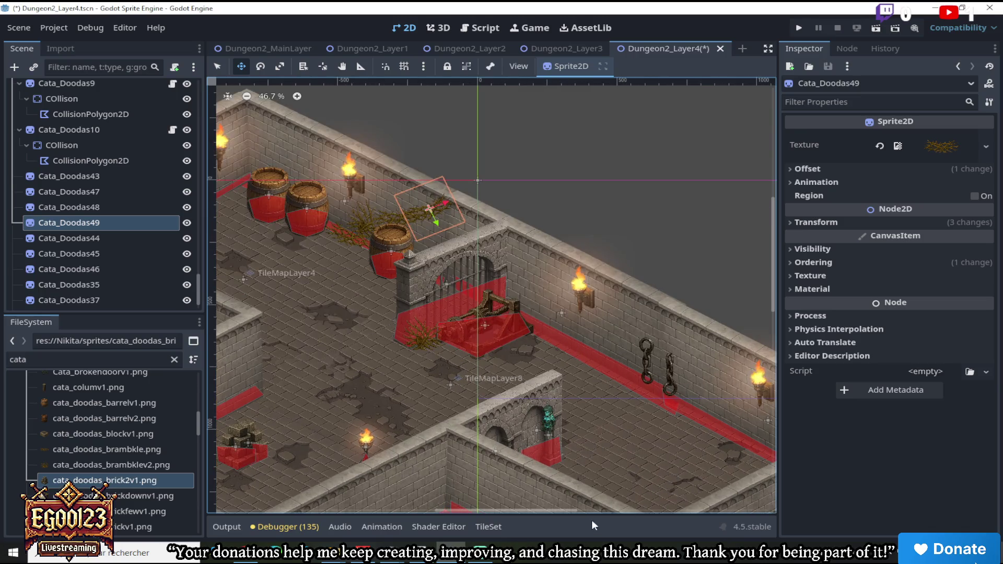
scroll(573, 512, "up", 4)
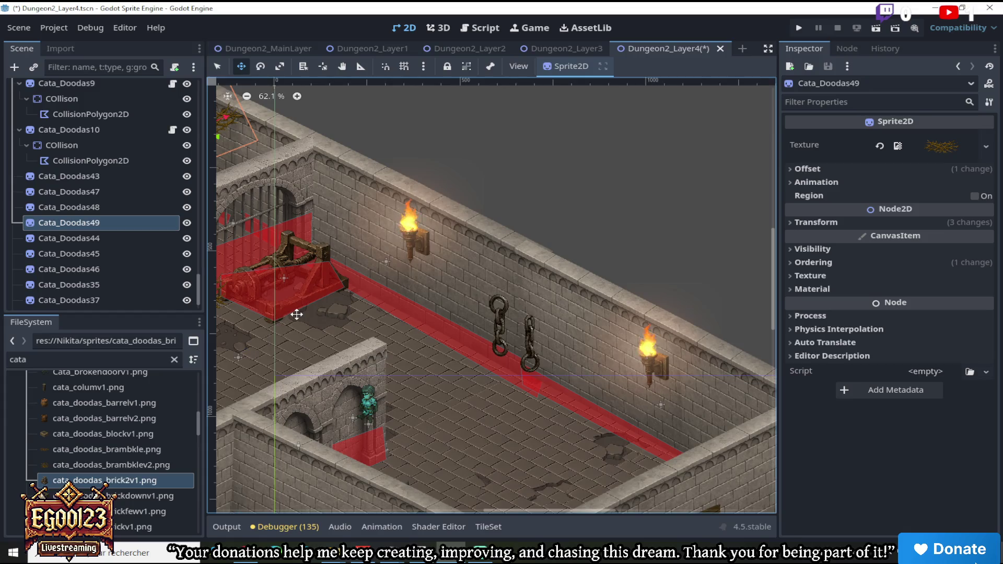
scroll(291, 322, "down", 2)
Duplicate Cata_Doodas49 as Cata_Doodas50 and move it below the hanging chains
right_click(91, 222)
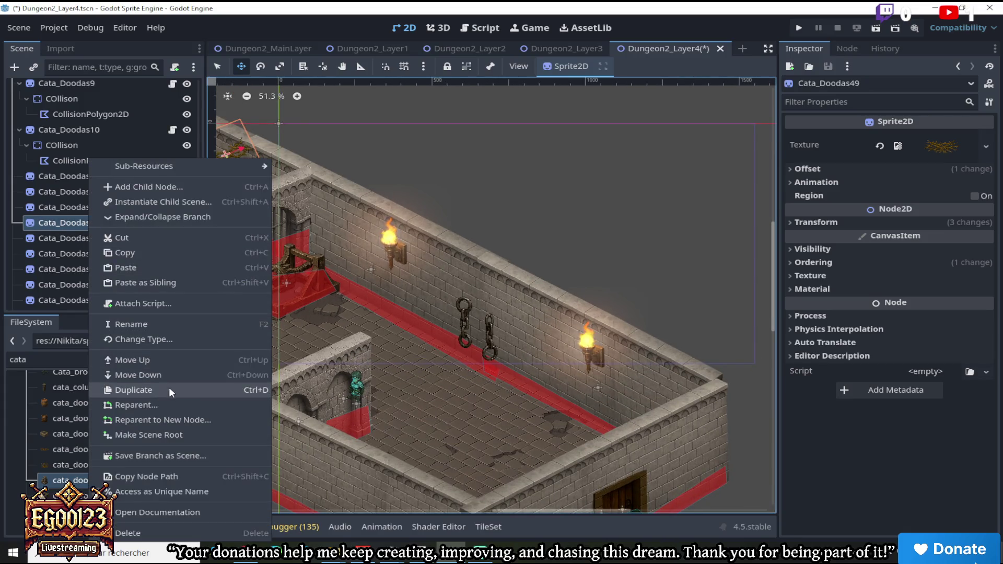
left_click(168, 390)
mouse_move(297, 142)
left_mouse_down()
mouse_move(439, 271)
mouse_move(588, 346)
mouse_move(525, 377)
left_mouse_up()
scroll(524, 379, "up", 3)
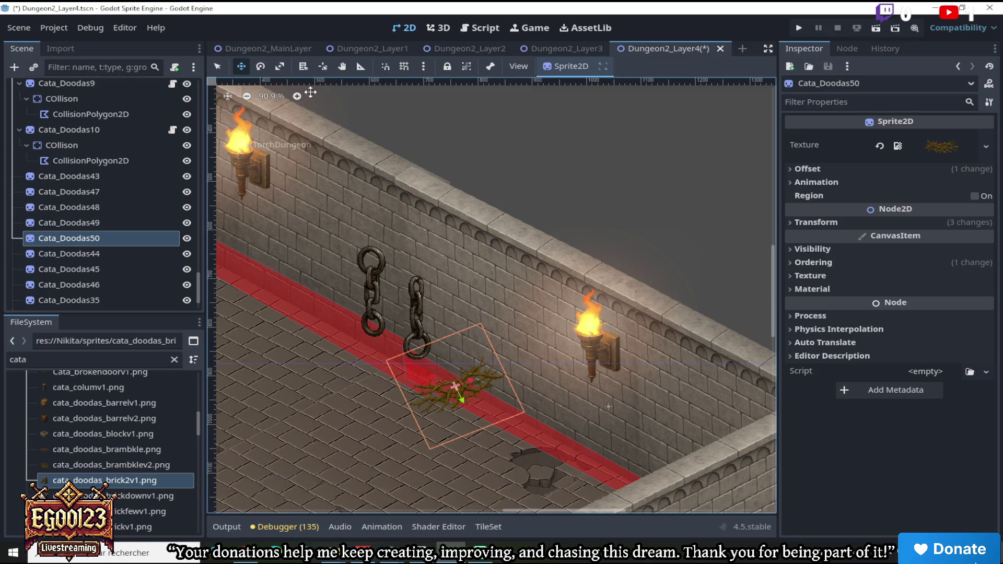
Duplicate Cata_Doodas45 as Cata_Doodas51, turn it upright by the chains and nudge it beside the torch
left_click(90, 222)
left_click(98, 270)
scroll(153, 278, "down", 1)
scroll(264, 300, "down", 3)
right_click(113, 225)
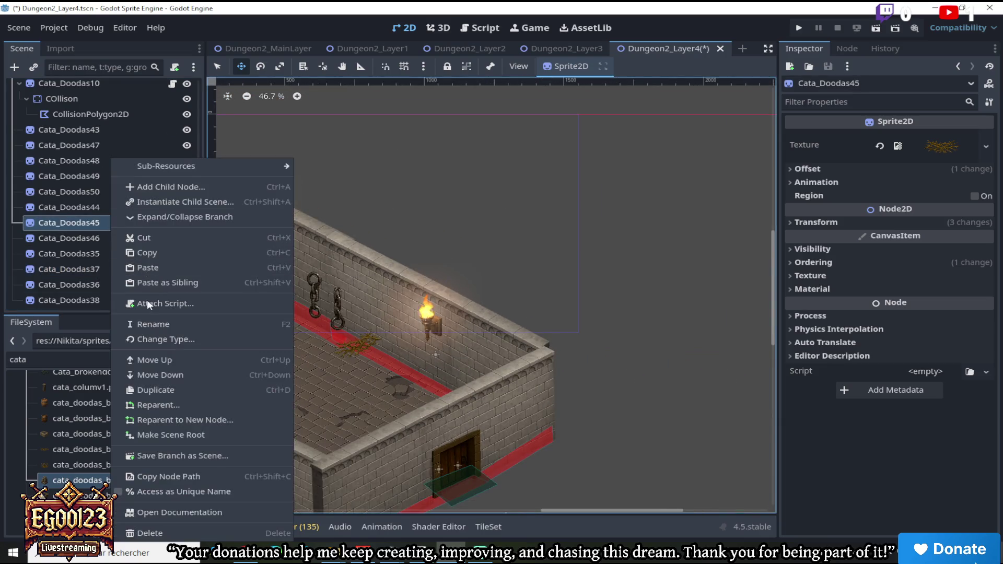
left_click(155, 388)
mouse_move(285, 225)
left_mouse_down()
mouse_move(638, 361)
mouse_move(647, 303)
mouse_move(385, 217)
mouse_move(301, 268)
mouse_move(313, 293)
mouse_move(379, 334)
mouse_move(368, 313)
mouse_move(456, 291)
mouse_move(445, 290)
left_mouse_up()
scroll(301, 268, "up", 5)
left_click(261, 66)
mouse_move(405, 147)
left_mouse_down()
mouse_move(544, 220)
mouse_move(481, 208)
left_mouse_up()
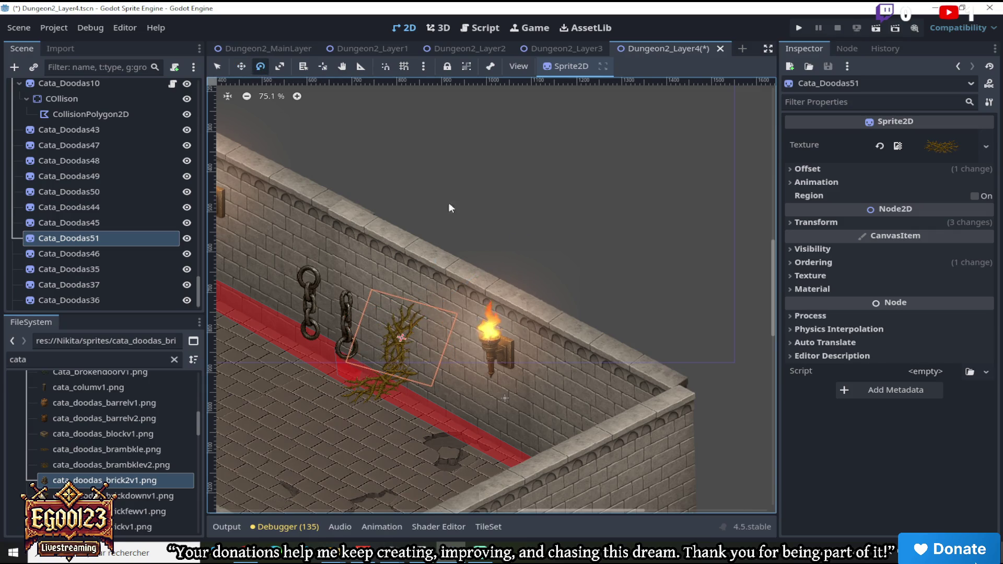
left_click(241, 66)
left_click_drag(412, 226, 428, 230)
Pan the view across the wall and select the bramble at the gate's base
scroll(428, 230, "down", 3)
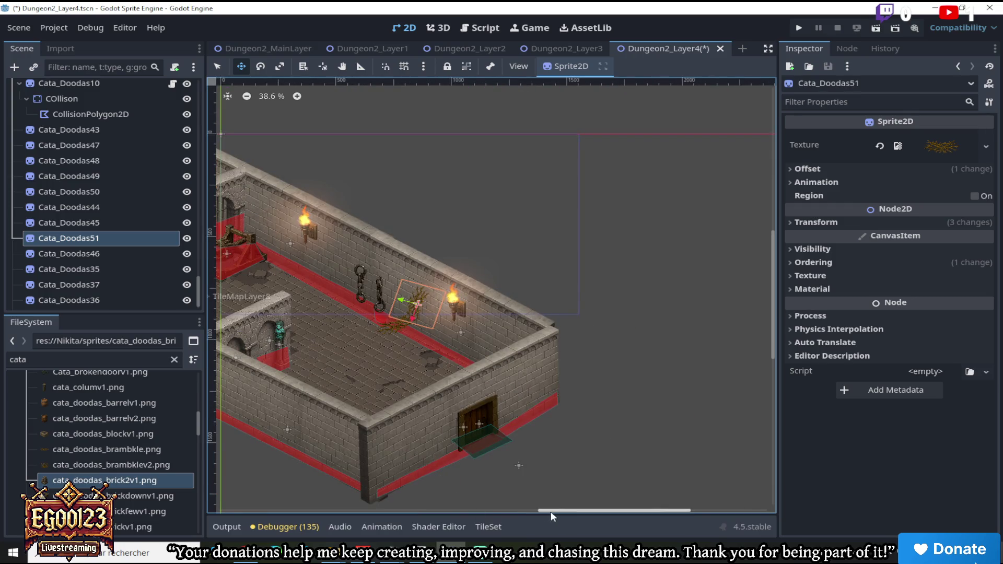
scroll(511, 284, "up", 3)
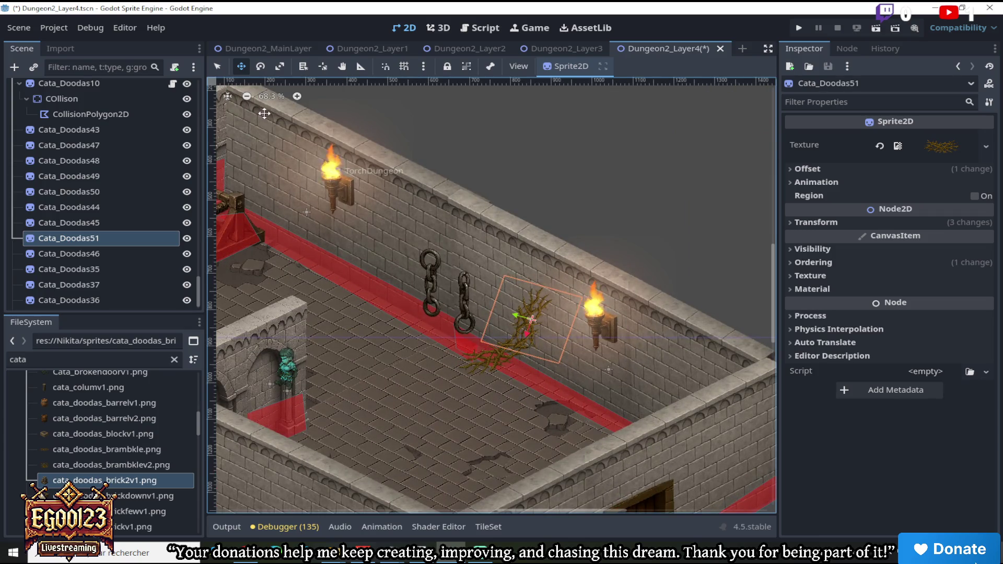
scroll(641, 353, "down", 3)
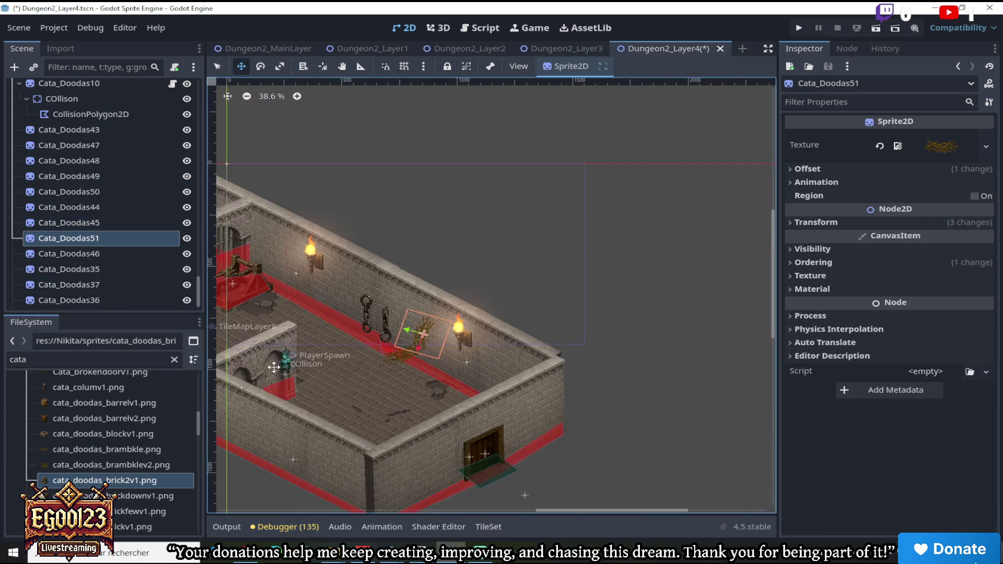
left_click_drag(523, 513, 422, 511)
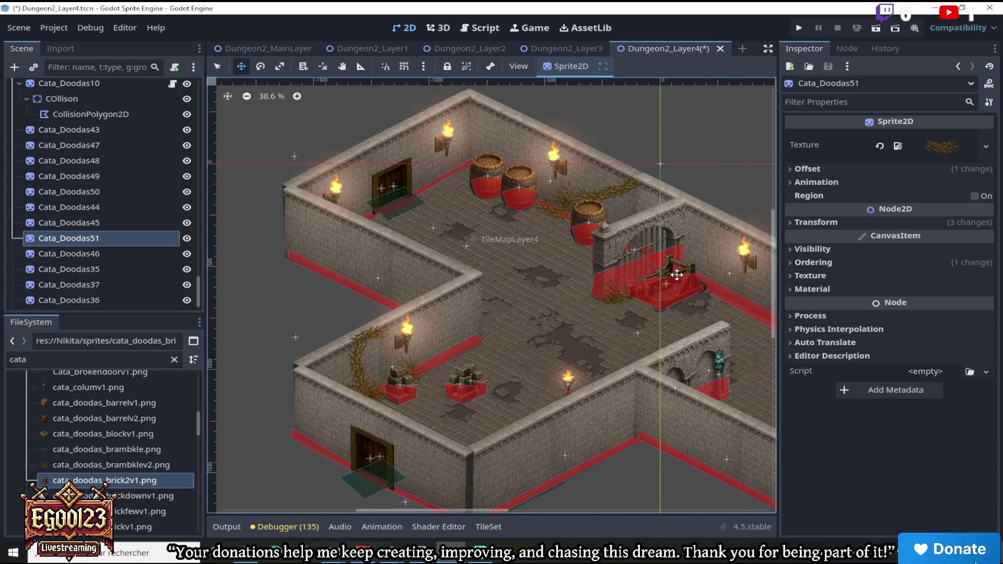
scroll(677, 275, "up", 5)
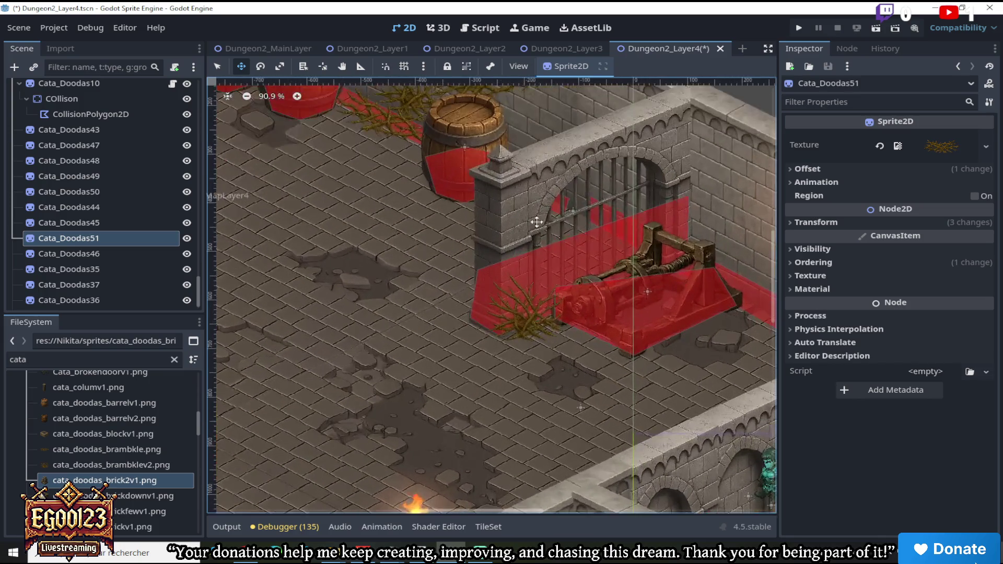
left_click(515, 323)
Duplicate bramble Cata_Doodas37 and place the copy below the torch on the chained wall
right_click(139, 290)
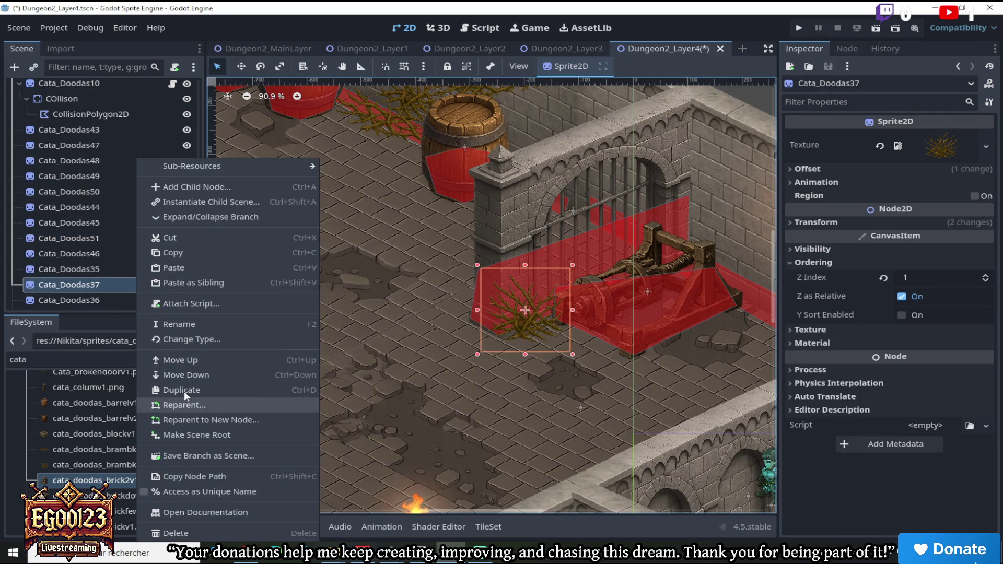
left_click(184, 391)
scroll(322, 92, "down", 3)
left_click(241, 67)
left_click_drag(511, 293, 674, 339)
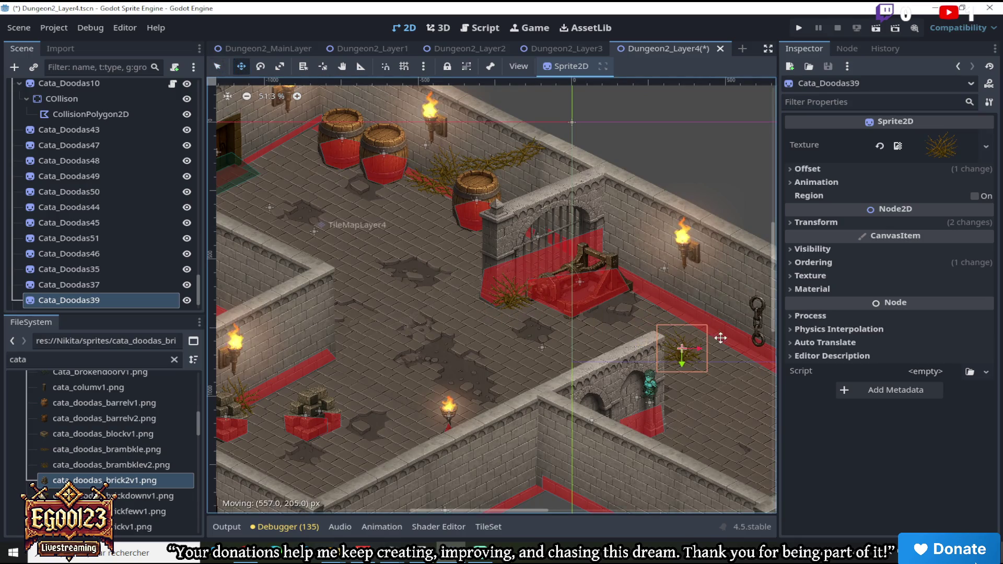
scroll(443, 424, "right", 5)
scroll(443, 424, "up", 3)
mouse_move(264, 314)
left_mouse_down()
mouse_move(520, 376)
mouse_move(501, 381)
left_mouse_up()
scroll(470, 382, "up", 3)
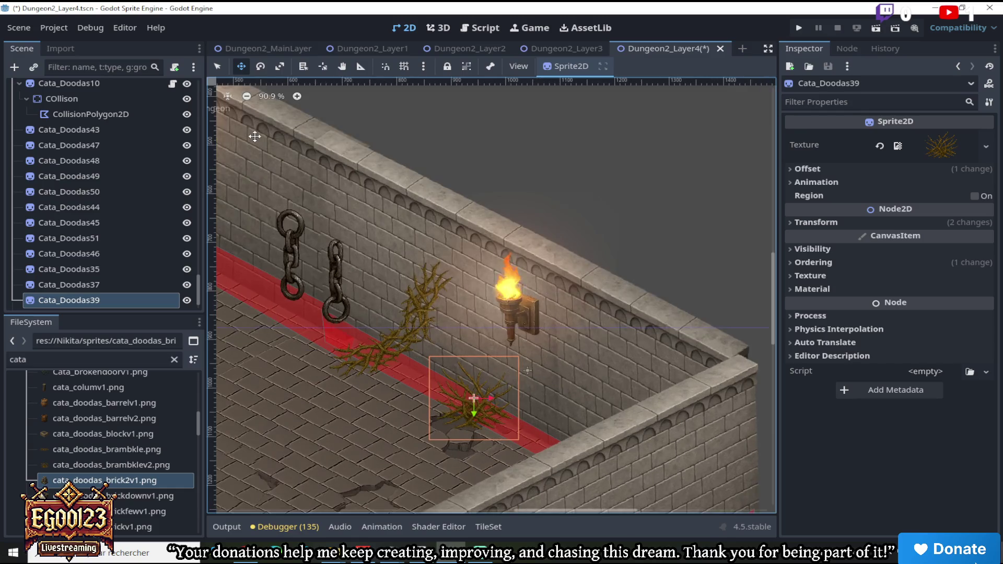
Shift bramble Cata_Doodas50 along the wall, rotate it about 67 degrees, and nudge it toward the torch
left_click(218, 65)
left_click(381, 357)
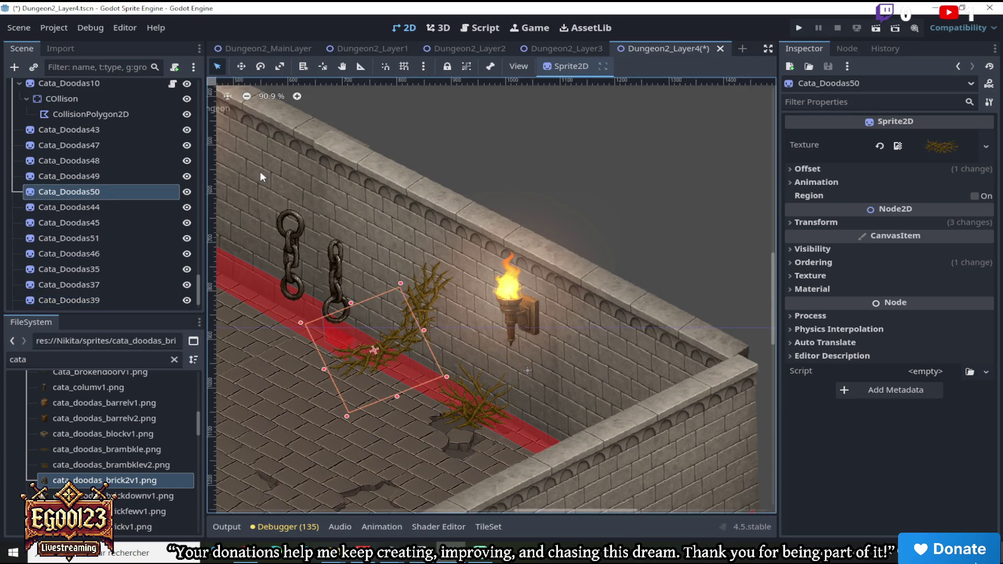
key("w")
mouse_move(408, 322)
left_mouse_down()
mouse_move(461, 343)
mouse_move(444, 342)
left_mouse_up()
left_click(260, 66)
mouse_move(410, 303)
left_mouse_down()
mouse_move(523, 161)
mouse_move(692, 208)
mouse_move(814, 368)
mouse_move(698, 260)
left_mouse_up()
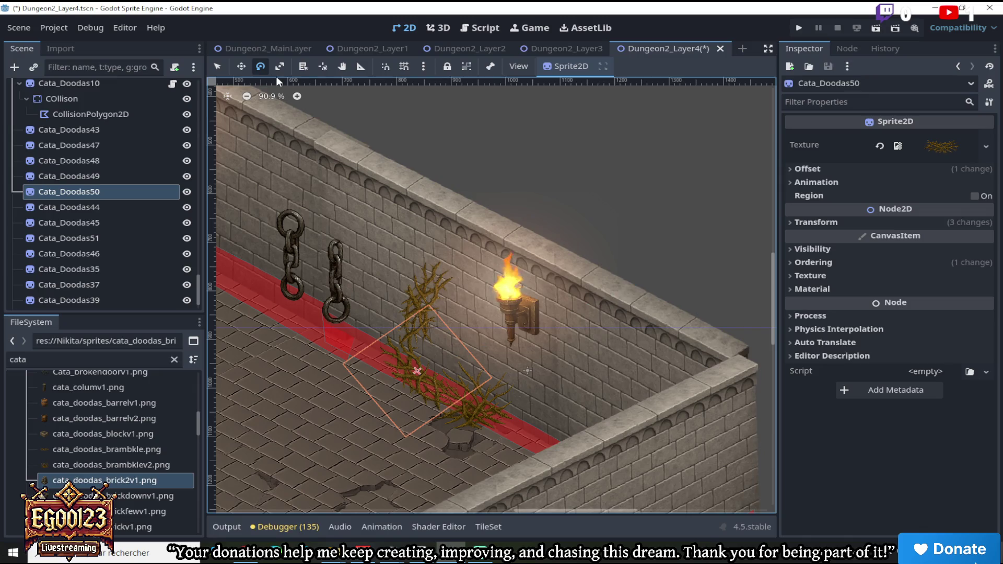
left_click(241, 67)
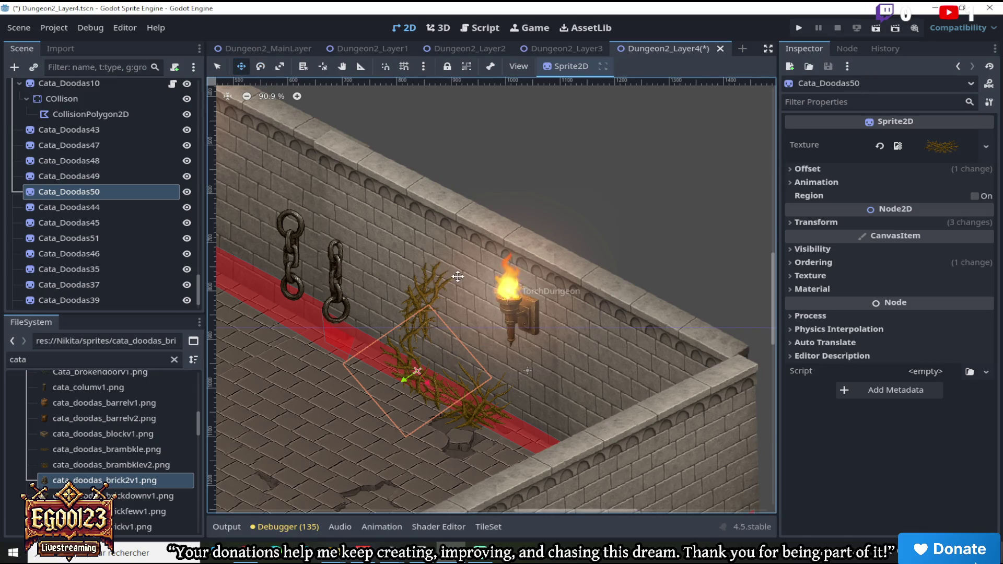
left_click_drag(467, 355, 498, 345)
left_click_drag(443, 319, 439, 318)
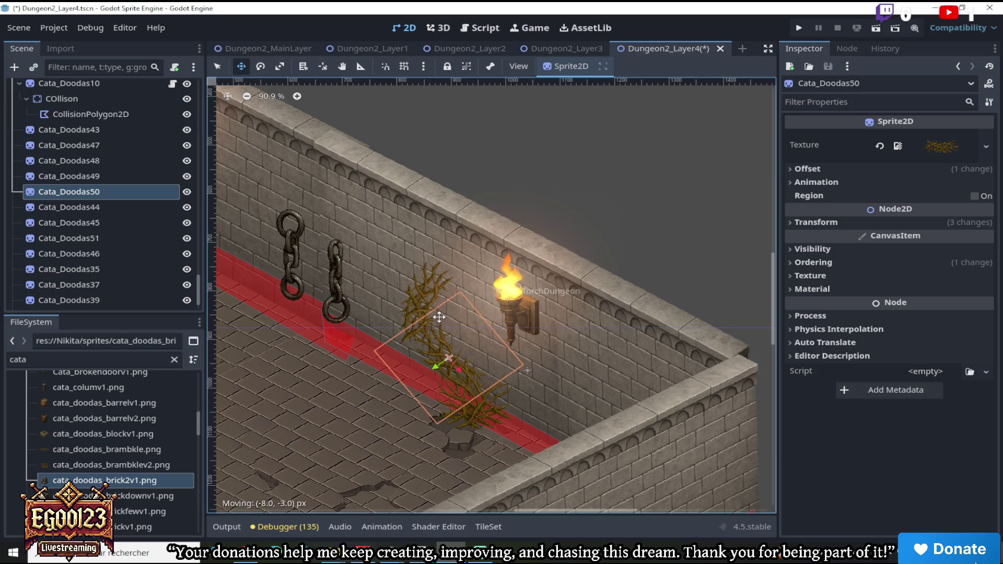
Check brambles Cata_Doodas39, 50 and 51 and their draw-order settings
scroll(454, 324, "down", 4)
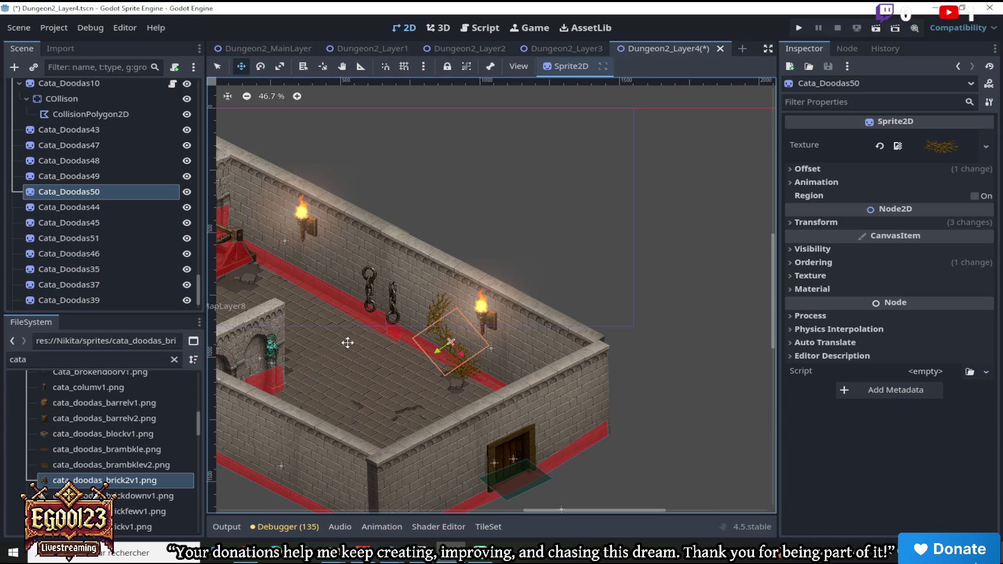
scroll(397, 372, "up", 3)
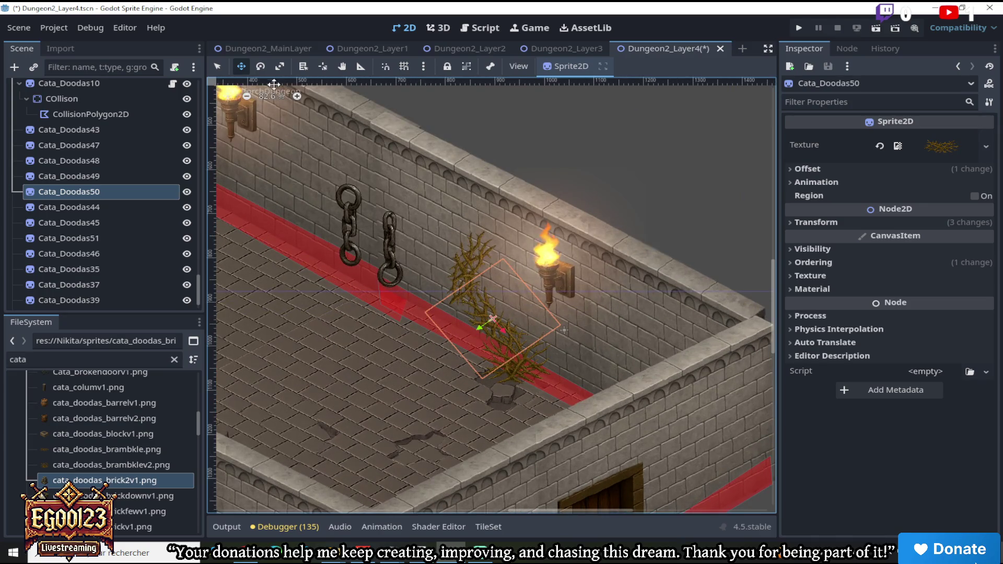
left_click(534, 365)
left_click(523, 360)
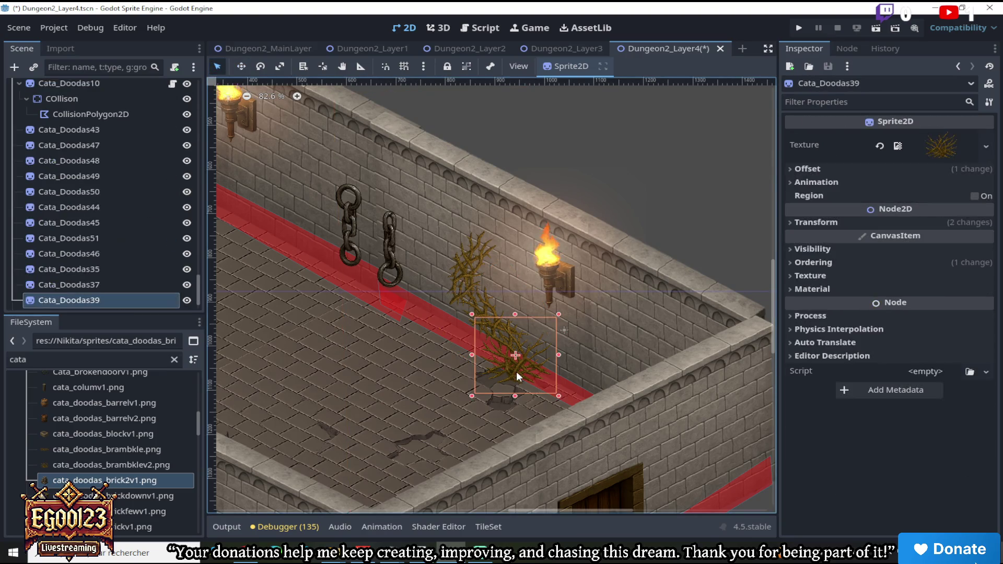
left_click(808, 263)
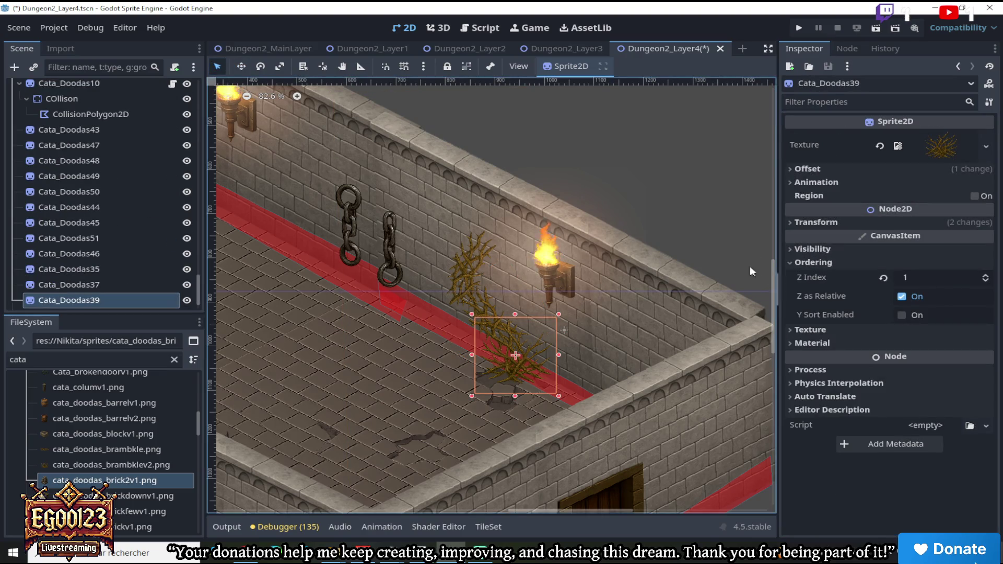
left_click(483, 307)
left_click(472, 281)
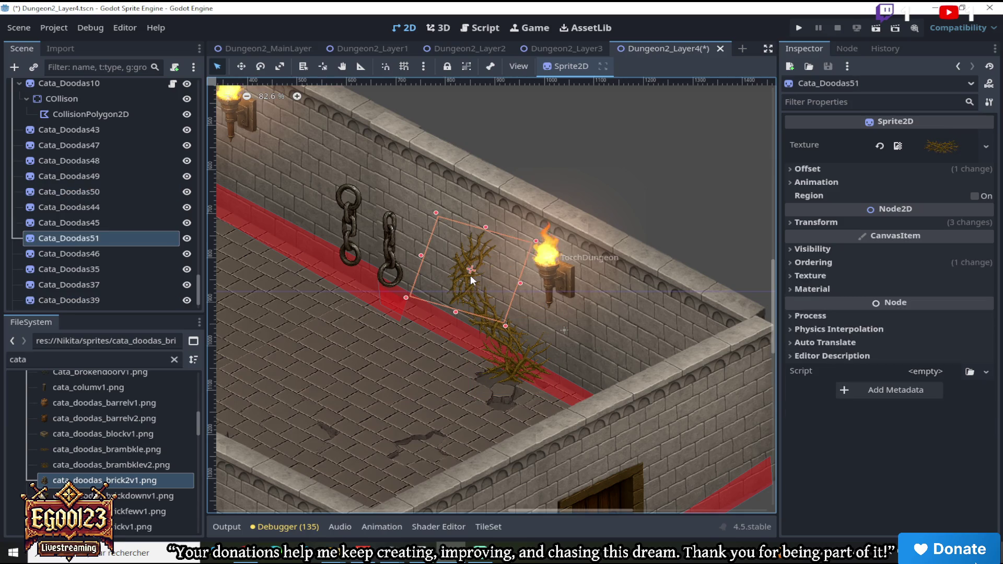
scroll(472, 280, "down", 5)
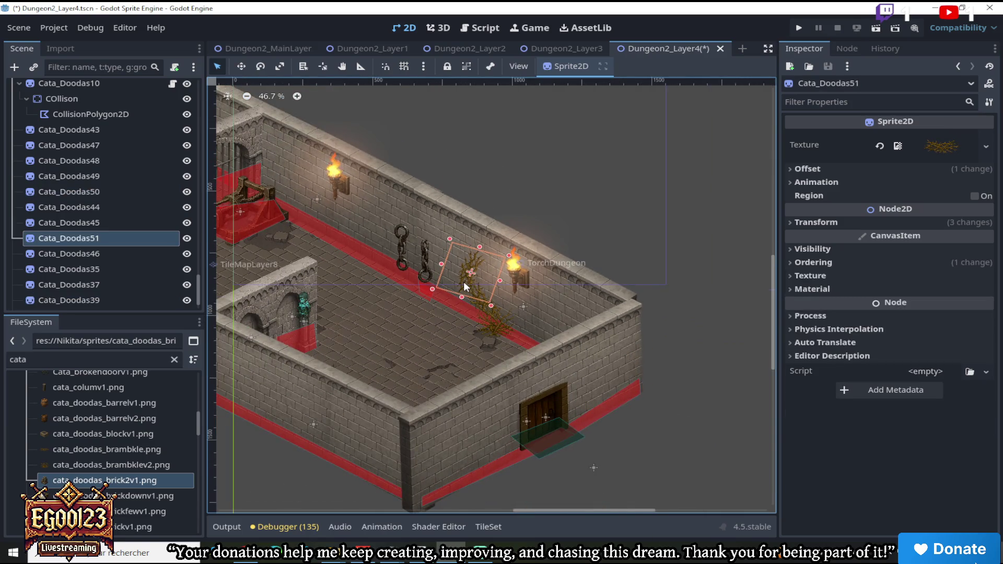
scroll(465, 286, "down", 4)
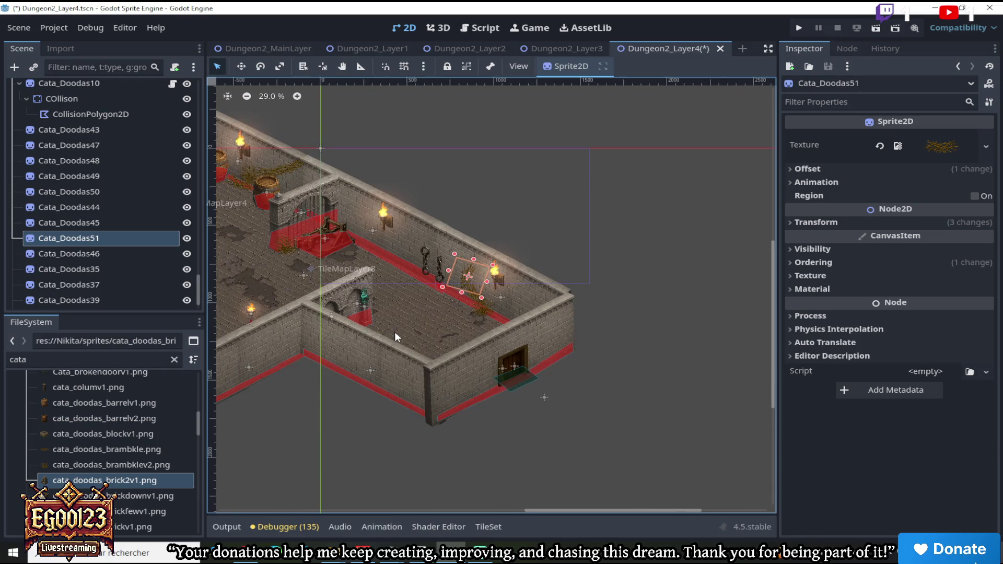
scroll(396, 336, "up", 3)
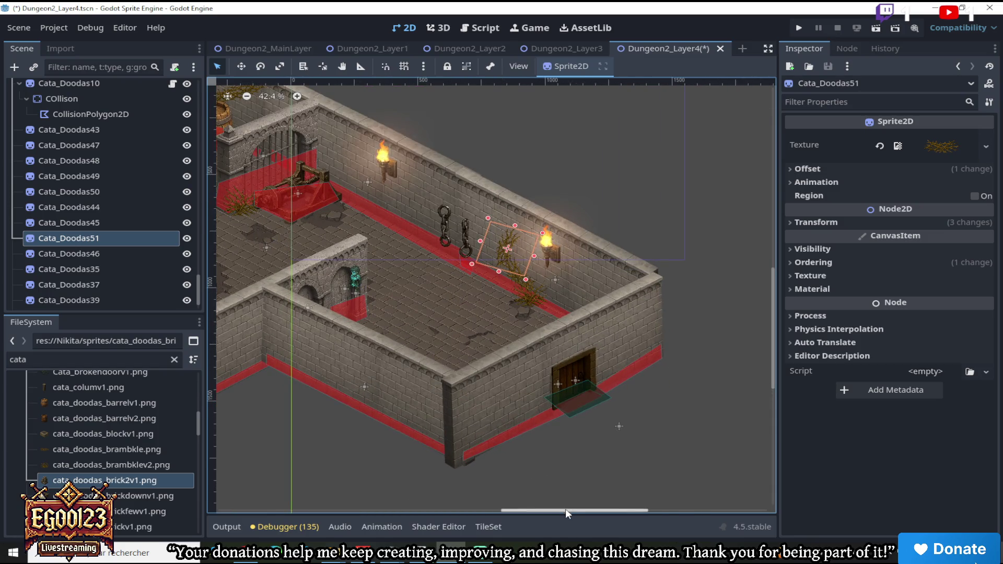
left_click_drag(566, 508, 494, 507)
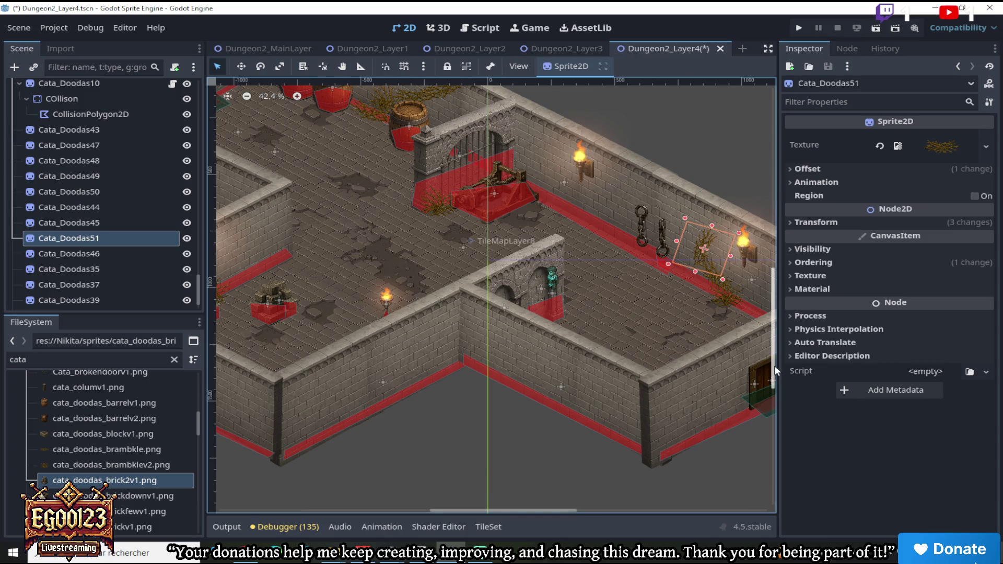
left_click_drag(775, 365, 774, 354)
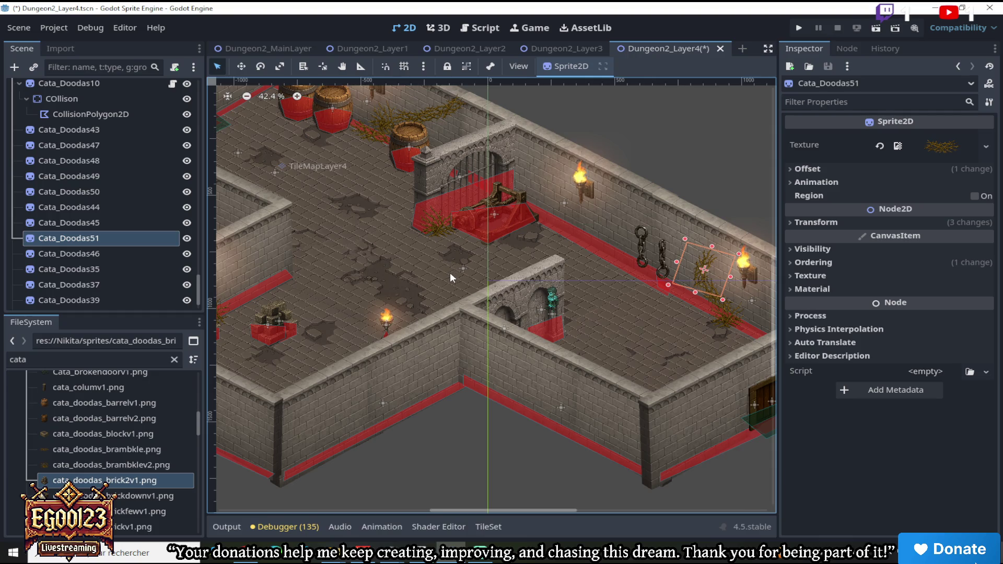
scroll(105, 418, "up", 3)
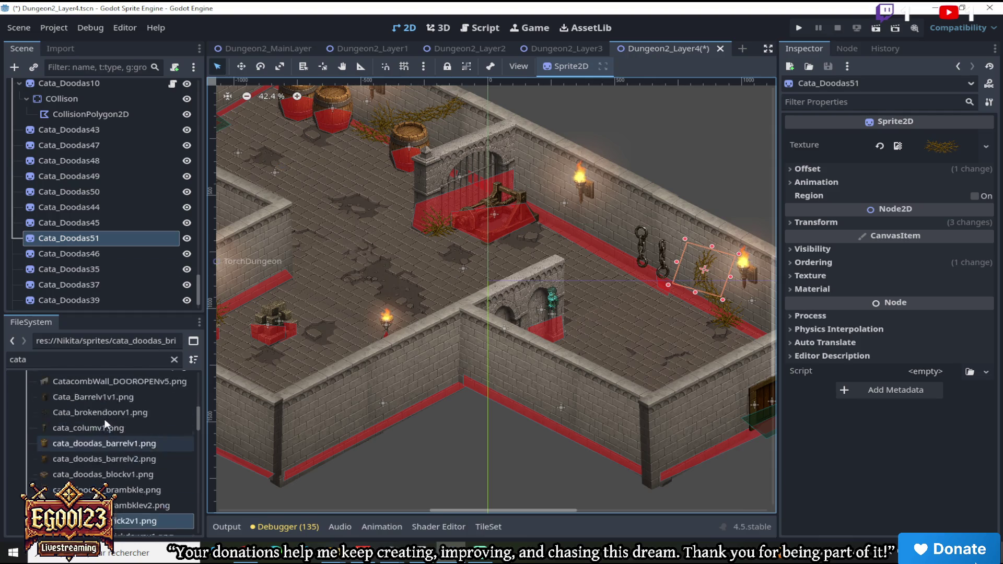
Duplicate the hanging chain sprite Cata_Doodas22 and drag the copy aside
left_click(664, 270)
right_click(97, 87)
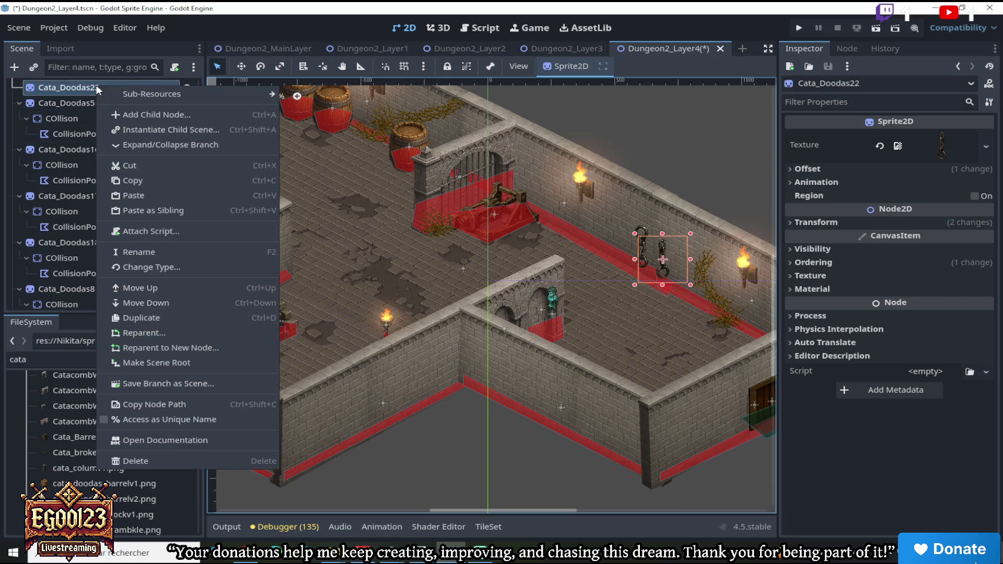
left_click(148, 318)
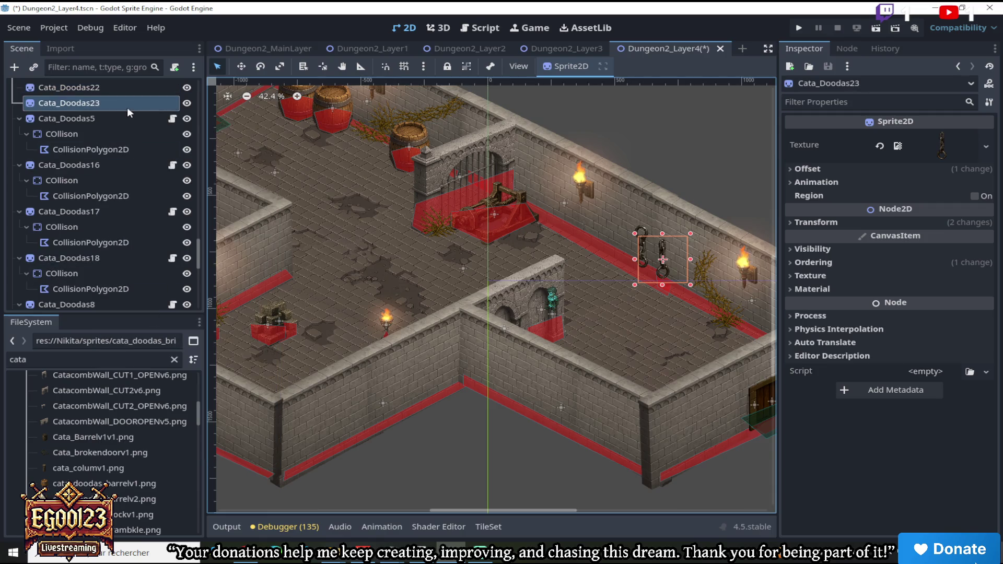
left_click(240, 66)
left_click_drag(663, 259, 618, 287)
scroll(95, 460, "up", 3)
scroll(95, 460, "up", 5)
scroll(105, 470, "down", 8)
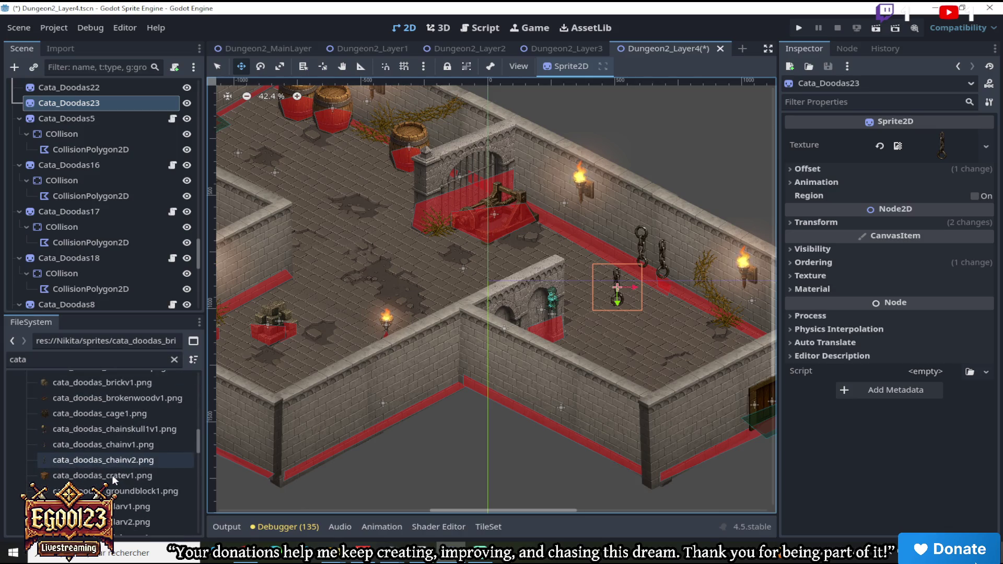
Assign pilebonev3.png as the duplicate's texture
mouse_move(96, 439)
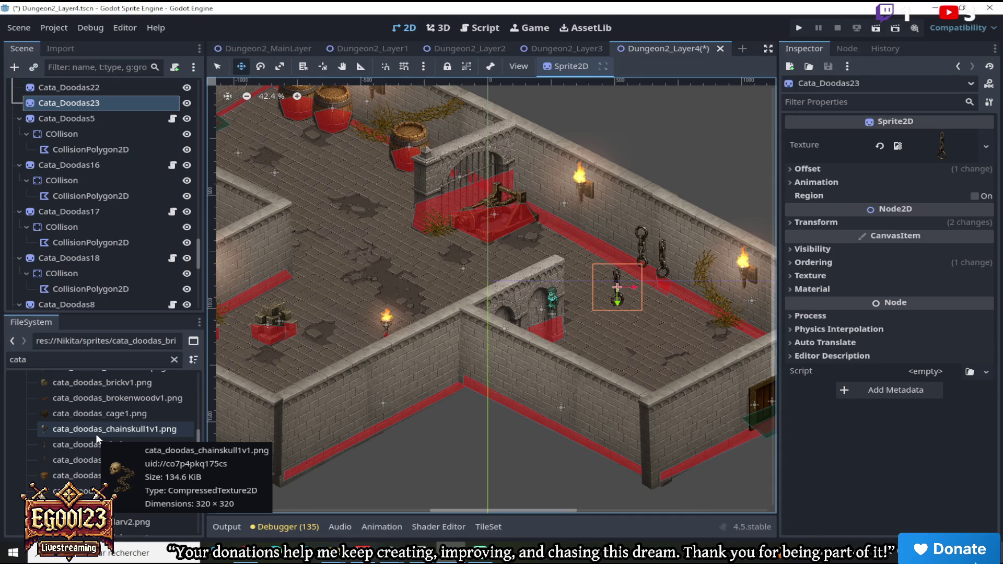
scroll(97, 439, "down", 4)
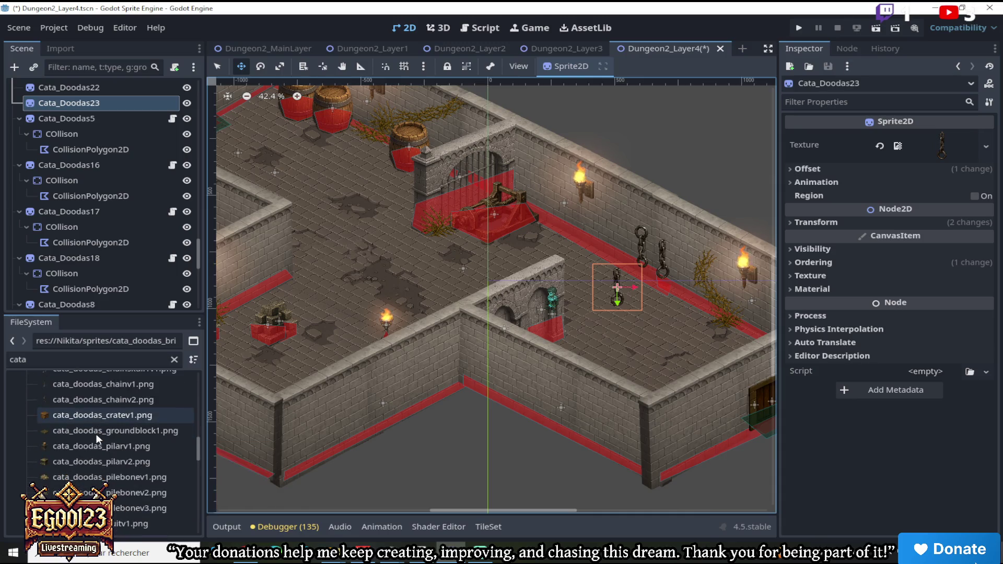
scroll(96, 450, "down", 1)
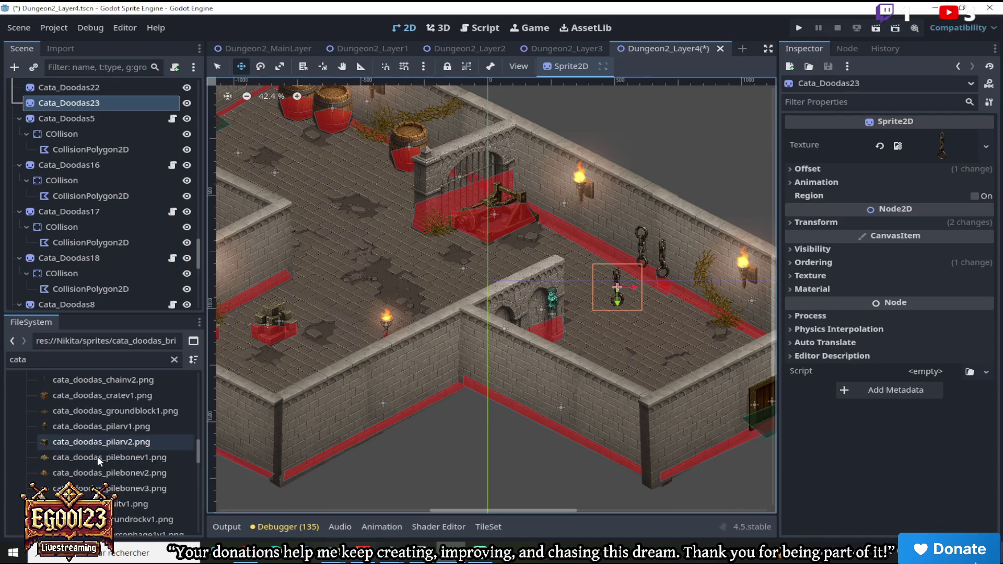
left_click(92, 485)
left_click_drag(165, 483, 940, 146)
scroll(668, 270, "up", 3)
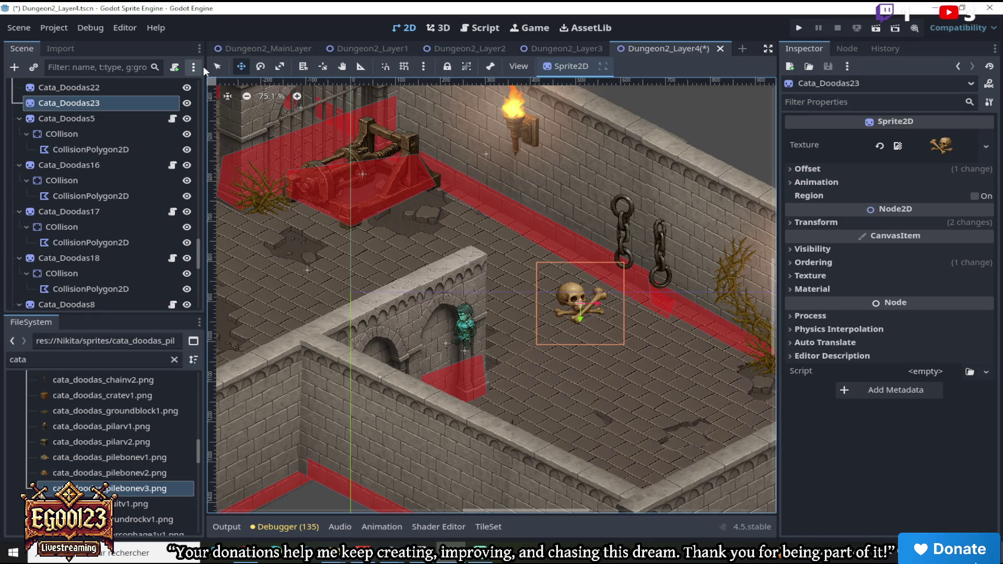
Mirror the skull pile with Flip H and shrink it to about 0.38 scale beneath the chains
left_click(792, 263)
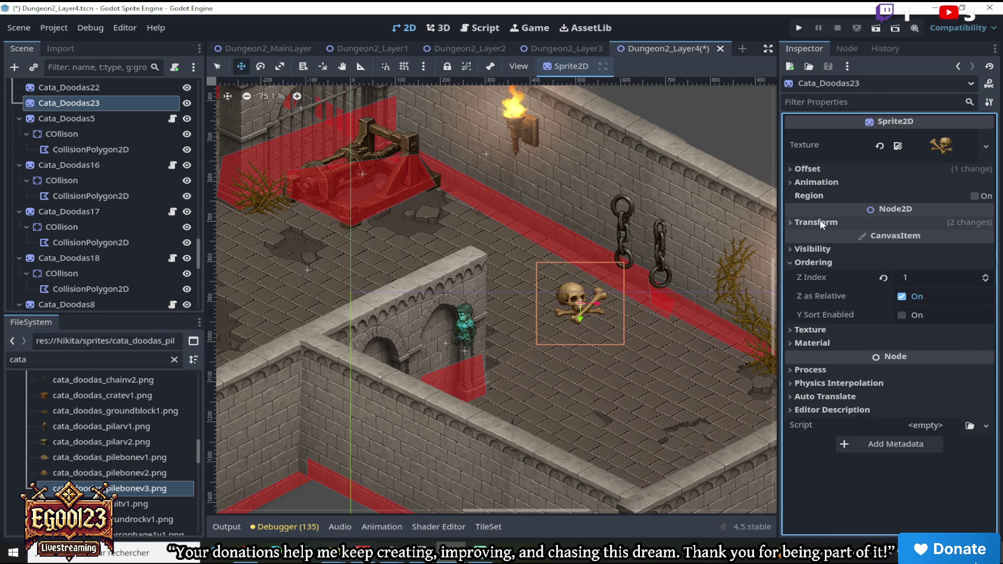
left_click(797, 223)
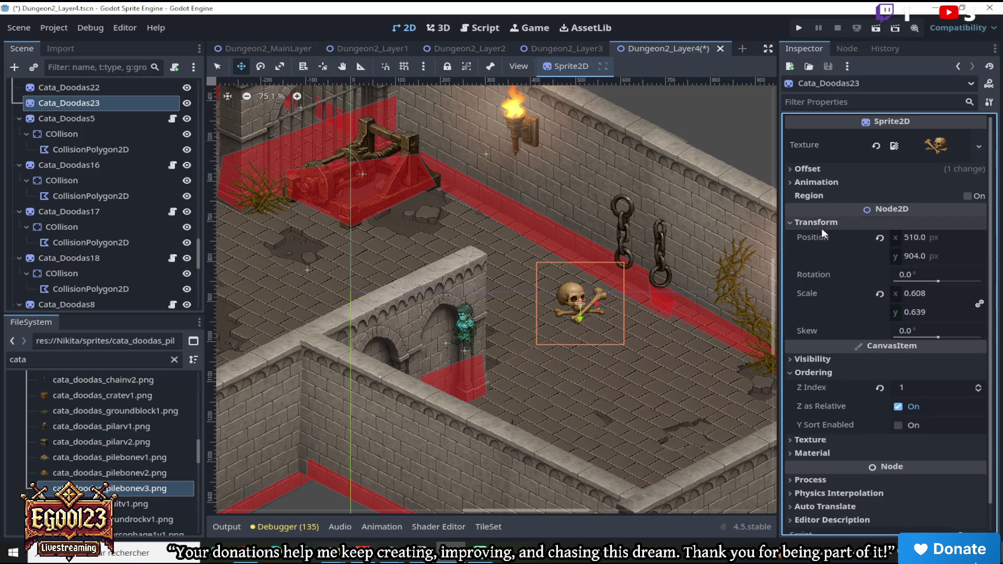
left_click(792, 182)
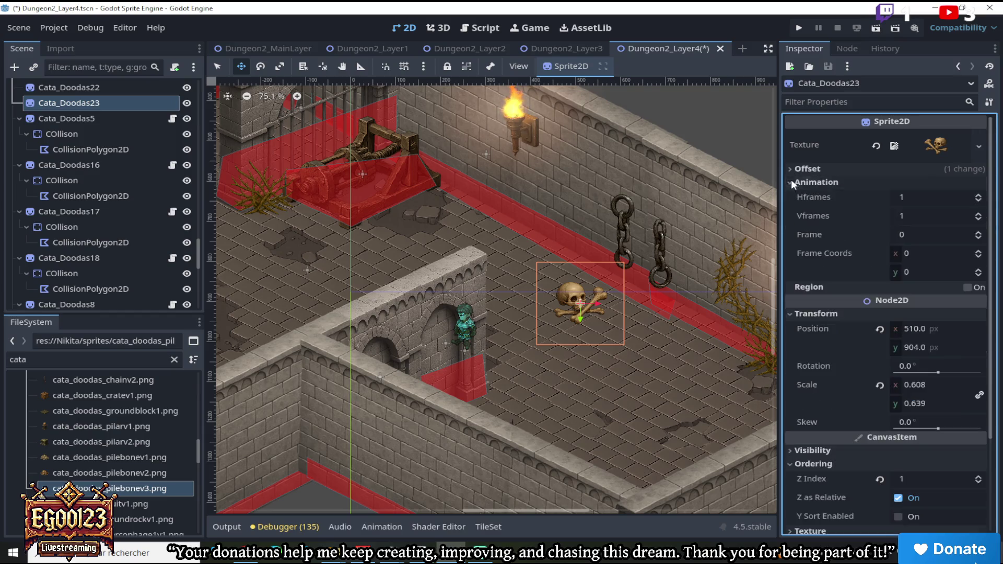
left_click(799, 169)
left_click(899, 241)
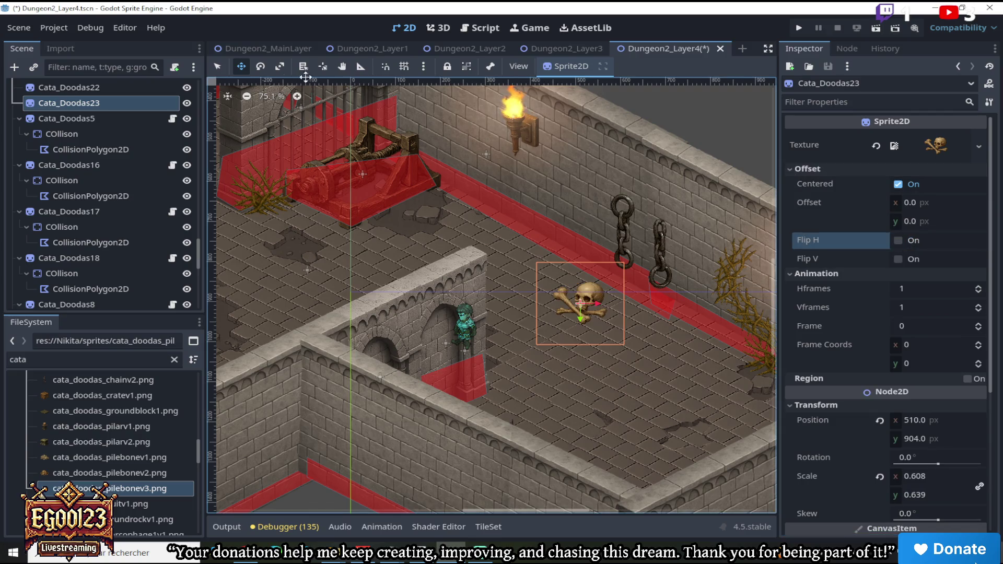
left_click(219, 66)
mouse_move(627, 259)
left_mouse_down()
mouse_move(597, 289)
mouse_move(629, 275)
mouse_move(628, 257)
left_mouse_up()
left_click(241, 67)
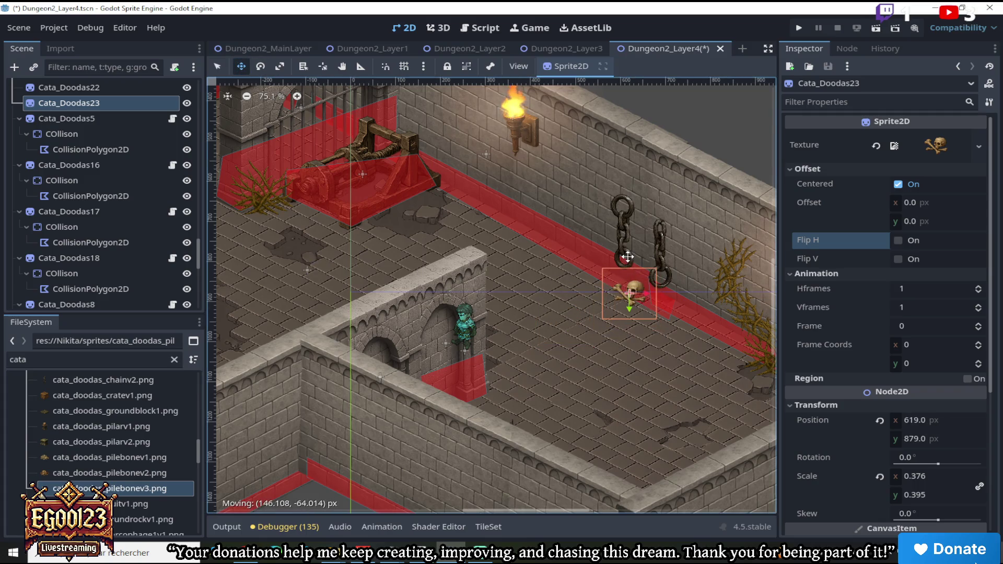
scroll(627, 256, "down", 3)
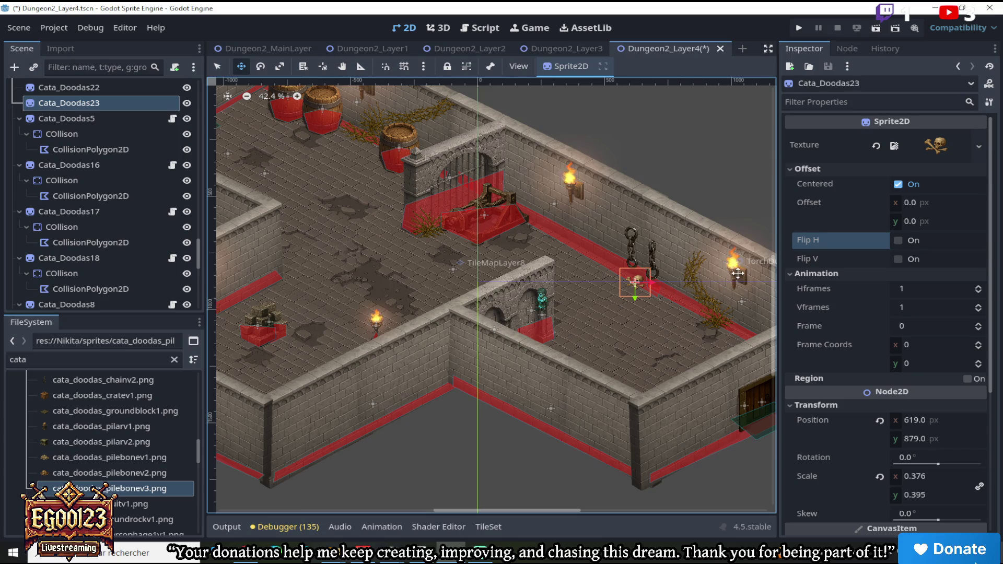
scroll(744, 269, "up", 2)
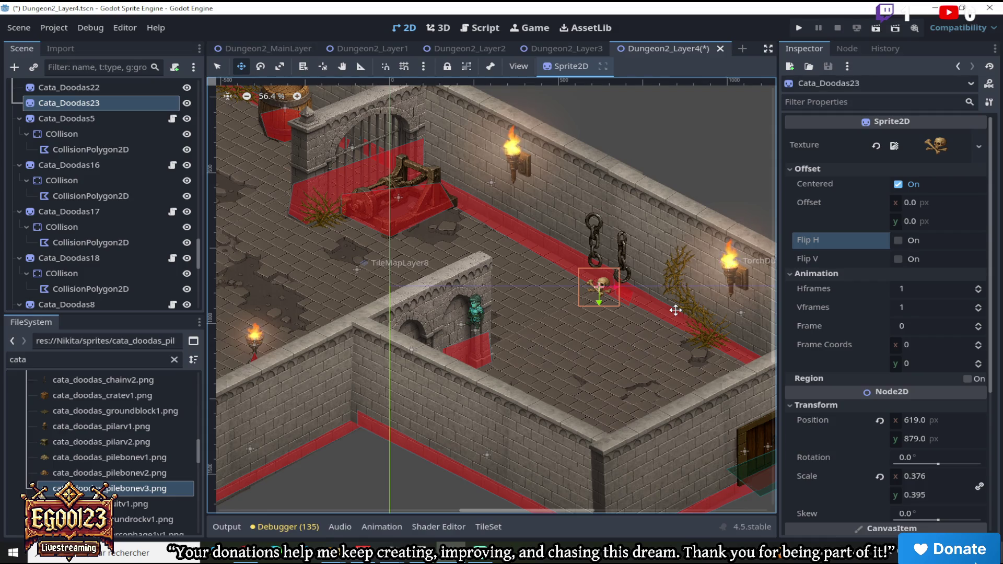
scroll(674, 310, "down", 3)
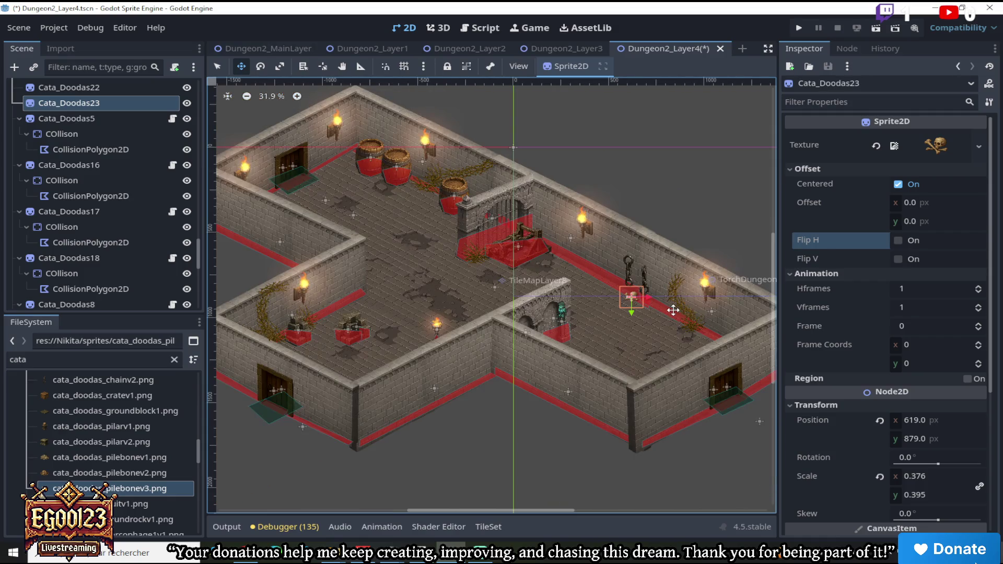
scroll(711, 314, "up", 1)
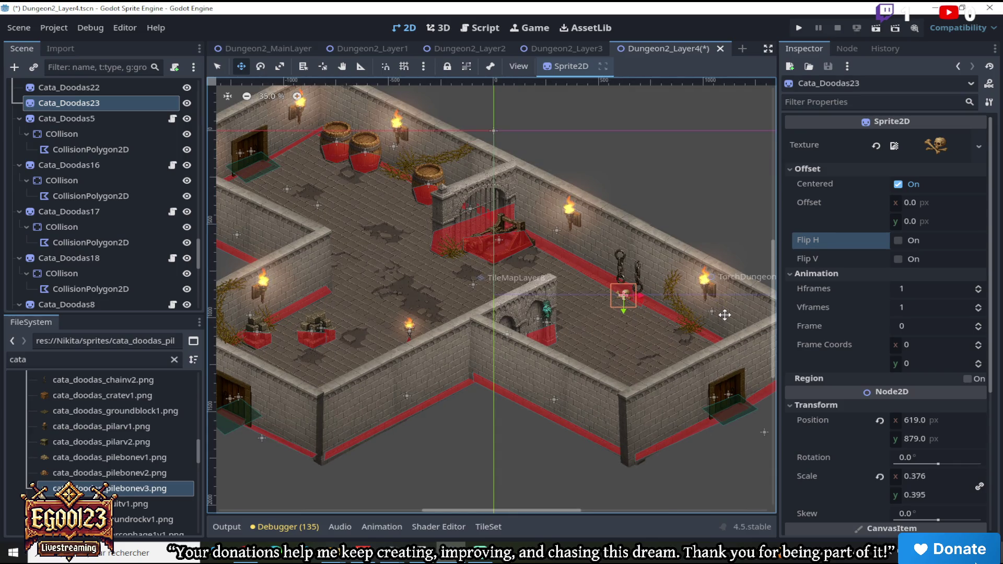
scroll(725, 315, "down", 2)
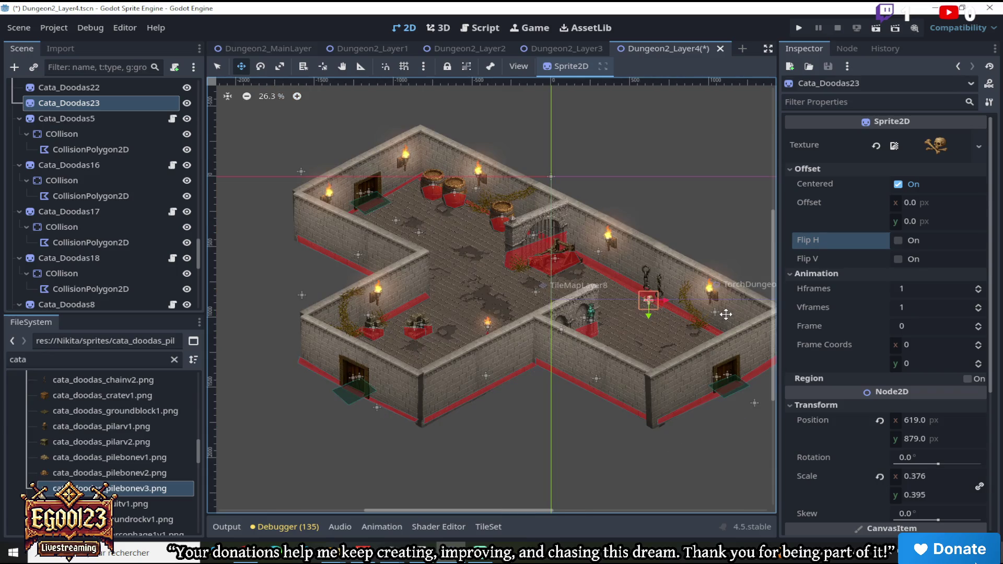
scroll(725, 314, "up", 5)
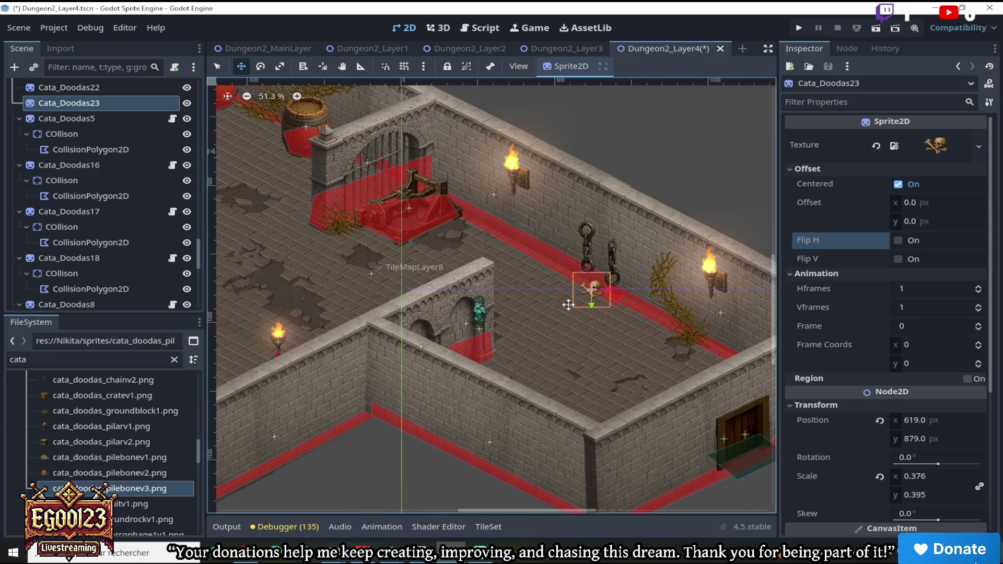
scroll(569, 305, "up", 5)
scroll(587, 304, "down", 5)
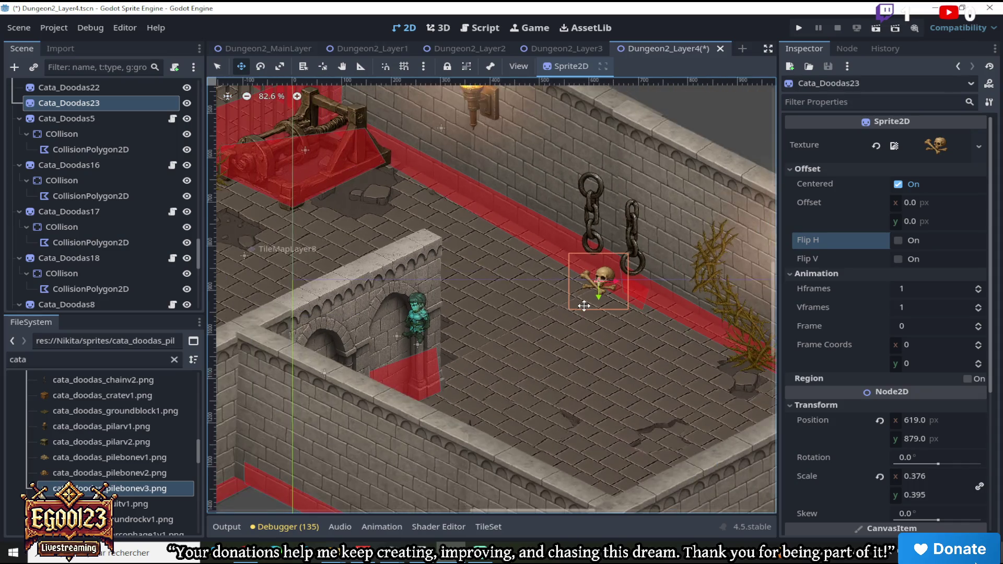
mouse_move(581, 510)
left_mouse_down()
mouse_move(500, 513)
mouse_move(566, 515)
left_mouse_up()
scroll(569, 380, "down", 2)
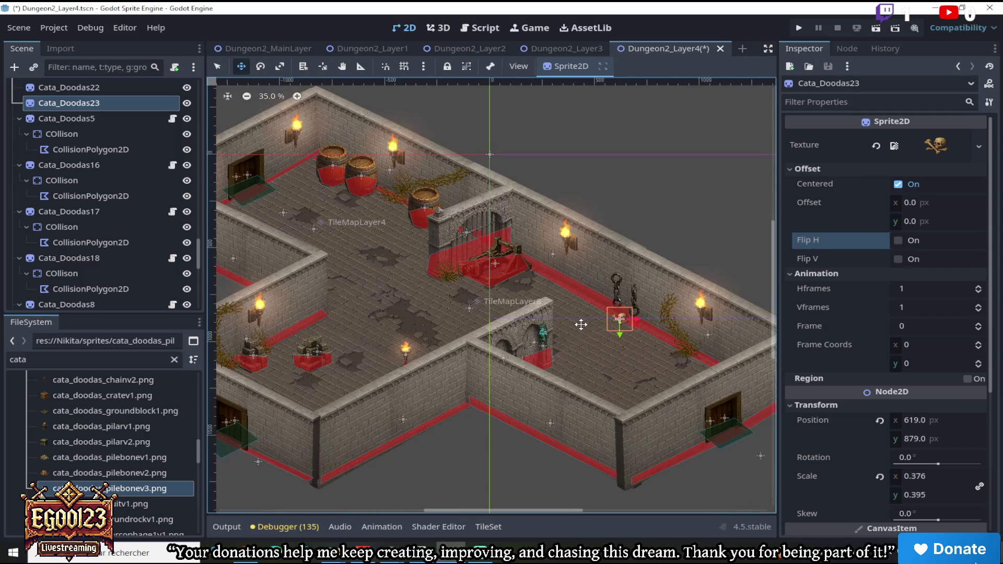
scroll(588, 366, "up", 4)
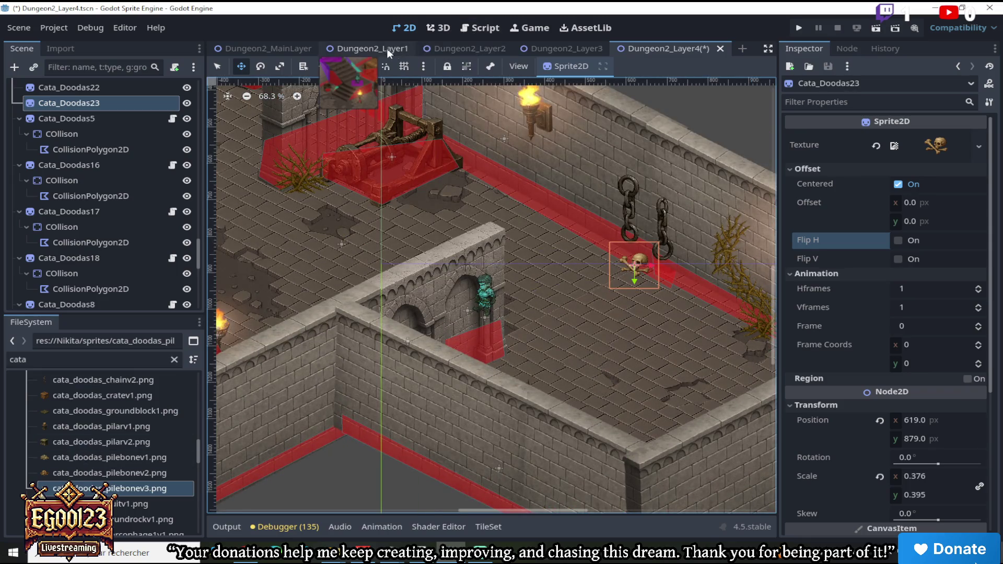
Copy the wooden planks node Cata_Doodas1 in Dungeon2_Layer1
left_click(374, 47)
scroll(352, 283, "down", 2)
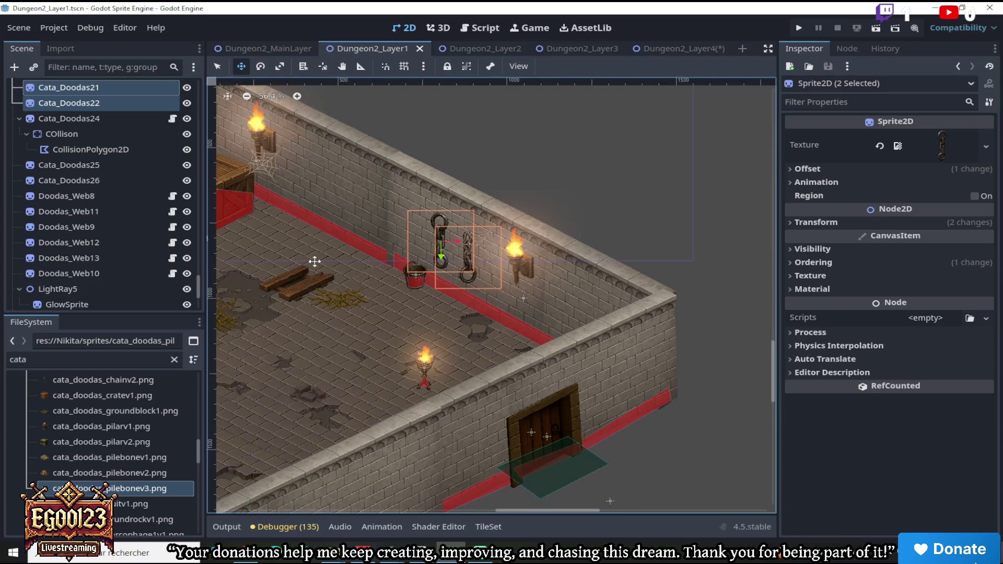
left_click(308, 275)
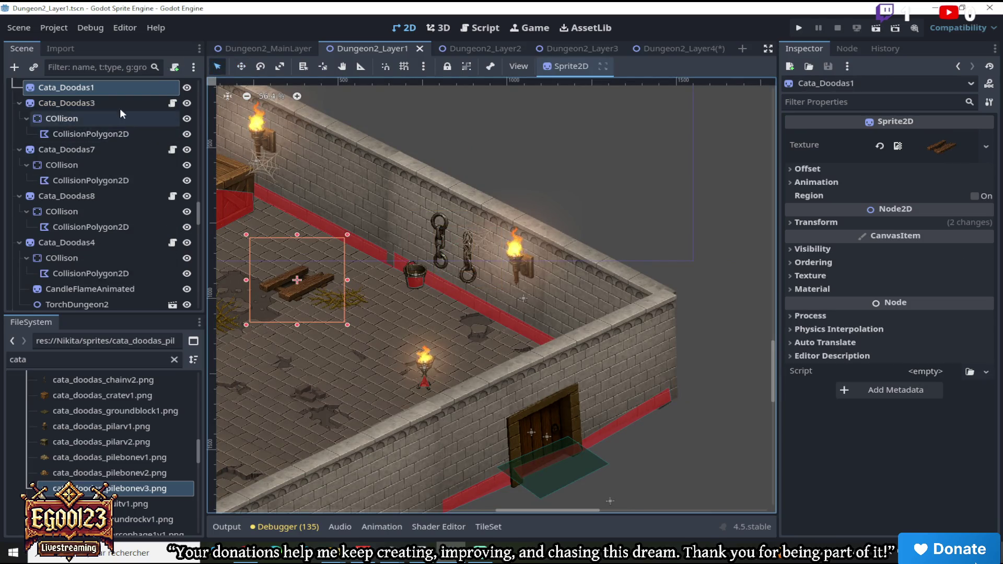
right_click(119, 89)
left_click(163, 184)
Paste the planks under the Dungeon2_Layer4 root and move them onto the floor by the archway
left_click(667, 47)
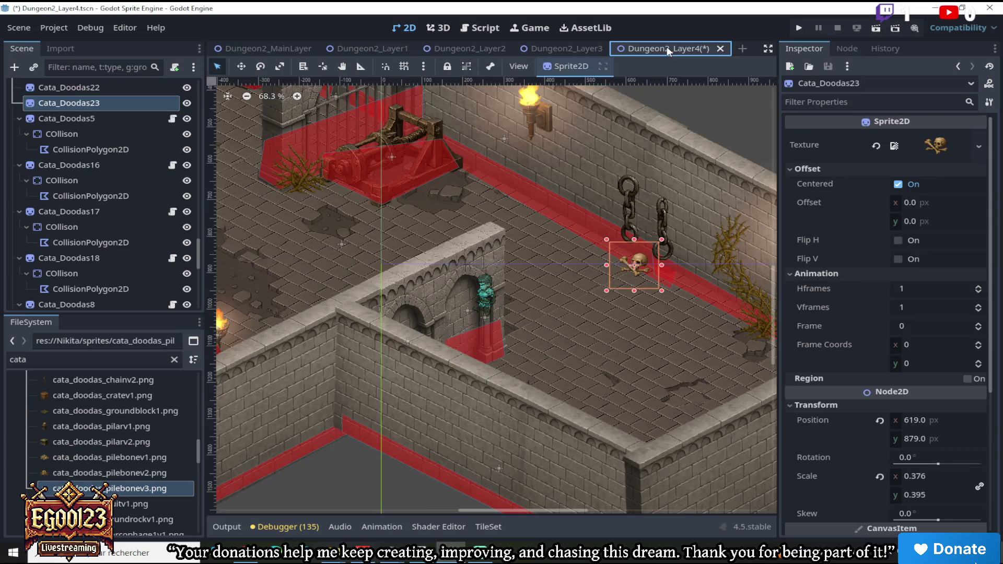
left_click_drag(202, 268, 205, 91)
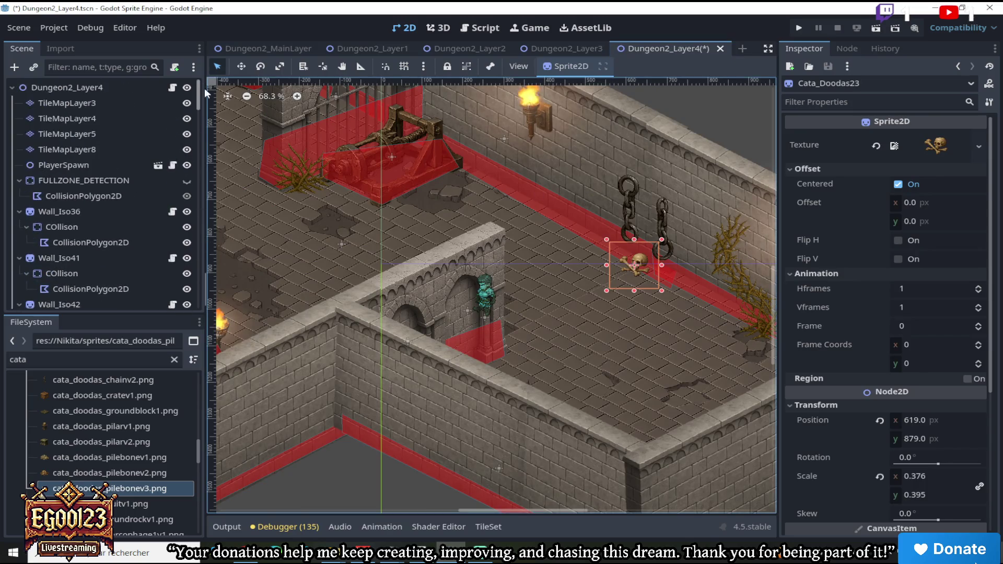
left_click(103, 90)
right_click(102, 90)
left_click(140, 197)
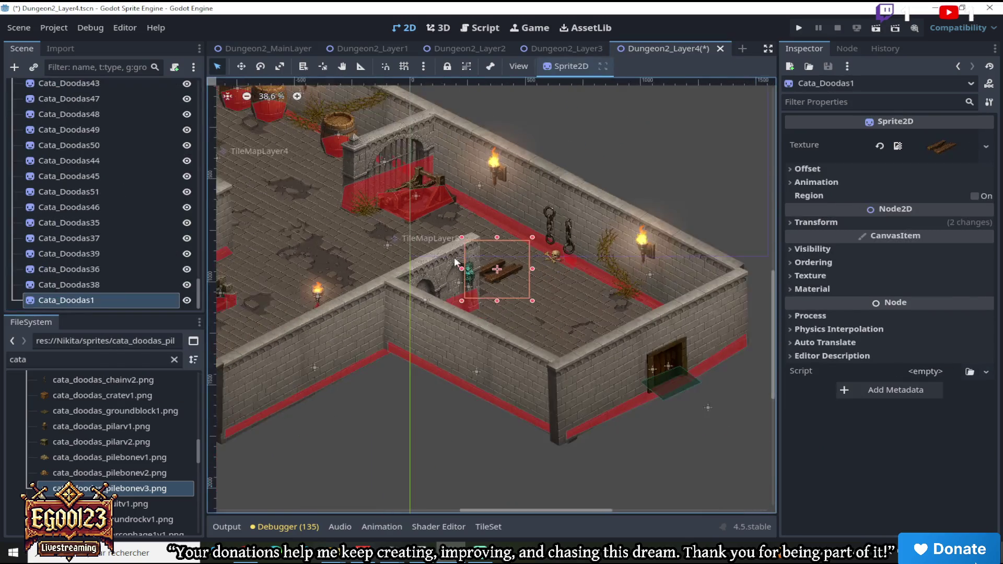
key("w")
mouse_move(523, 251)
left_mouse_down()
mouse_move(530, 333)
mouse_move(510, 305)
mouse_move(526, 287)
mouse_move(514, 345)
mouse_move(536, 342)
mouse_move(502, 247)
mouse_move(502, 258)
mouse_move(491, 255)
left_mouse_up()
scroll(491, 255, "down", 3)
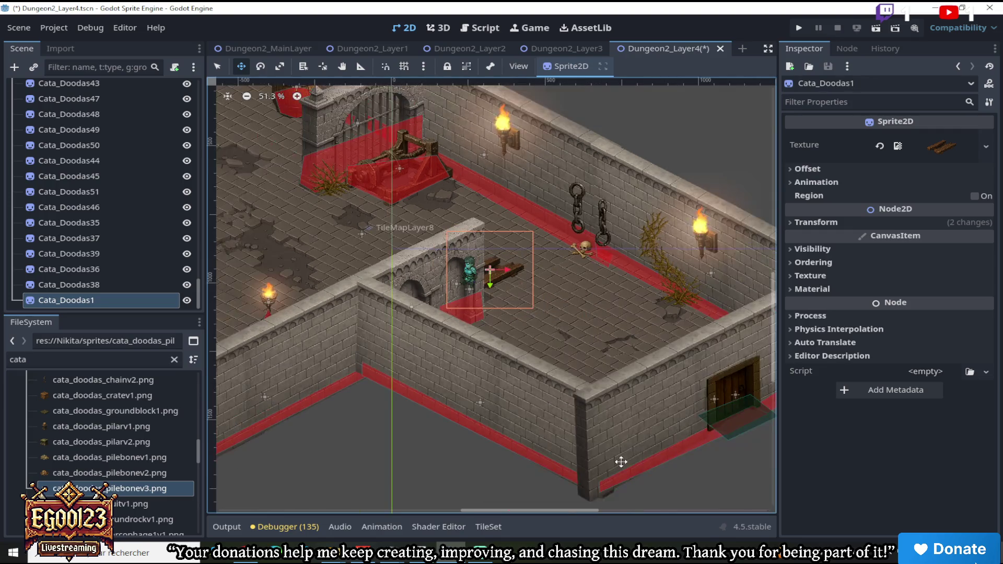
left_click_drag(571, 507, 500, 506)
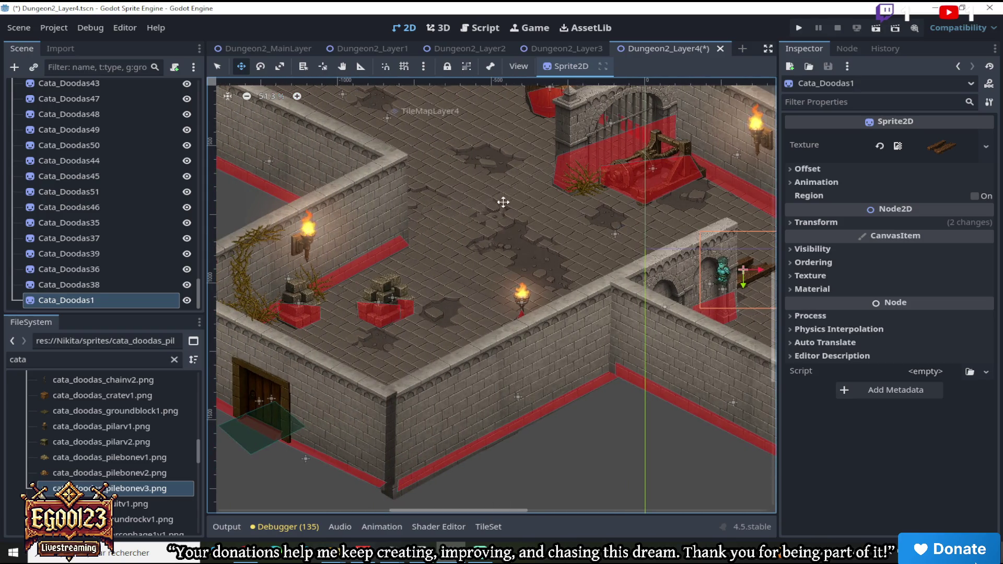
left_click_drag(775, 290, 777, 240)
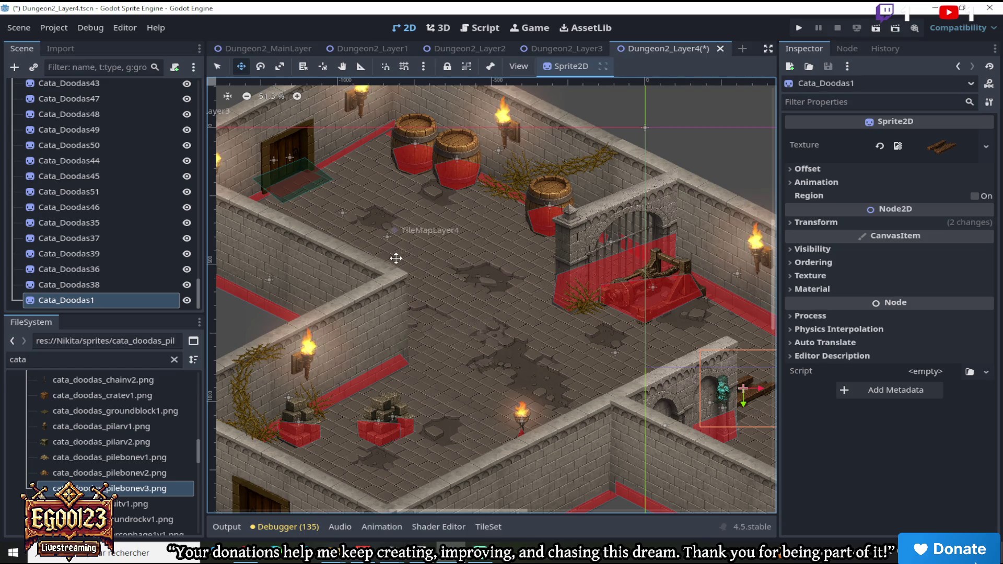
Add a Flip H copy of the planks near the left wall, then return to Dungeon2_Layer1
right_click(130, 301)
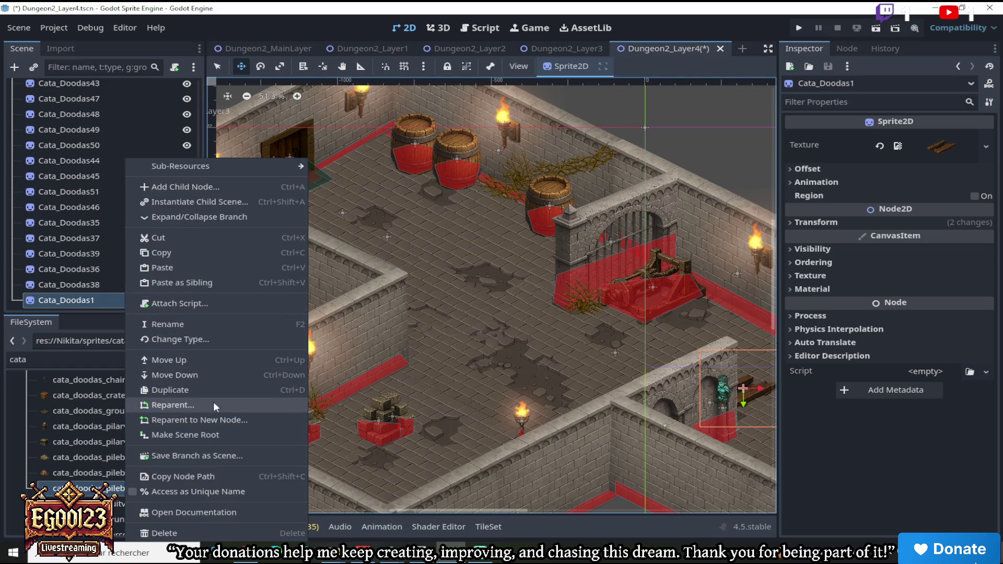
left_click(214, 390)
mouse_move(270, 307)
left_mouse_down()
mouse_move(382, 184)
mouse_move(384, 225)
left_mouse_up()
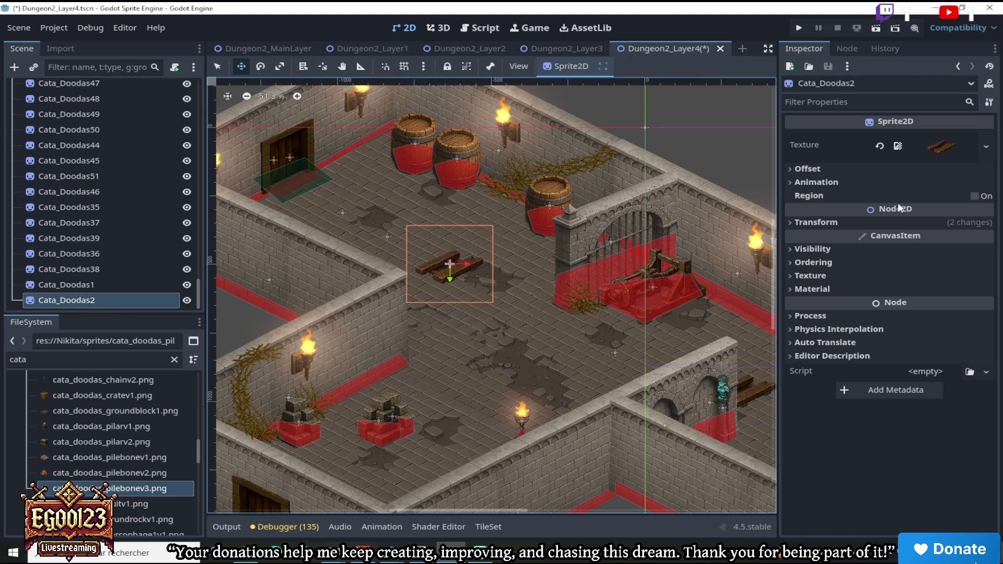
left_click(795, 261)
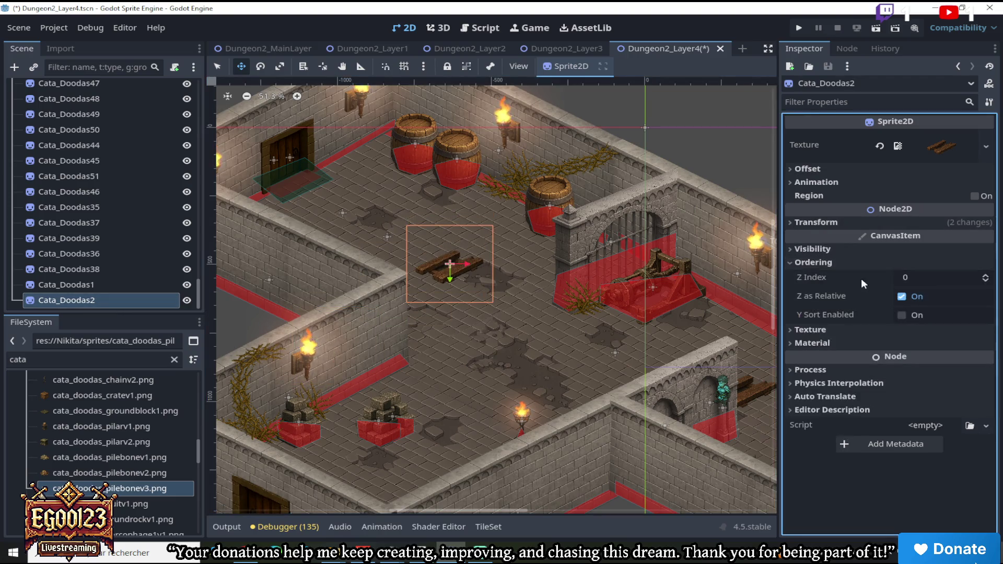
left_click(791, 263)
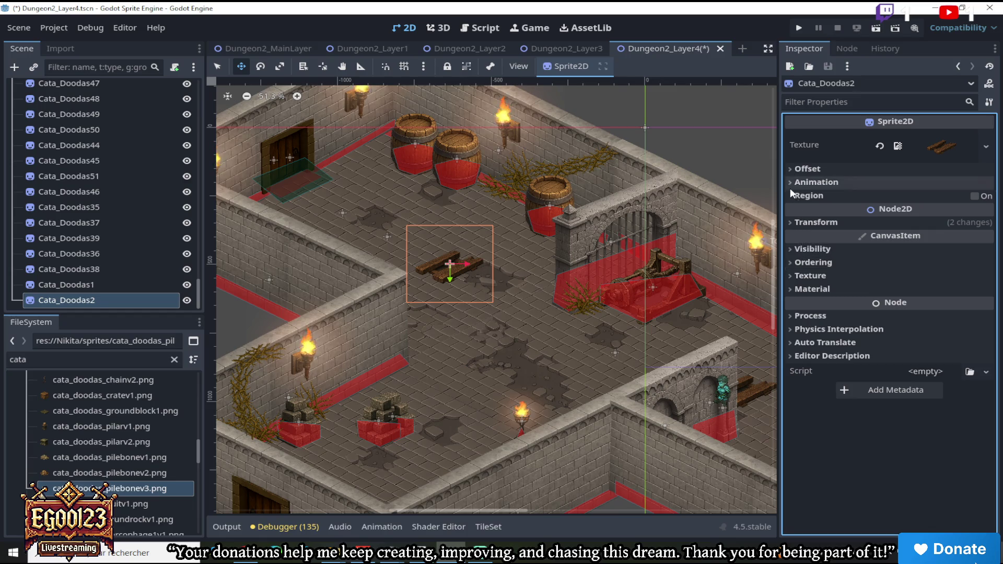
left_click(792, 222)
left_click(790, 222)
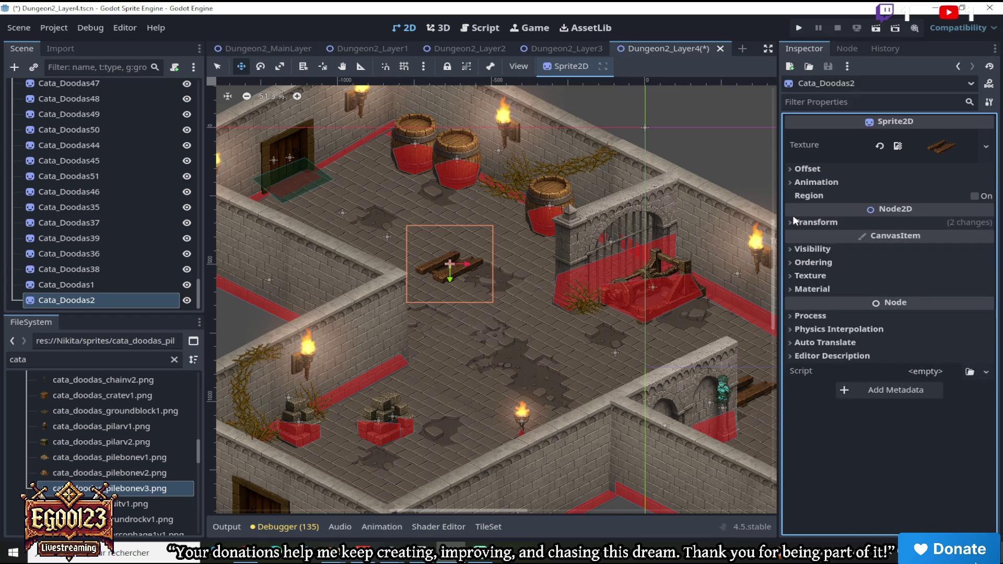
left_click(795, 170)
left_click(901, 240)
mouse_move(460, 264)
left_mouse_down()
mouse_move(421, 275)
mouse_move(341, 245)
mouse_move(345, 234)
left_mouse_up()
scroll(391, 222, "down", 3)
scroll(397, 249, "up", 4)
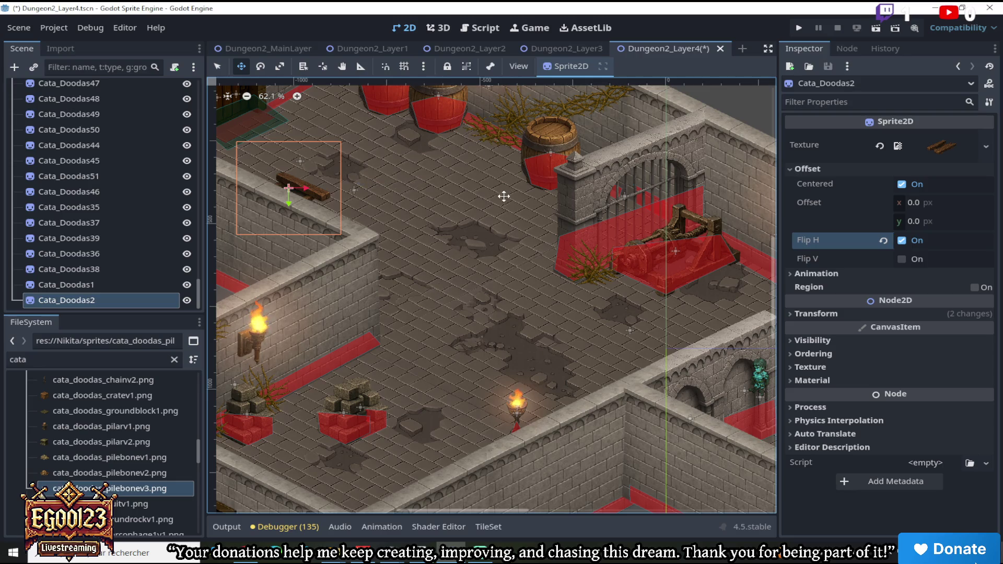
left_click(384, 47)
mouse_move(578, 507)
left_mouse_down()
mouse_move(463, 515)
mouse_move(497, 519)
left_mouse_up()
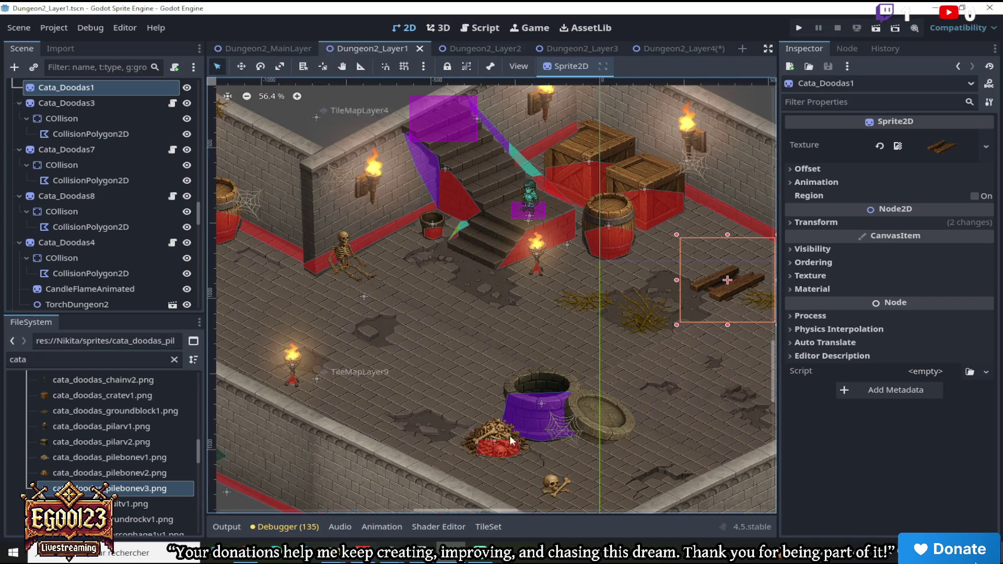
Copy the red bone pile node Cata_Doodas24 in Dungeon2_Layer1
scroll(482, 411, "up", 4)
left_click(474, 431)
right_click(140, 302)
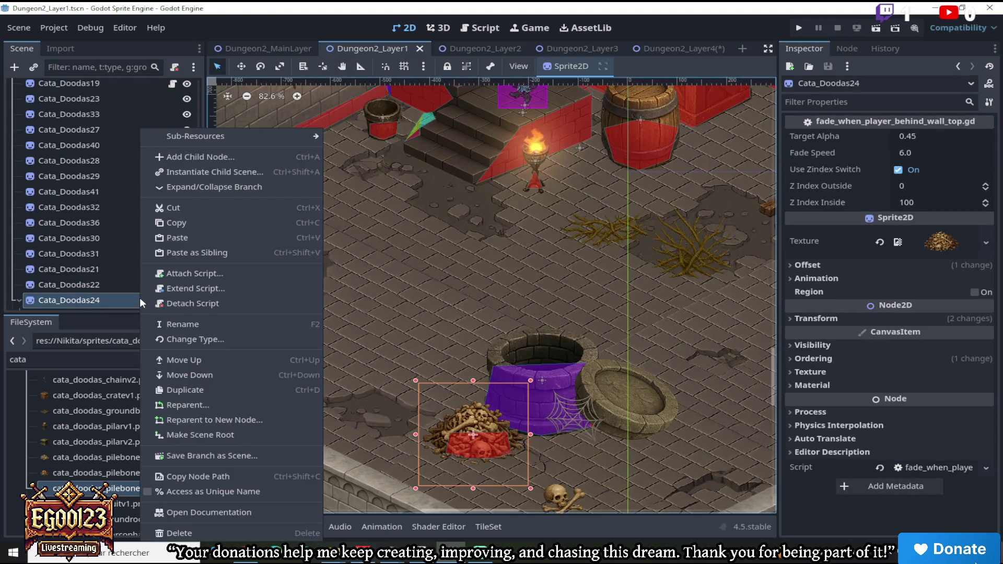
left_click(193, 223)
Paste the bone pile under the Dungeon2_Layer4 root and move it near the rubble crates
left_click(666, 48)
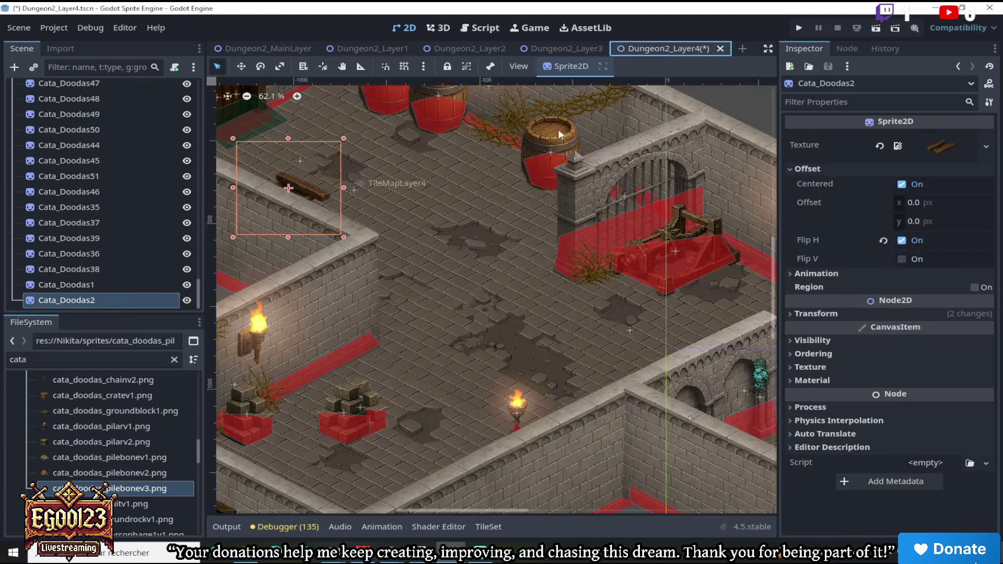
scroll(192, 274, "up", 10)
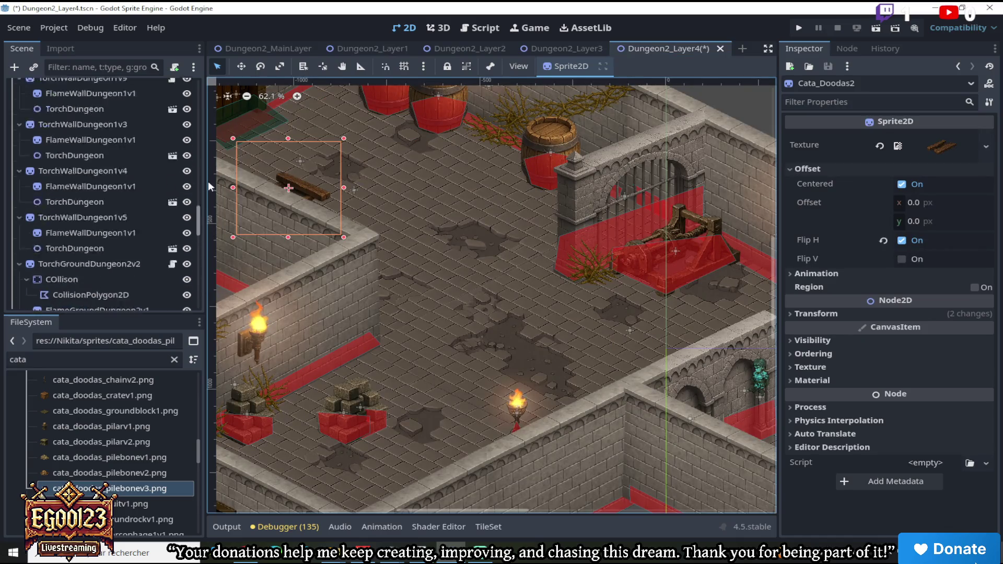
right_click(122, 85)
left_click(152, 193)
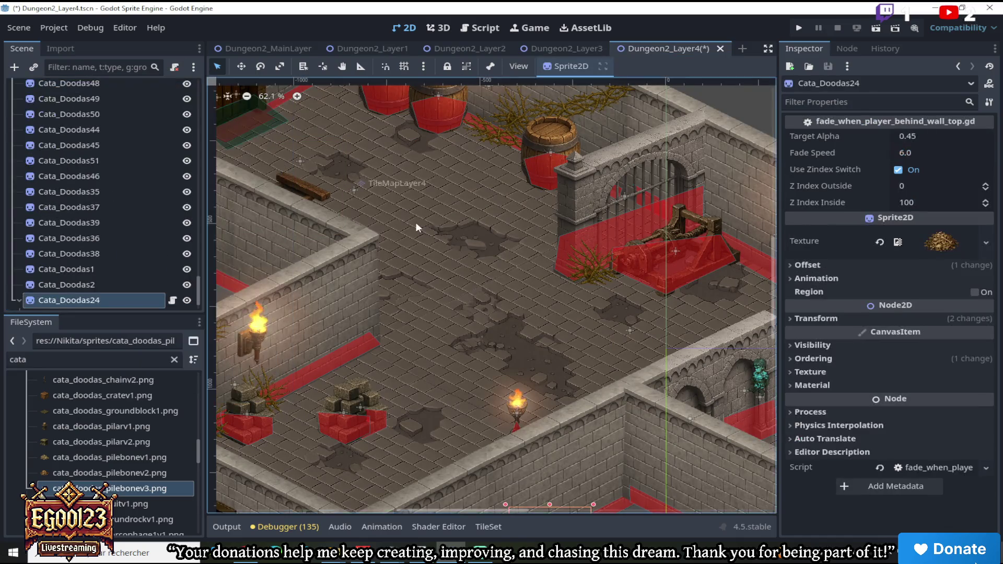
scroll(415, 221, "down", 3)
key("w")
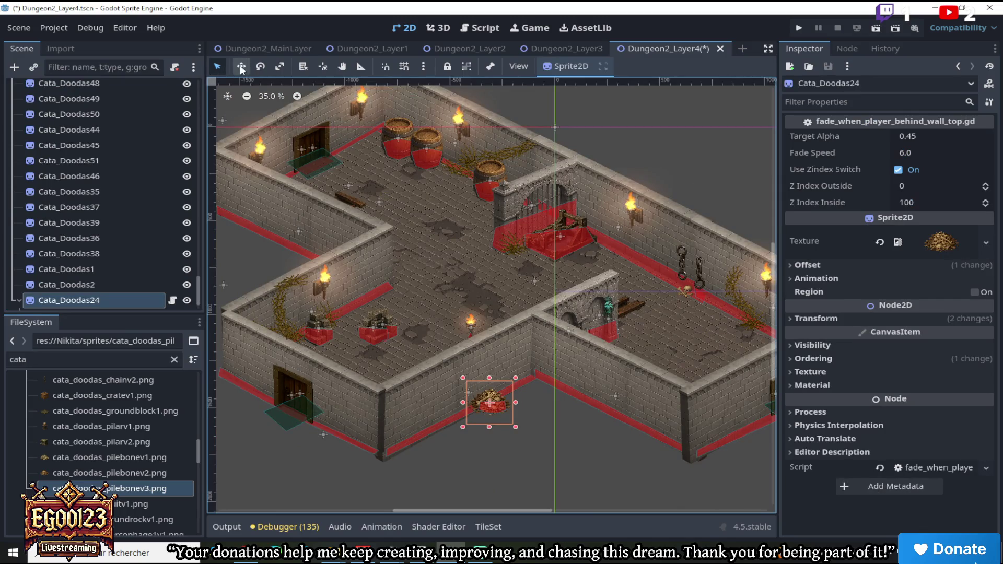
mouse_move(478, 403)
left_mouse_down()
mouse_move(440, 277)
mouse_move(357, 260)
left_mouse_up()
scroll(439, 277, "up", 5)
scroll(357, 260, "down", 3)
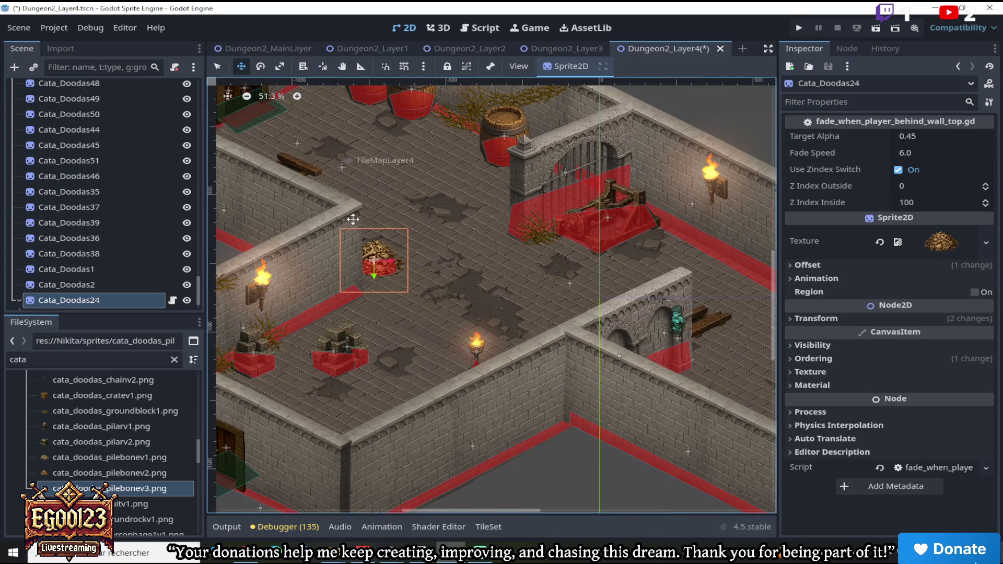
scroll(376, 182, "down", 1)
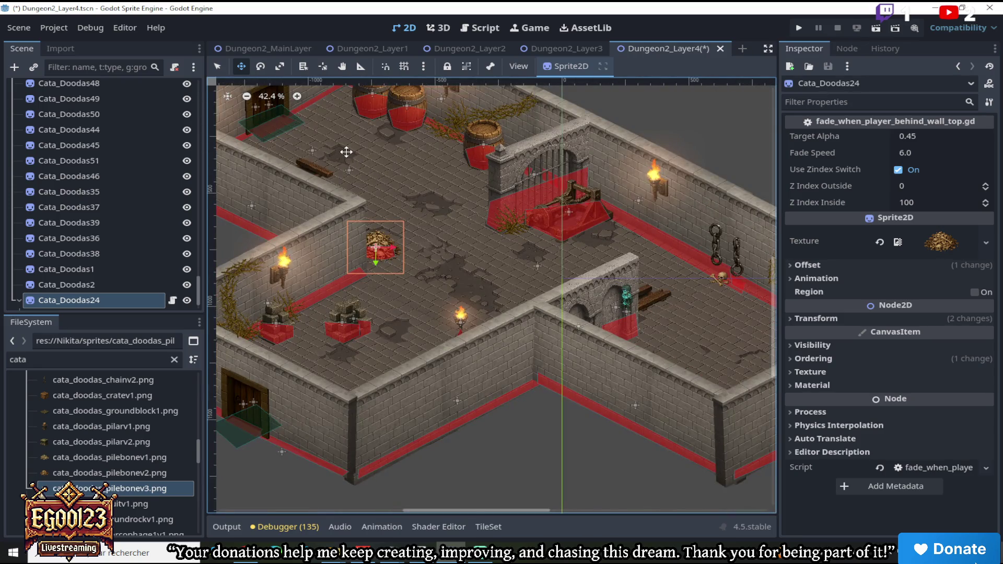
scroll(347, 154, "up", 5)
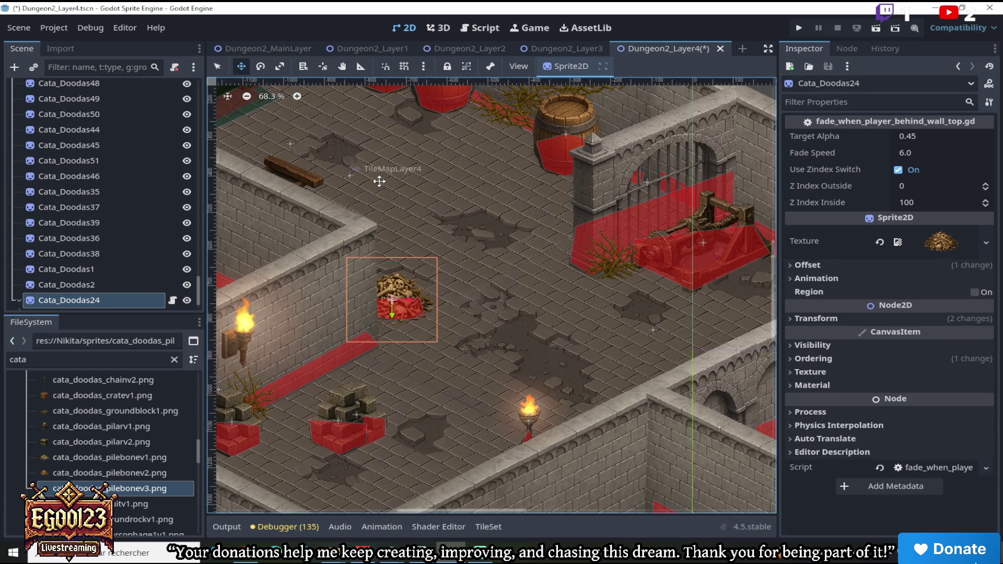
left_click(583, 47)
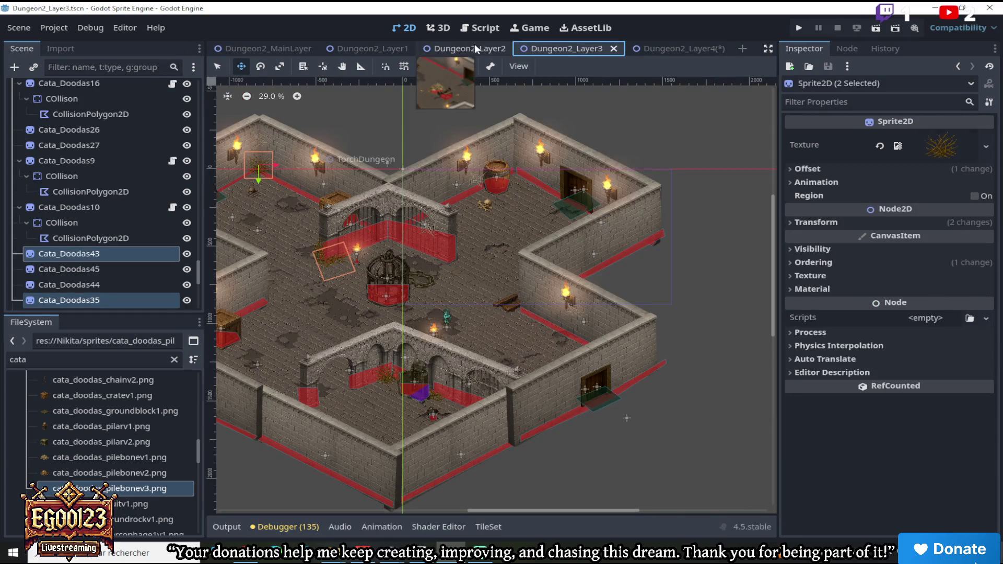
In Dungeon2_Layer2, filter the scene tree for 'web' and copy all six cobweb nodes
left_click(474, 46)
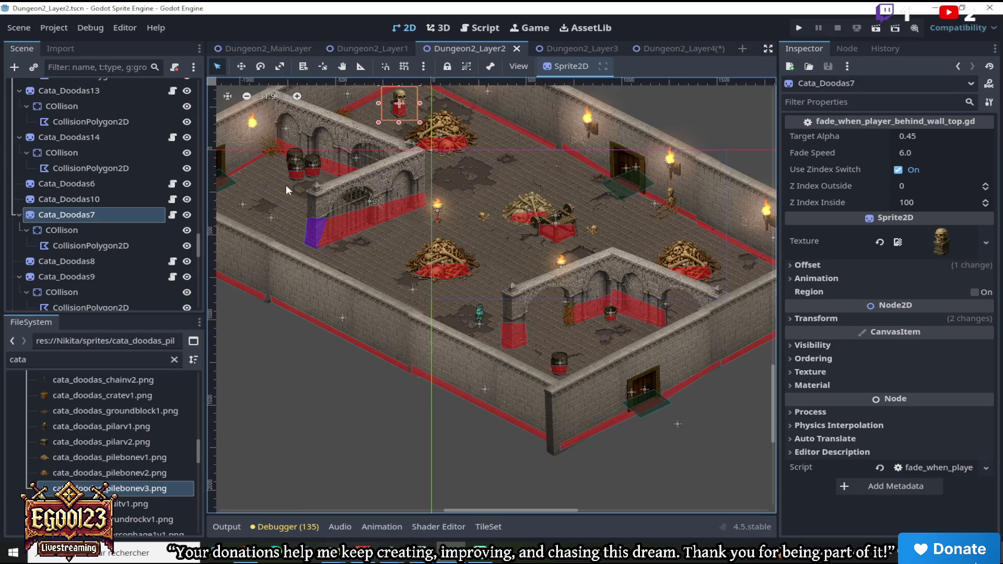
left_click(107, 67)
type("web")
left_click(99, 86)
left_click(105, 161, "shift")
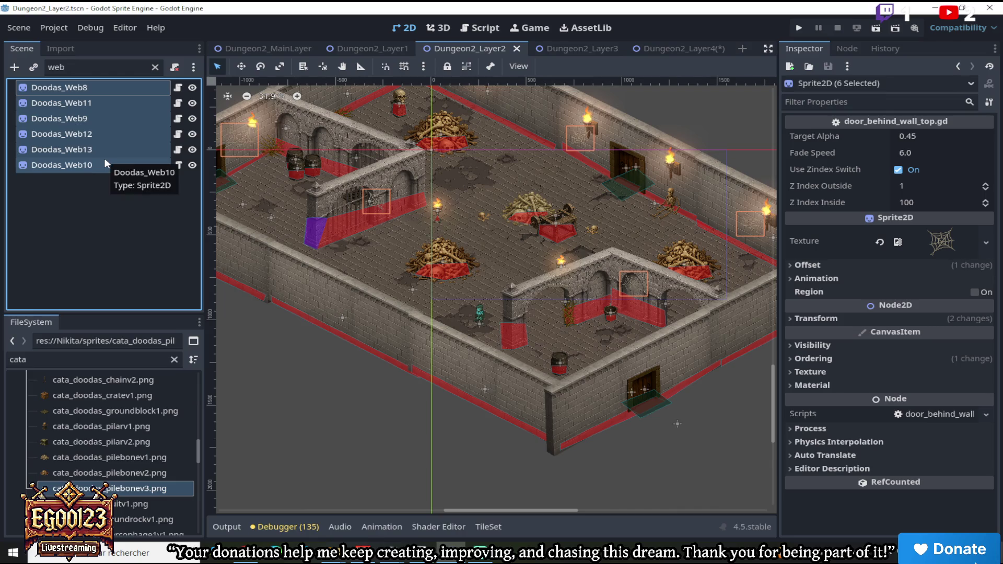
right_click(105, 164)
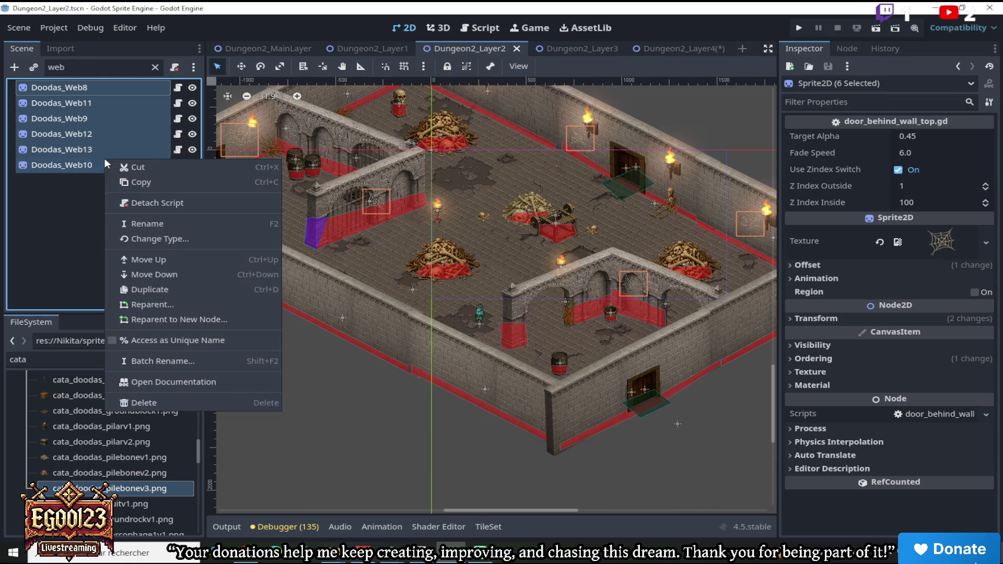
left_click(142, 183)
Paste the six cobwebs under the Dungeon2_Layer4 root node
left_click(674, 49)
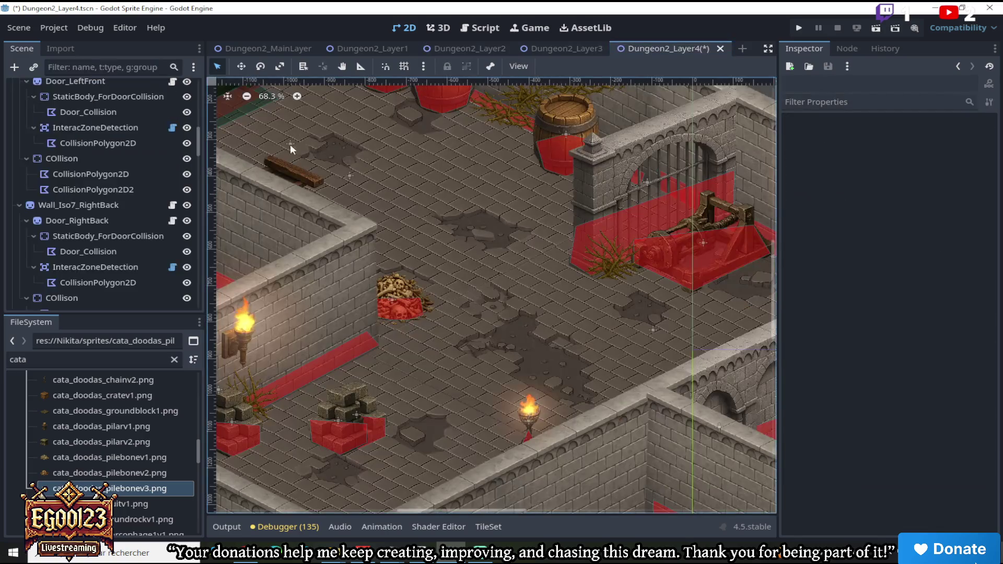
scroll(318, 161, "down", 2)
scroll(318, 156, "down", 1)
scroll(200, 144, "up", 5)
right_click(114, 88)
left_click(143, 198)
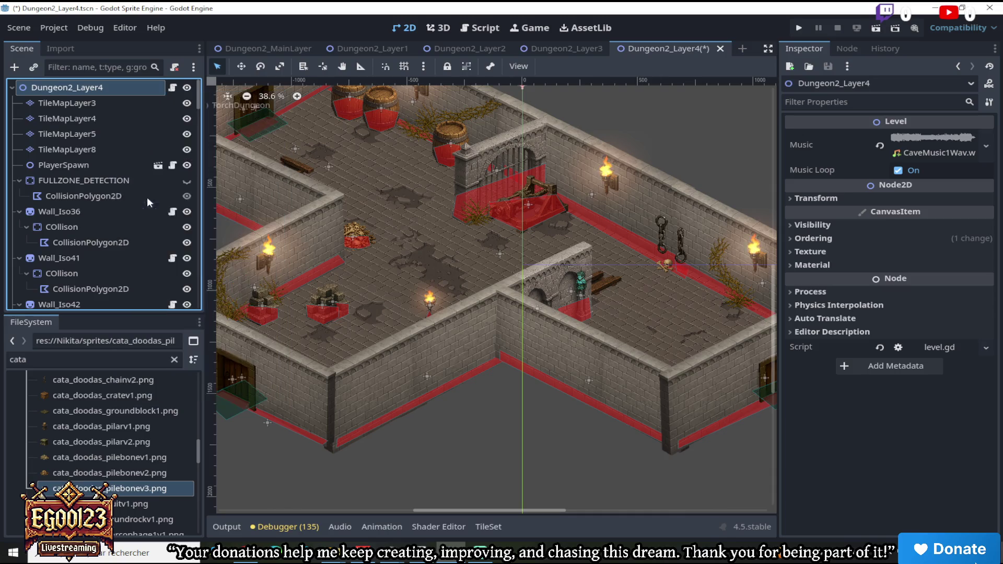
scroll(382, 202, "down", 2)
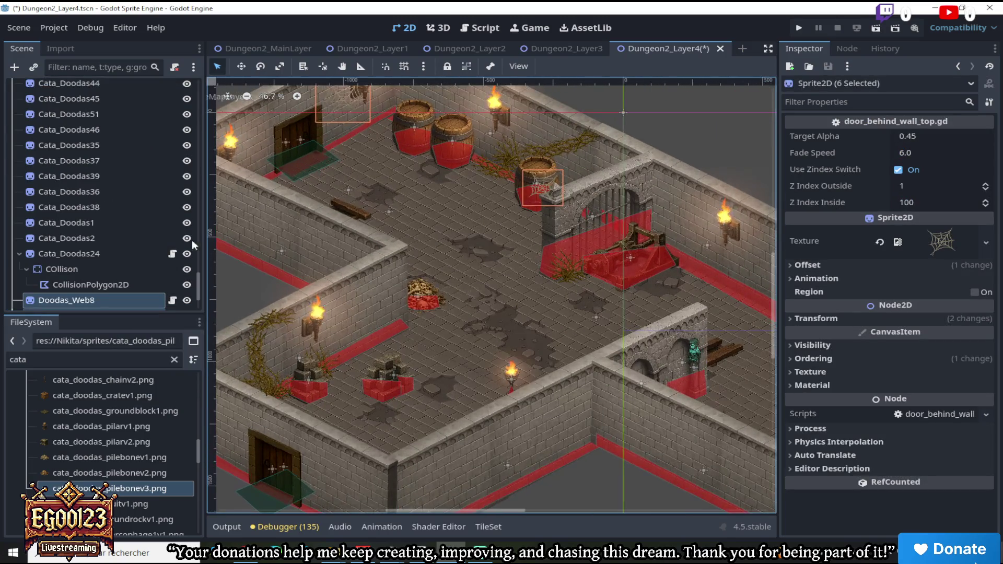
Move cobweb Doodas_Web8 onto the gate arch
scroll(158, 256, "down", 3)
left_click(118, 225)
scroll(393, 154, "down", 2)
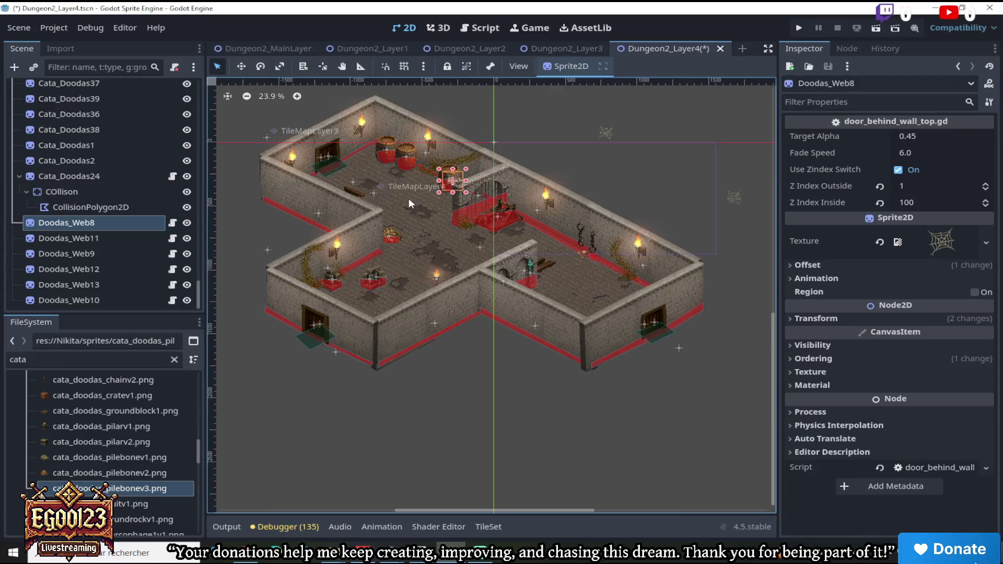
scroll(397, 200, "up", 3)
left_click(240, 66)
mouse_move(486, 166)
left_mouse_down()
mouse_move(509, 197)
mouse_move(618, 203)
mouse_move(653, 170)
left_mouse_up()
scroll(504, 188, "up", 5)
scroll(653, 169, "down", 6)
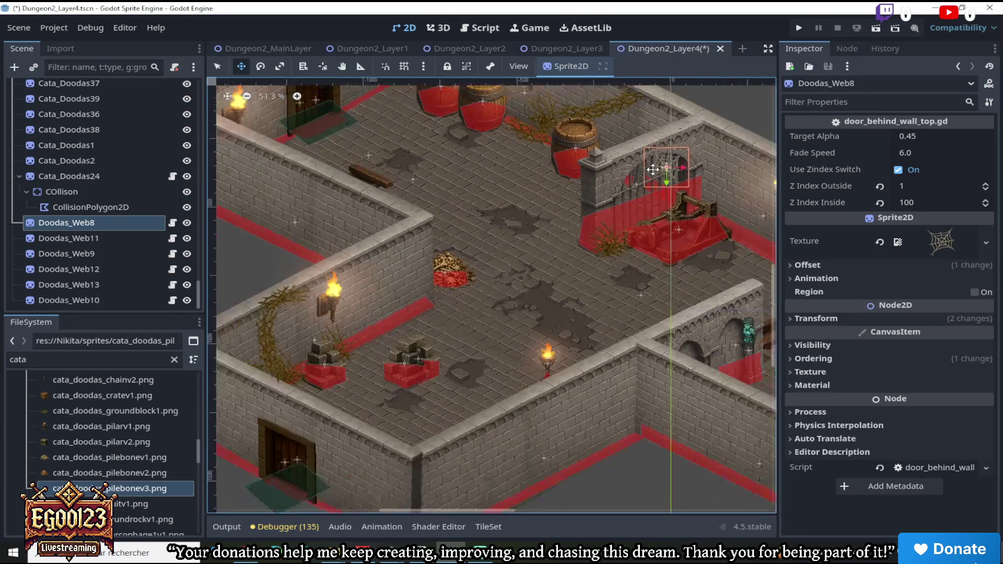
Move cobweb Doodas_Web11 over the wall chains by the torch
left_click(74, 239)
scroll(626, 212, "up", 3)
mouse_move(719, 239)
left_mouse_down()
mouse_move(549, 326)
mouse_move(619, 416)
left_mouse_up()
left_click_drag(538, 510, 614, 507)
mouse_move(477, 241)
left_mouse_down()
mouse_move(534, 281)
mouse_move(528, 250)
mouse_move(512, 256)
mouse_move(522, 274)
mouse_move(500, 239)
mouse_move(503, 196)
mouse_move(521, 180)
mouse_move(543, 183)
mouse_move(497, 190)
mouse_move(491, 230)
mouse_move(475, 228)
mouse_move(496, 224)
mouse_move(480, 234)
left_mouse_up()
scroll(529, 266, "up", 6)
scroll(507, 215, "down", 4)
scroll(434, 231, "down", 4)
scroll(455, 233, "up", 6)
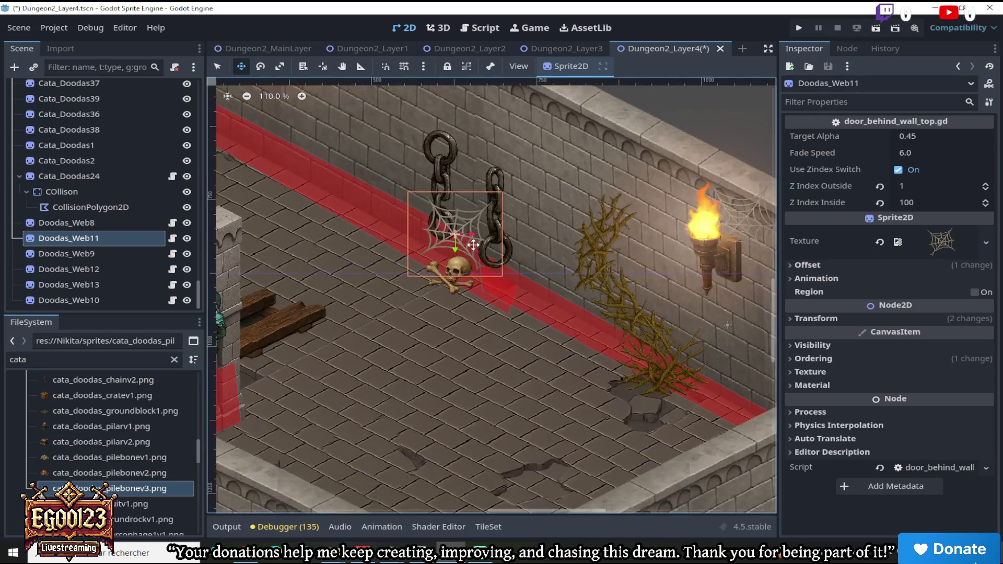
Move cobweb Doodas_Web9 onto the red brick rubble beside the floor torch
left_click(128, 252)
scroll(355, 265, "down", 5)
left_click_drag(450, 264, 387, 270)
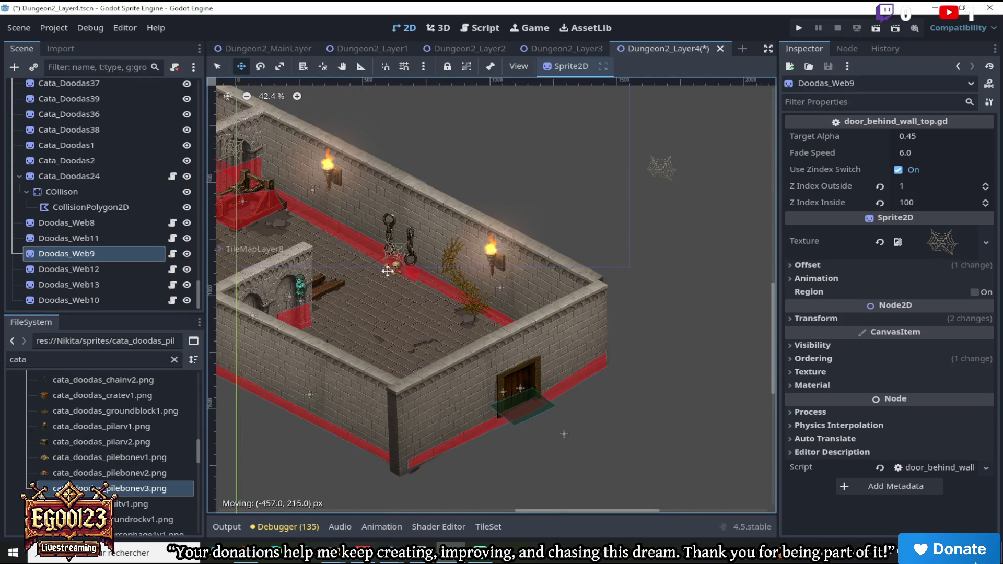
left_click_drag(593, 512, 464, 512)
mouse_move(461, 256)
left_mouse_down()
mouse_move(614, 158)
mouse_move(476, 256)
mouse_move(362, 309)
mouse_move(331, 293)
mouse_move(407, 238)
mouse_move(381, 247)
mouse_move(396, 278)
mouse_move(412, 284)
mouse_move(423, 330)
mouse_move(417, 343)
mouse_move(366, 331)
mouse_move(441, 343)
mouse_move(489, 331)
mouse_move(454, 344)
left_mouse_up()
scroll(331, 293, "up", 2)
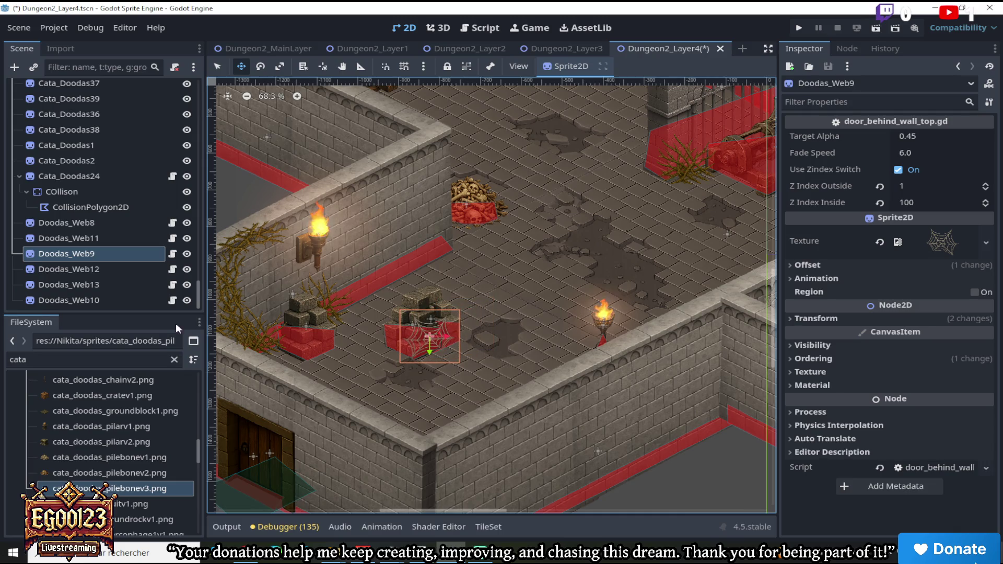
left_click(121, 266)
scroll(523, 248, "down", 5)
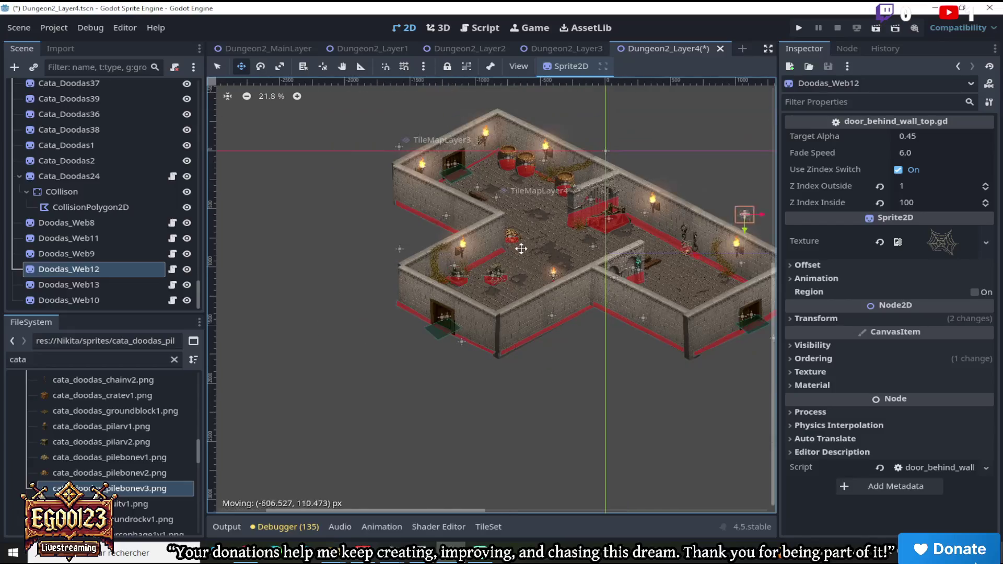
Drag the Doodas_Web12 cobweb up-left onto the wall near the bone pile
scroll(460, 269, "up", 4)
scroll(347, 257, "up", 2)
mouse_move(404, 247)
left_mouse_down()
mouse_move(406, 235)
mouse_move(352, 233)
mouse_move(323, 169)
mouse_move(331, 159)
left_mouse_up()
scroll(330, 159, "down", 2)
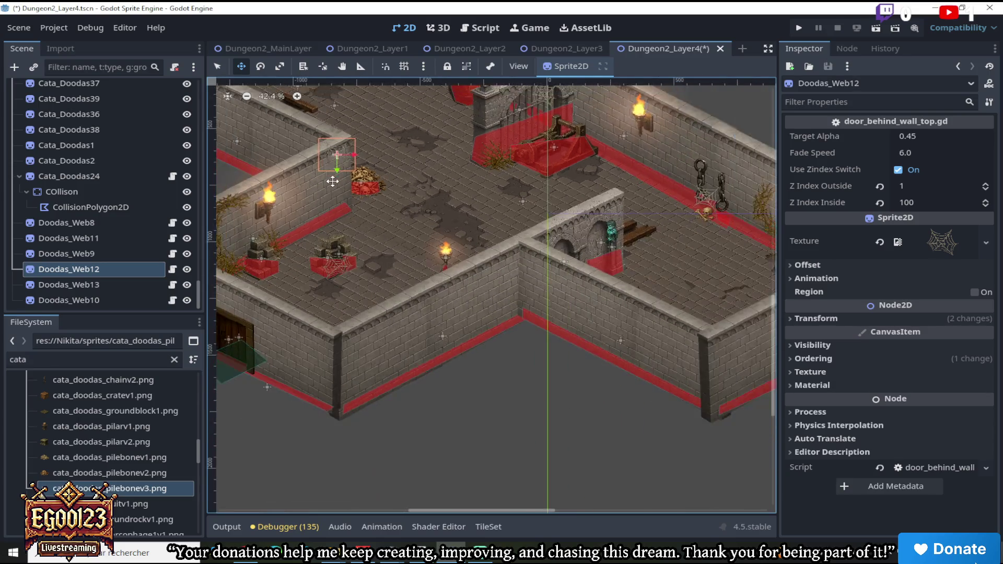
Place the Doodas_Web13 cobweb on the upper wall beside the wall torch
left_click(131, 290)
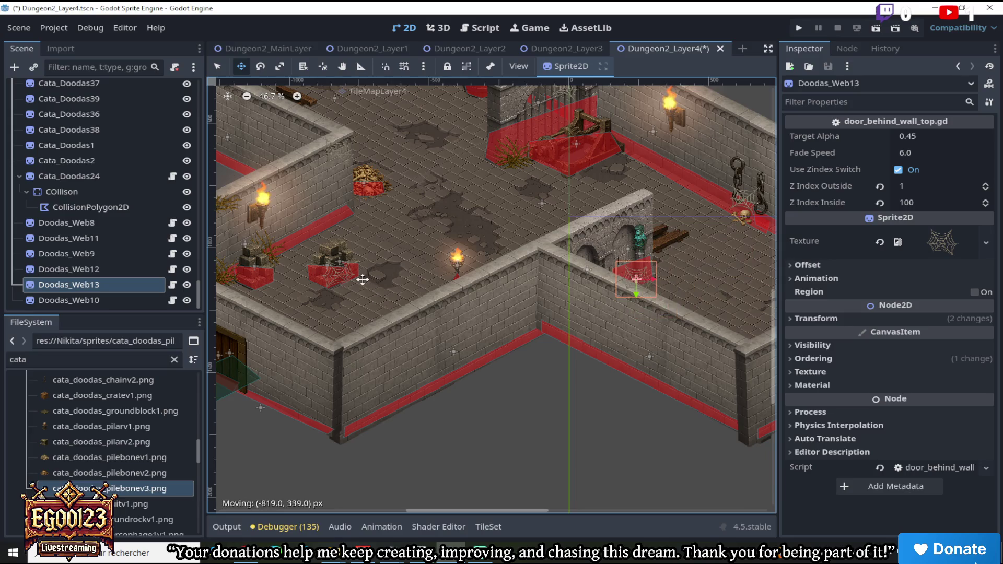
scroll(628, 179, "down", 4)
mouse_move(629, 180)
left_mouse_down()
mouse_move(606, 198)
mouse_move(584, 129)
mouse_move(599, 163)
mouse_move(726, 217)
mouse_move(611, 160)
mouse_move(602, 146)
mouse_move(648, 193)
mouse_move(657, 126)
left_mouse_up()
scroll(679, 193, "up", 4)
scroll(603, 142, "down", 2)
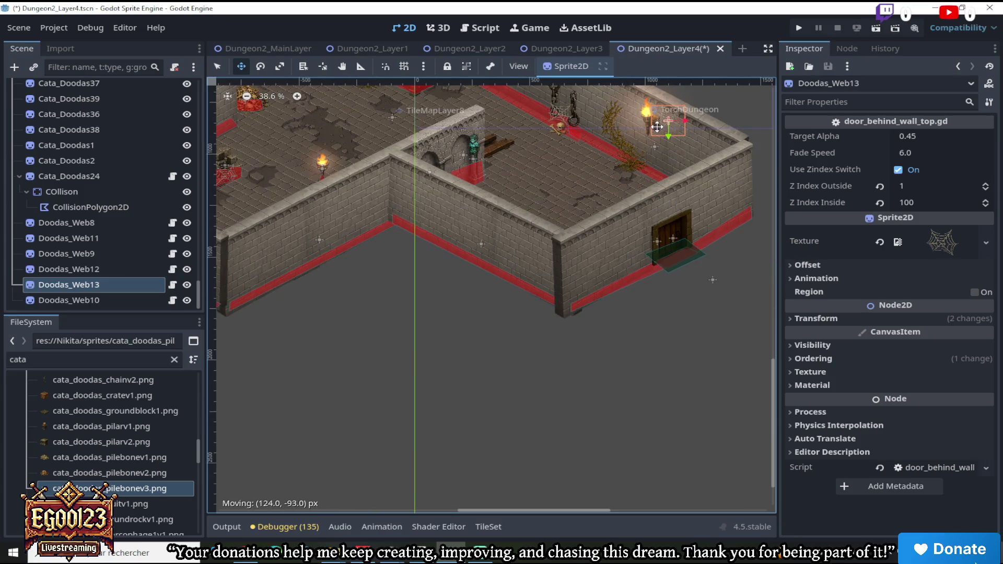
left_click_drag(656, 127, 656, 128)
Select the Doodas_Web10 cobweb, then switch to Select mode and pick the hanging chain sprite
left_click(67, 300)
scroll(497, 193, "down", 3)
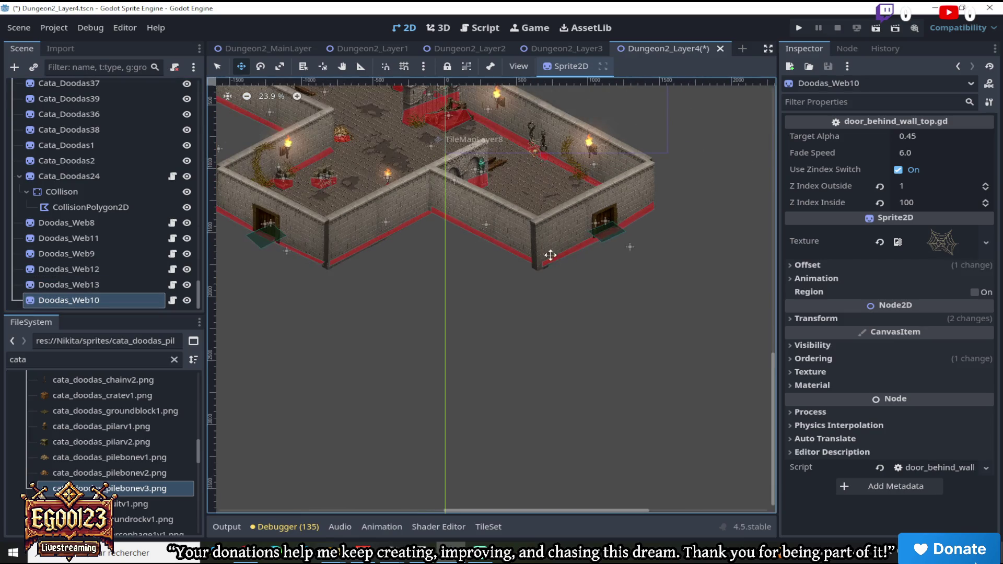
scroll(253, 219, "up", 4)
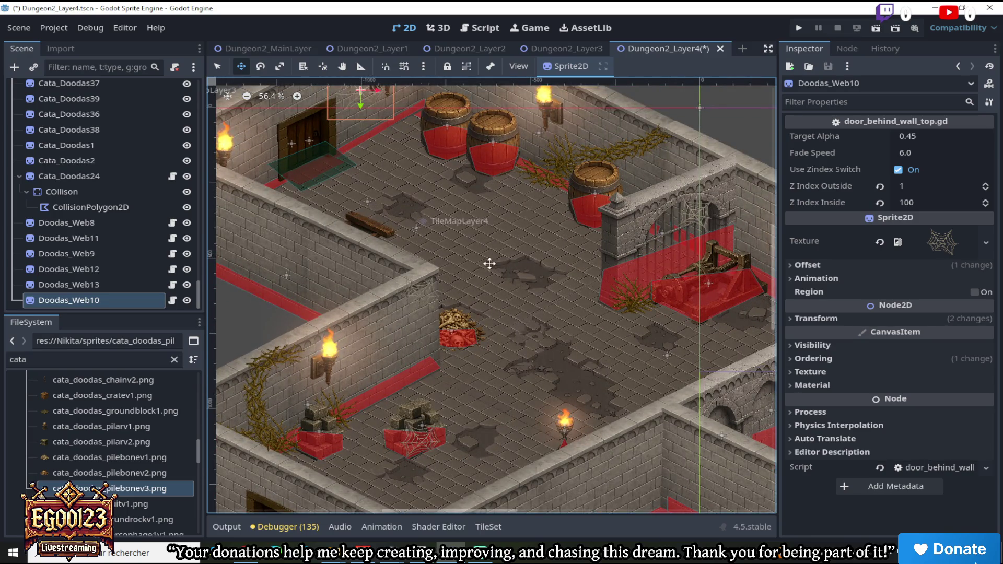
scroll(519, 347, "down", 3)
scroll(554, 458, "up", 4)
scroll(313, 432, "up", 2)
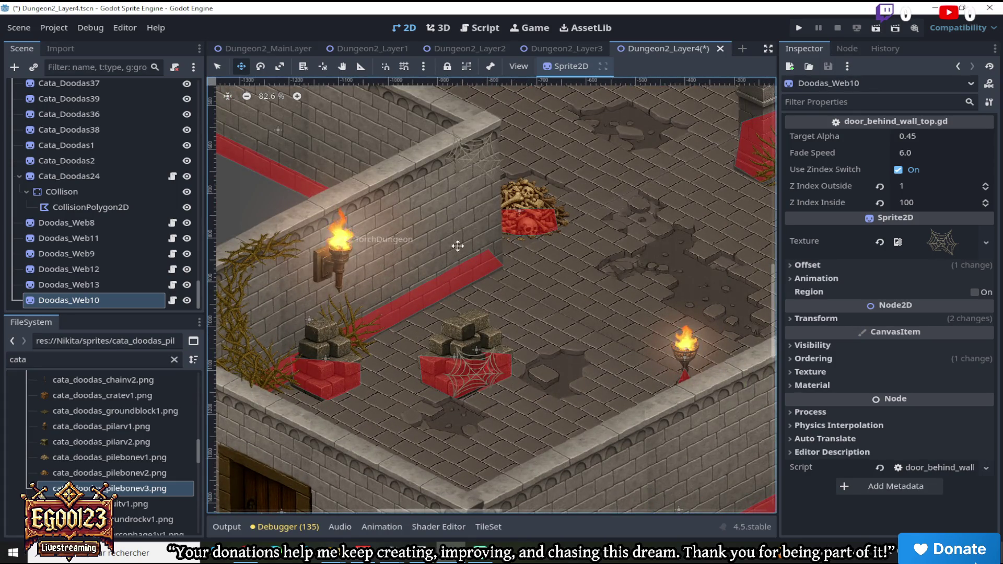
scroll(411, 289, "down", 5)
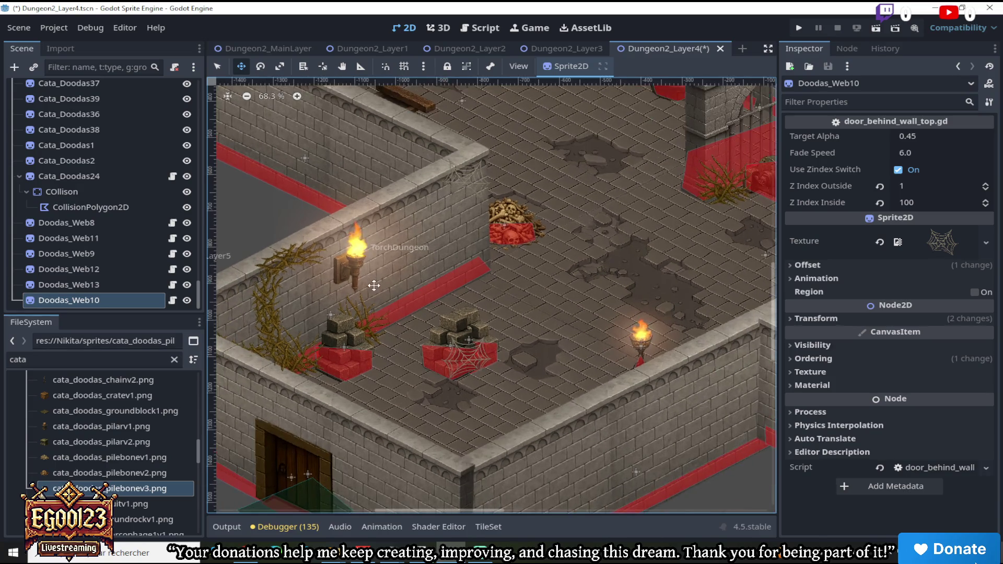
mouse_move(390, 507)
left_mouse_down()
mouse_move(456, 509)
mouse_move(440, 509)
left_mouse_up()
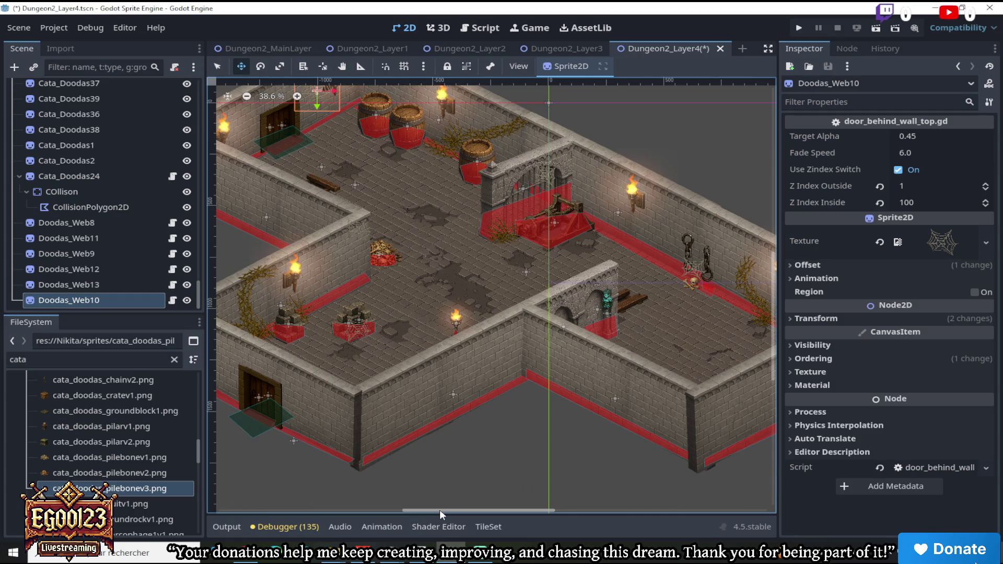
scroll(458, 316, "up", 2)
left_click(217, 67)
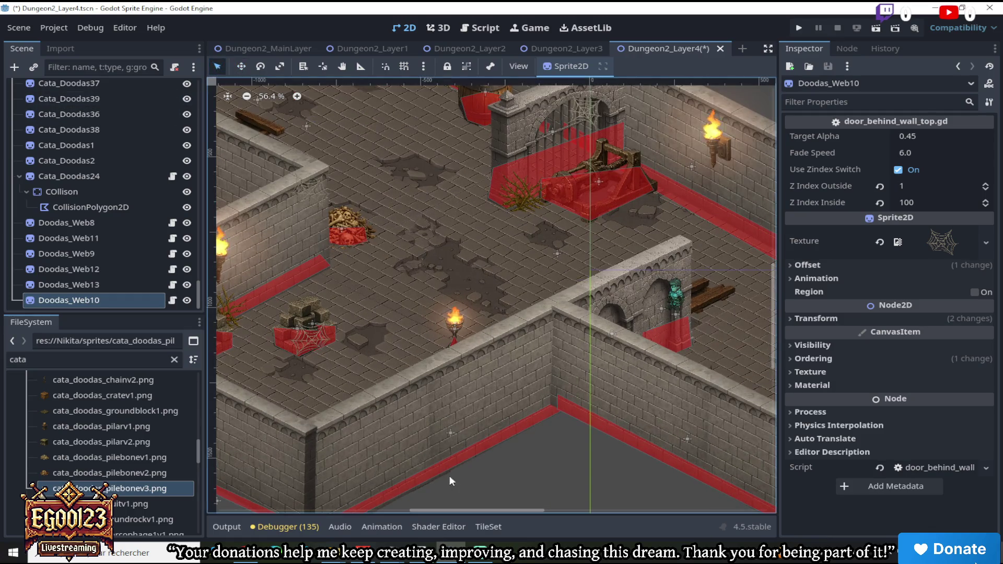
left_click_drag(512, 504, 575, 505)
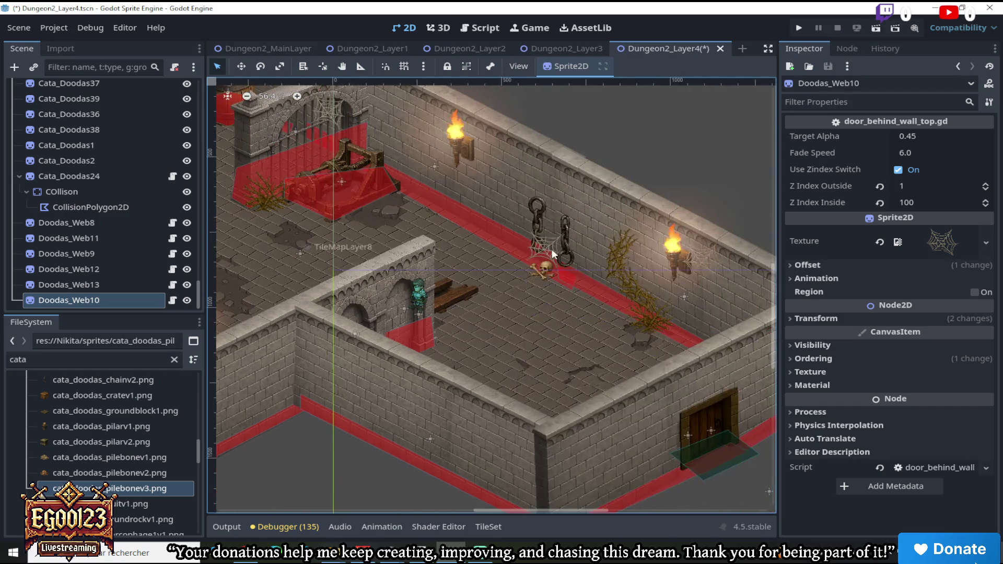
left_click(564, 248)
Duplicate the Cata_Doodas22 hanging chain and drag the copy to the left
right_click(95, 90)
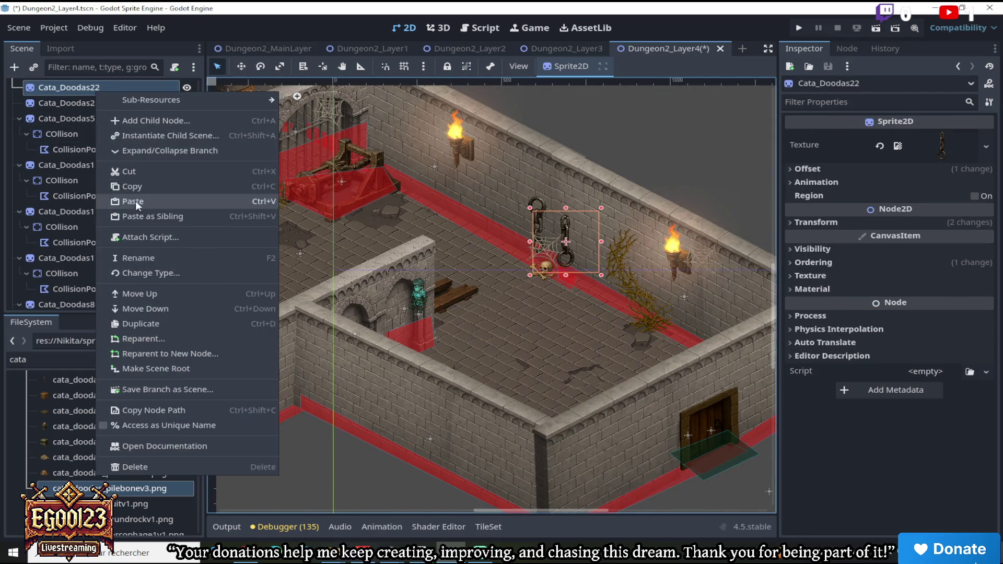
left_click(159, 323)
left_click(241, 66)
mouse_move(566, 241)
left_mouse_down()
mouse_move(287, 217)
mouse_move(301, 254)
left_mouse_up()
left_click_drag(497, 512, 401, 512)
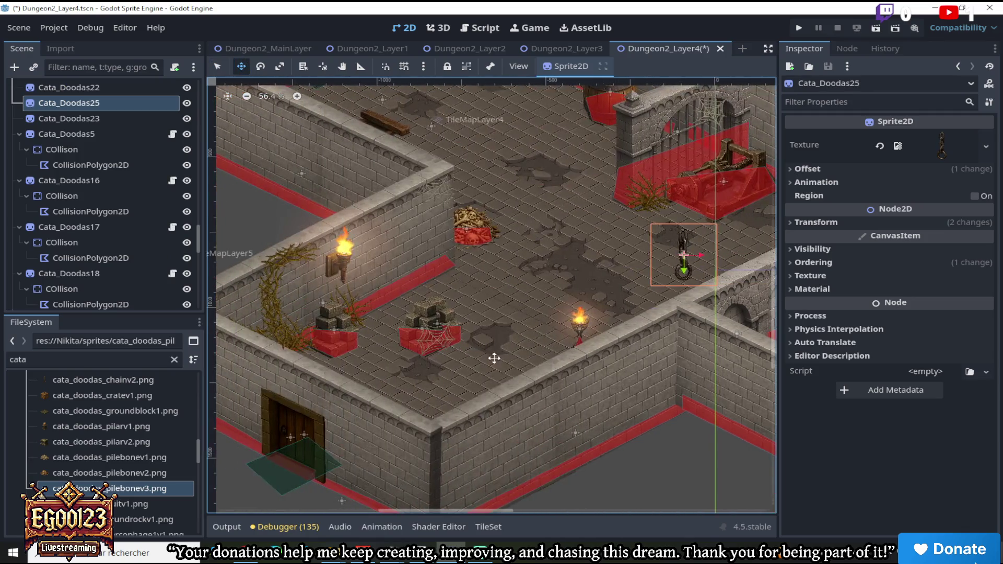
mouse_move(640, 258)
left_mouse_down()
mouse_move(377, 271)
mouse_move(400, 285)
mouse_move(369, 250)
mouse_move(393, 245)
mouse_move(462, 267)
mouse_move(359, 190)
mouse_move(369, 236)
mouse_move(472, 283)
left_mouse_up()
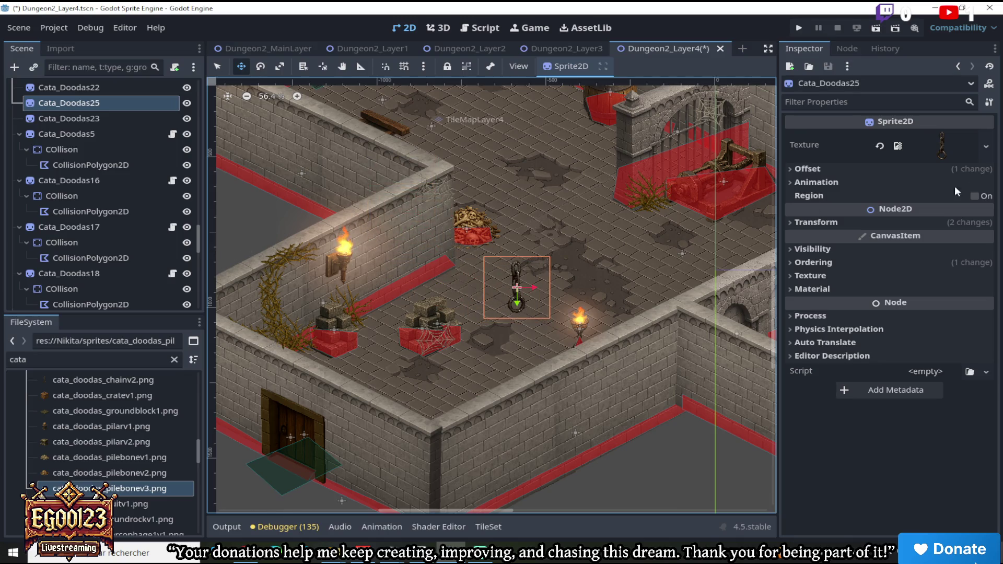
Set the chain copy's Z Index to 3 and place it beside the bone pile
left_click(799, 262)
left_click(987, 278)
left_click(986, 279)
mouse_move(528, 278)
left_mouse_down()
mouse_move(434, 246)
mouse_move(428, 232)
mouse_move(431, 254)
mouse_move(428, 230)
left_mouse_up()
Save the Dungeon2_Layer4 scene
left_click(30, 23)
left_click(29, 123)
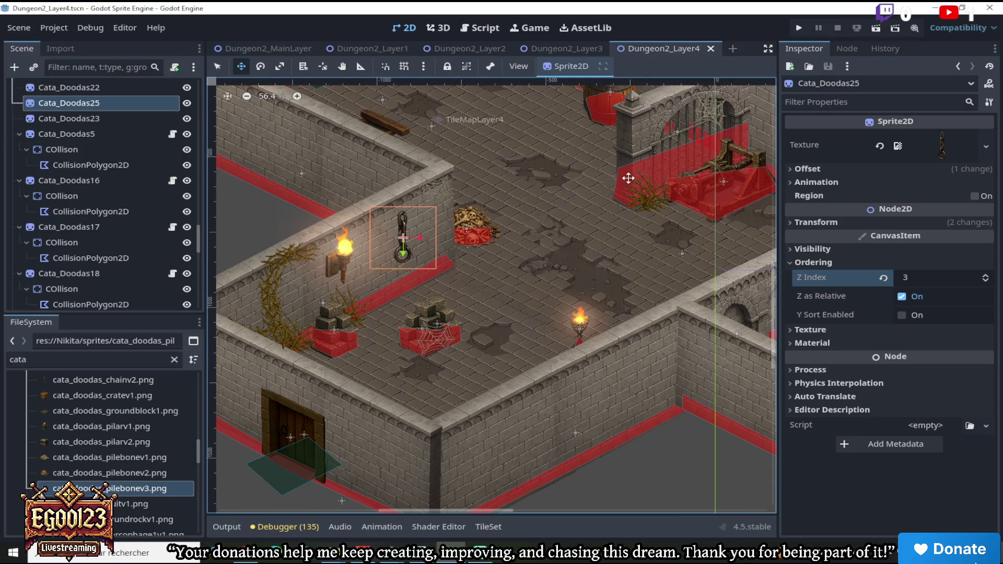
scroll(628, 178, "down", 3)
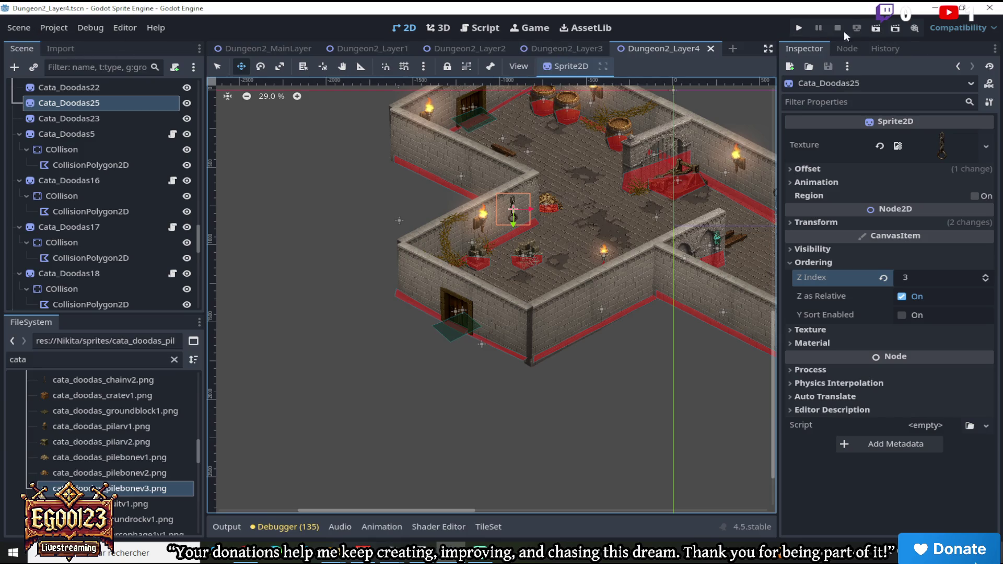
Run the game from Dungeon2_MainLayer and walk the hero down past the brazier toward the gated arches
left_click(302, 50)
left_click(876, 28)
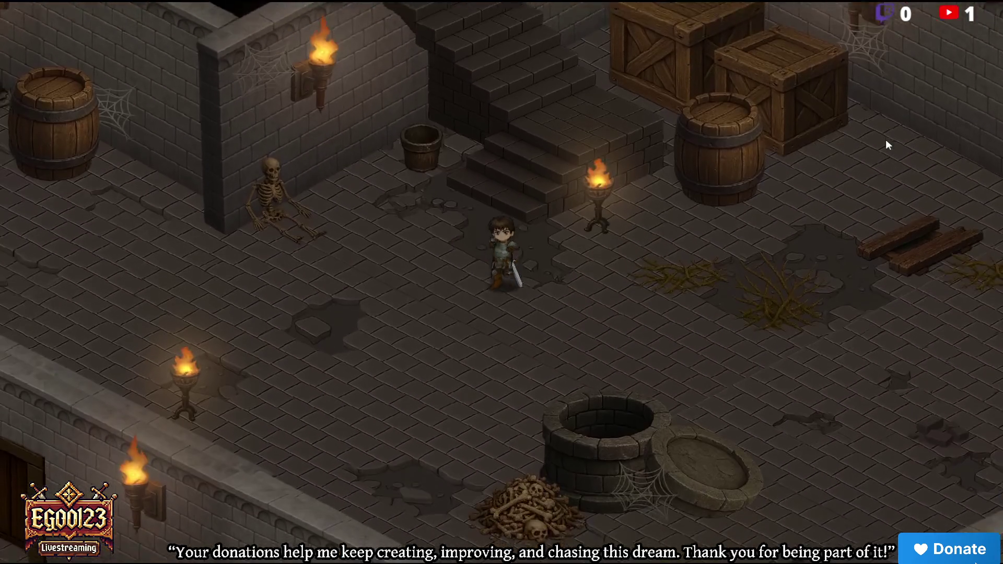
key("s")
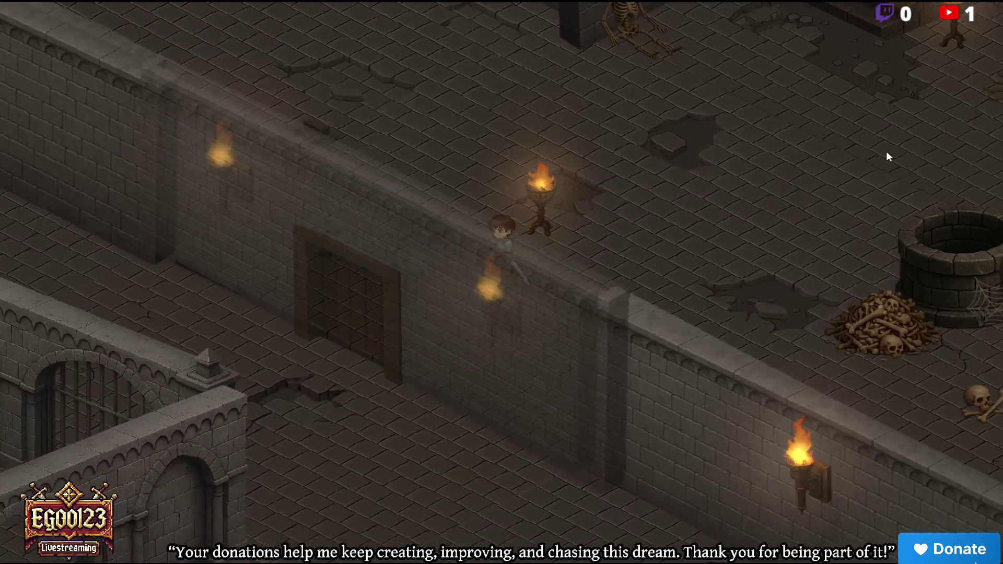
key("alt+Tab")
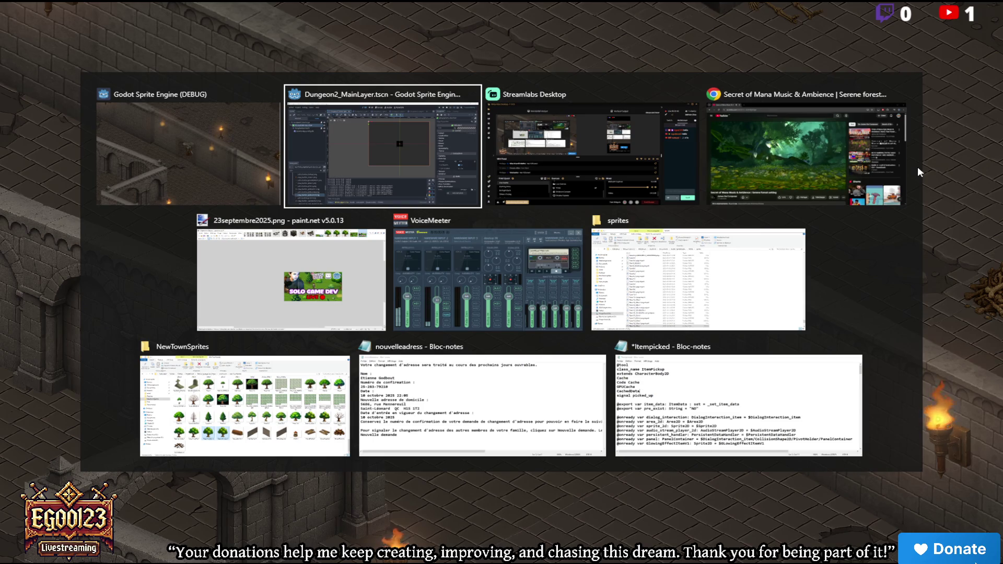
key("Escape")
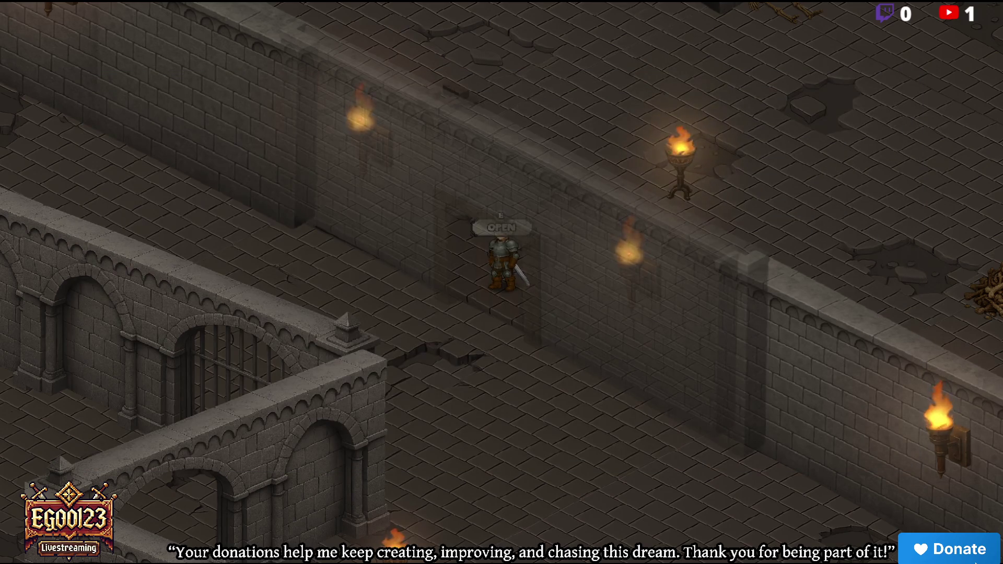
key("s")
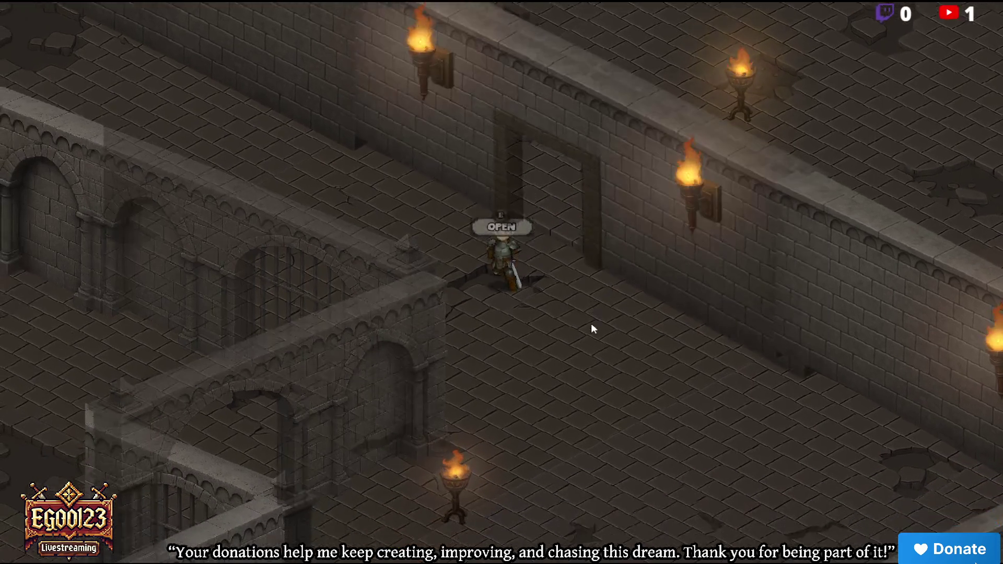
key("s")
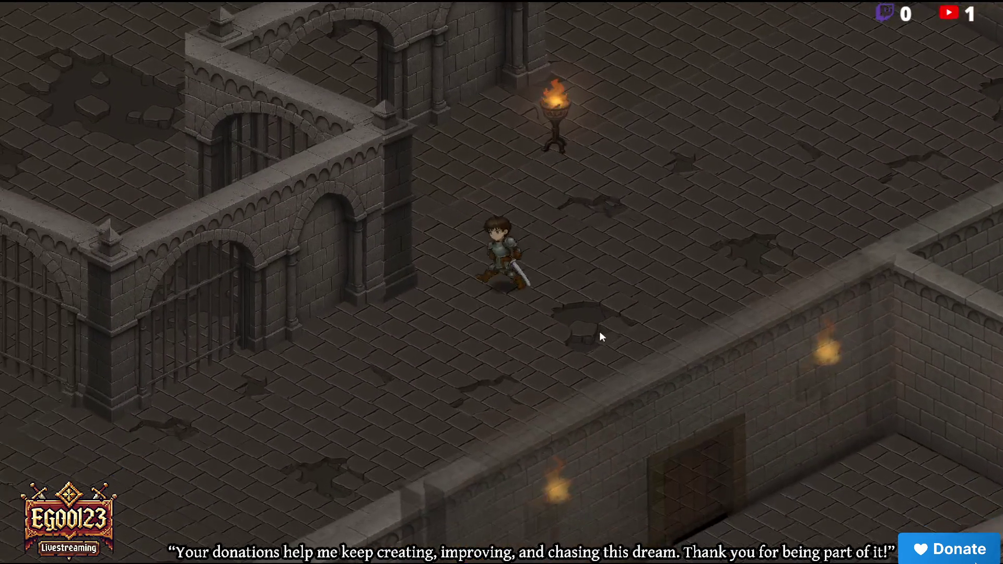
key("s")
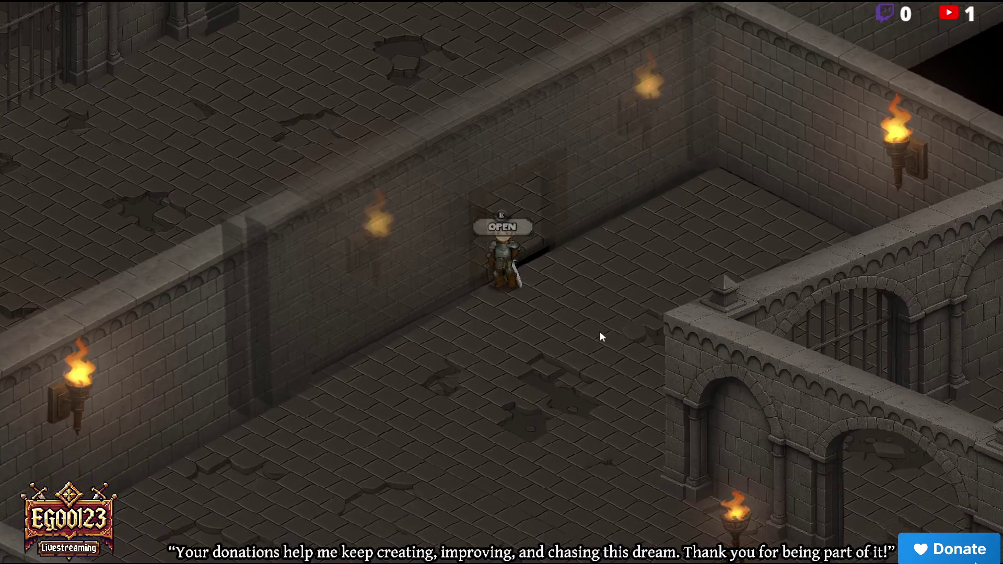
key("s")
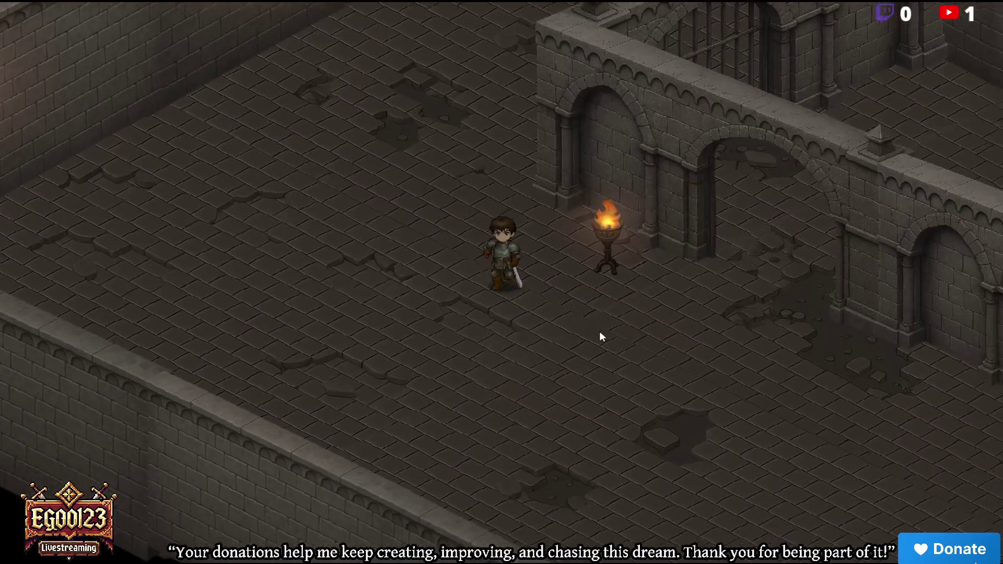
key("s")
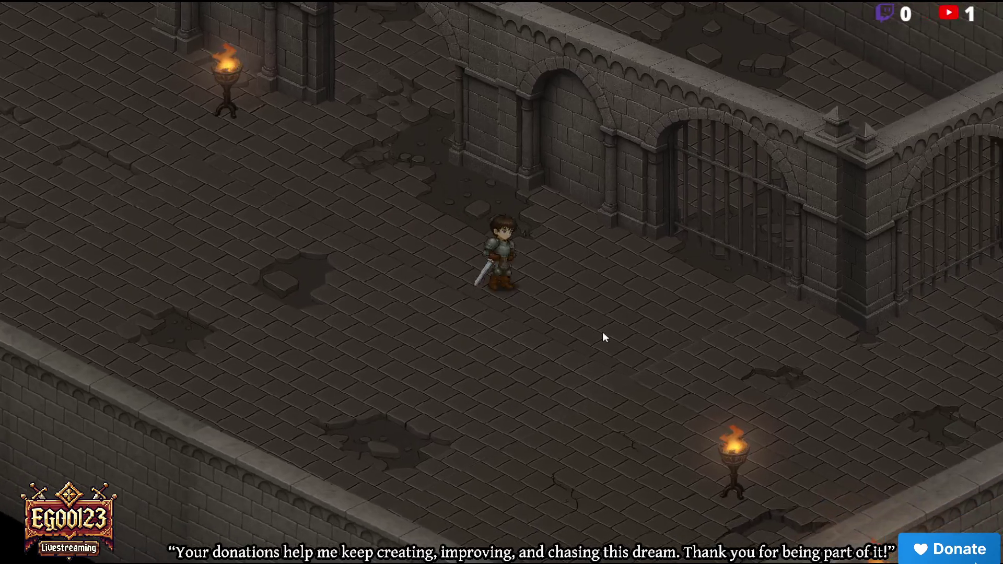
Walk the hero behind the arched wall and take the floor hatch to the next level
key("d")
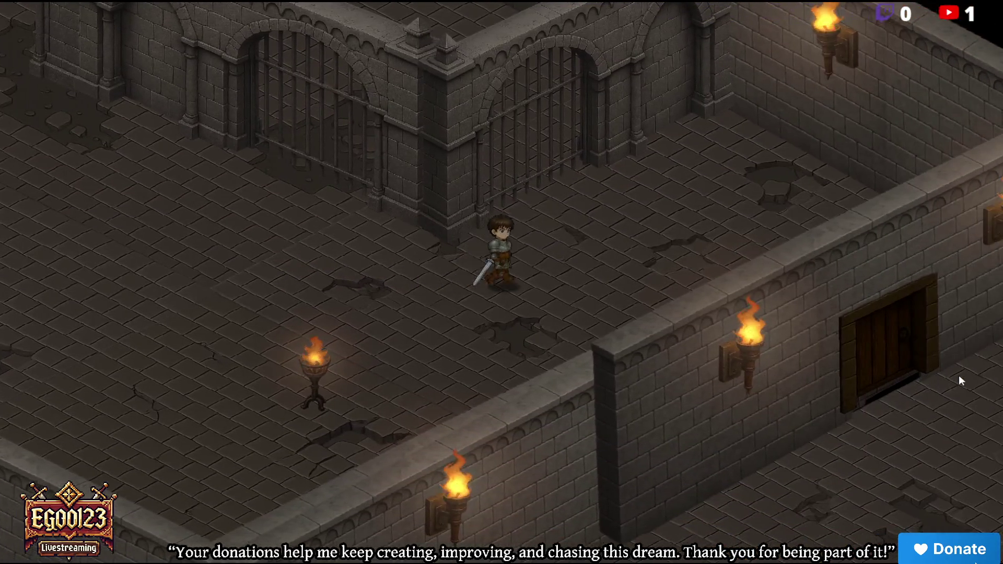
key("s")
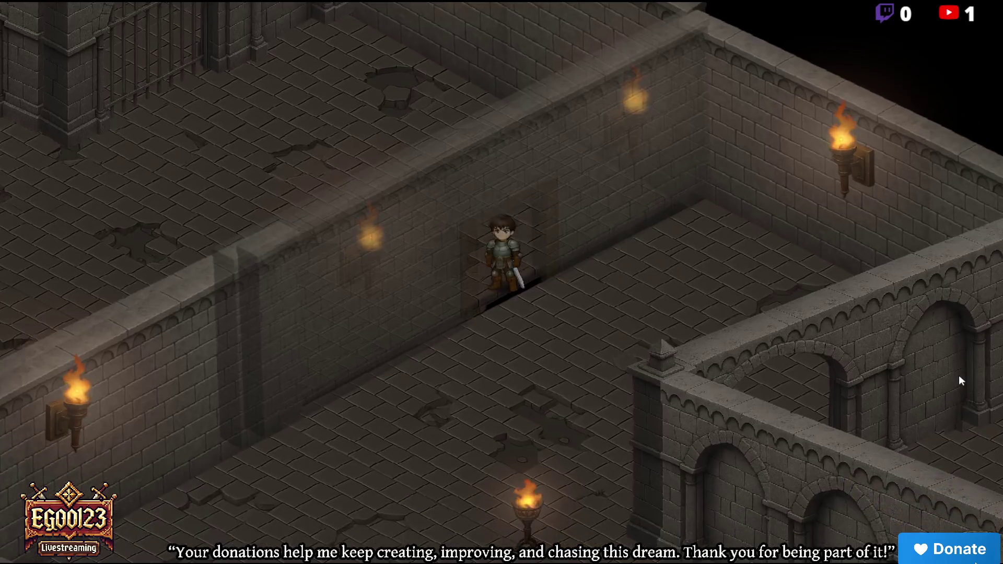
key("d")
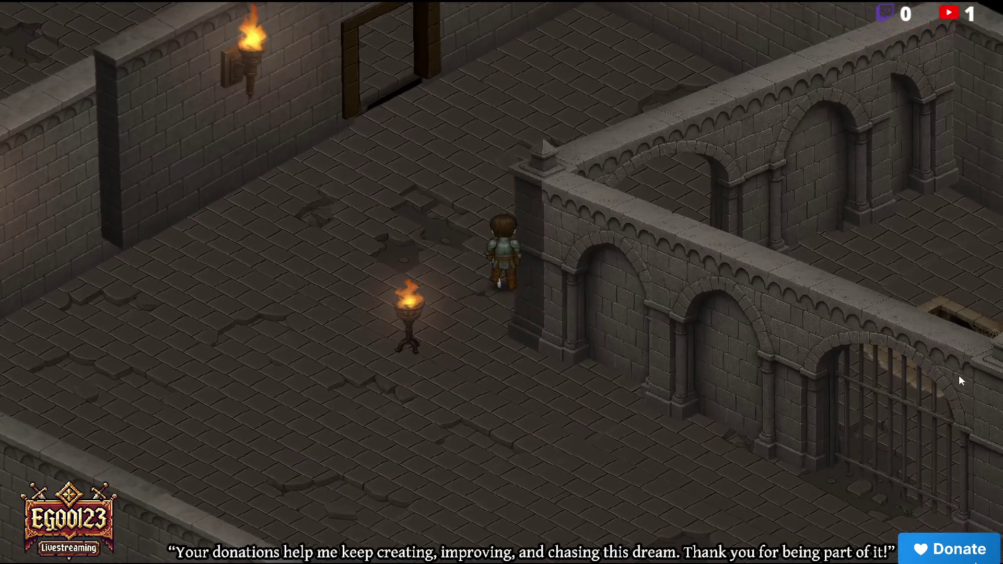
key("d")
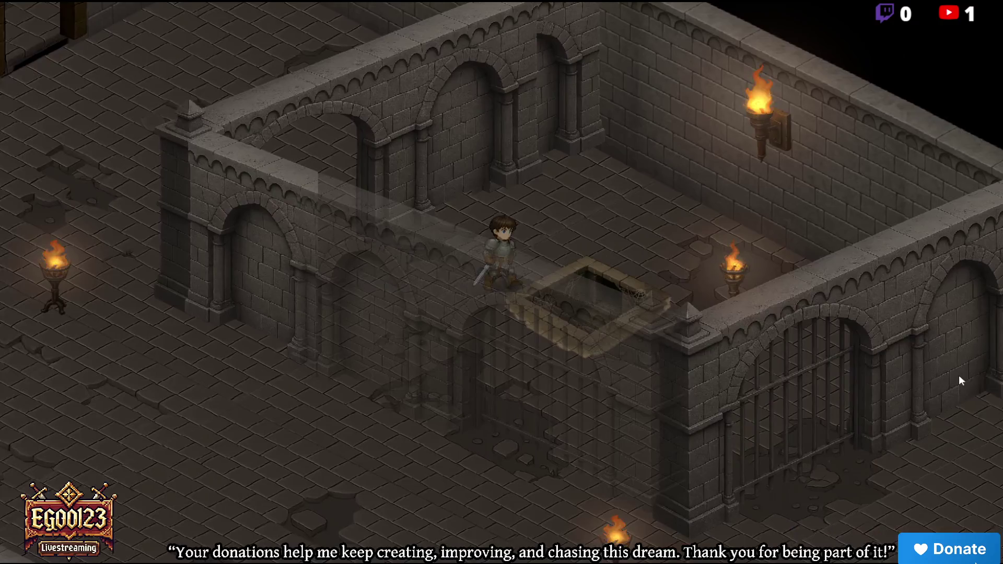
key("e")
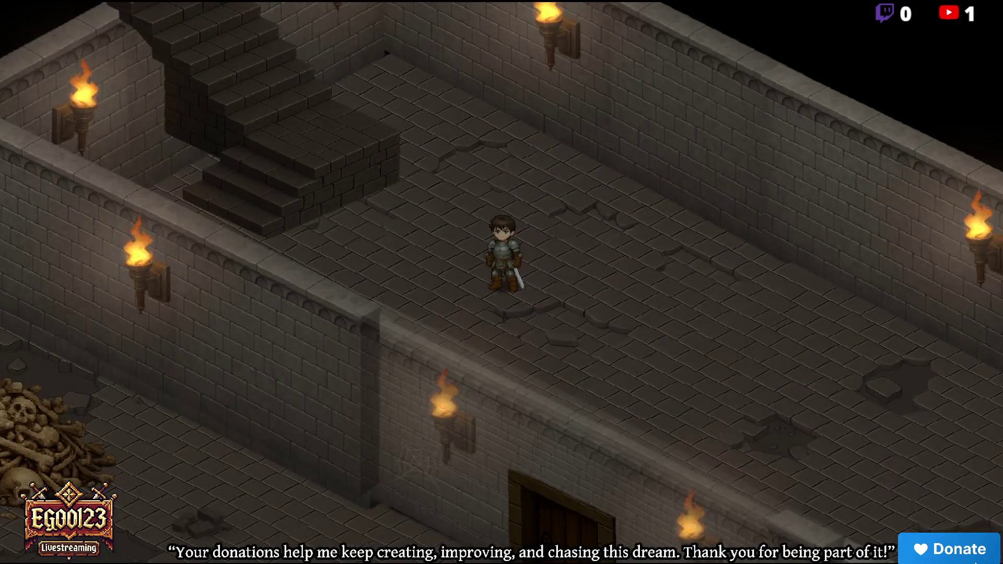
Walk the hero through the bone room and along the corridor past the barrel
key("s")
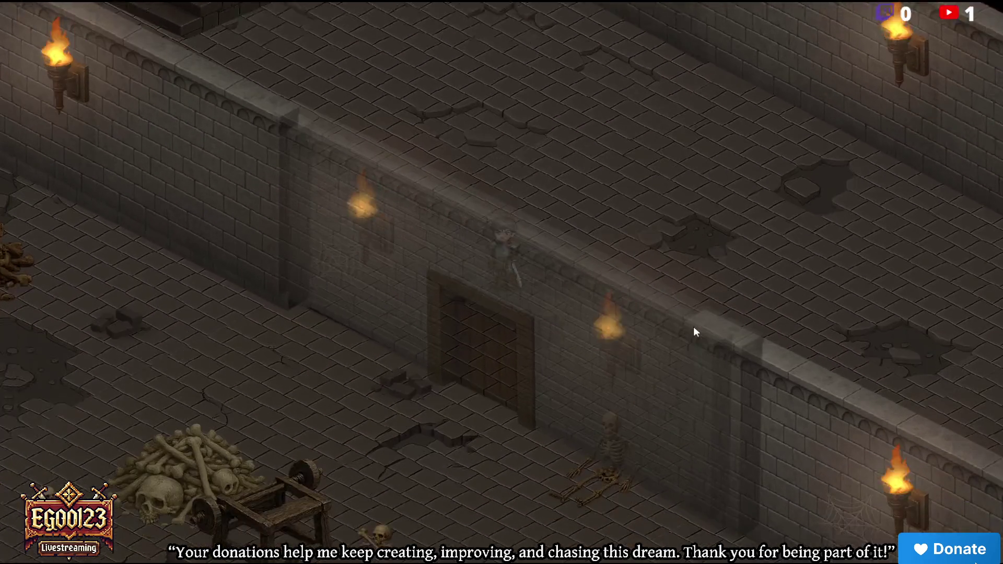
key("s")
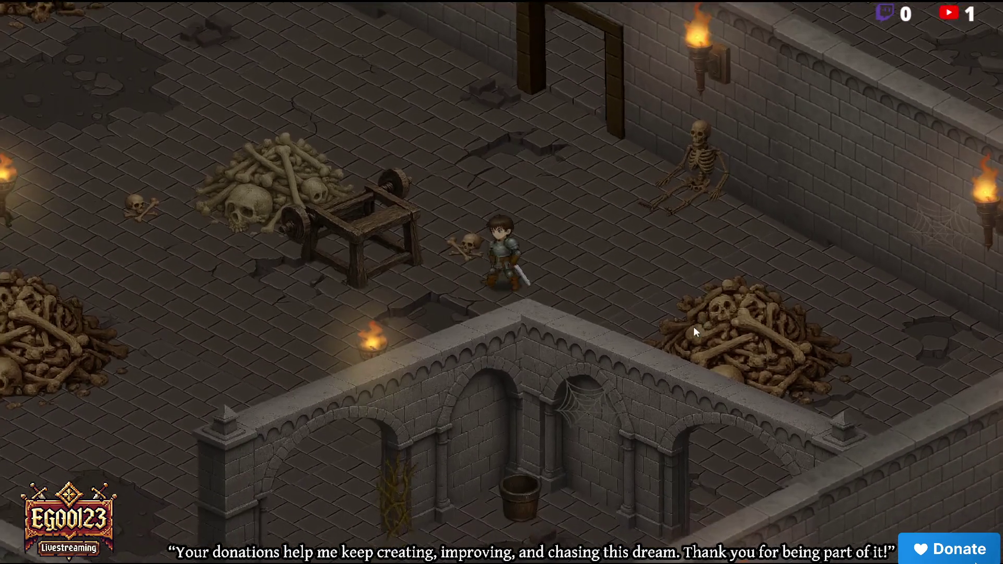
key("s")
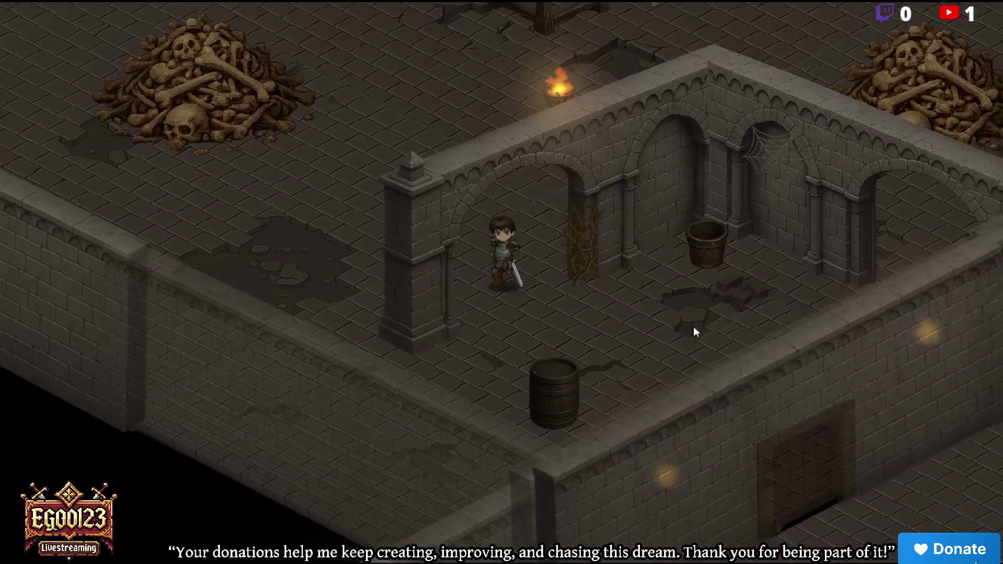
key("s")
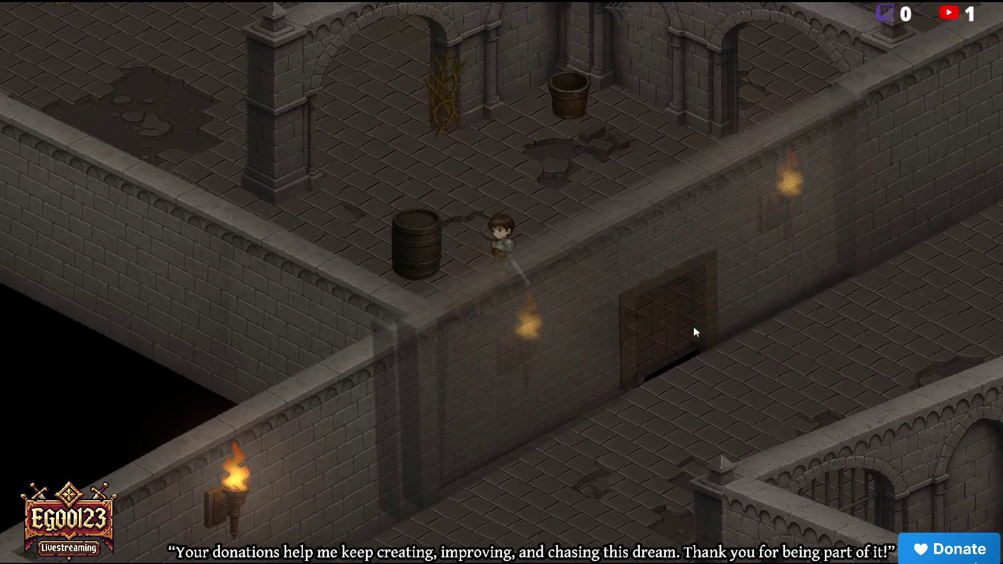
key("s")
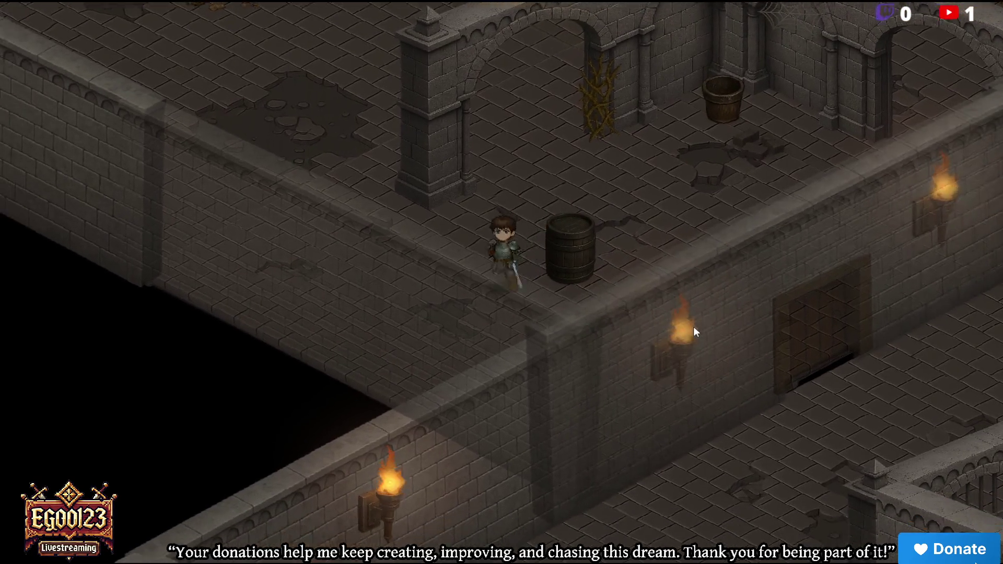
key("d")
key("a")
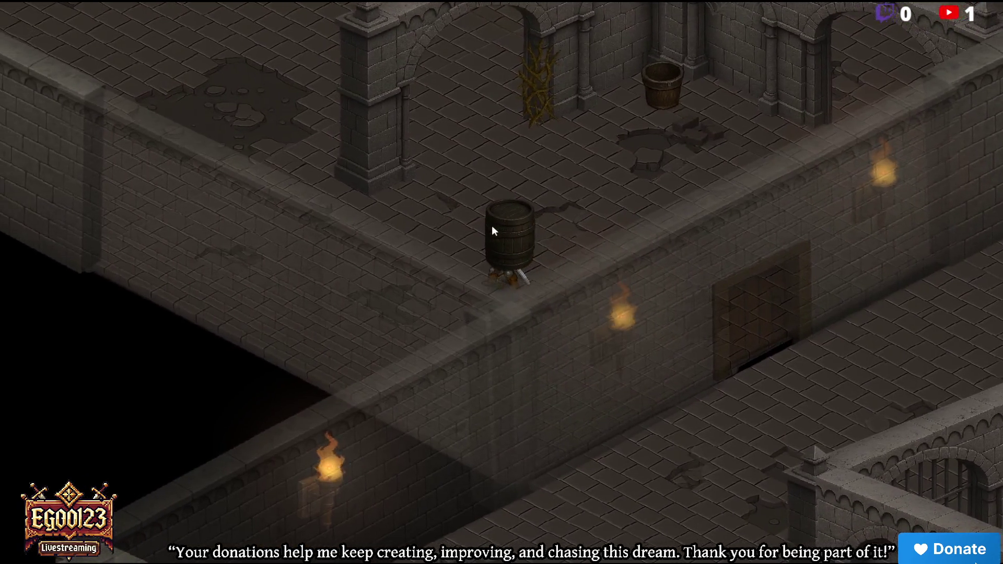
key("w")
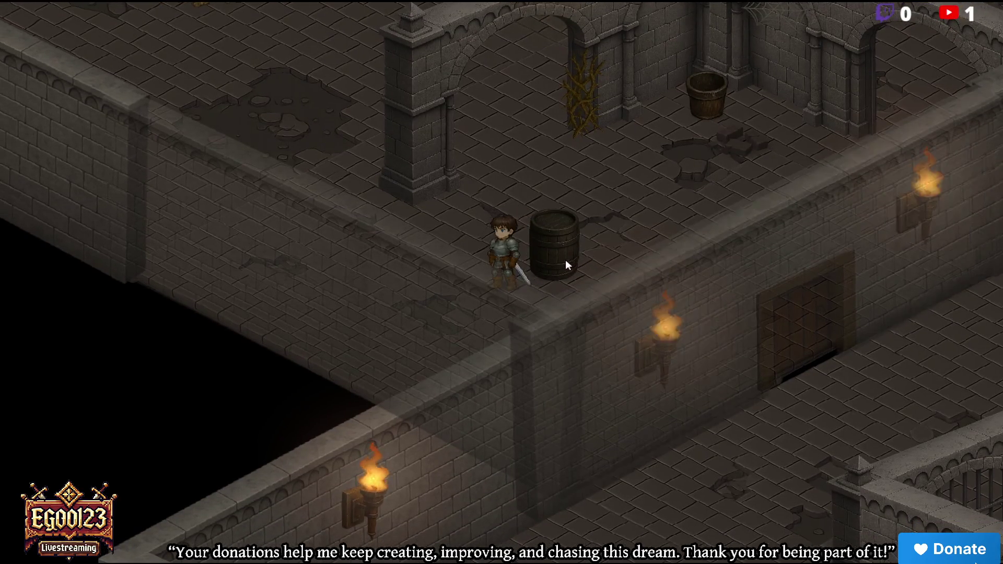
key("s")
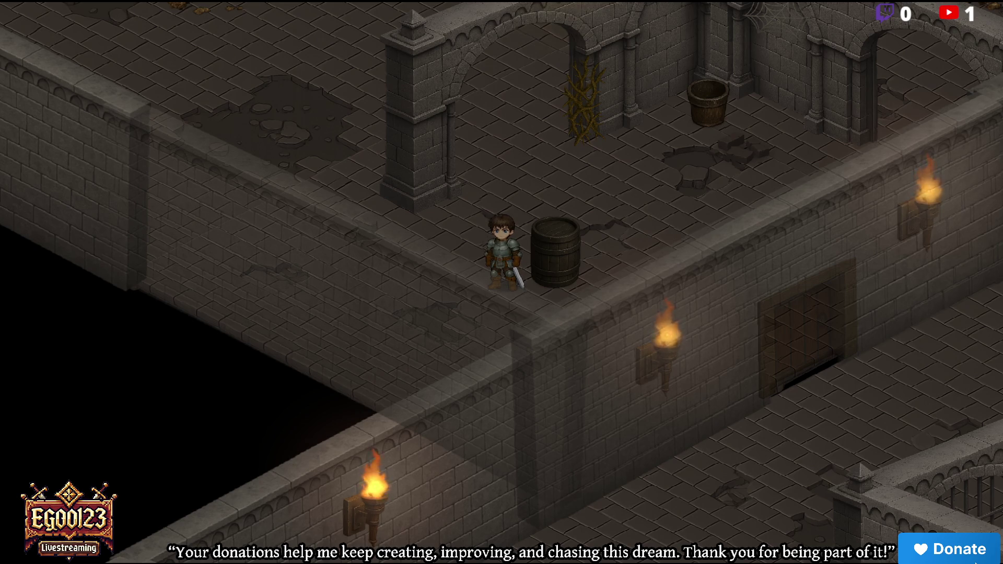
key("alt+F4")
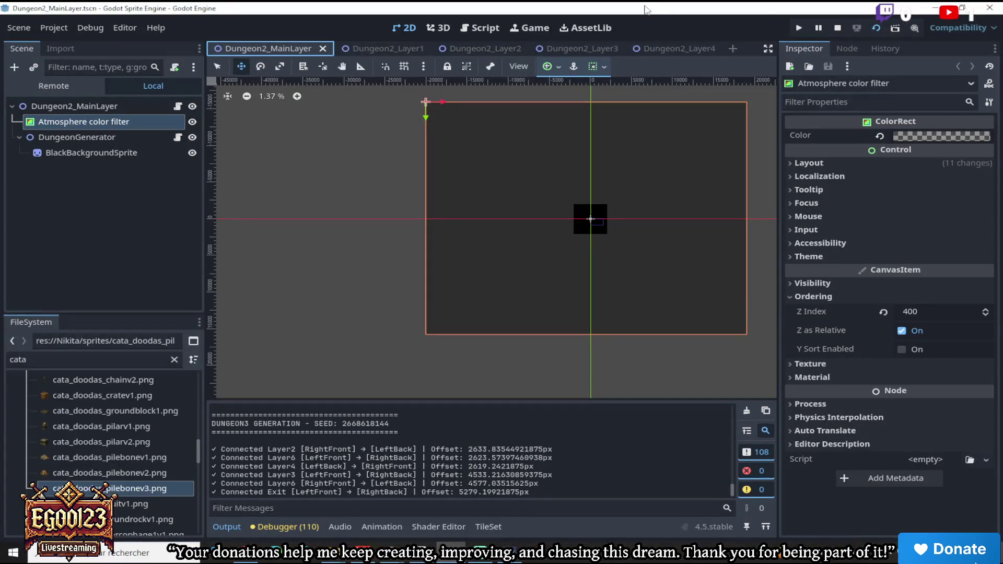
key("alt+Tab")
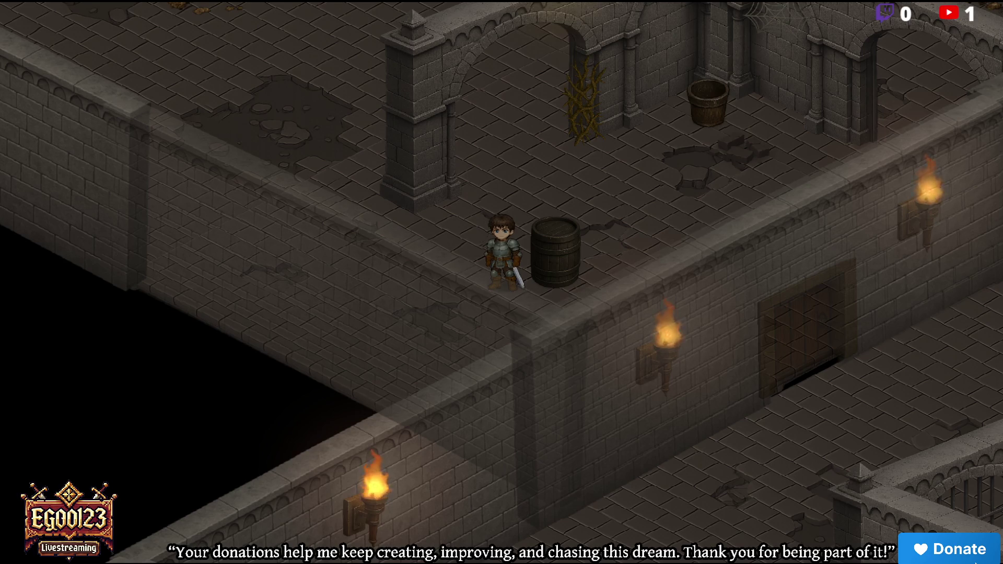
Walk the hero through the arched room and along the corridor to the wooden door
key("w")
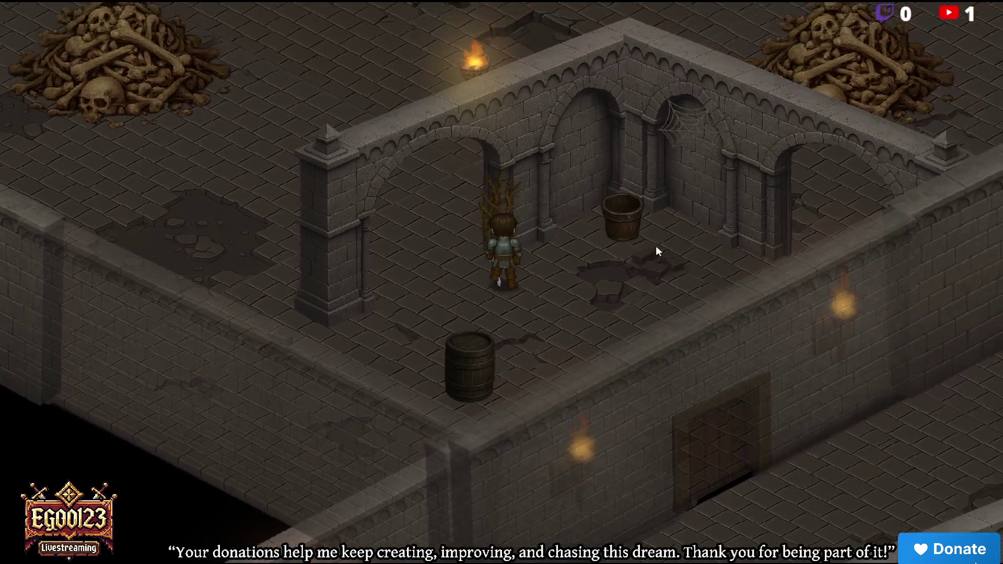
key("d")
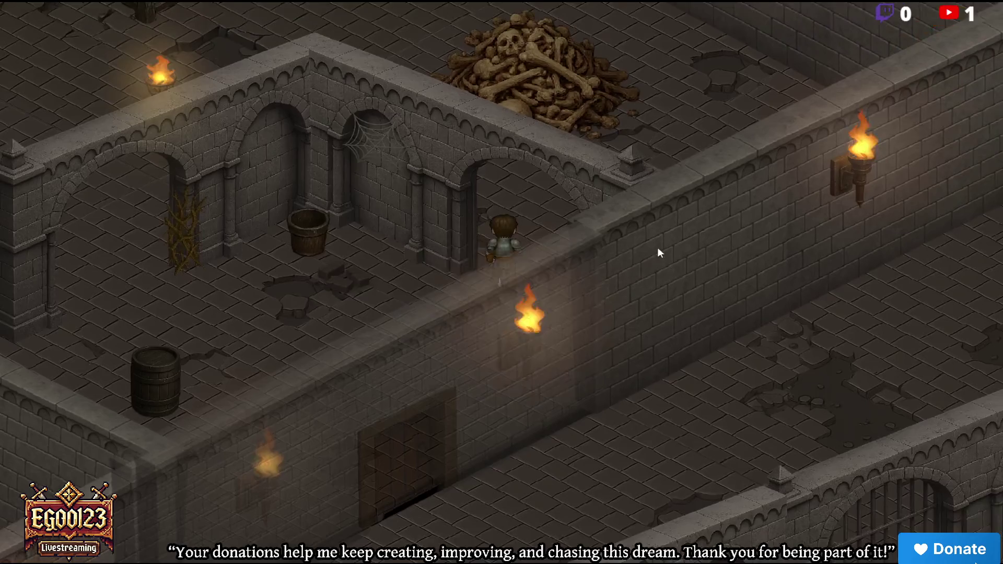
key("d")
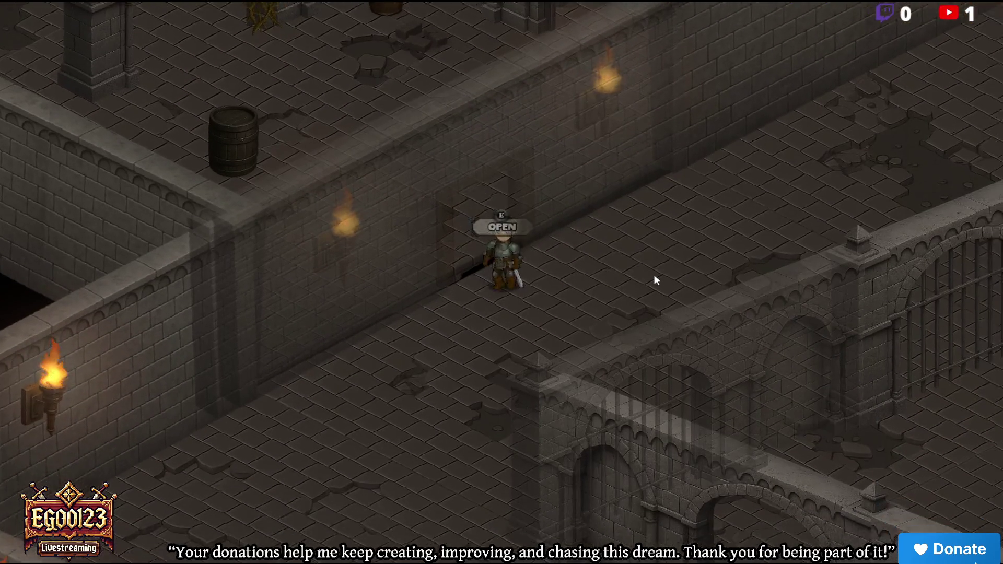
key("w")
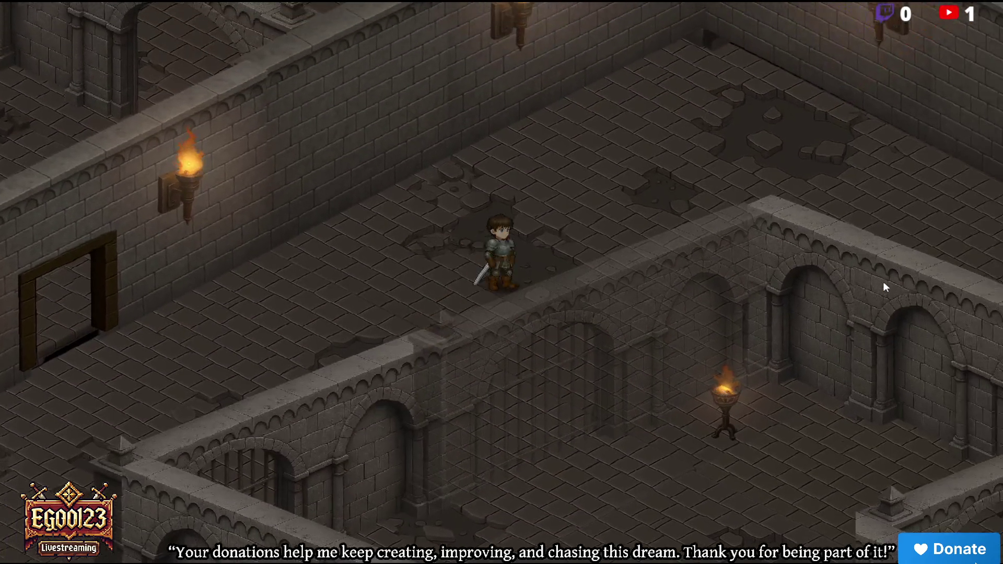
key("d")
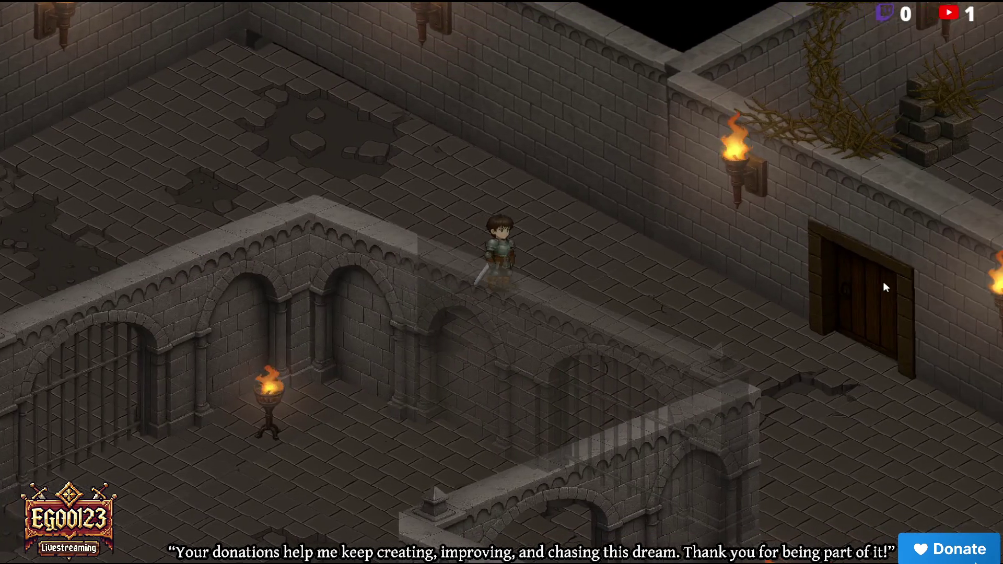
key("s")
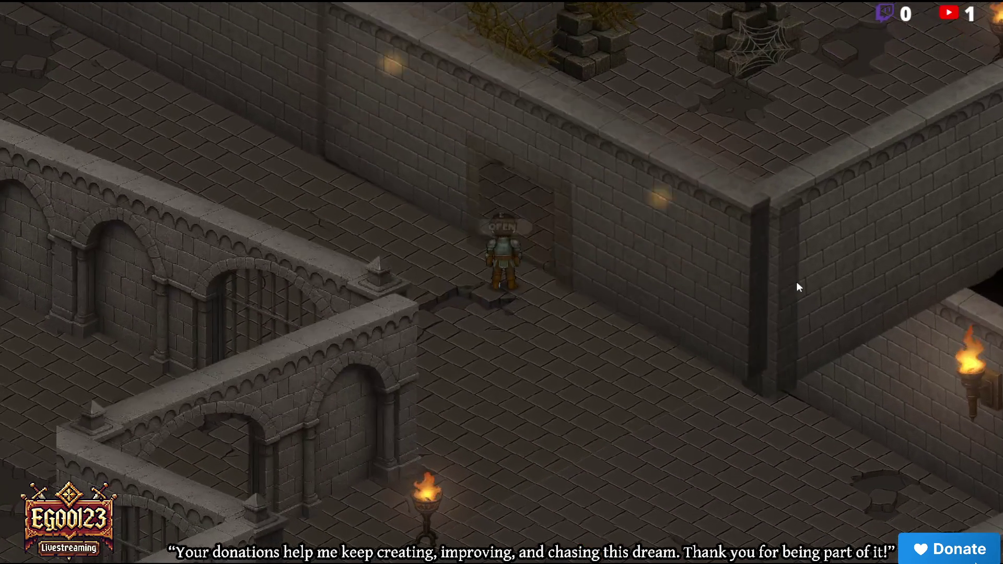
key("a")
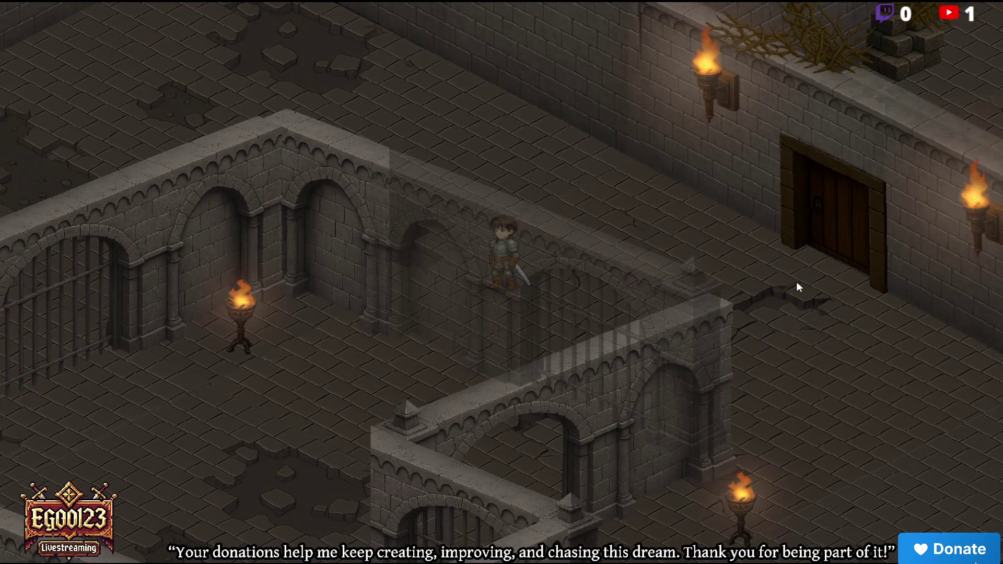
key("d")
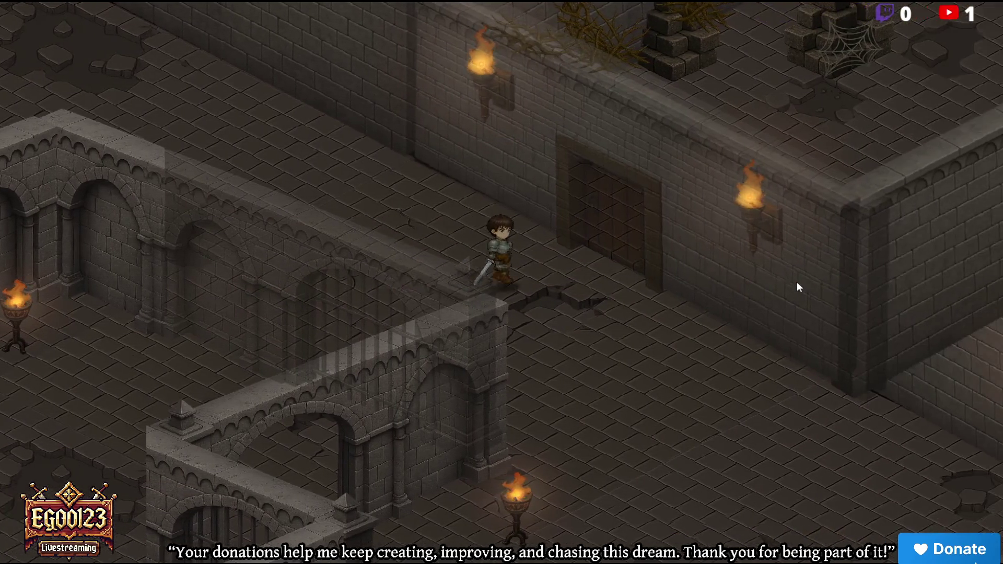
Go through the wooden door and walk into the rubble room beside the cobweb
key("e")
key("w")
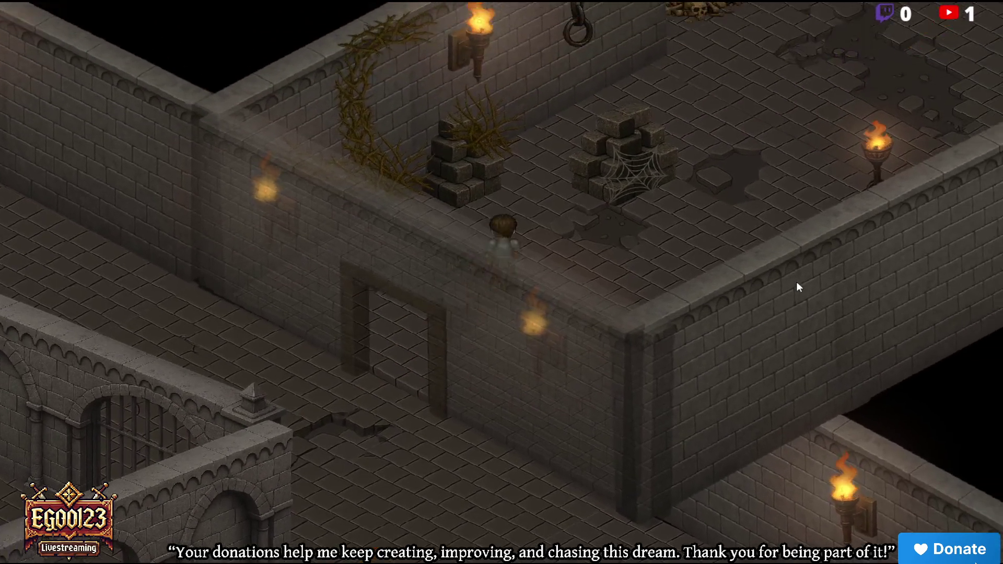
key("d")
key("w")
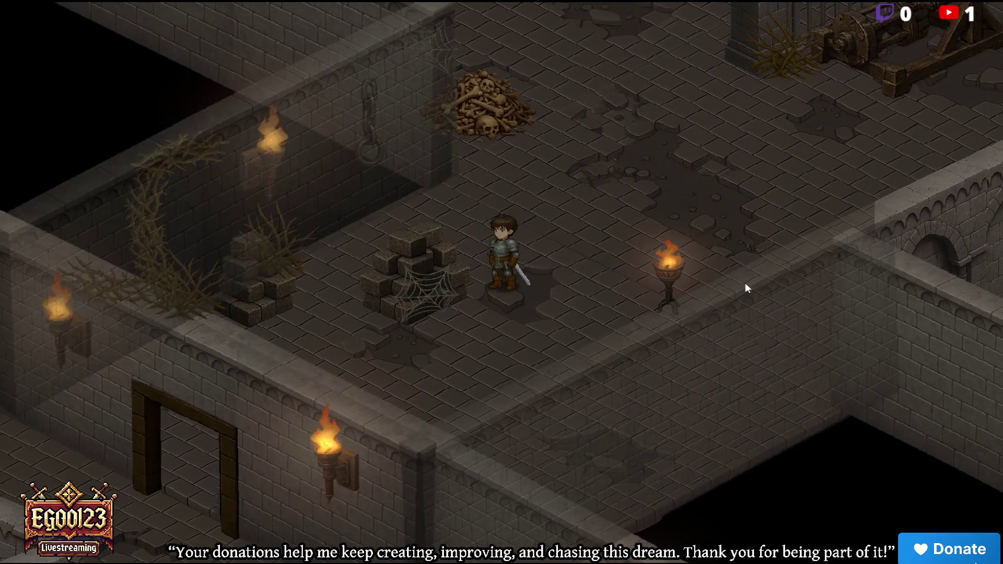
key("s")
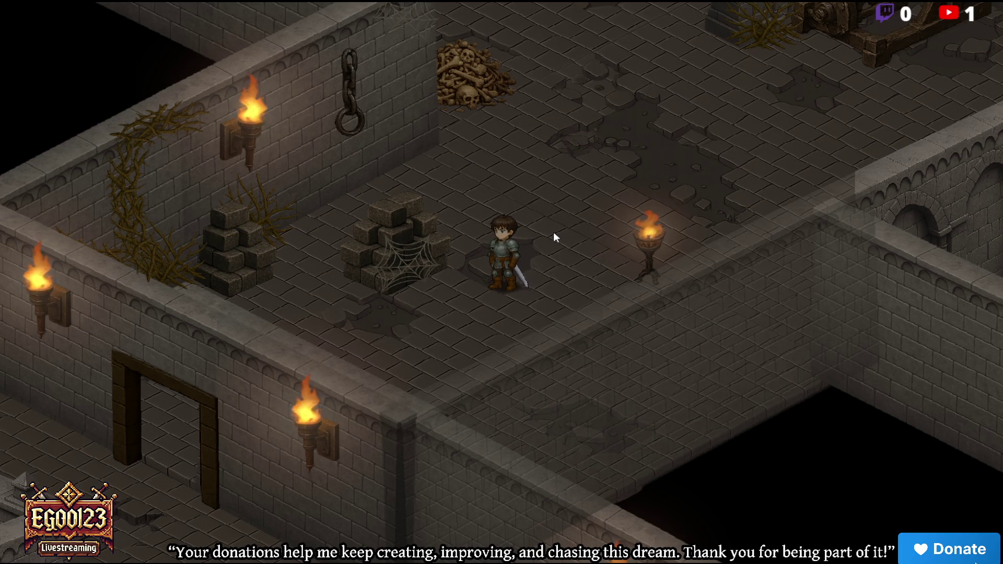
Walk the character north through the barrel room, then south-east toward the chains
key("w")
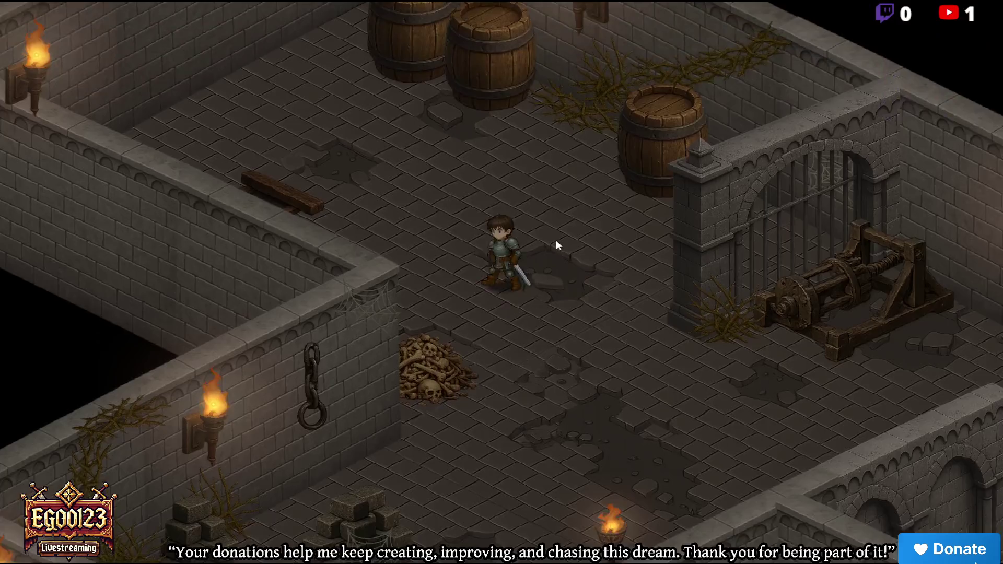
key("w")
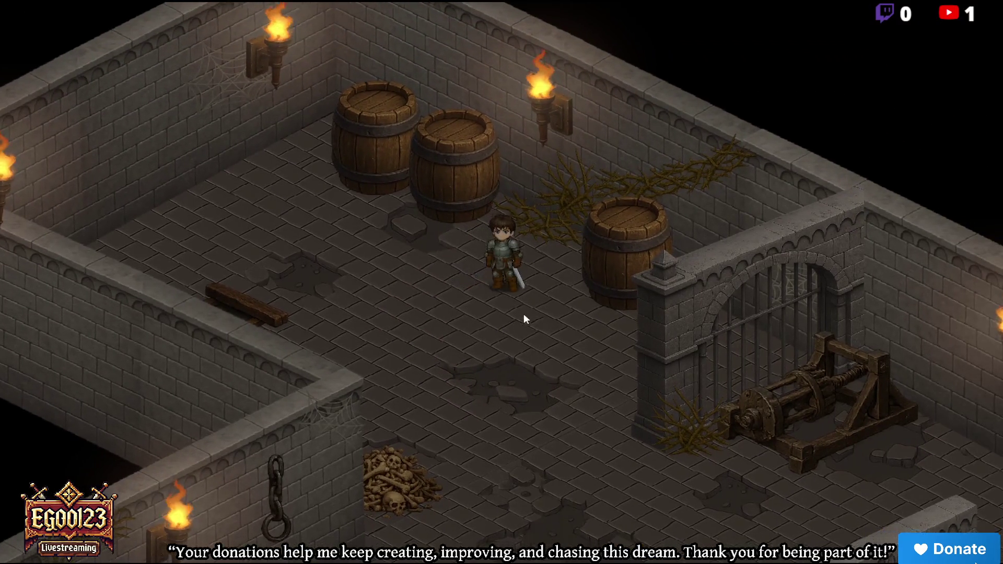
left_click(523, 314)
left_click(443, 197)
left_click(618, 303)
mouse_move(618, 304)
left_mouse_down()
mouse_move(605, 296)
mouse_move(612, 264)
mouse_move(651, 308)
mouse_move(632, 254)
left_mouse_up()
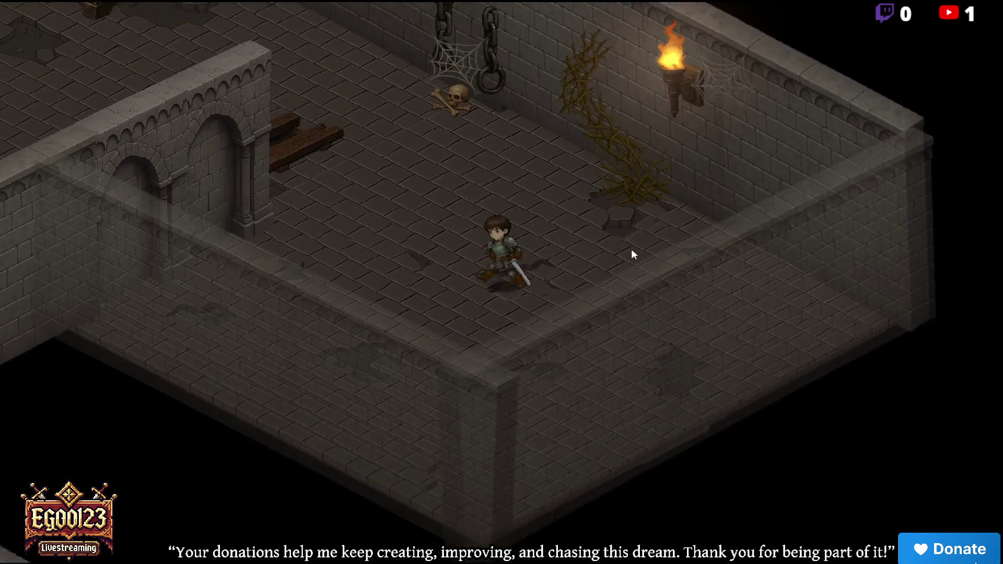
key("a")
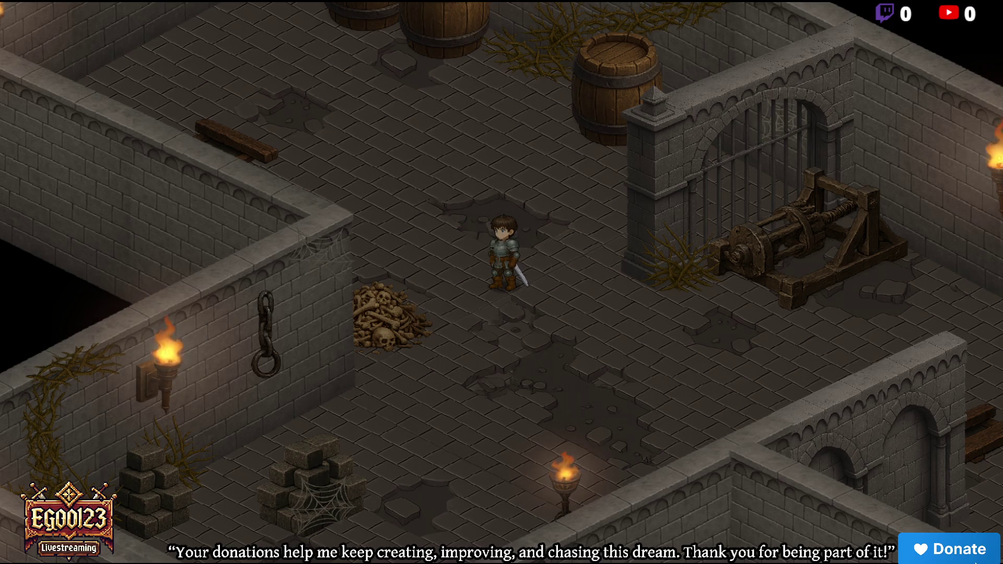
Walk the character toward the gate and around the chained room
key("w")
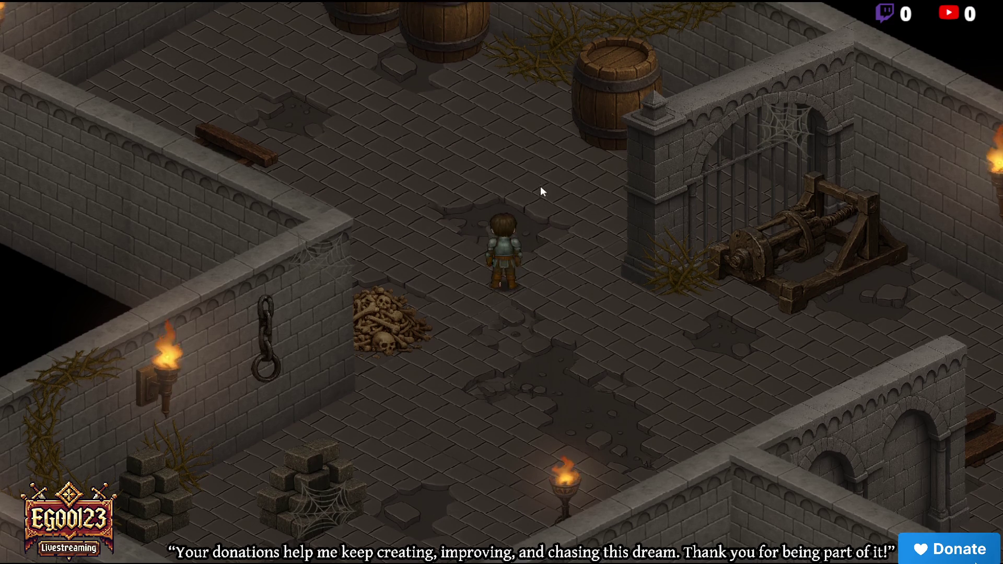
key("s+d")
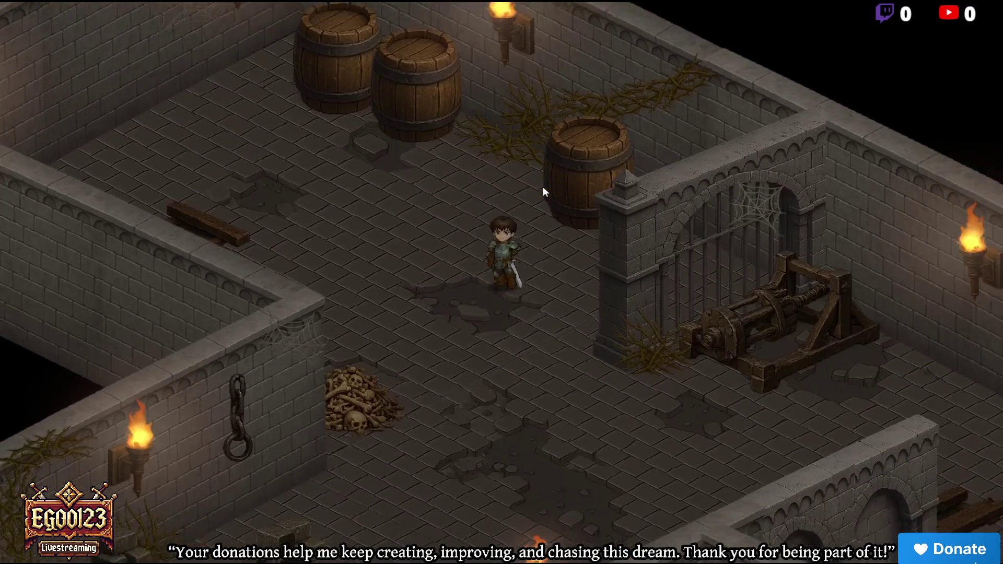
key("d")
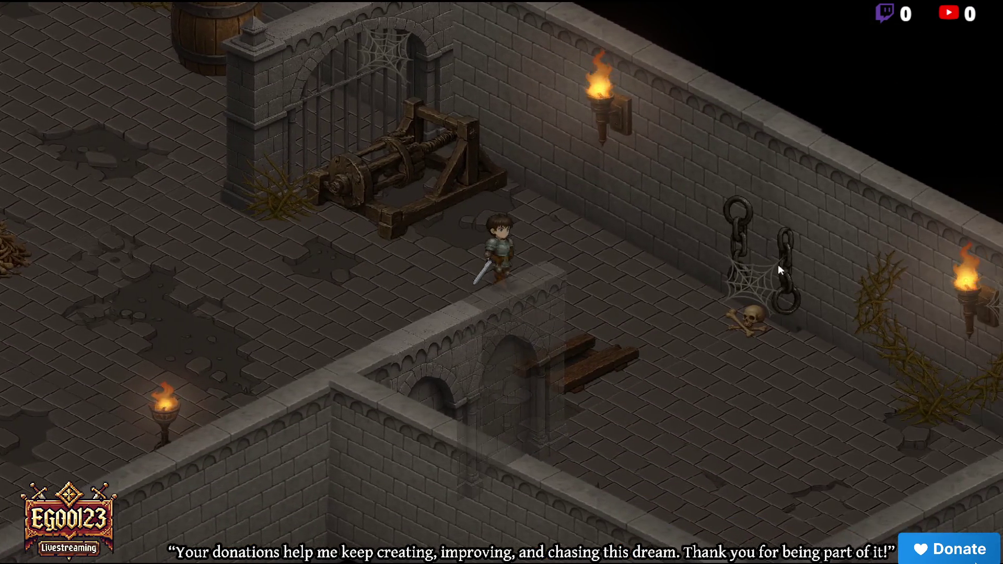
scroll(782, 265, "up", 2)
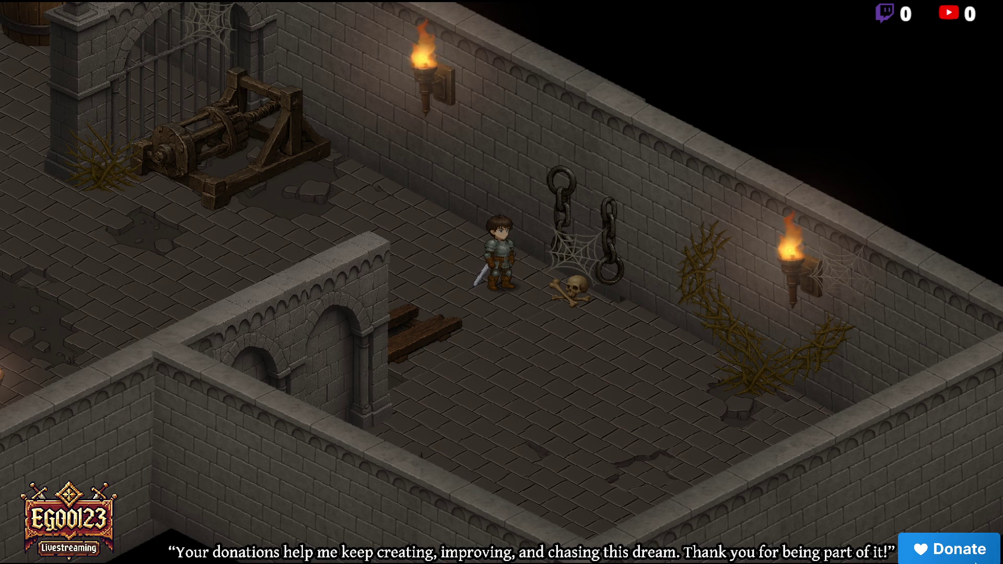
key("s")
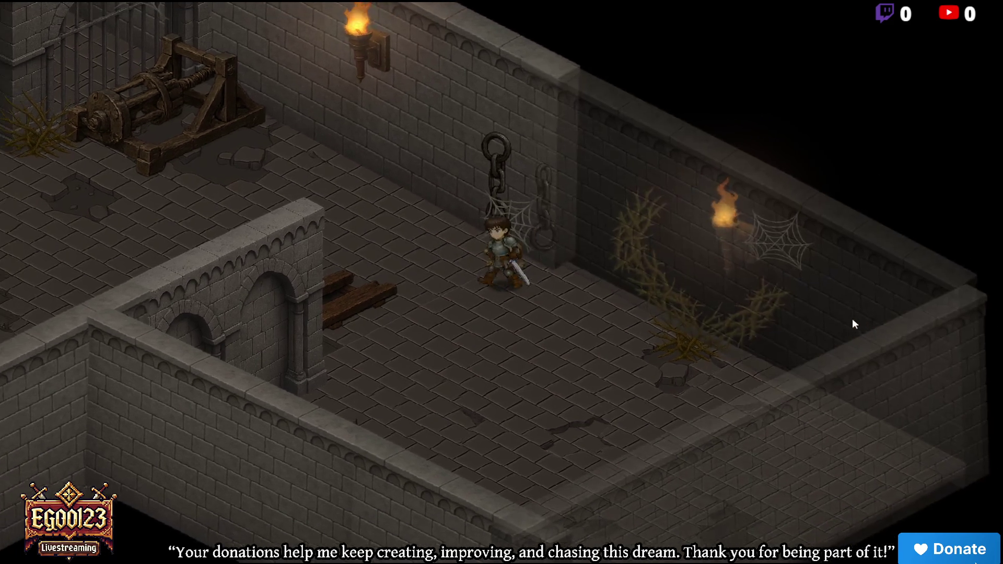
key("a")
key("a")
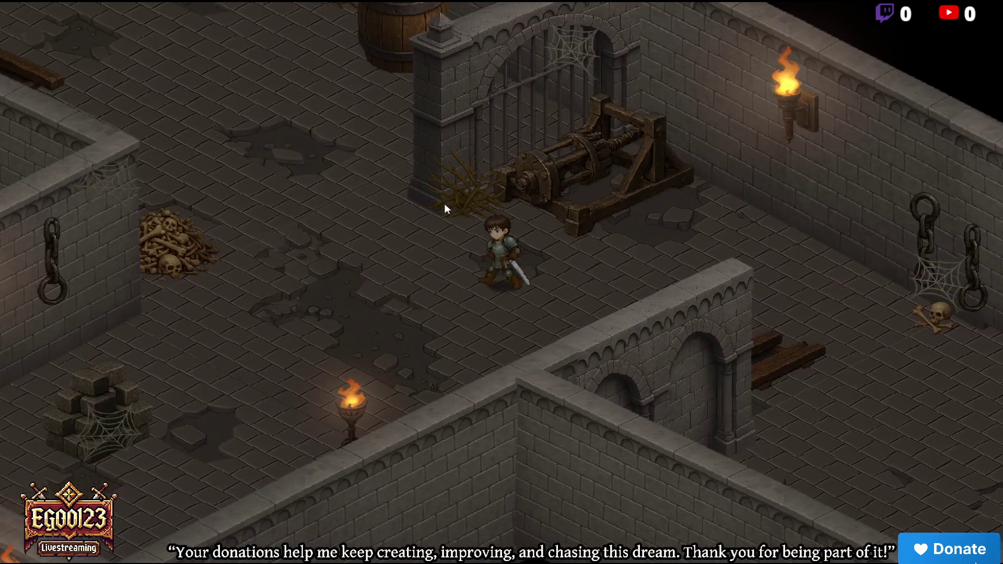
key("a")
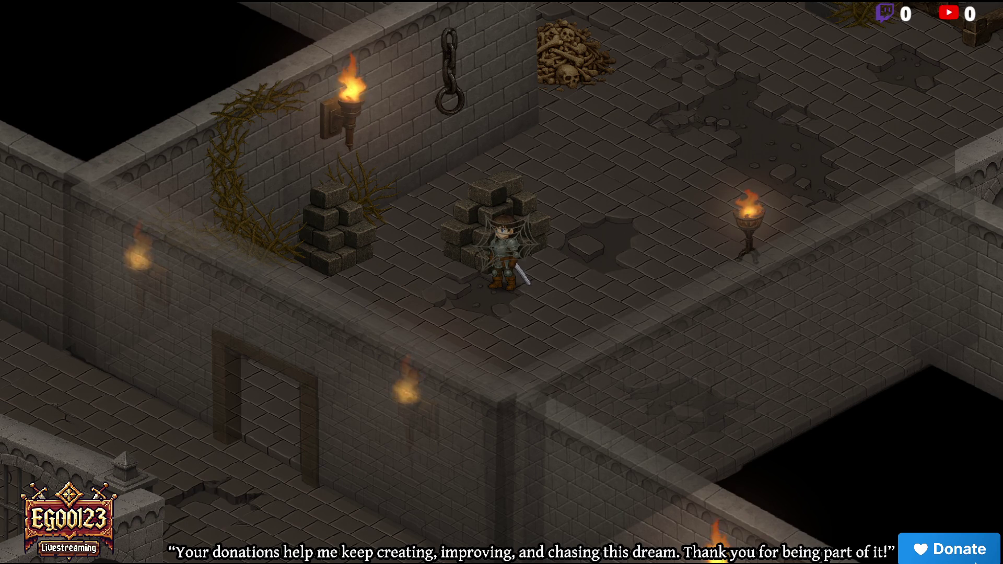
Walk the character past the bone pile, barrel room, gate and winch, then back toward the rubble
key("w")
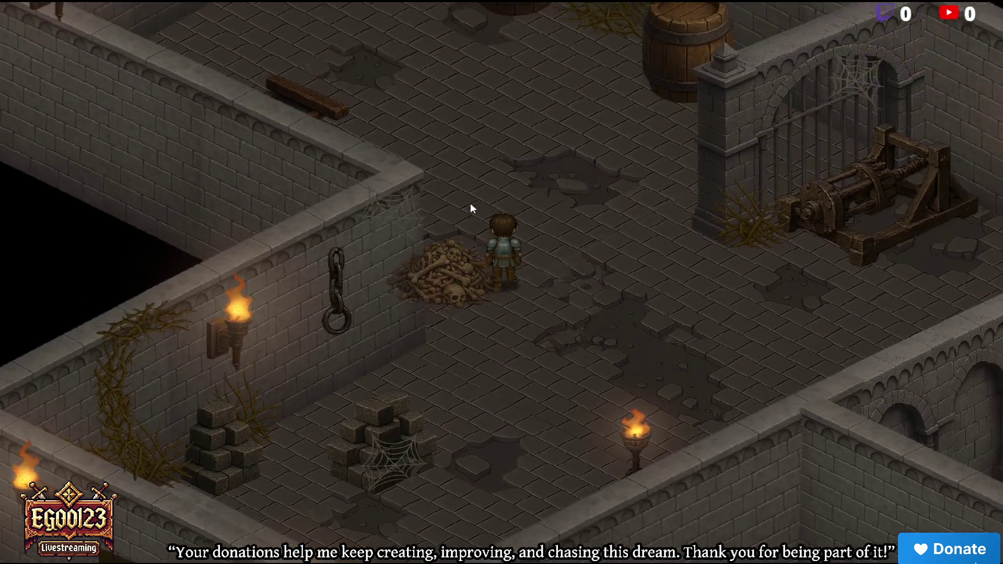
key("w")
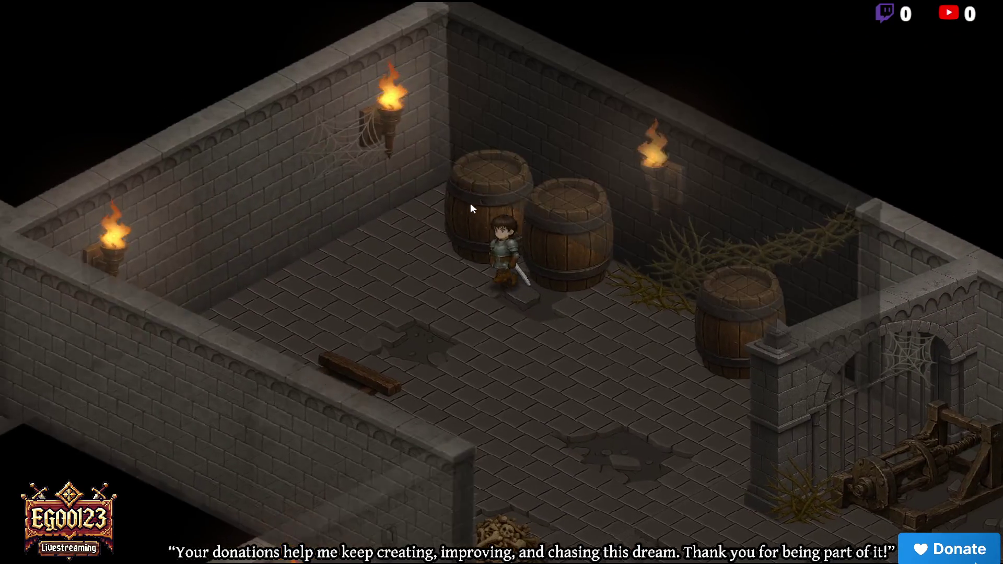
key("s")
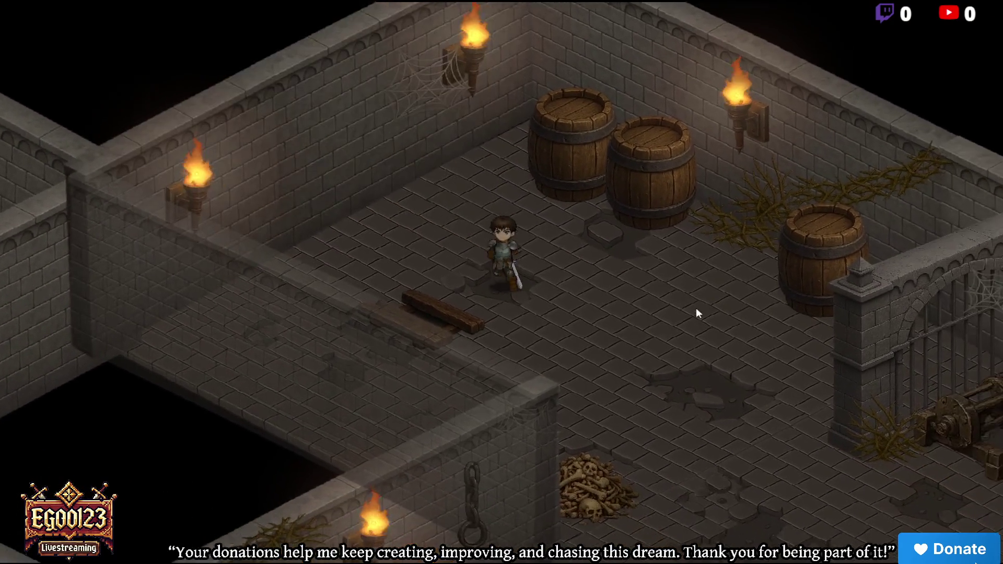
key("s")
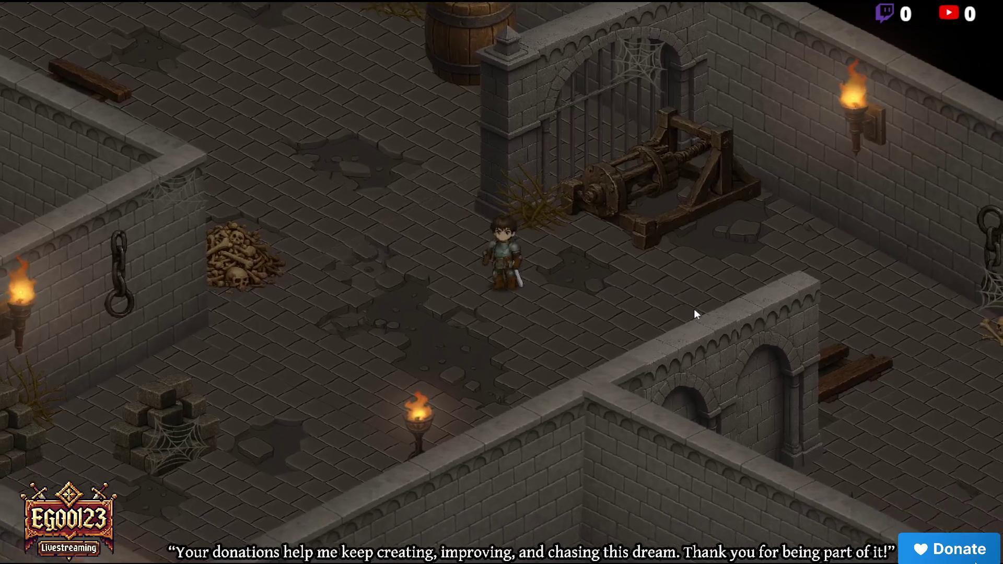
key("s")
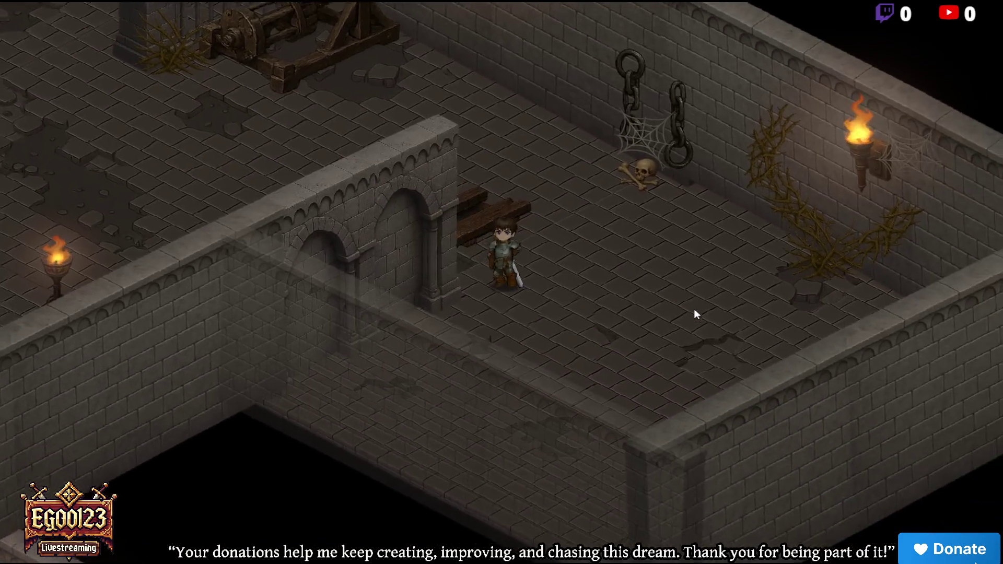
key("d")
key("w")
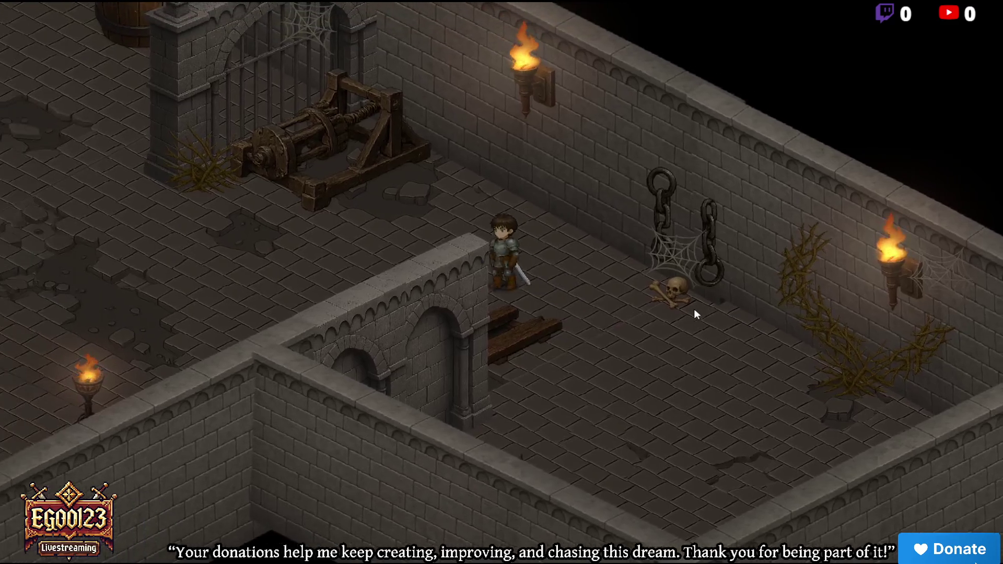
key("a")
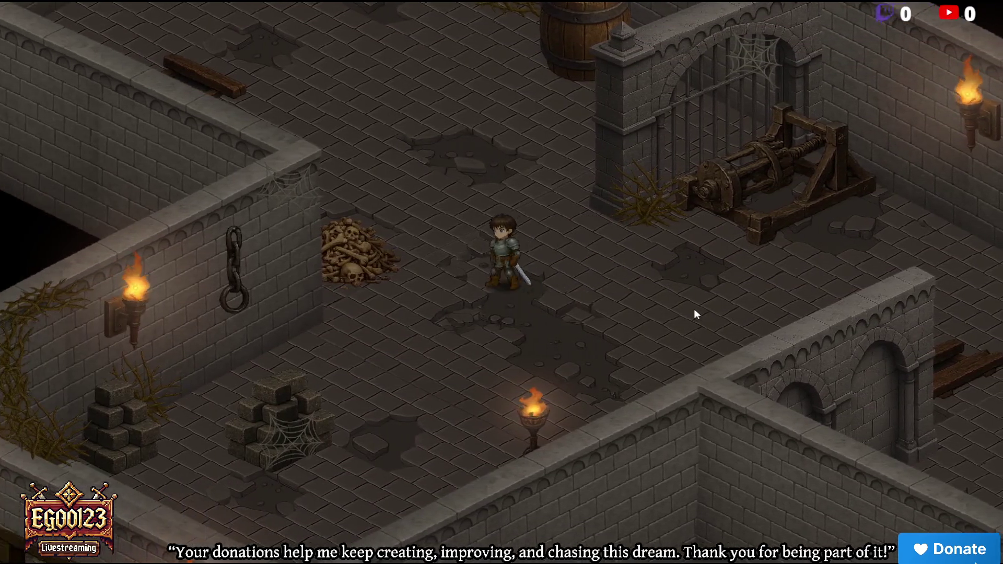
key("a")
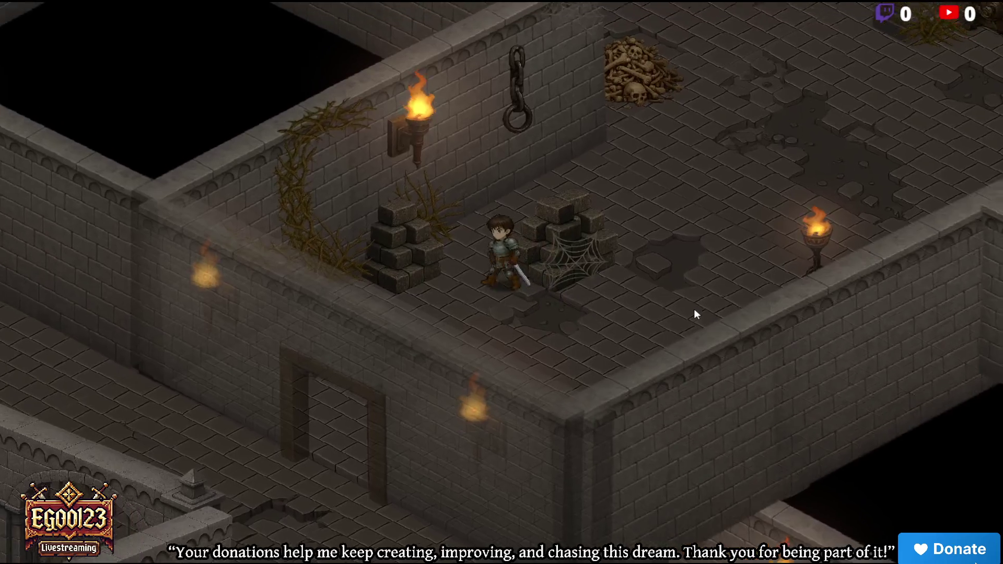
Walk the character around the rubble room, then stop the playtest
key("s")
key("d")
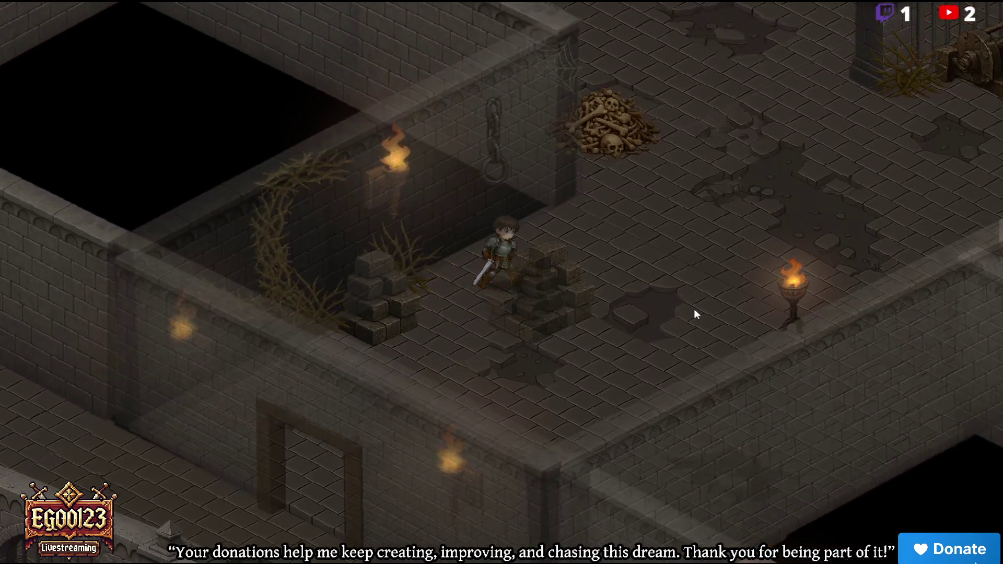
key("s")
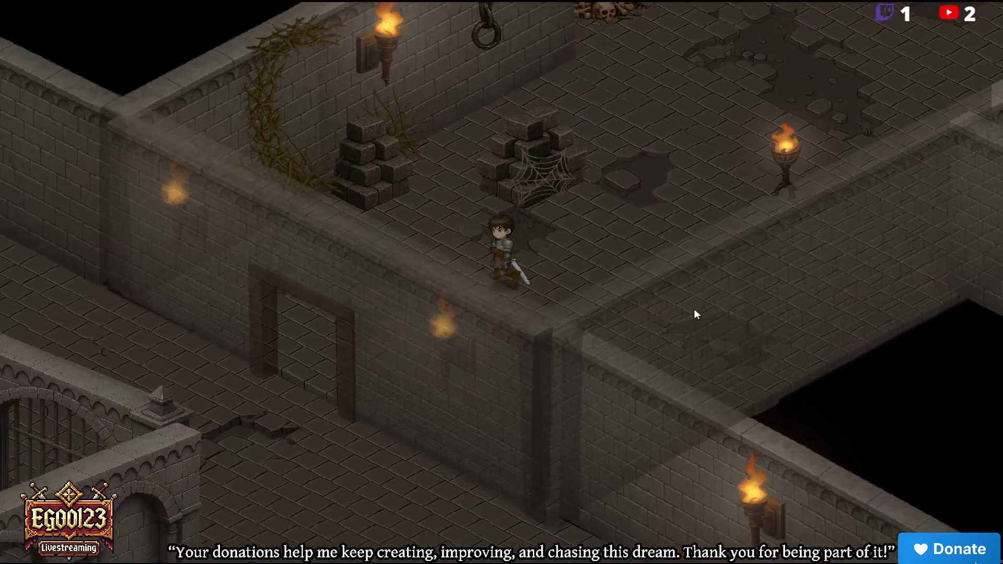
key("w")
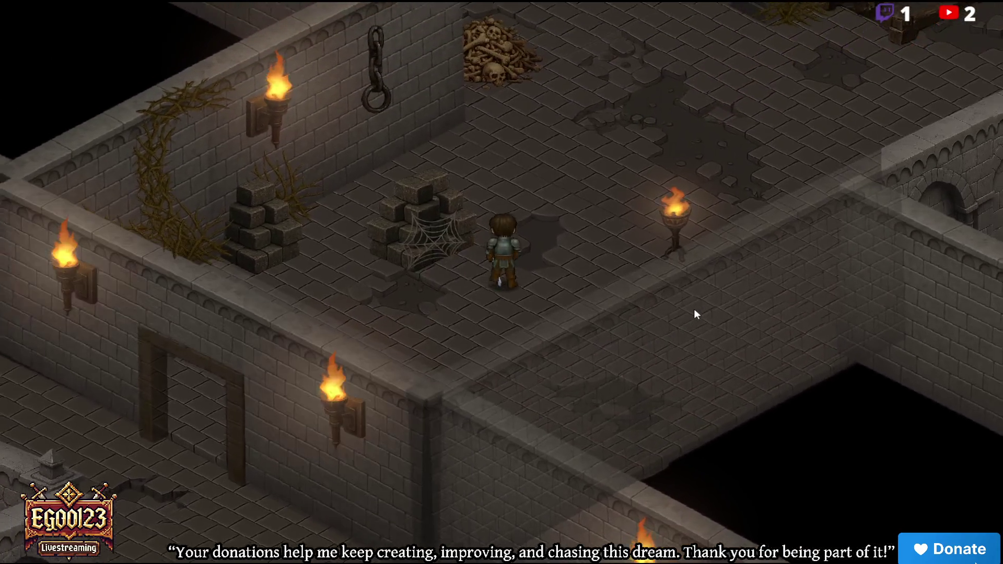
key("w")
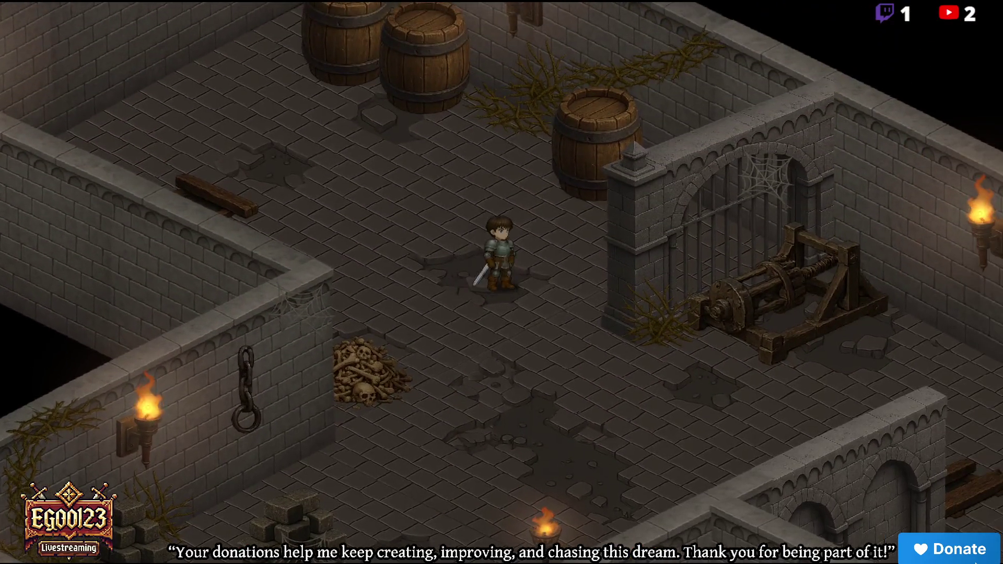
key("s")
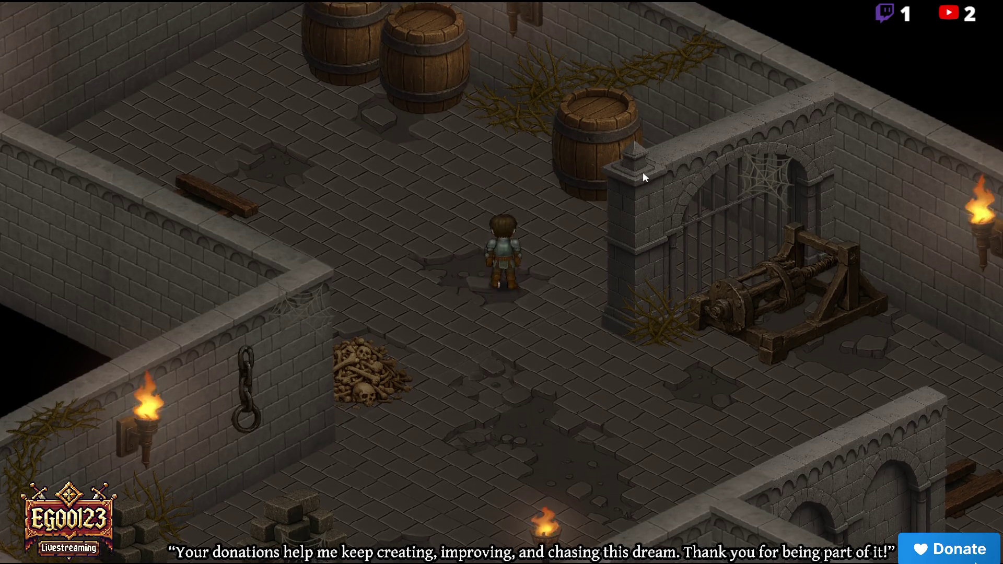
key("w+a")
key("s+d")
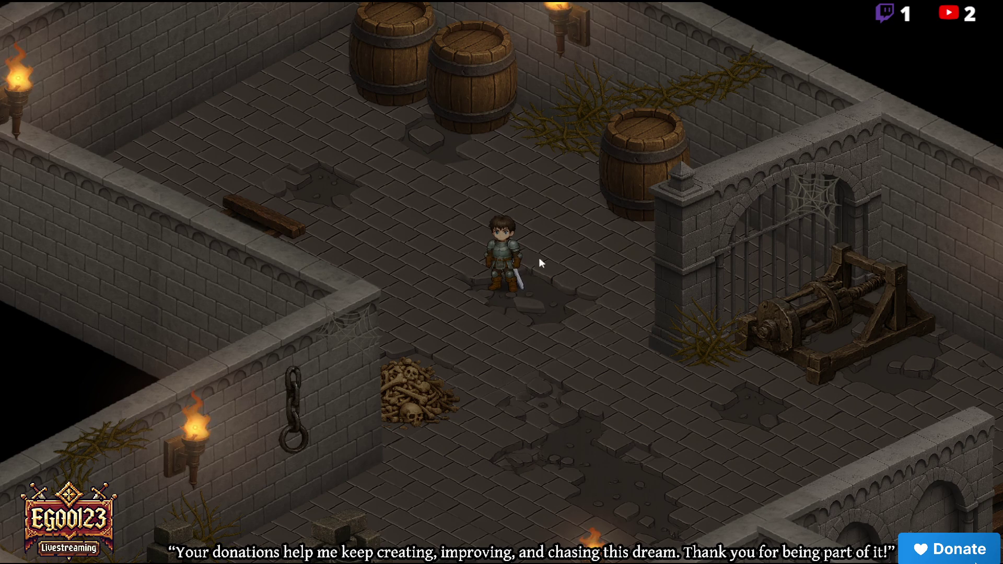
key("Escape")
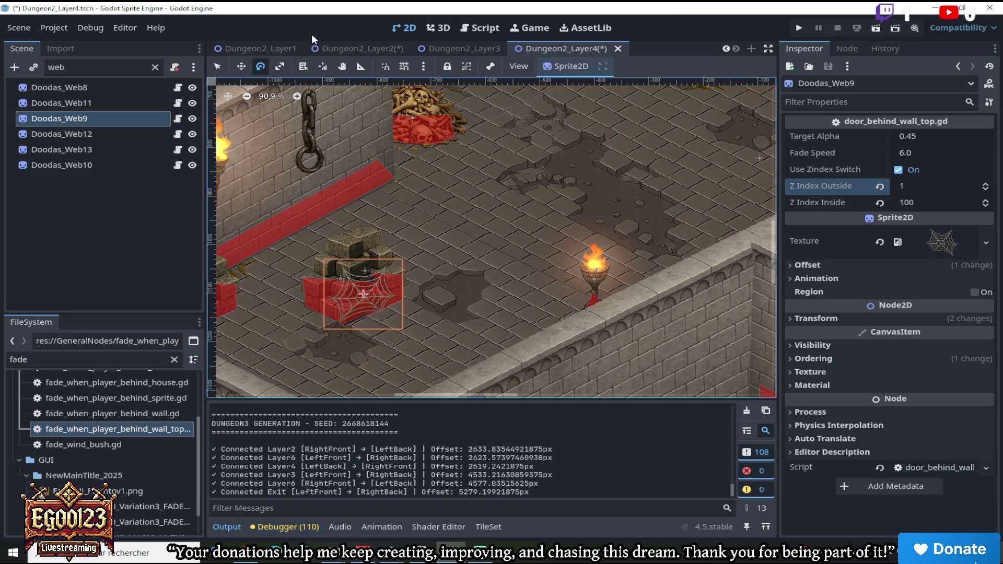
In Dungeon2_Layer2, filter the tree by 'bri' and copy the four BrickGround nodes
left_click(330, 48)
left_click(98, 66)
type("bri")
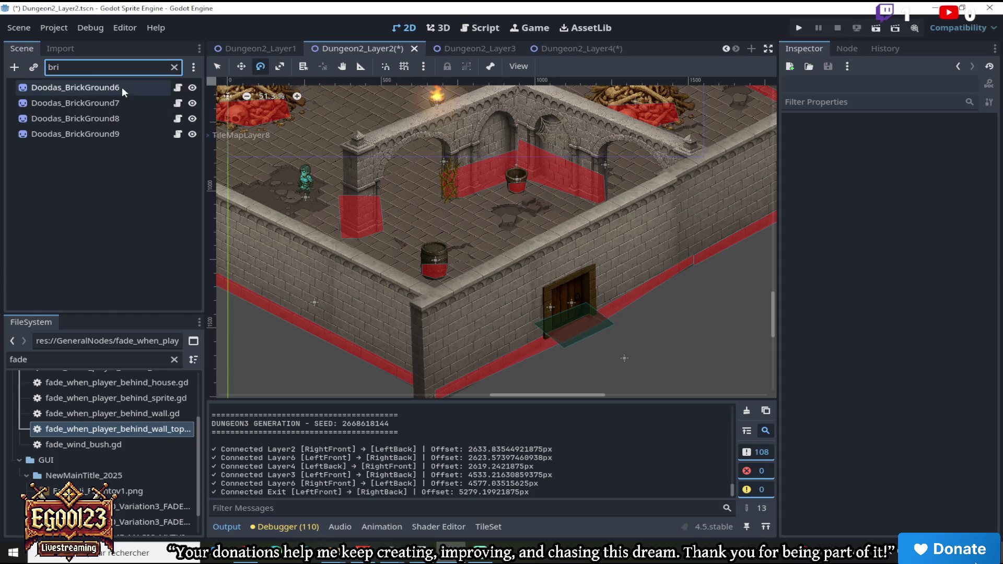
left_click(121, 87)
left_click(109, 129, "shift")
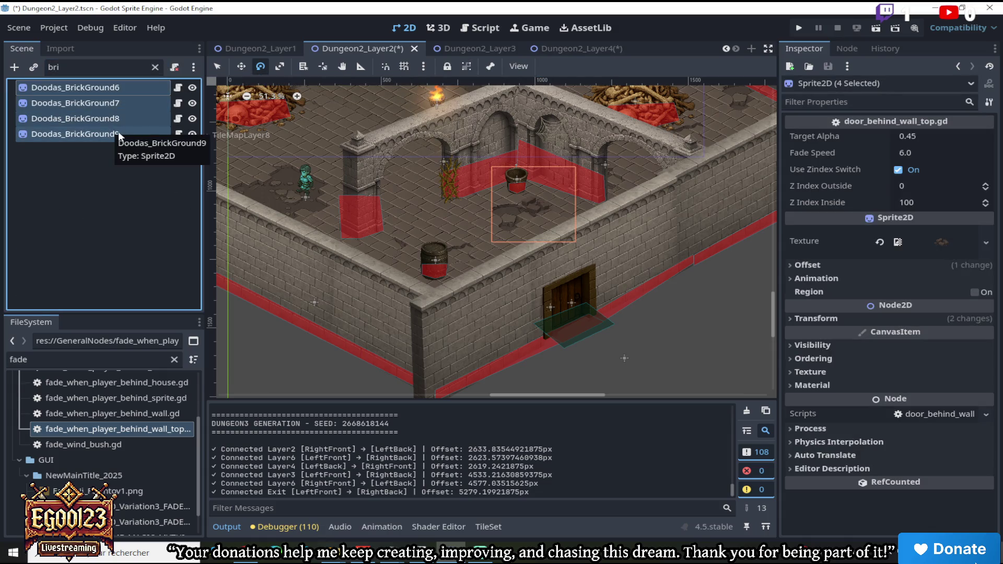
right_click(118, 131)
left_click(156, 155)
Paste the BrickGround nodes under the Dungeon2_Layer4 root node
left_click(569, 48)
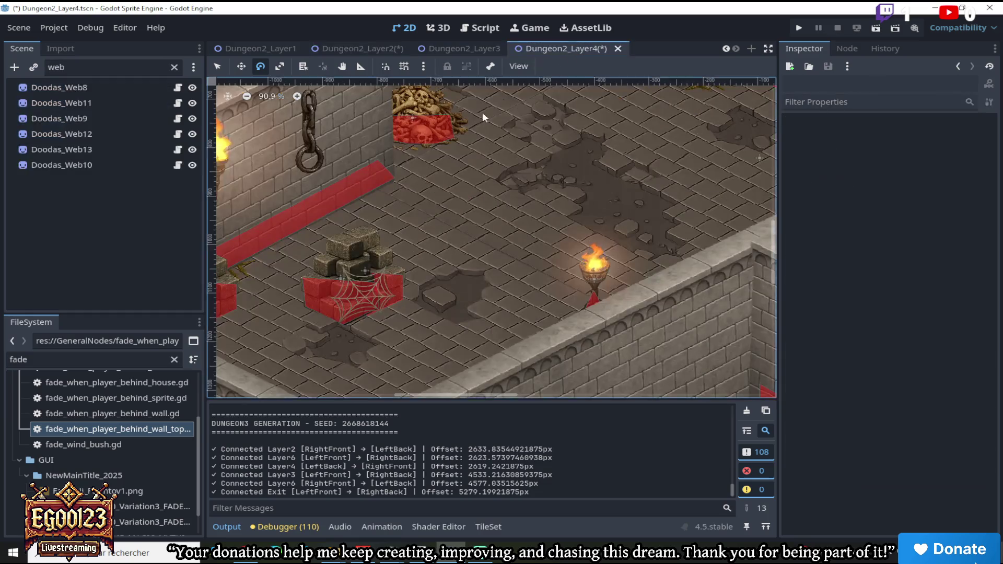
scroll(492, 109, "down", 6)
scroll(770, 254, "down", 3)
left_click(174, 67)
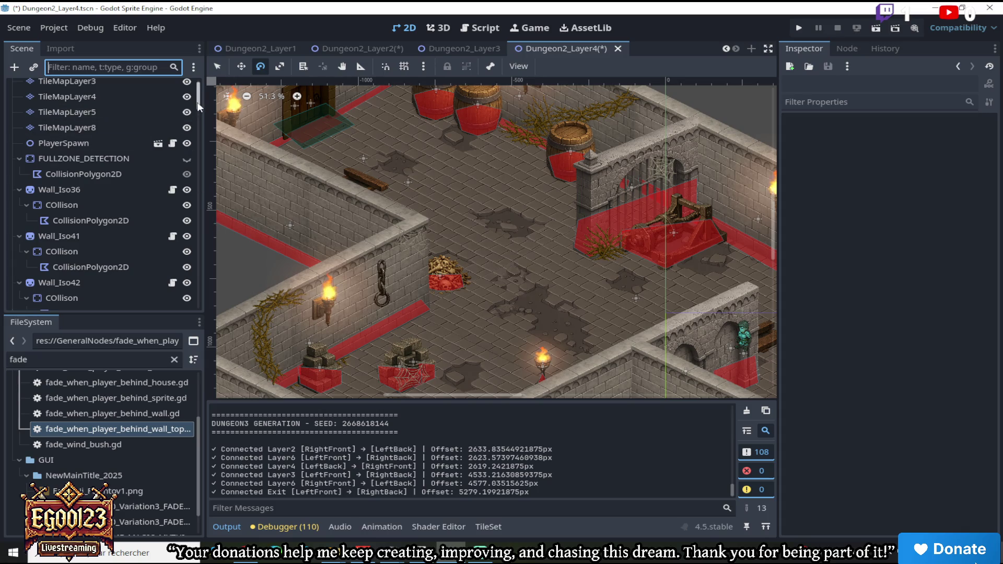
scroll(198, 104, "up", 2)
left_click(88, 86)
right_click(89, 86)
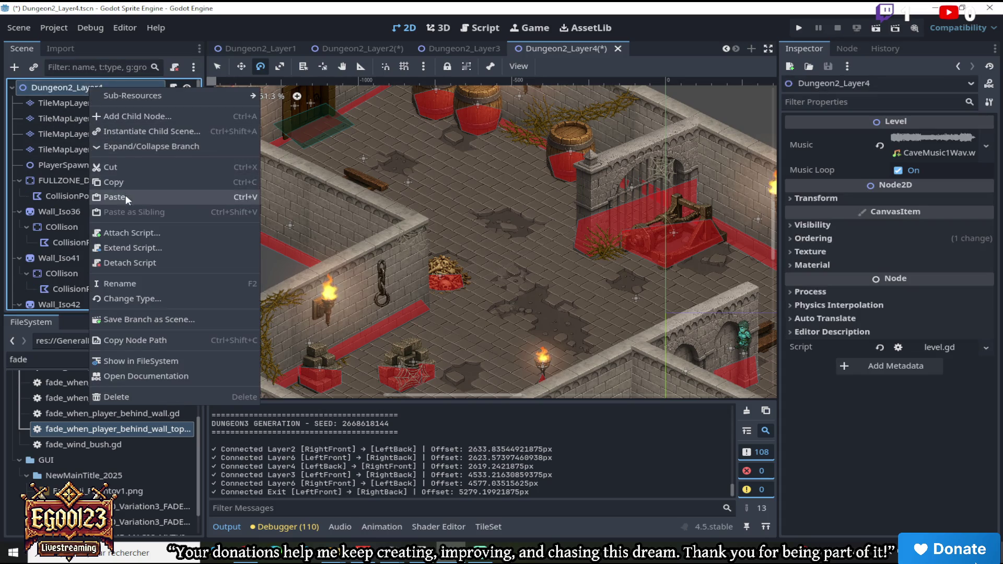
left_click(125, 197)
scroll(455, 203, "down", 3)
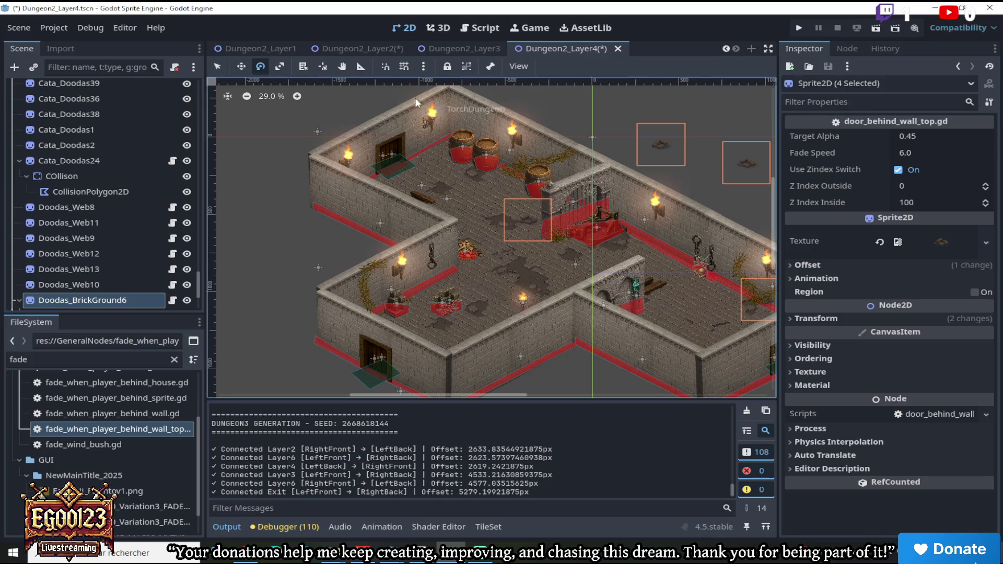
Move BrickGround6 near the barrels, BrickGround7 beside the torch, and BrickGround8 further left
scroll(460, 203, "up", 2)
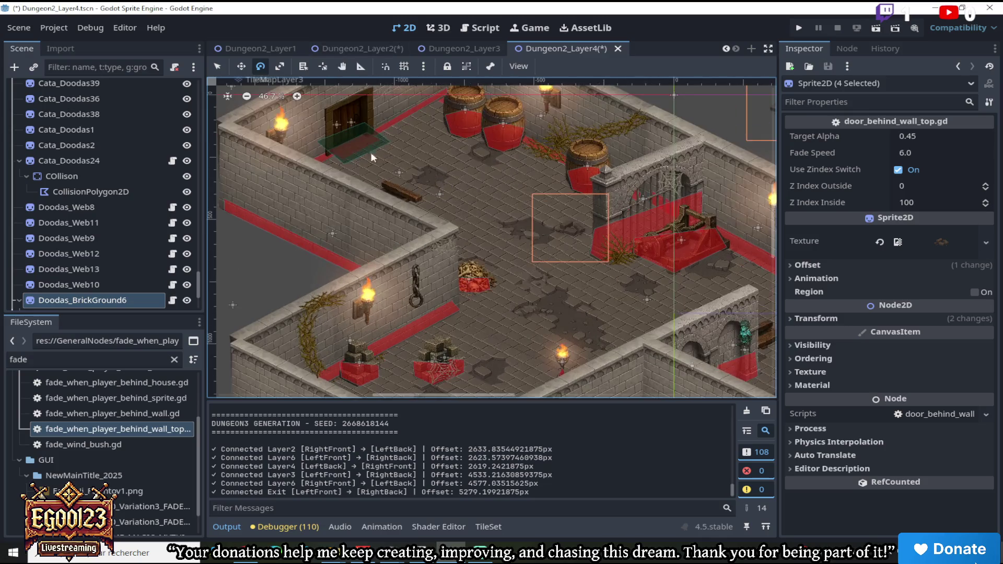
left_click(240, 66)
left_click(423, 205)
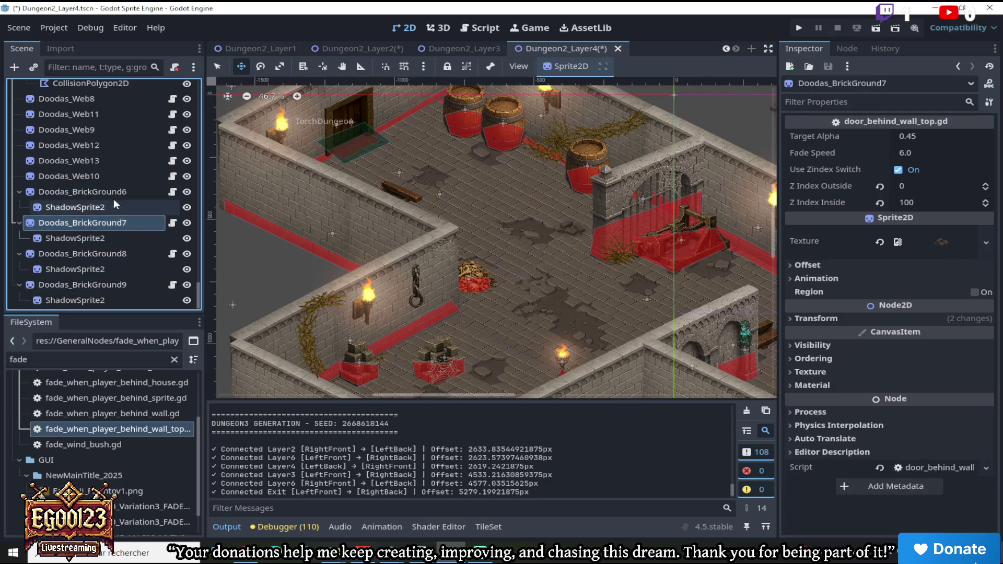
mouse_move(424, 206)
left_mouse_down()
mouse_move(272, 219)
mouse_move(182, 211)
mouse_move(240, 225)
left_mouse_up()
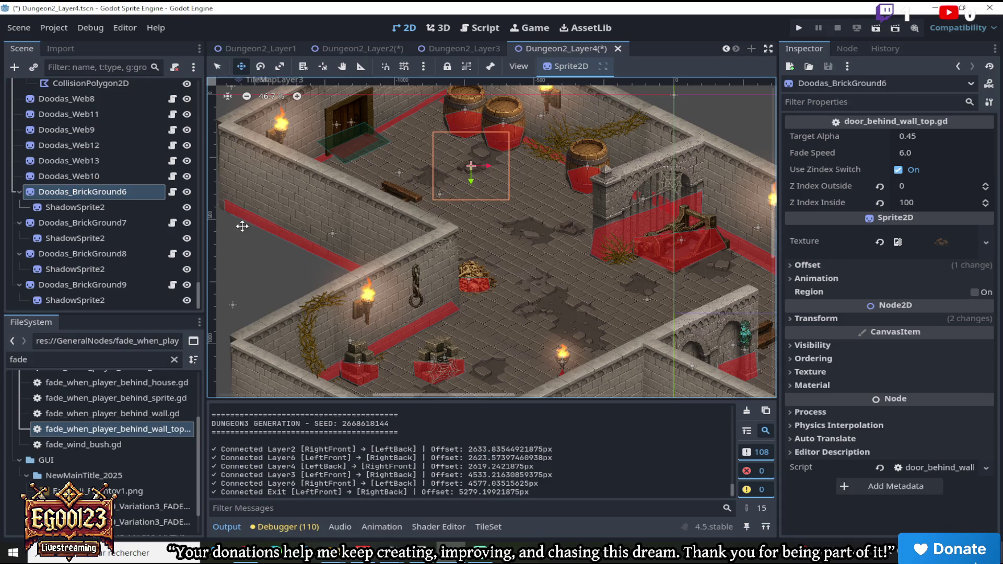
left_click(82, 222)
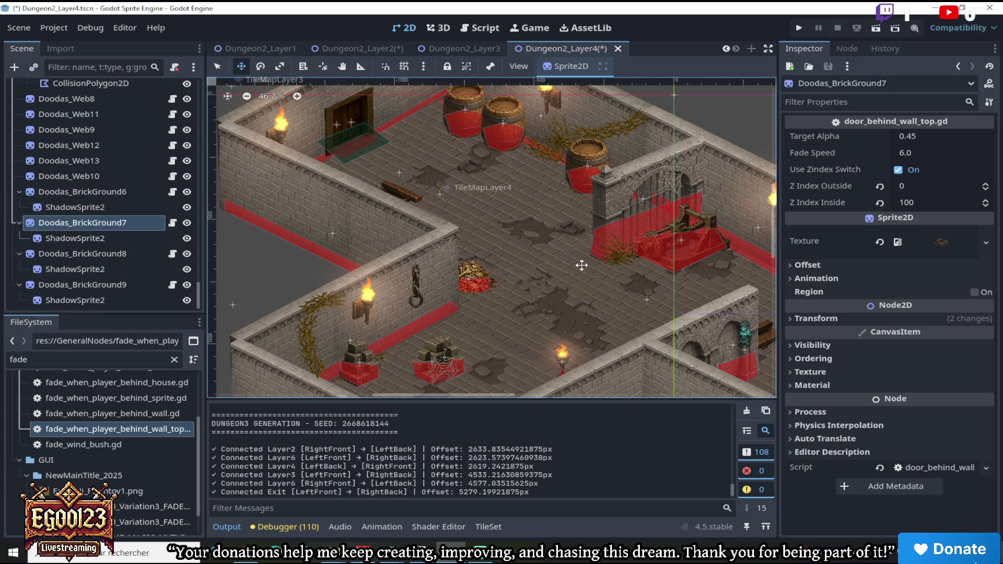
mouse_move(724, 271)
left_mouse_down()
mouse_move(567, 344)
mouse_move(551, 363)
left_mouse_up()
scroll(558, 349, "up", 1)
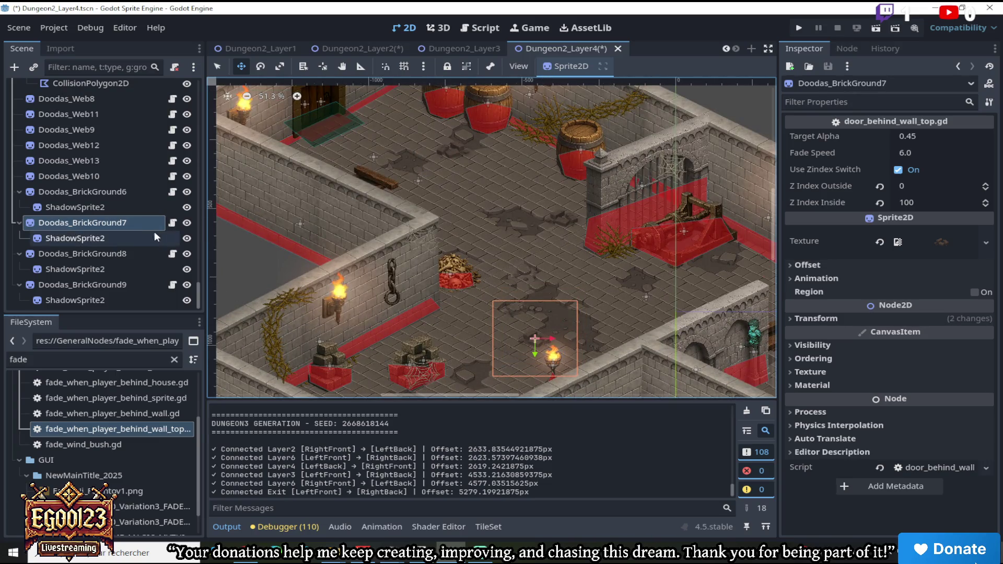
left_click(82, 253)
scroll(491, 238, "down", 7)
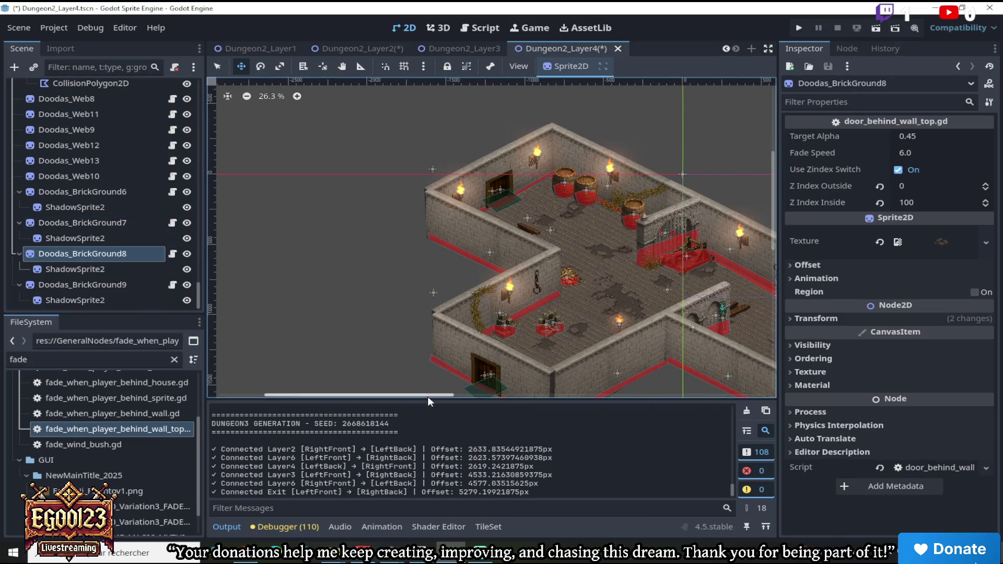
scroll(588, 358, "up", 5)
mouse_move(650, 294)
left_mouse_down()
mouse_move(510, 334)
mouse_move(527, 343)
left_mouse_up()
Select BrickGround9, then reselect BrickGround8, 7 and 6 to check their placement
left_click(120, 285)
scroll(537, 242, "down", 3)
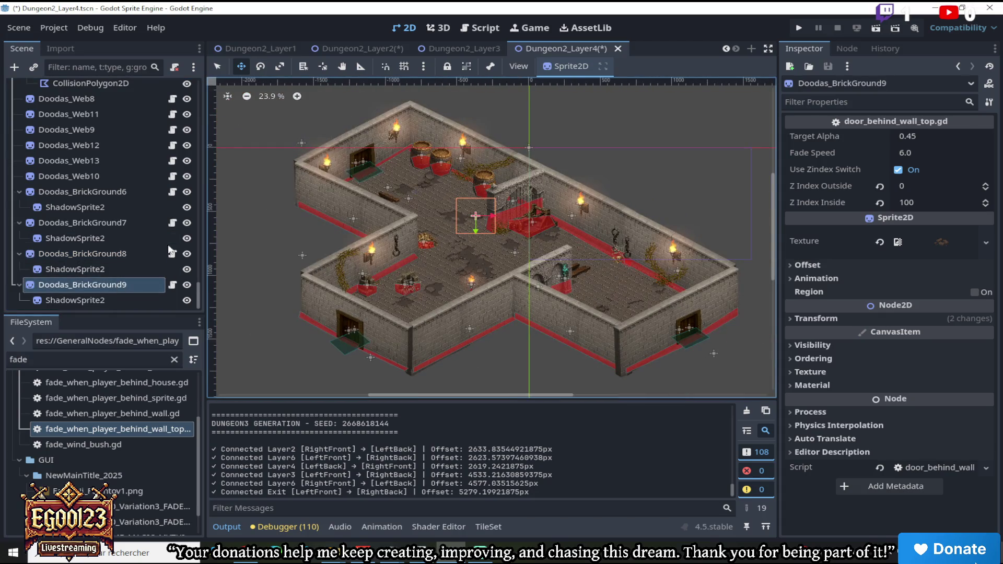
left_click(129, 255)
left_click(130, 222)
left_click(123, 193)
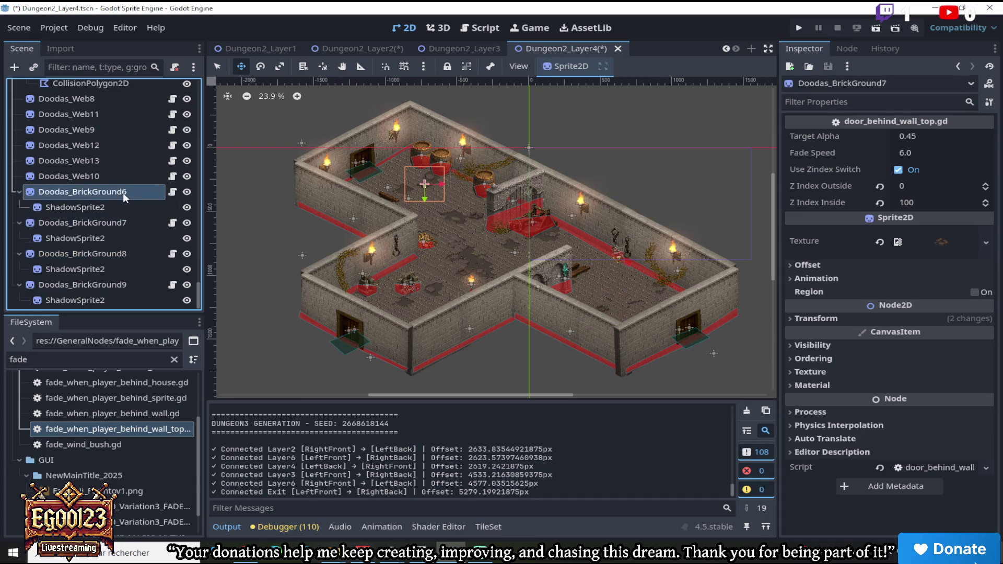
scroll(462, 221, "up", 5)
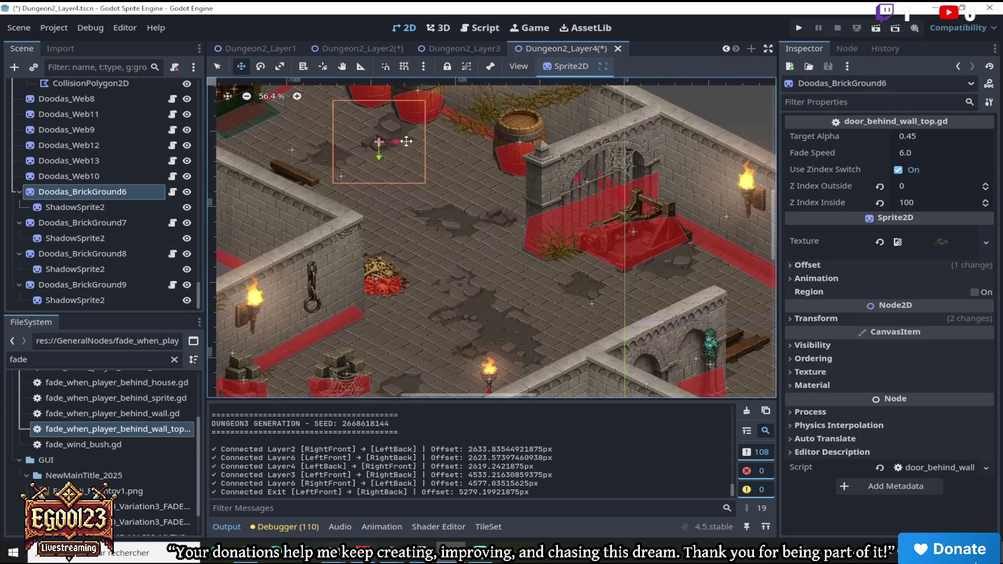
scroll(512, 287, "down", 5)
scroll(558, 356, "up", 2)
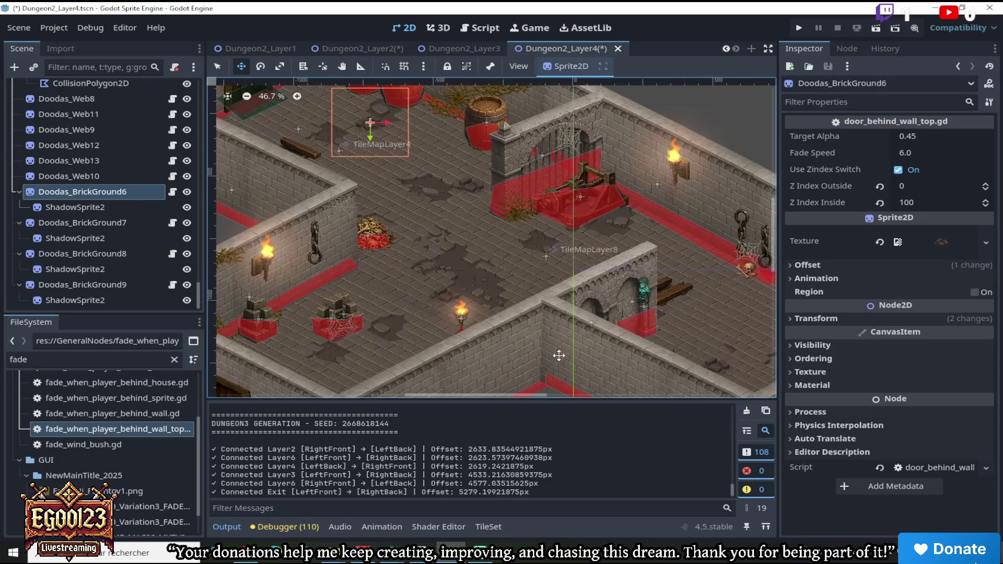
Save every open dungeon scene with Save All Scenes
left_click(20, 28)
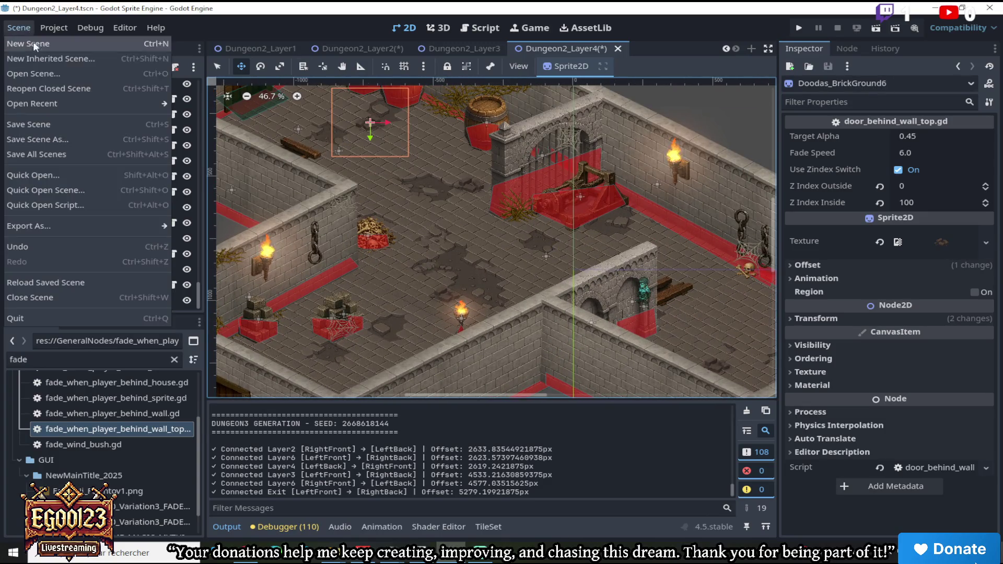
left_click(37, 151)
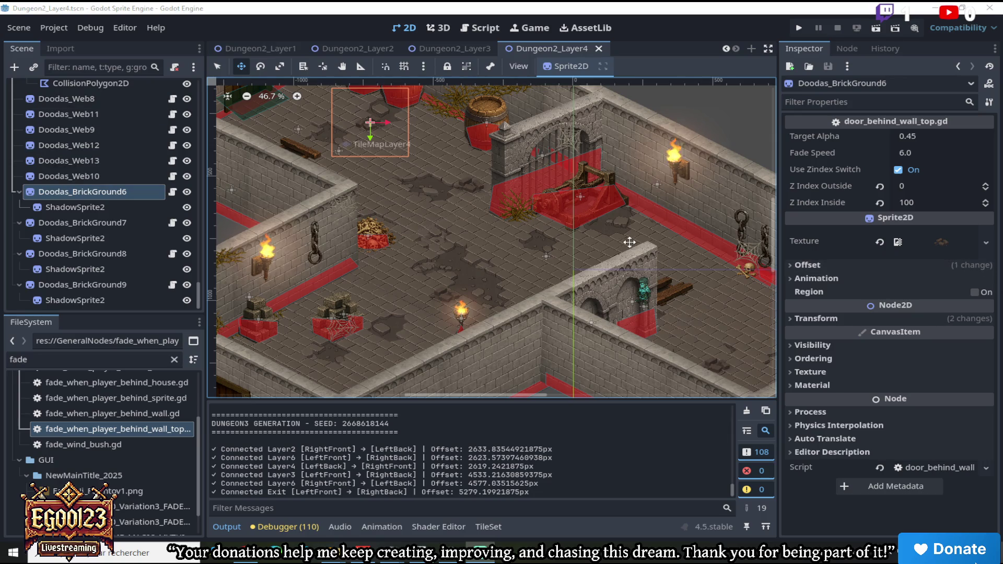
scroll(602, 246, "down", 3)
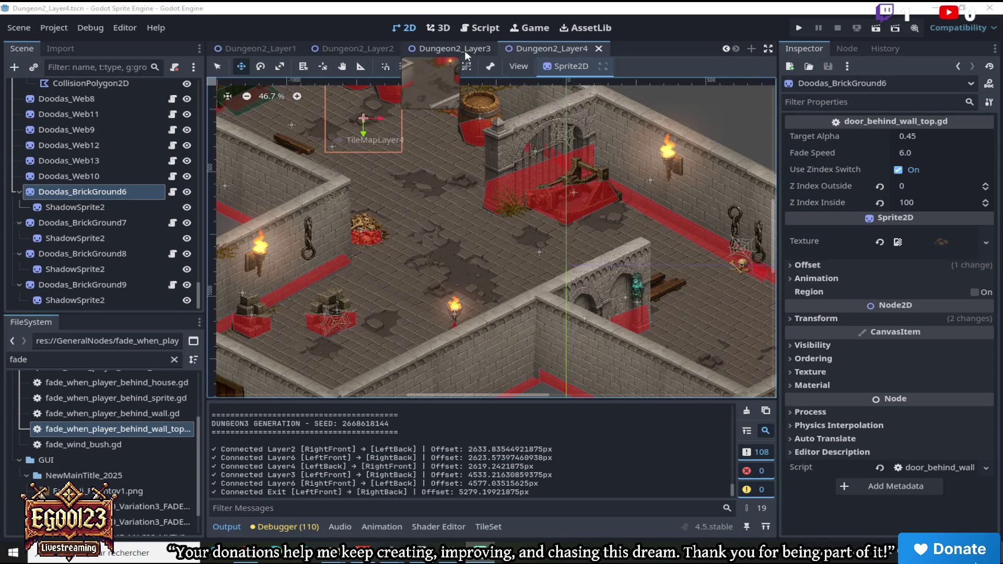
Look through the Dungeon2_Layer3, Layer2 and Layer1 scenes, then go back to Dungeon2_Layer4
left_click(466, 52)
scroll(405, 273, "up", 2)
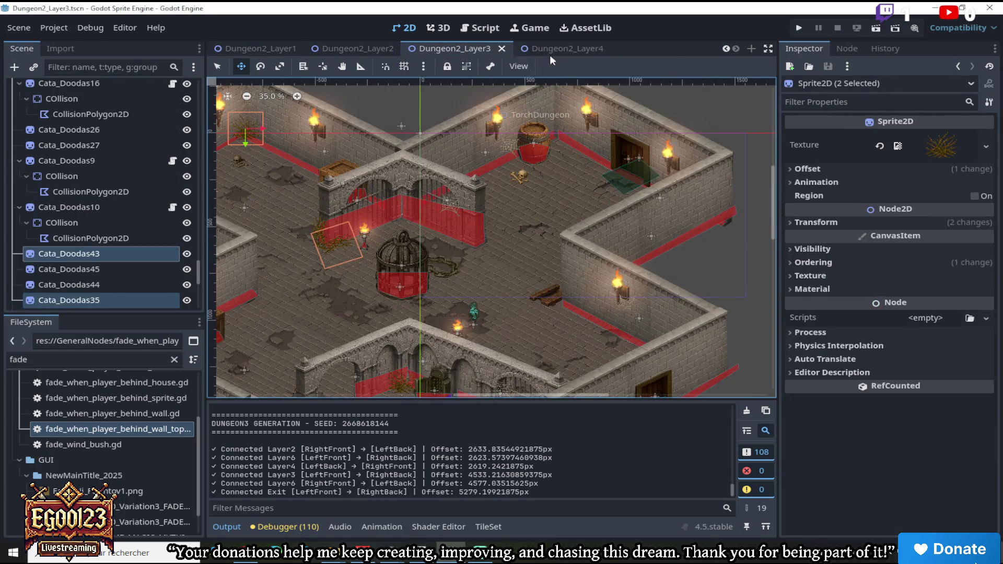
left_click(356, 51)
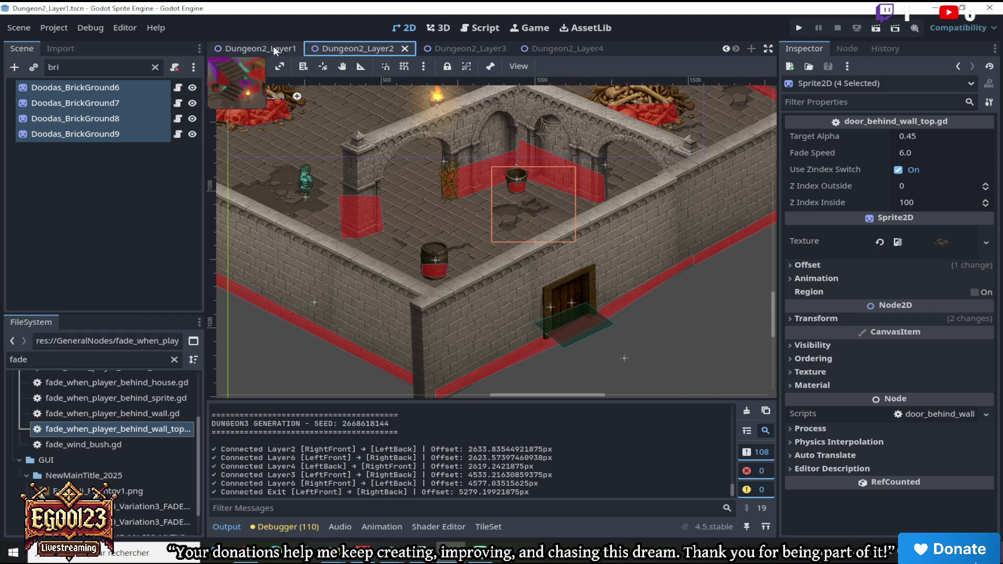
left_click(273, 47)
scroll(595, 253, "down", 8)
scroll(594, 253, "up", 5)
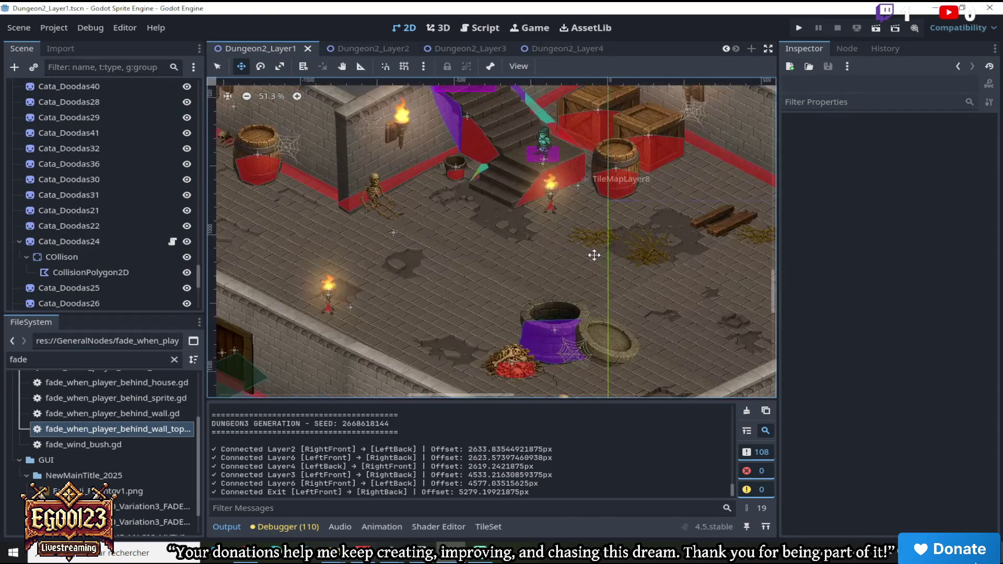
left_click(568, 51)
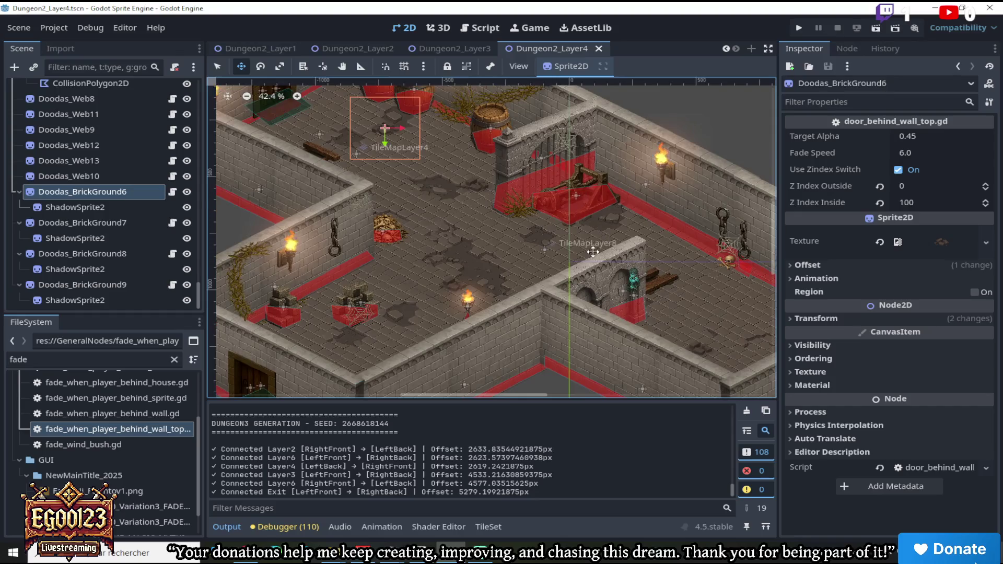
scroll(631, 282, "up", 2)
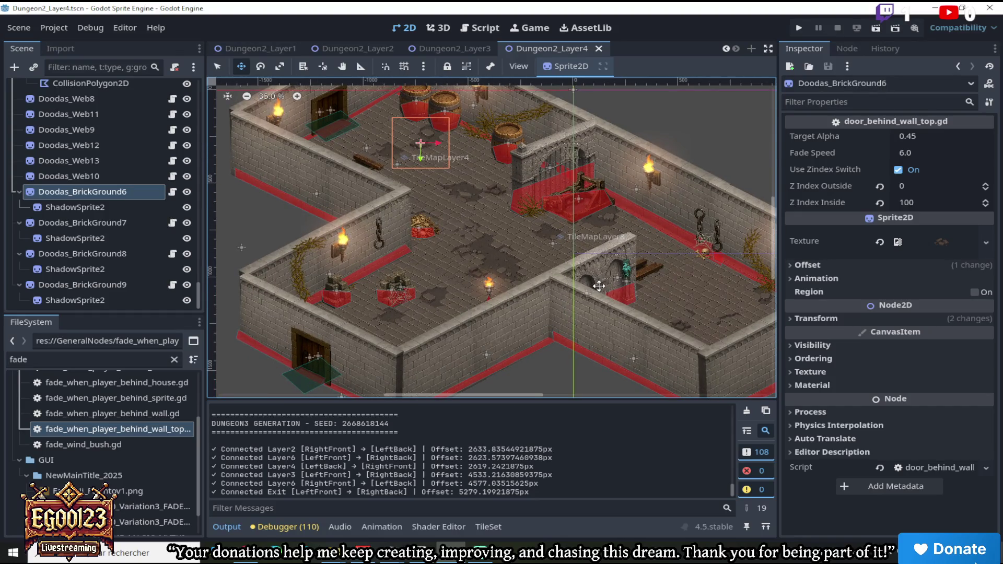
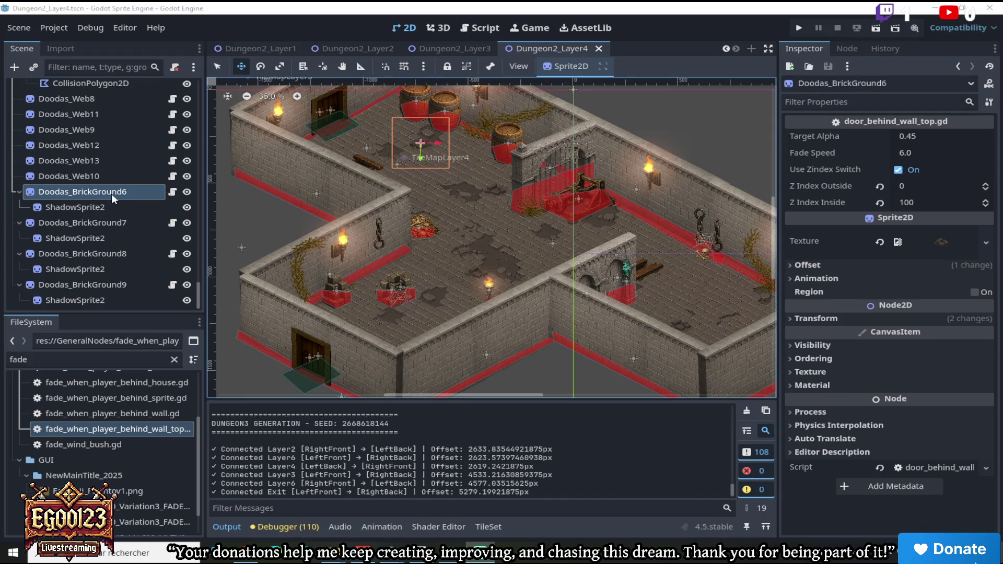
Filter the FileSystem for 'dung' and open the Dungeon2_Layer5.tscn level
scroll(578, 220, "up", 1)
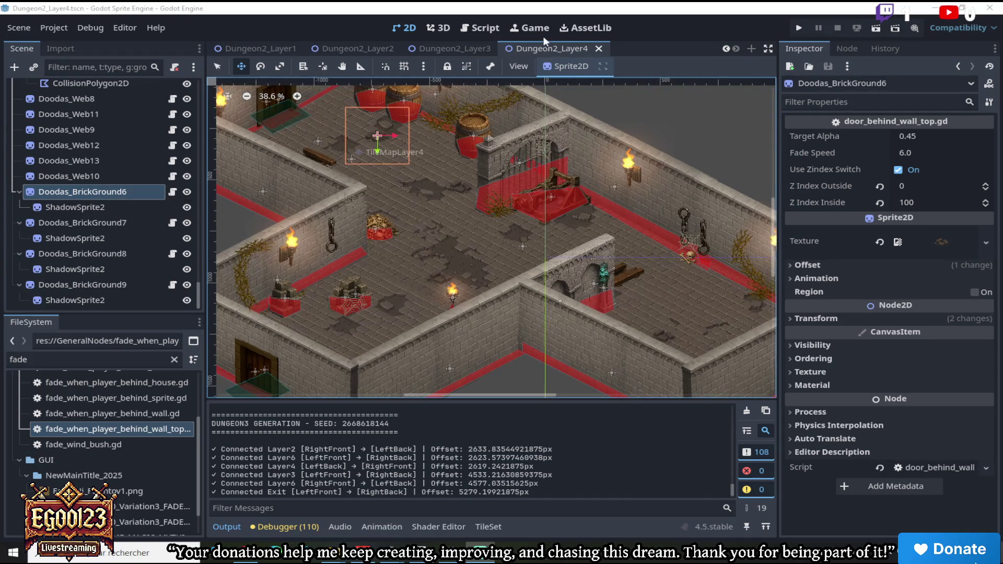
scroll(544, 217, "down", 4)
scroll(544, 222, "up", 7)
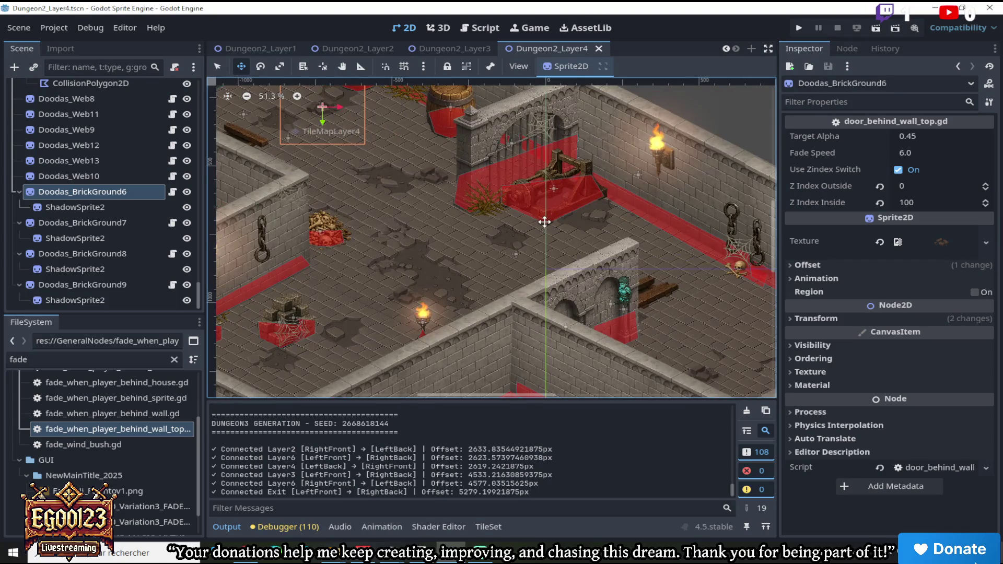
double_click(16, 359)
type("dung")
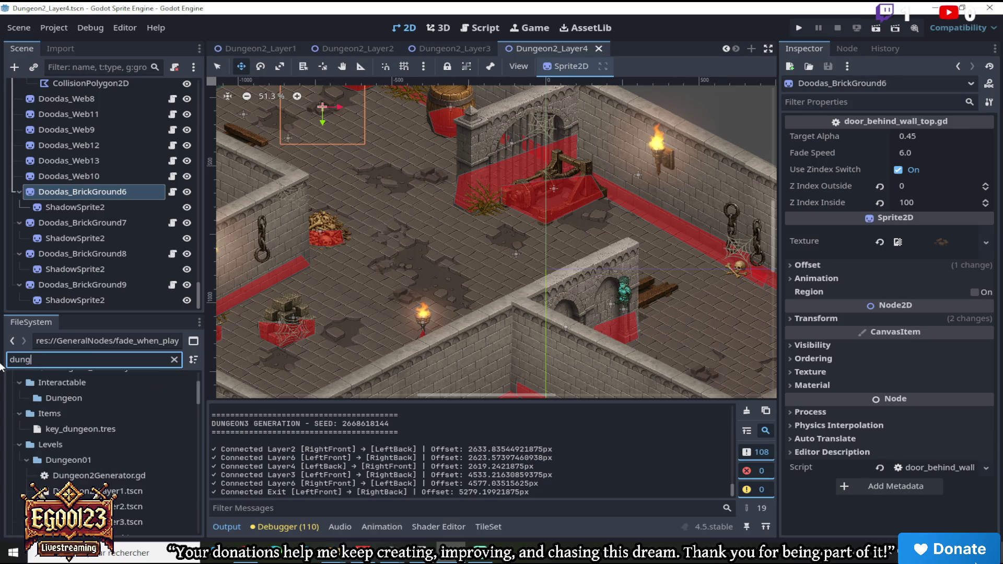
scroll(110, 471, "down", 2)
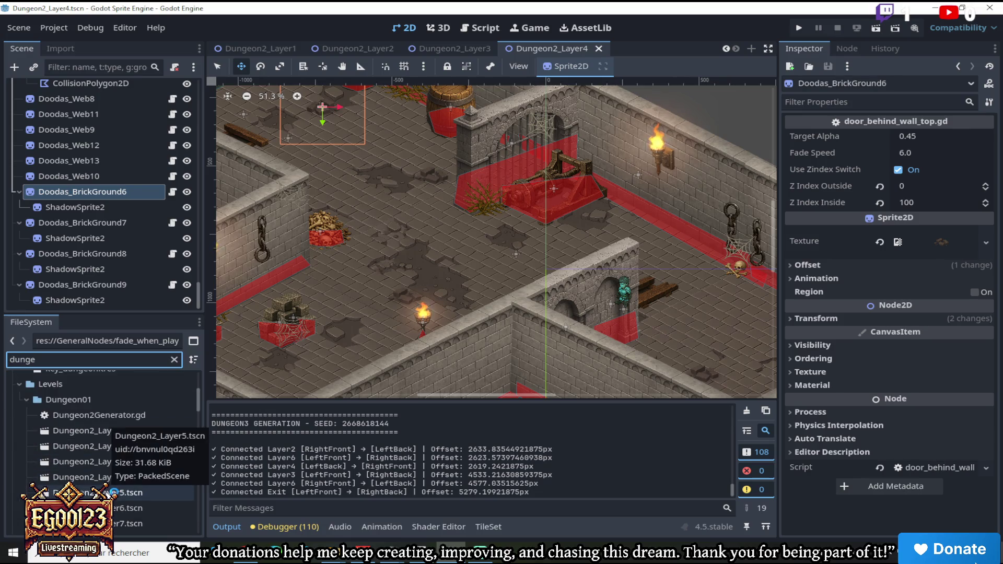
left_click(113, 492)
double_click(114, 493)
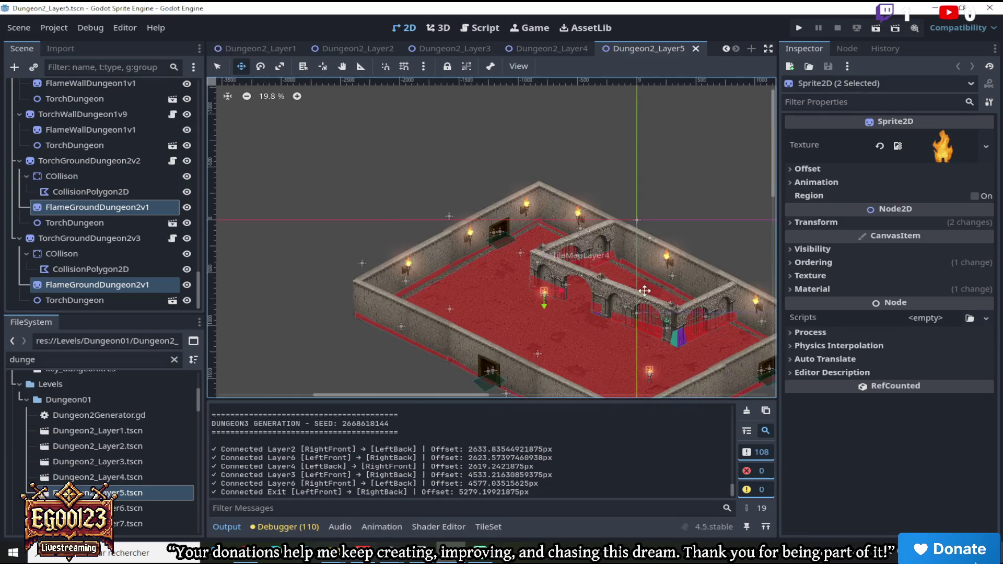
Hide the FULLZONE_DETECTION red overlay in Dungeon2_Layer5
scroll(682, 292, "up", 5)
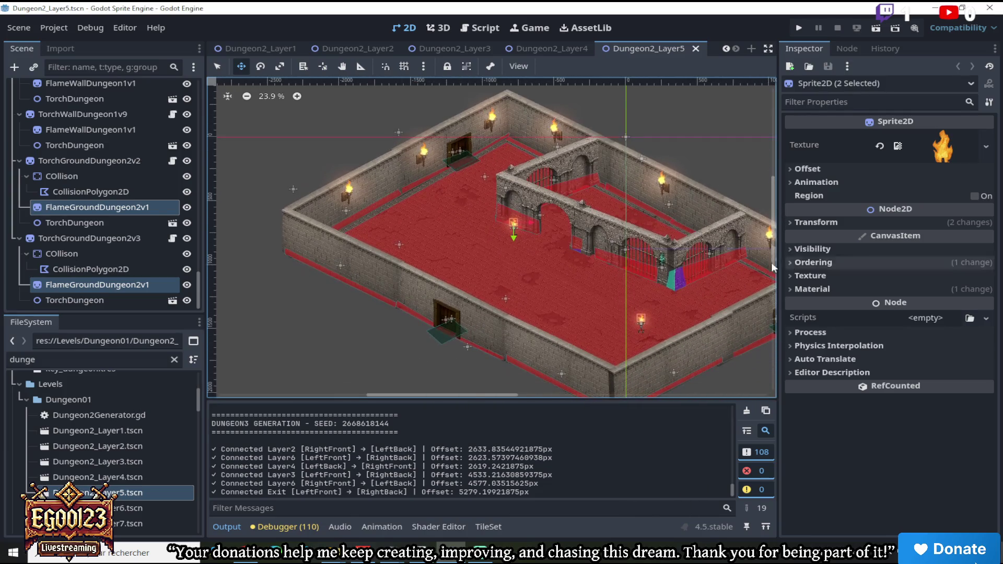
scroll(157, 152, "up", 10)
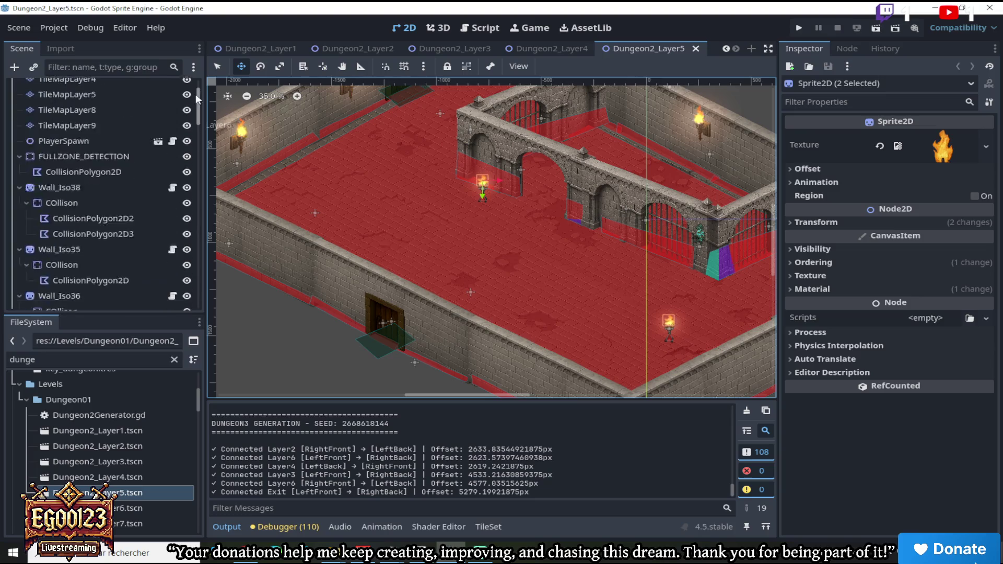
left_click(186, 211)
scroll(606, 168, "down", 3)
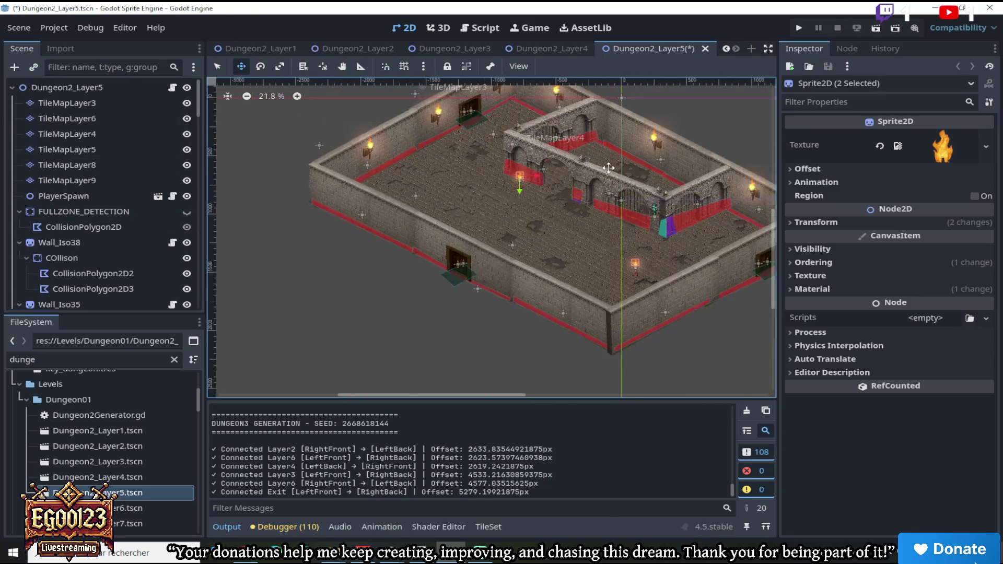
scroll(606, 168, "up", 3)
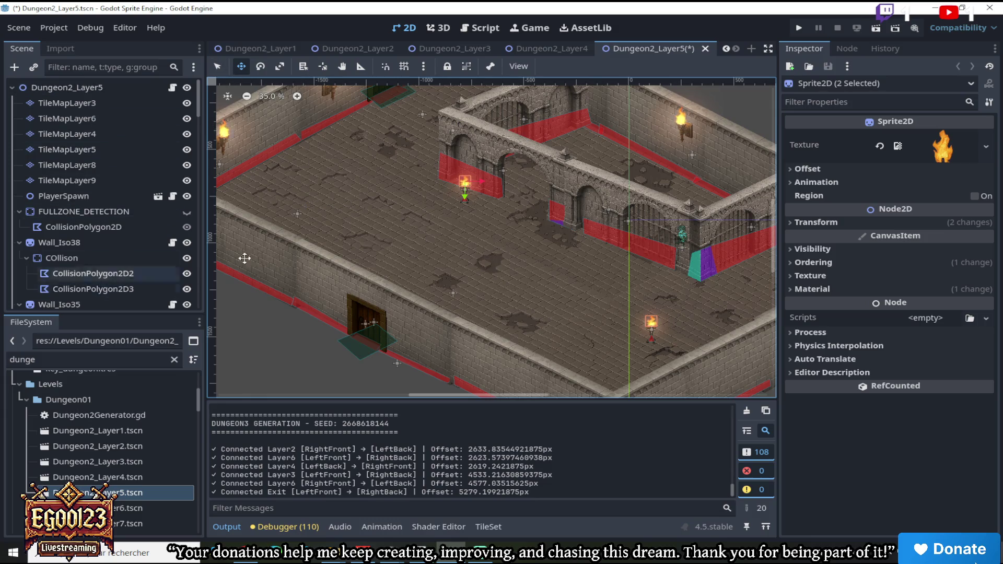
Return to Dungeon2_Layer4 and select the Cata_Doodas5 ballista sprite
scroll(452, 215, "down", 1)
left_click(543, 49)
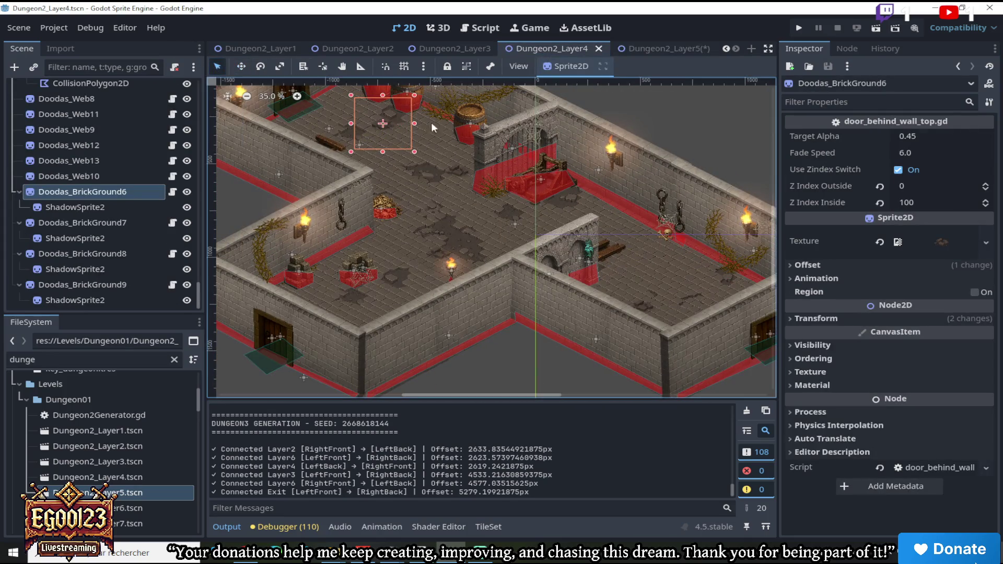
left_click(552, 168)
Copy the Cata_Doodas5 ballista and paste it under the Dungeon2_Layer5 root
right_click(120, 90)
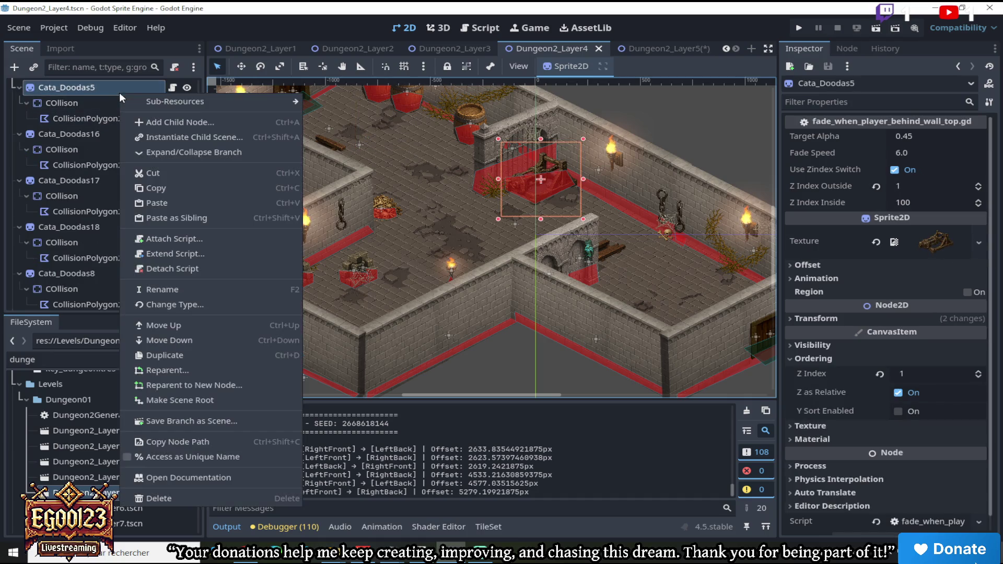
key("Escape")
left_click(665, 48)
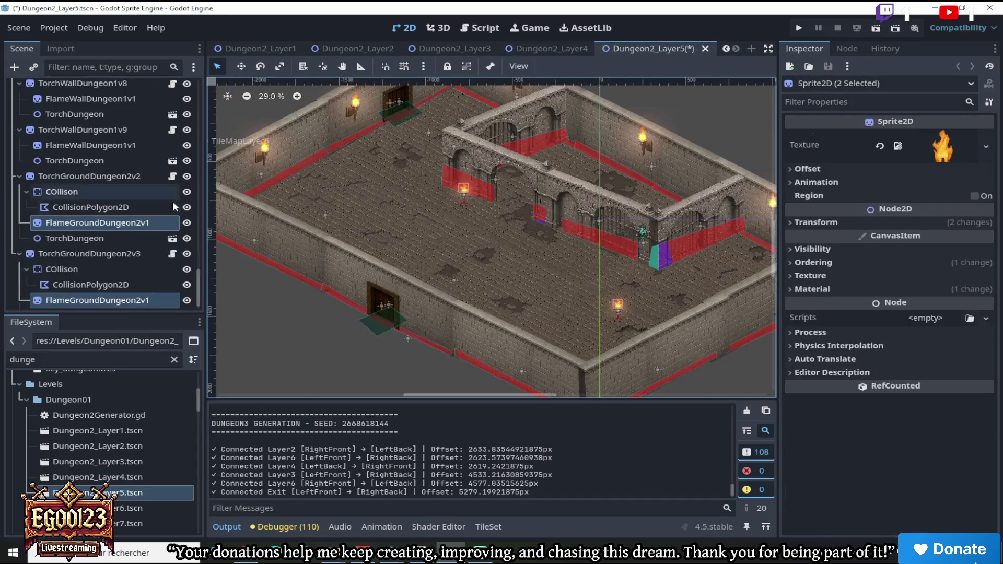
scroll(199, 274, "up", 10)
left_click(119, 90)
right_click(119, 90)
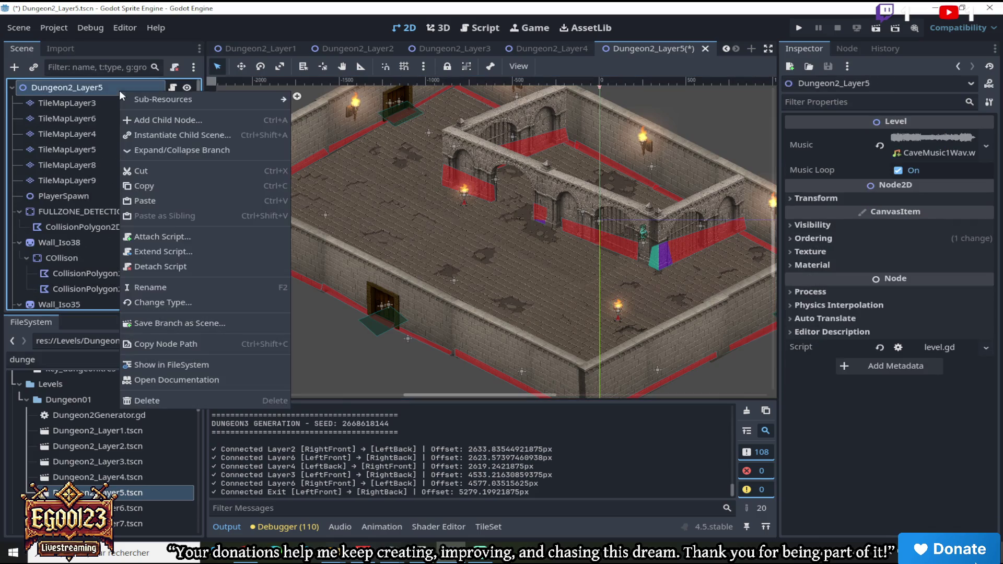
left_click(166, 201)
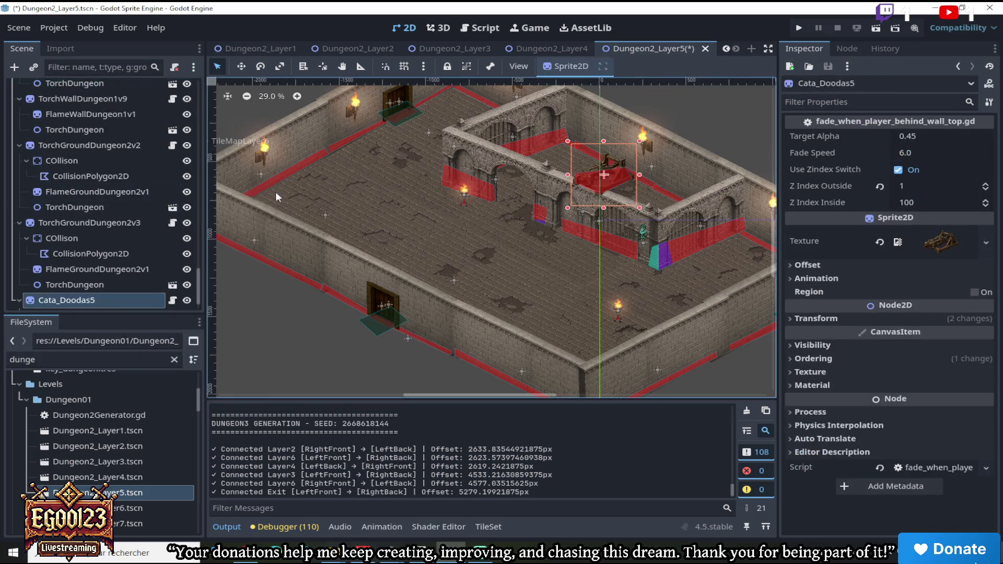
Move the pasted ballista down-left onto the dungeon floor
left_click(243, 66)
mouse_move(616, 178)
left_mouse_down()
mouse_move(385, 265)
mouse_move(453, 243)
left_mouse_up()
scroll(456, 246, "up", 3)
scroll(456, 246, "up", 3)
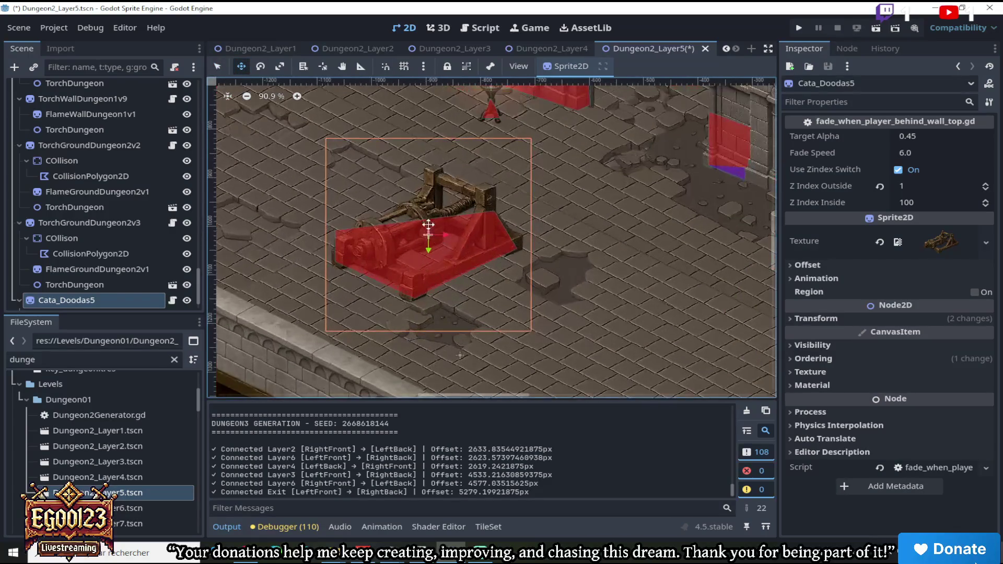
left_click(22, 360)
Filter for 'sarc', give the sprite a sarcophagus texture, then reposition and scale it down
type("sarc")
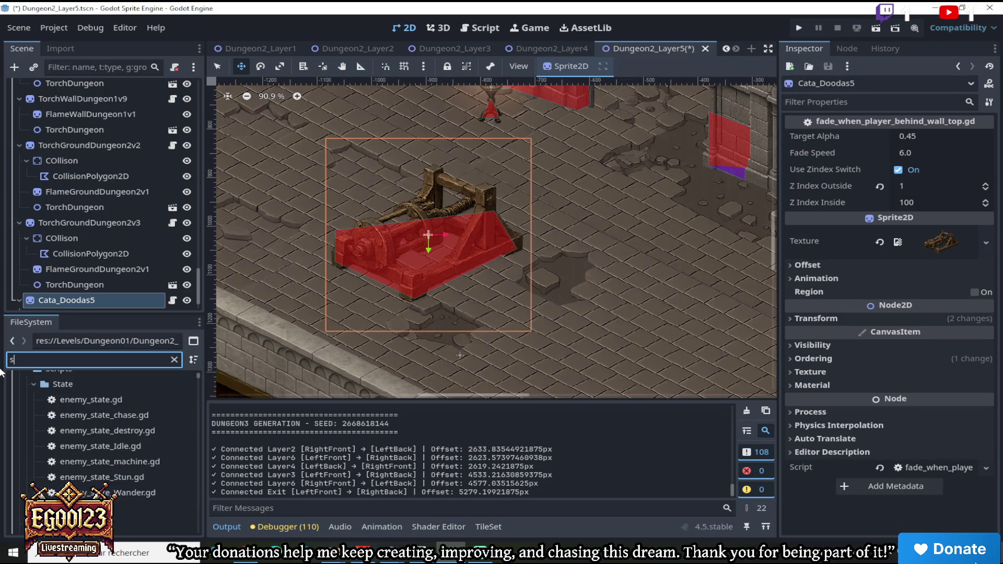
mouse_move(114, 442)
left_mouse_down()
mouse_move(105, 441)
mouse_move(945, 233)
left_mouse_up()
scroll(541, 207, "down", 1)
scroll(541, 207, "down", 2)
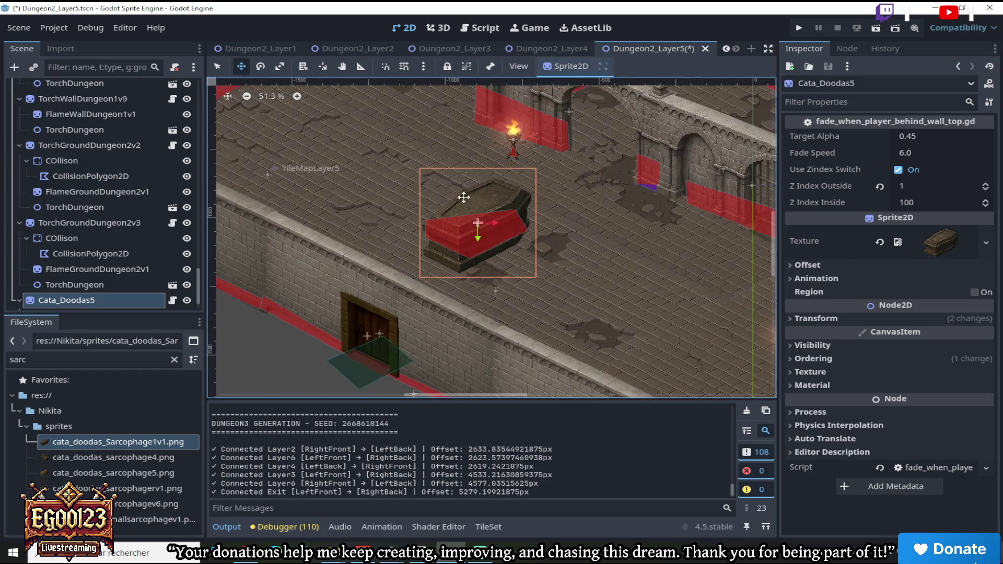
scroll(479, 195, "up", 3)
scroll(448, 190, "down", 2)
mouse_move(447, 190)
left_mouse_down()
mouse_move(407, 164)
mouse_move(435, 174)
left_mouse_up()
key("q")
left_click_drag(528, 151, 491, 186)
Try the cata_doodas_sarcophage4.png and cata_doodas_sarcophage5.png textures on the sprite
scroll(481, 237, "up", 1)
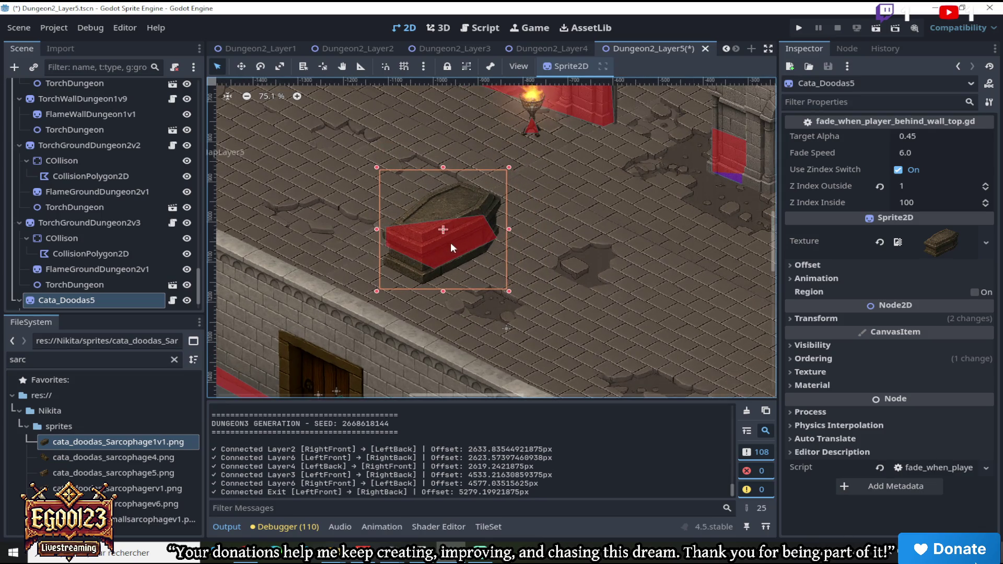
left_click(183, 456)
mouse_move(183, 457)
left_mouse_down()
mouse_move(966, 292)
mouse_move(941, 242)
left_mouse_up()
scroll(566, 206, "down", 4)
scroll(531, 181, "up", 3)
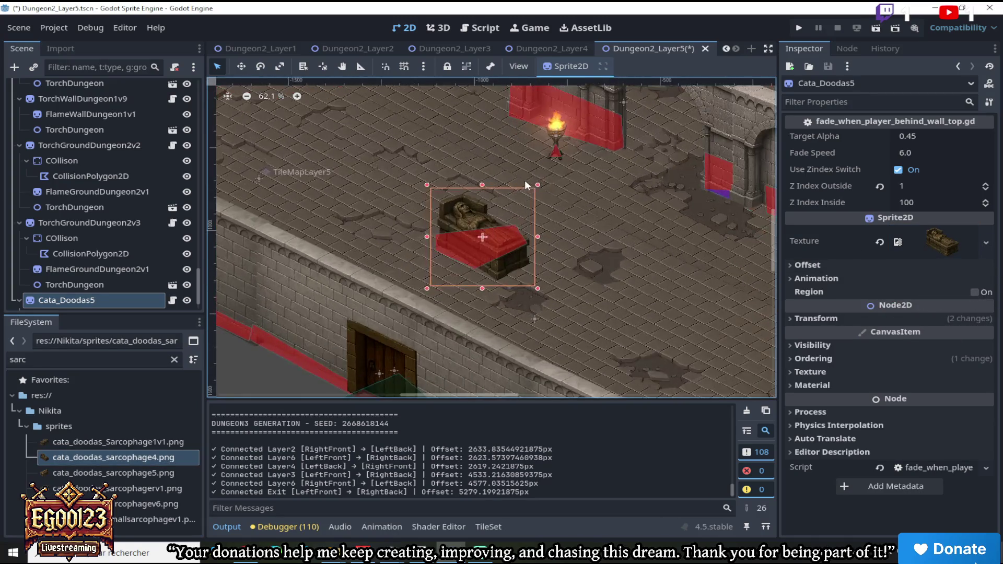
scroll(519, 211, "down", 3)
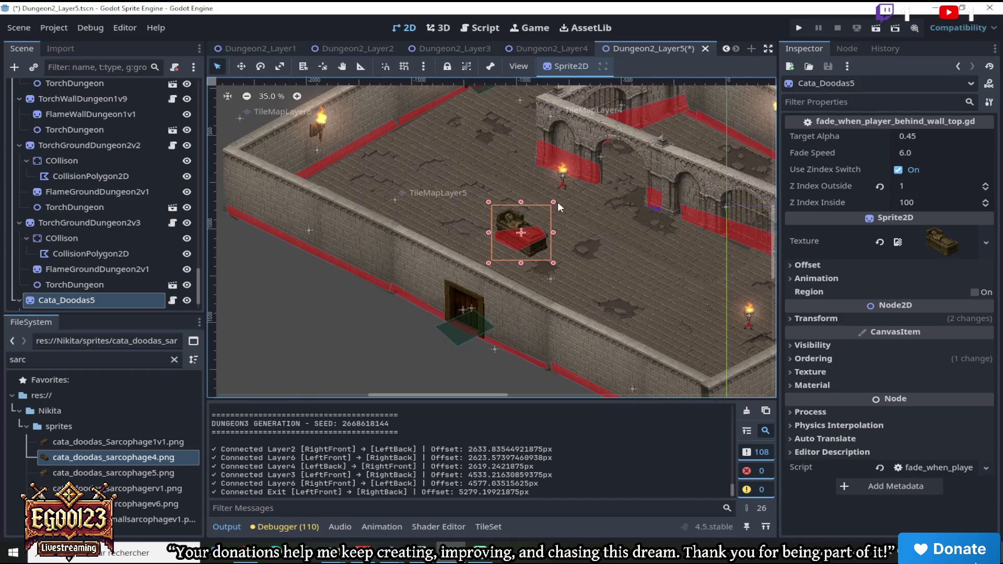
scroll(557, 201, "up", 2)
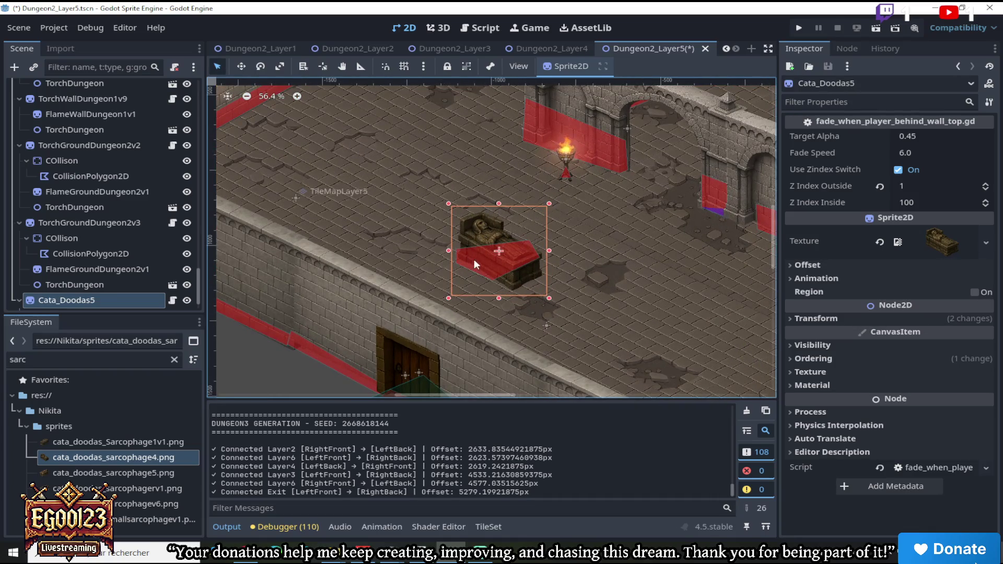
mouse_move(133, 475)
left_mouse_down()
mouse_move(704, 316)
mouse_move(819, 258)
mouse_move(928, 242)
left_mouse_up()
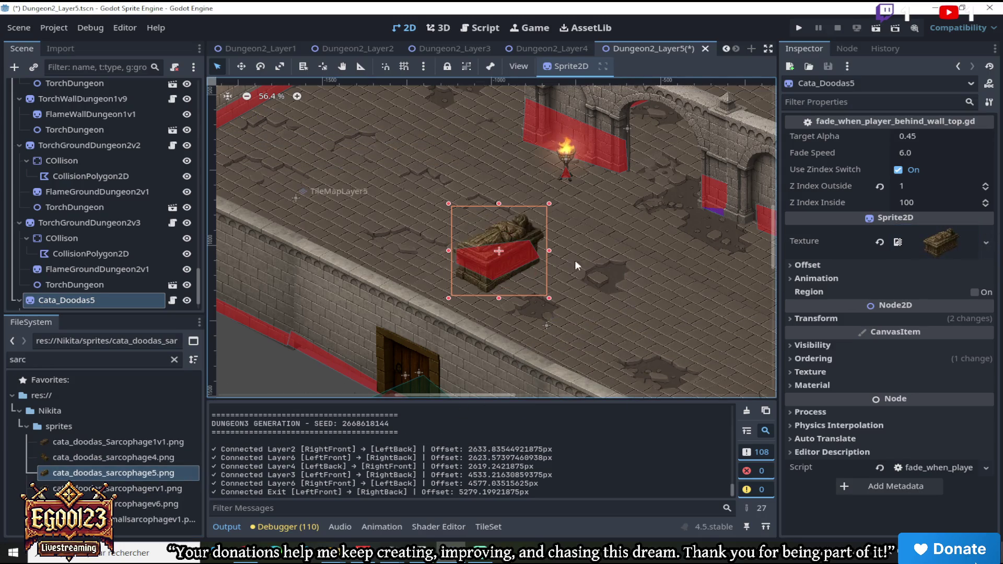
Try sarcophagerv1 and sarcophagev6, settling on the small sarcophagus texture
scroll(524, 226, "up", 5)
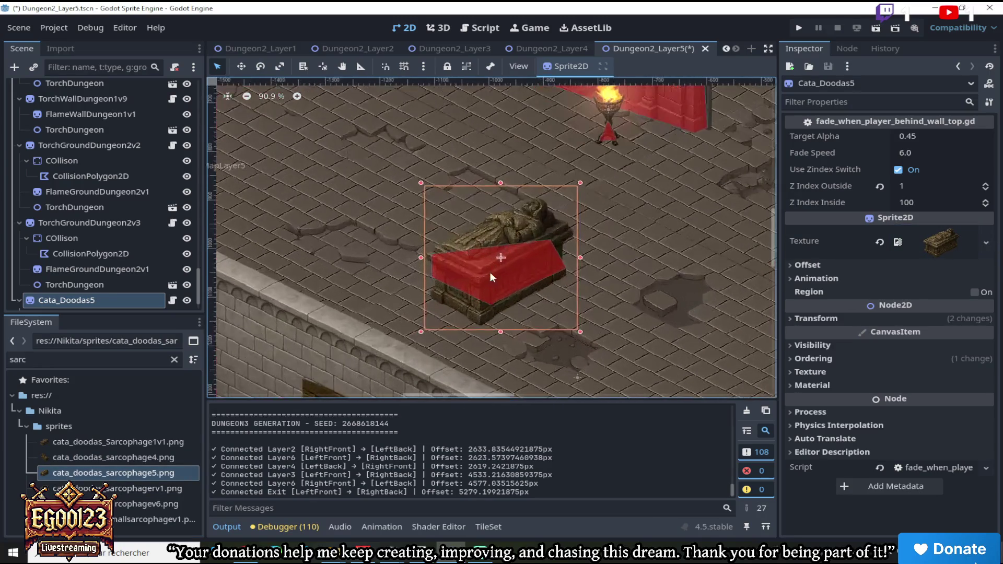
left_click(117, 489)
mouse_move(117, 498)
left_mouse_down()
mouse_move(575, 314)
mouse_move(883, 242)
left_mouse_up()
left_click(125, 505)
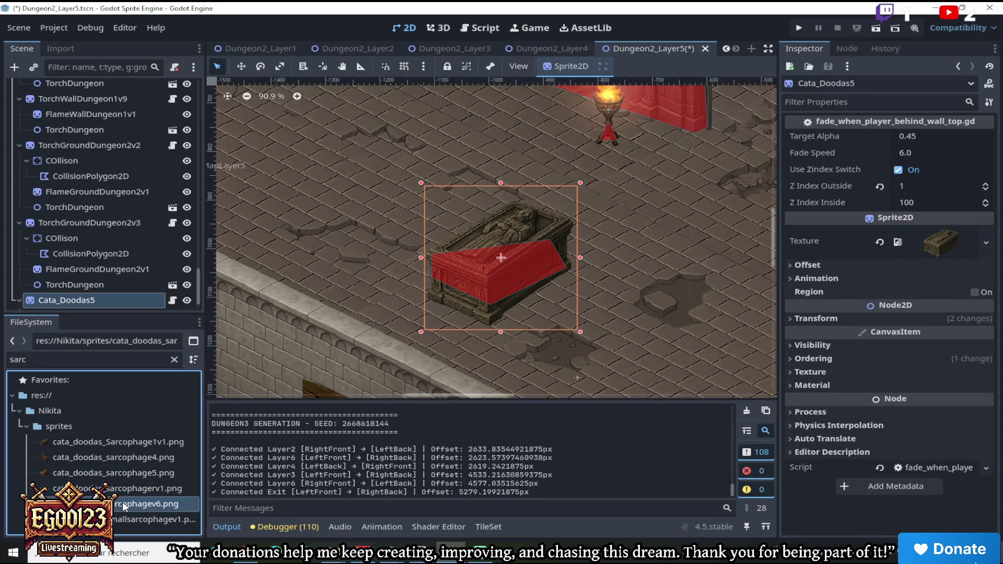
left_click_drag(152, 504, 848, 244)
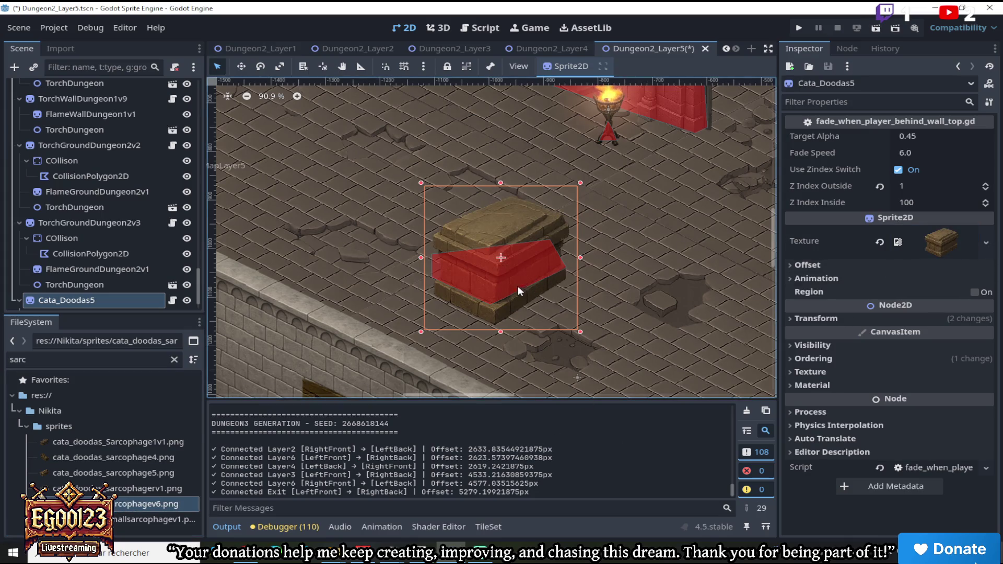
left_click(132, 518)
mouse_move(163, 519)
left_mouse_down()
mouse_move(959, 244)
mouse_move(943, 243)
left_mouse_up()
Bring more of the room into view and nudge the sarcophagus slightly right
scroll(610, 249, "down", 3)
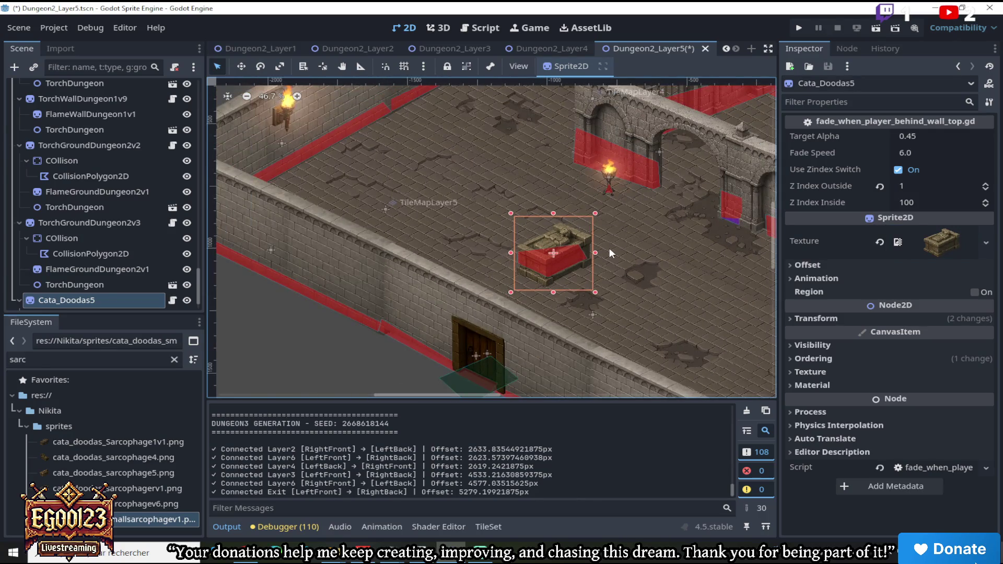
scroll(609, 248, "down", 2)
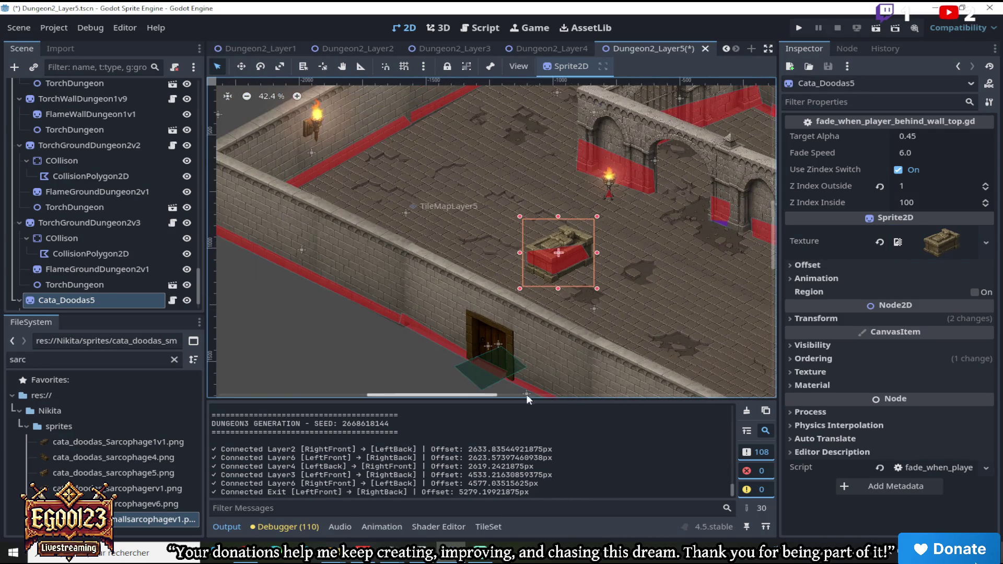
left_click(532, 396)
left_click(592, 397)
left_click_drag(526, 396, 492, 396)
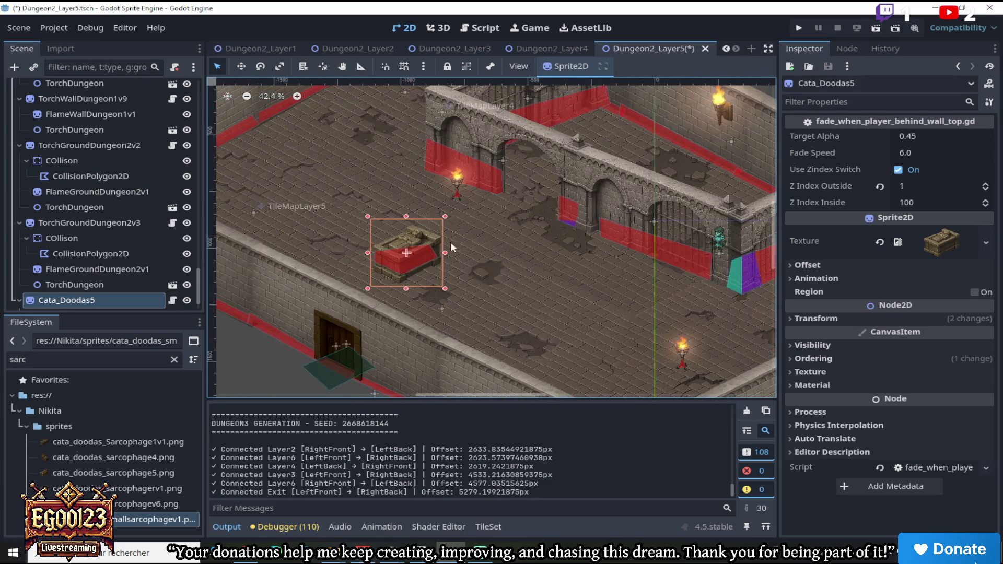
scroll(460, 246, "up", 2)
left_click(241, 66)
left_click_drag(438, 270, 502, 280)
Drag the collision polygon's corners down onto the sarcophagus base and box edge
scroll(496, 280, "up", 2)
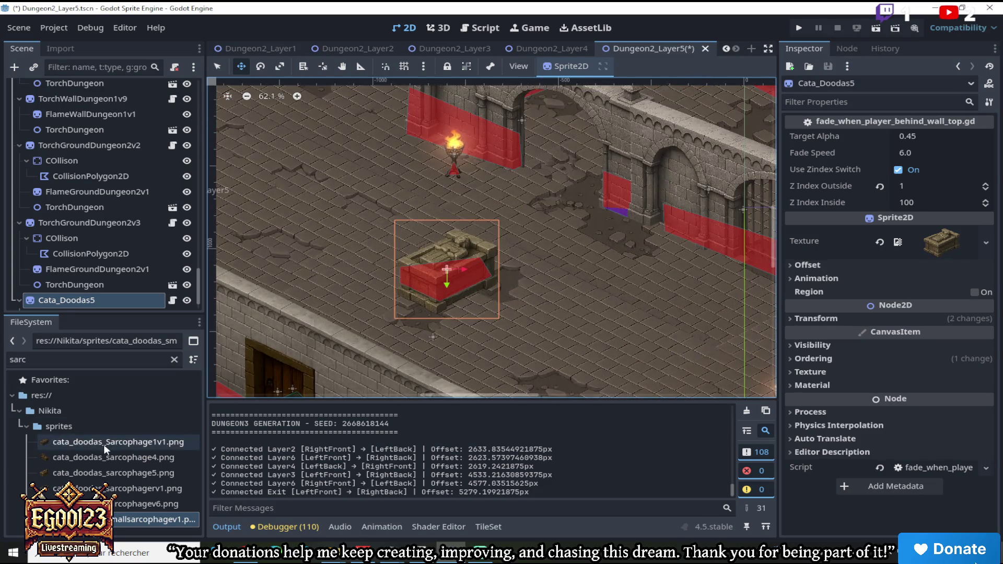
right_click(99, 301)
scroll(458, 275, "up", 4)
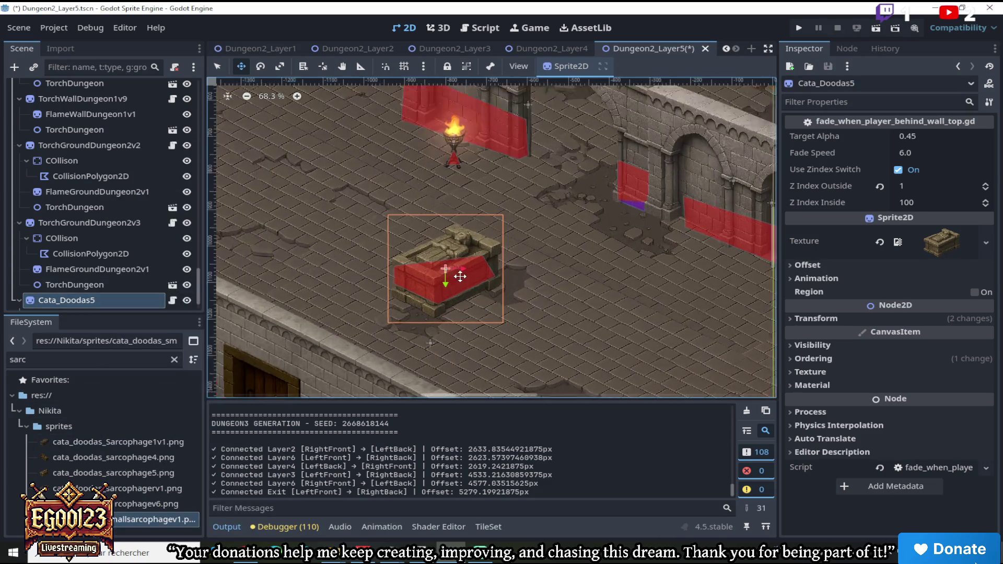
left_click(396, 272)
left_click_drag(427, 312, 426, 330)
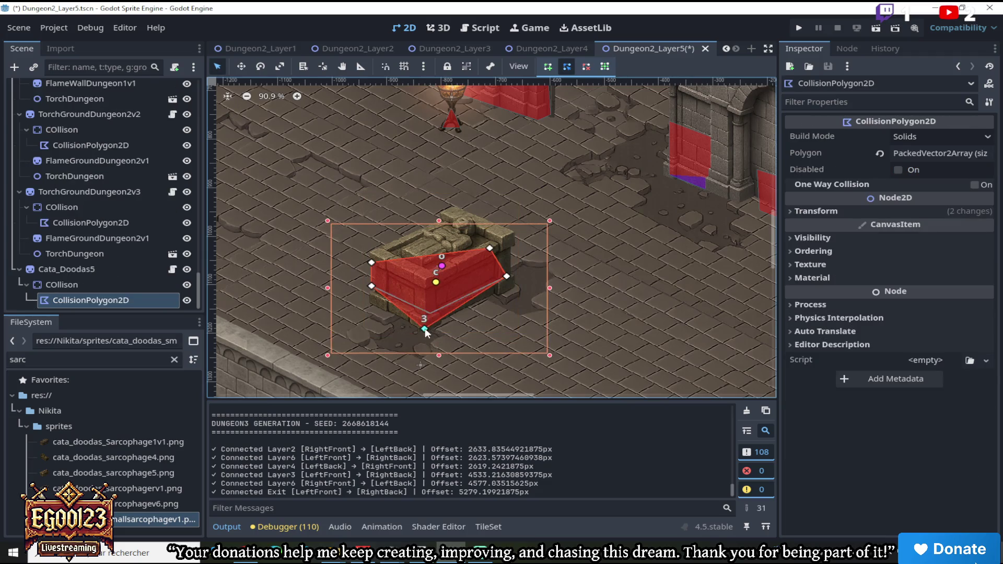
left_click_drag(371, 286, 373, 302)
left_click_drag(505, 277, 513, 292)
left_click_drag(489, 249, 506, 261)
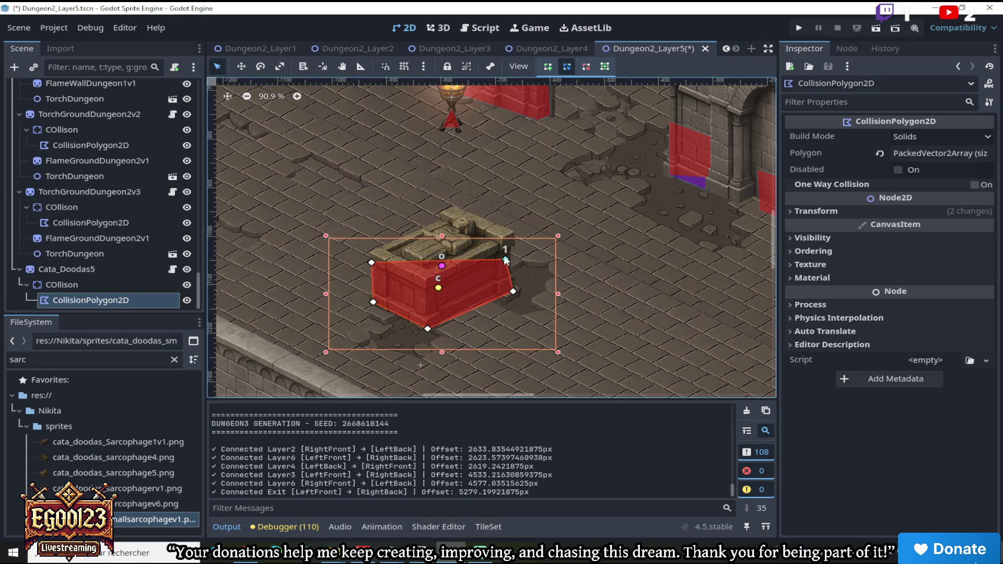
scroll(506, 261, "down", 4)
scroll(490, 248, "up", 2)
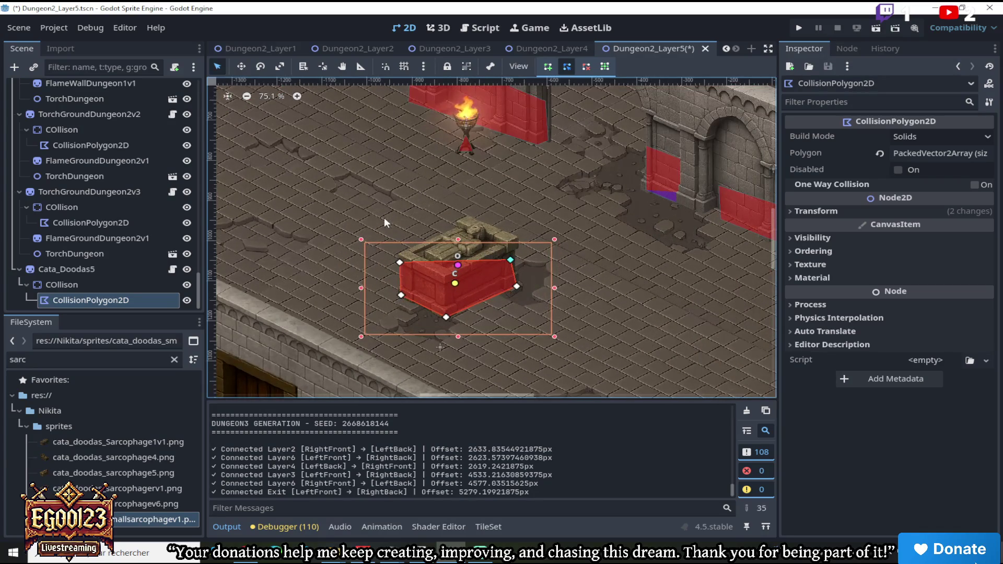
left_click(87, 269)
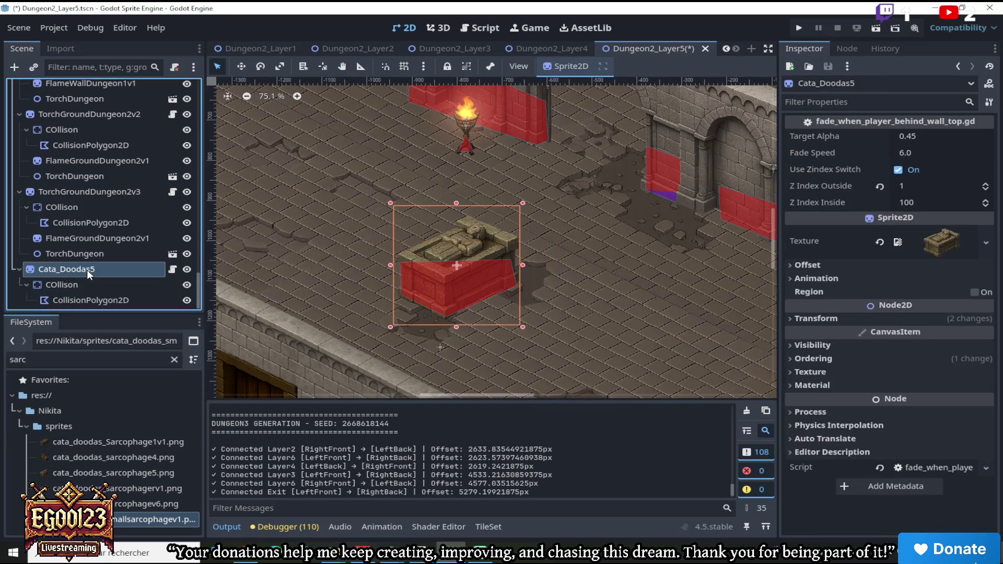
Duplicate Cata_Doodas5 up-left as a sarcophagus with the sarcophage5.png carved-figure texture
right_click(87, 270)
left_click(168, 390)
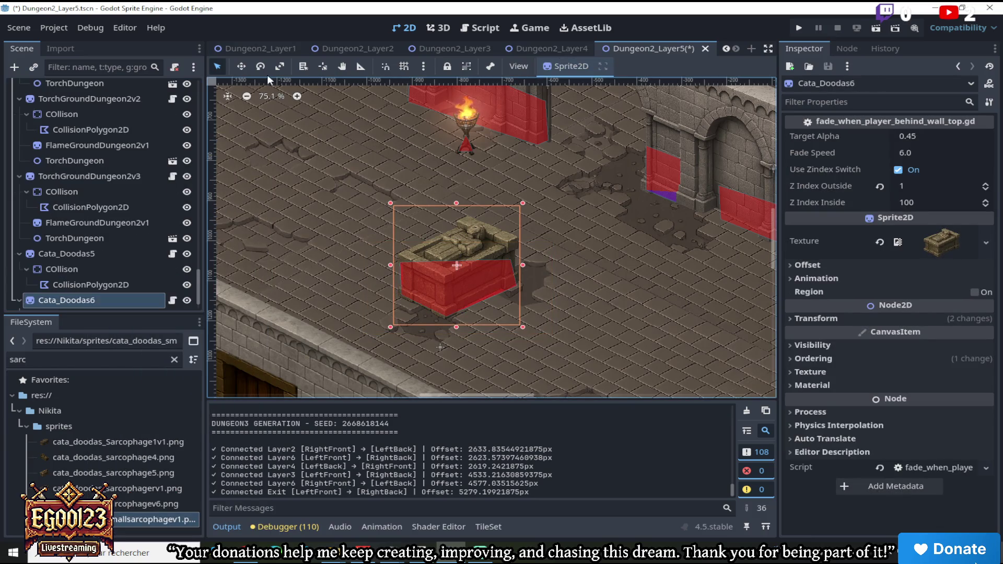
mouse_move(463, 230)
left_mouse_down()
mouse_move(359, 192)
mouse_move(365, 178)
left_mouse_up()
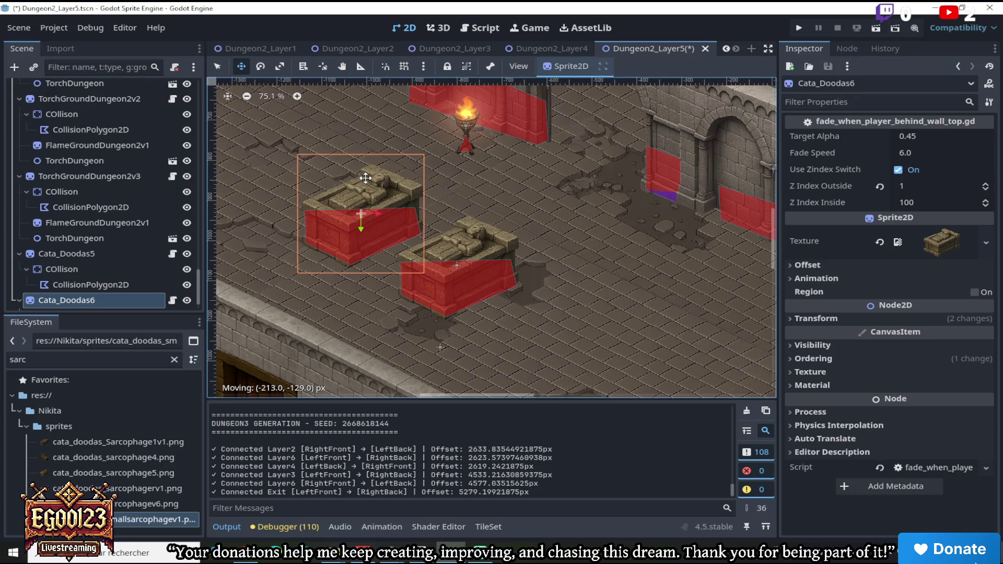
mouse_move(120, 481)
left_mouse_down()
mouse_move(540, 402)
mouse_move(935, 242)
left_mouse_up()
mouse_move(418, 191)
left_mouse_down()
mouse_move(439, 206)
mouse_move(415, 187)
left_mouse_up()
scroll(415, 186, "down", 2)
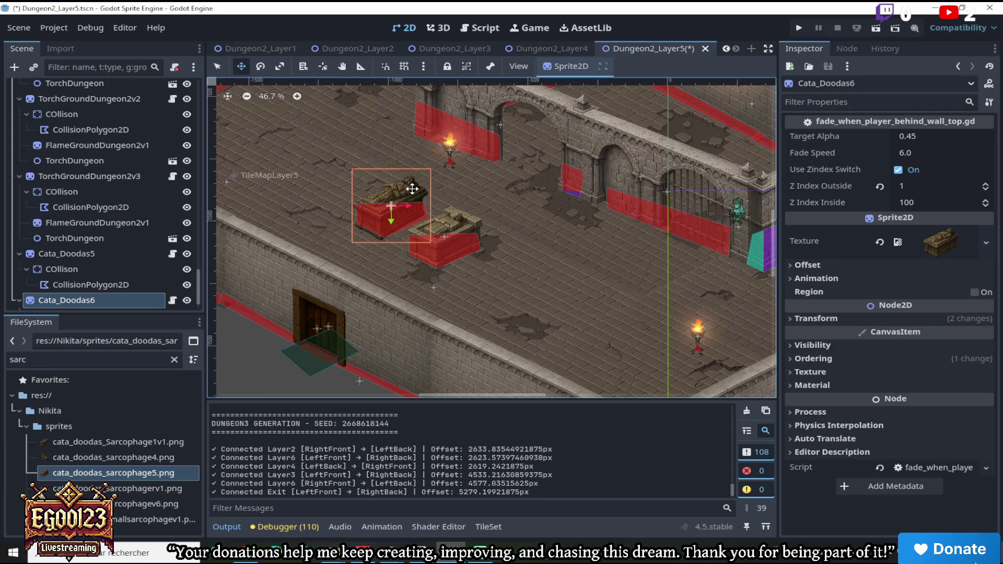
scroll(413, 189, "up", 1)
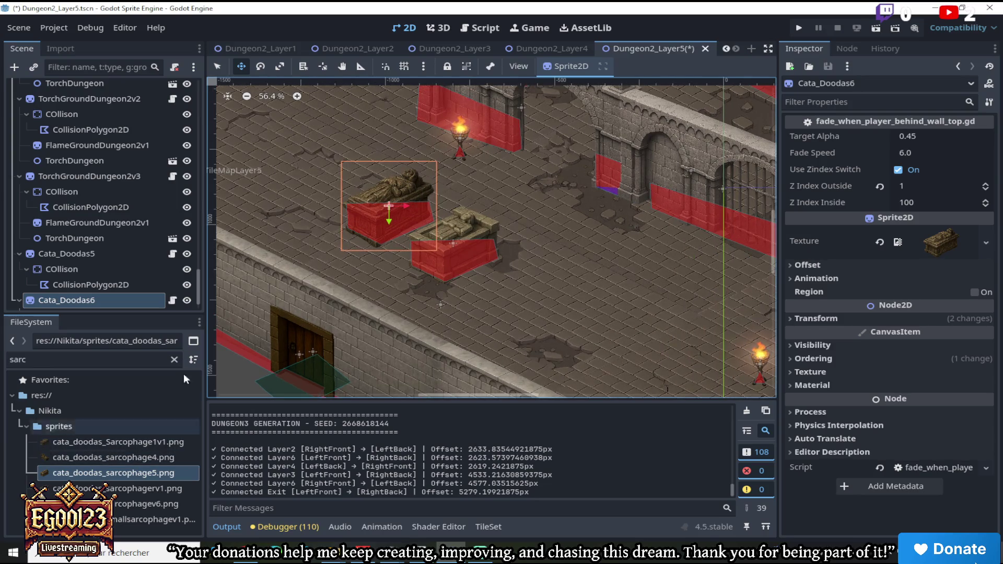
mouse_move(407, 200)
left_mouse_down()
mouse_move(519, 260)
mouse_move(381, 201)
left_mouse_up()
Duplicate Cata_Doodas5 again and place the copy down-right of the others
left_click(97, 253)
scroll(444, 235, "up", 1)
scroll(377, 221, "down", 8)
scroll(377, 220, "up", 4)
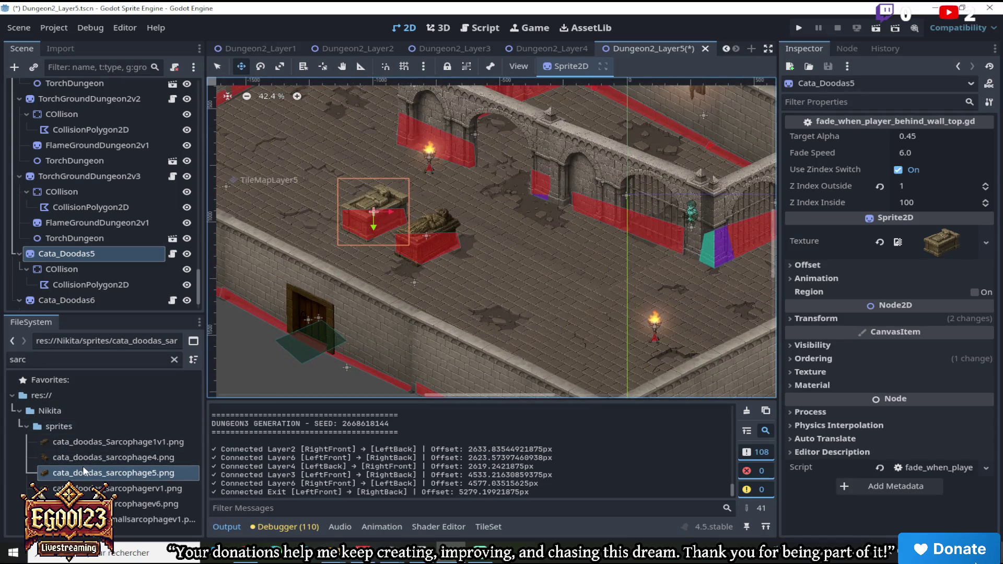
right_click(102, 253)
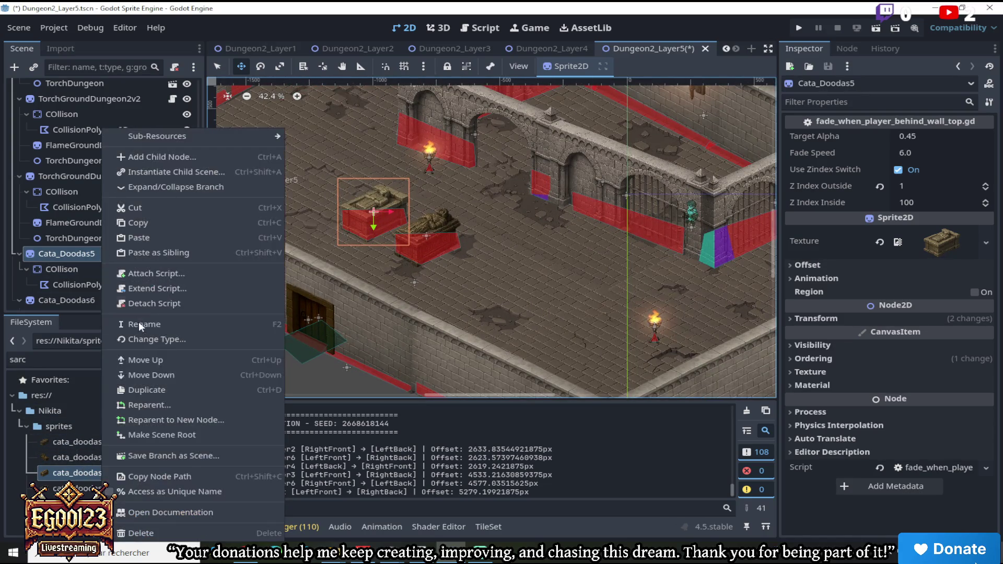
left_click(154, 388)
mouse_move(408, 233)
left_mouse_down()
mouse_move(520, 296)
mouse_move(512, 289)
left_mouse_up()
scroll(511, 290, "down", 4)
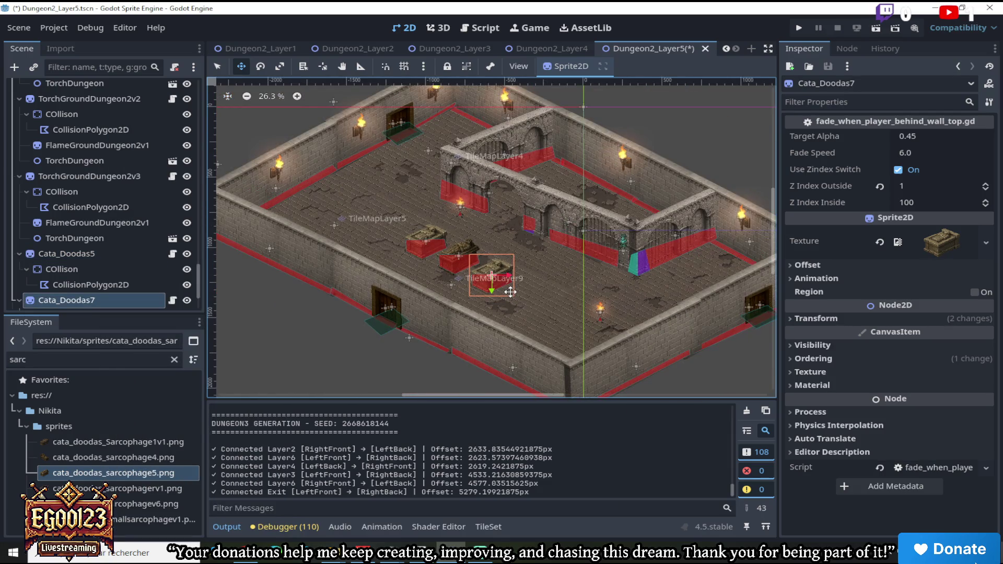
scroll(510, 292, "up", 3)
scroll(511, 395, "left", 3)
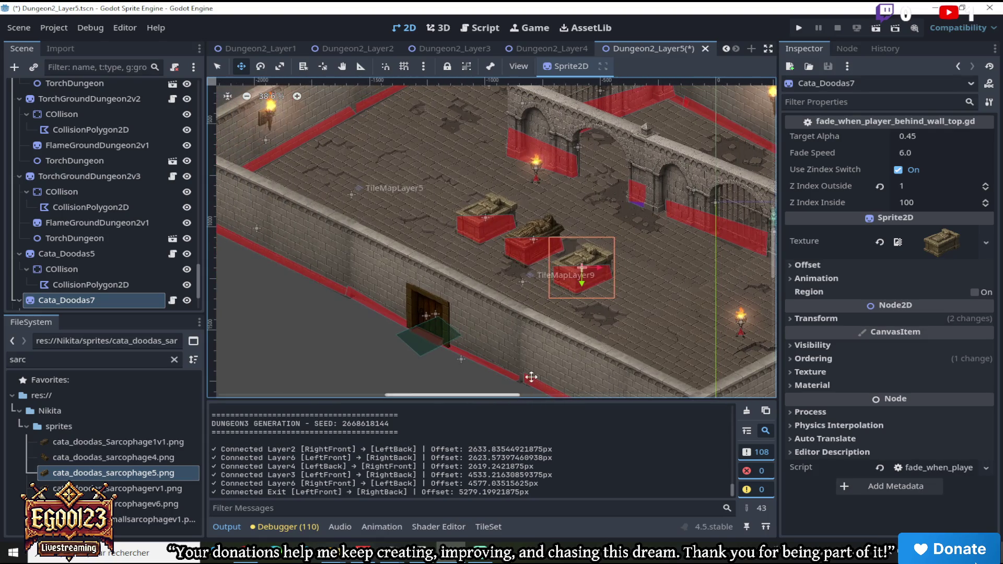
left_click_drag(774, 273, 773, 254)
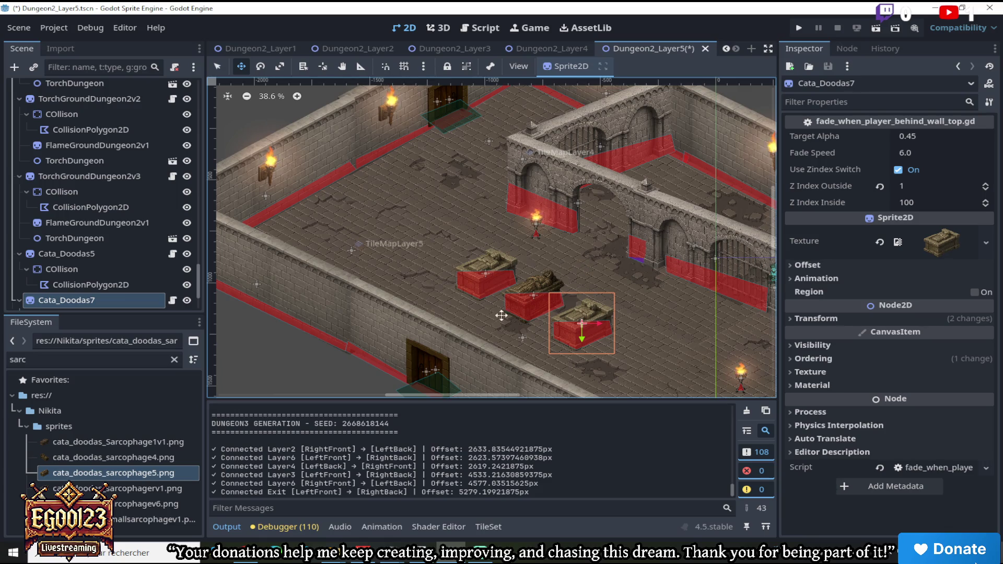
Duplicate Cata_Doodas7 near the back wall and mirror it with Flip H
right_click(123, 300)
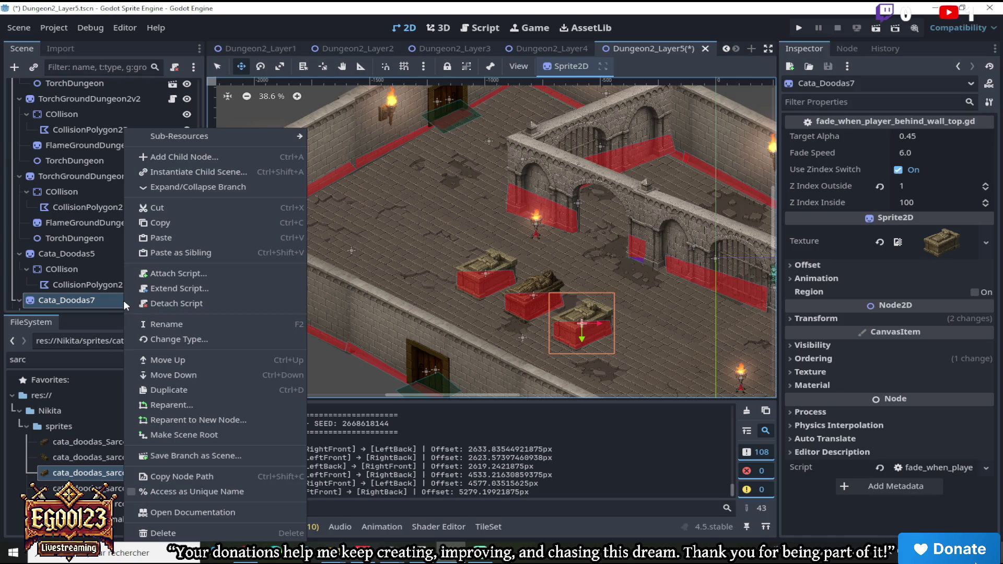
left_click(179, 391)
left_click_drag(519, 302, 295, 199)
left_click(846, 266)
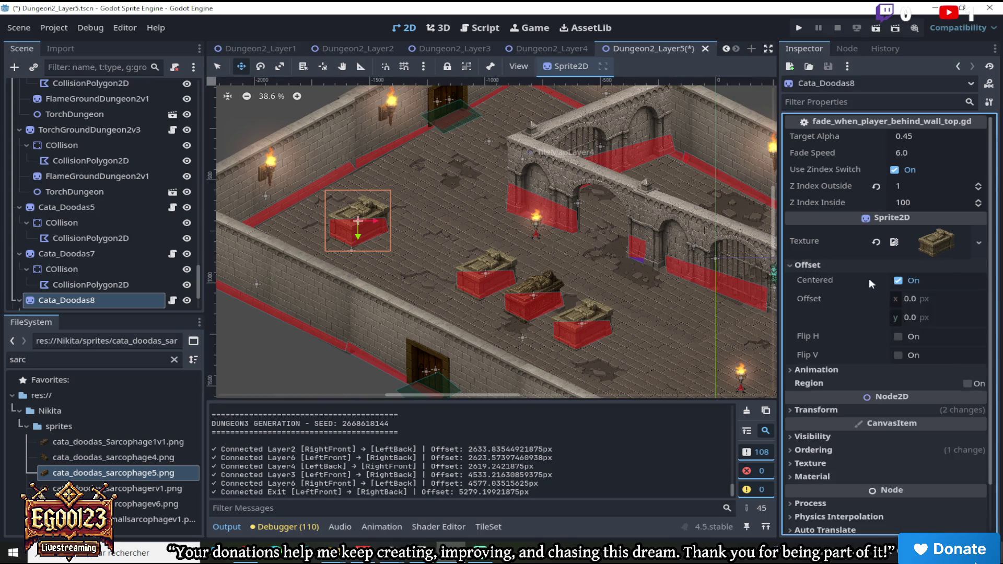
left_click(897, 336)
mouse_move(415, 218)
left_mouse_down()
mouse_move(446, 194)
mouse_move(438, 187)
left_mouse_up()
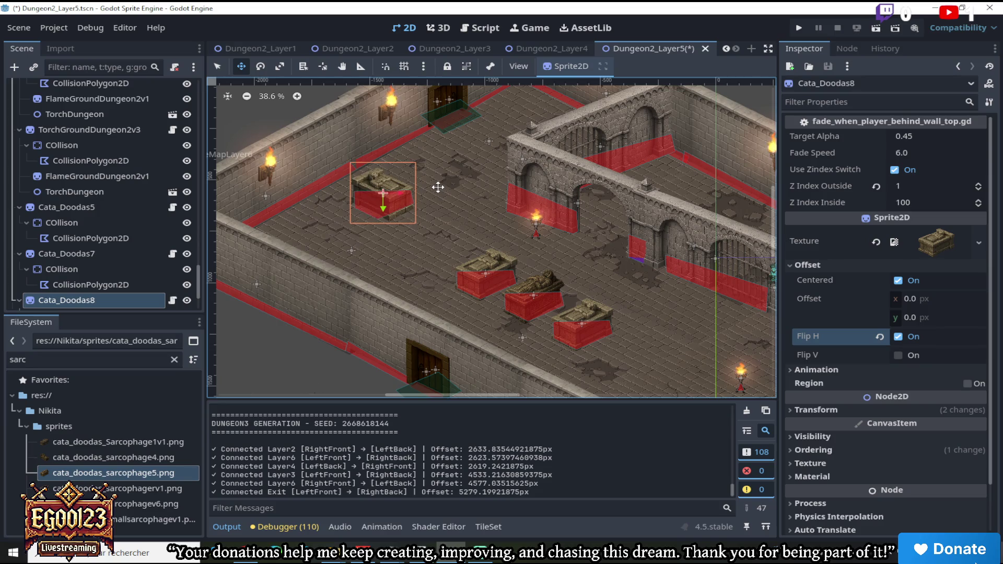
Duplicate the mirrored Cata_Doodas8 and place the copy down-left of it
right_click(125, 305)
left_click(156, 390)
left_click_drag(377, 221, 326, 253)
Pan and zoom around the Dungeon2_Layer5 sarcophagi, then switch to the Dungeon2_Layer4 scene
left_click_drag(437, 395, 484, 395)
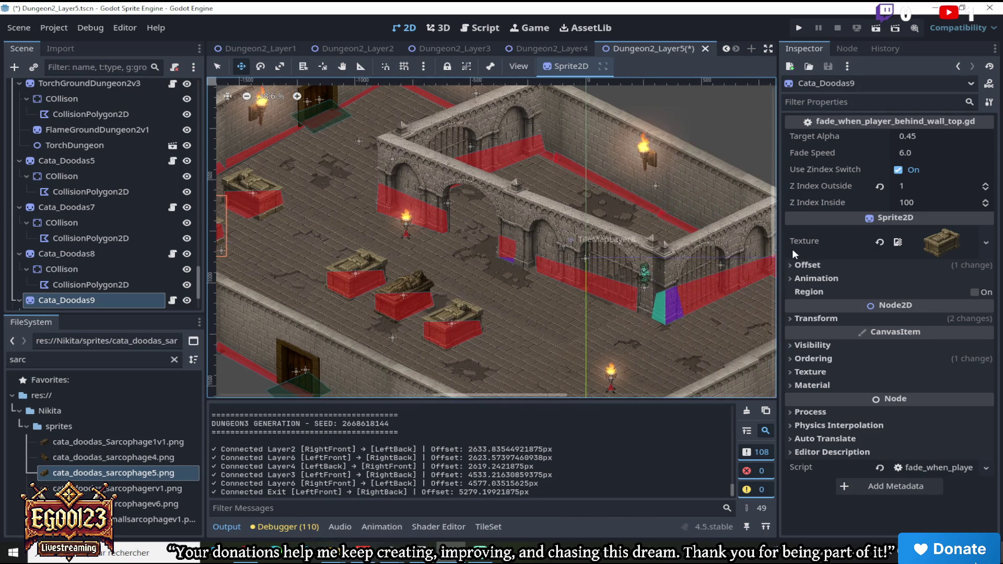
left_click_drag(776, 236, 779, 259)
left_click_drag(478, 395, 499, 394)
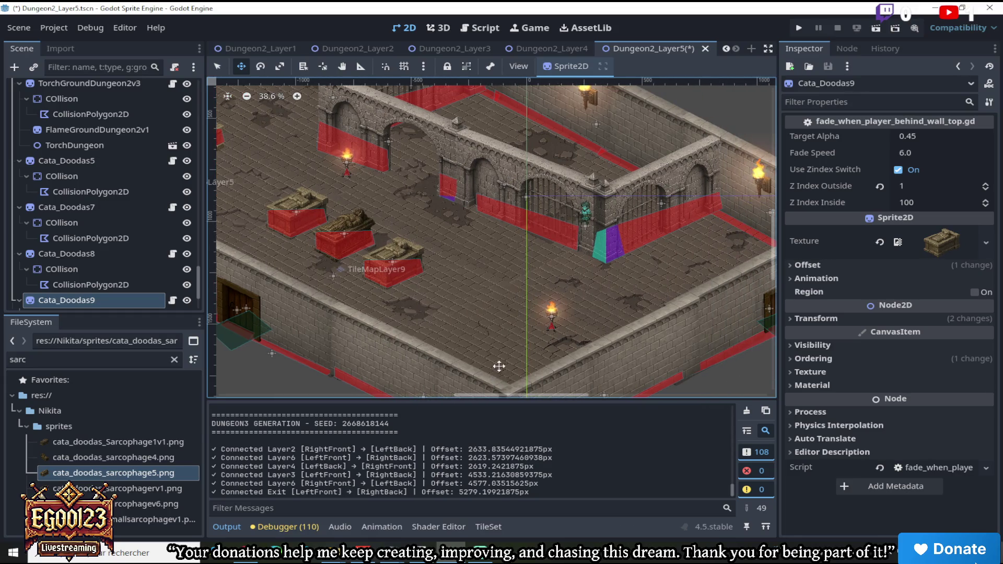
scroll(500, 330, "up", 3)
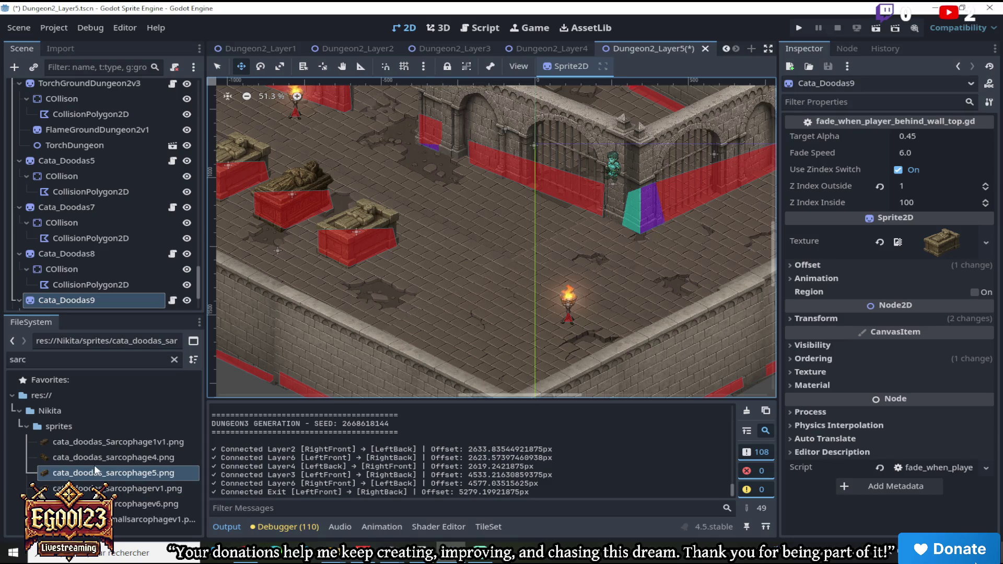
mouse_move(94, 462)
scroll(242, 280, "down", 7)
mouse_move(536, 398)
left_mouse_down()
mouse_move(451, 398)
mouse_move(466, 399)
left_mouse_up()
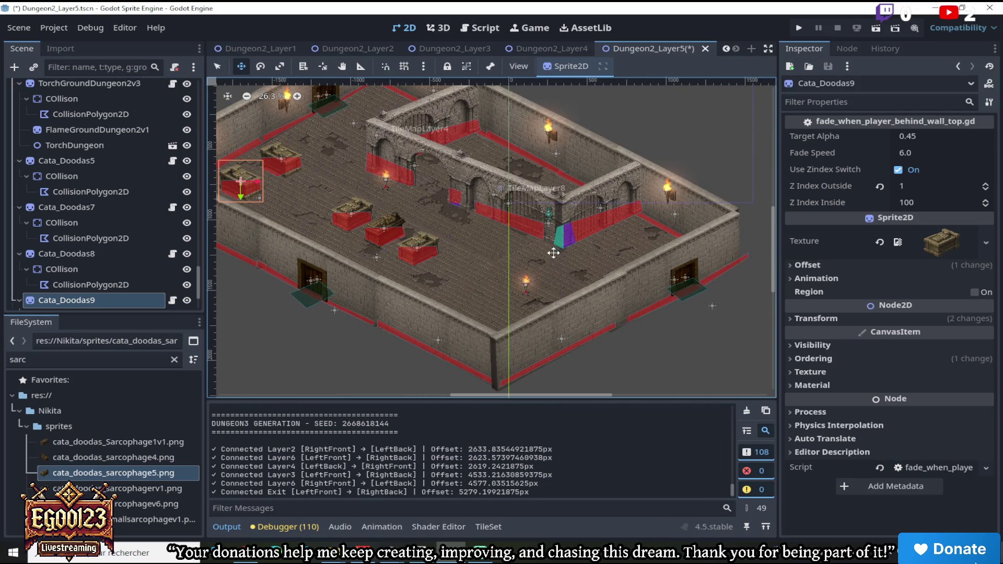
scroll(529, 302, "up", 1)
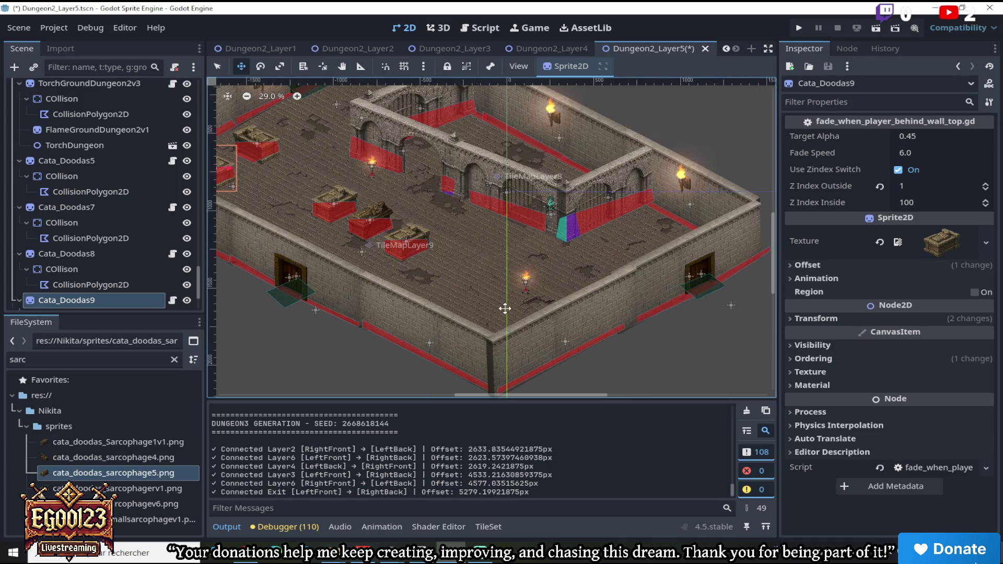
scroll(505, 308, "up", 3)
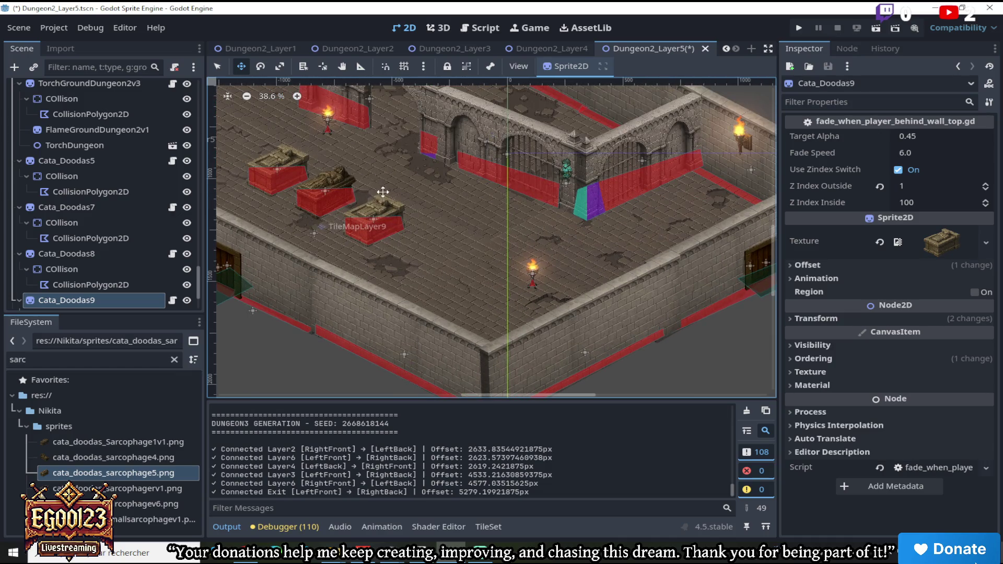
scroll(351, 219, "down", 5)
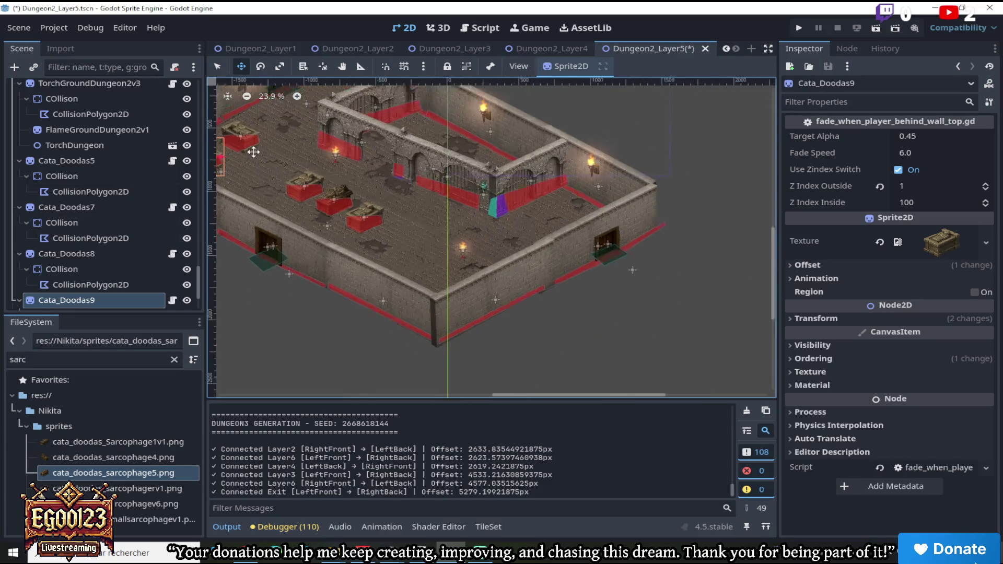
scroll(472, 390, "up", 3)
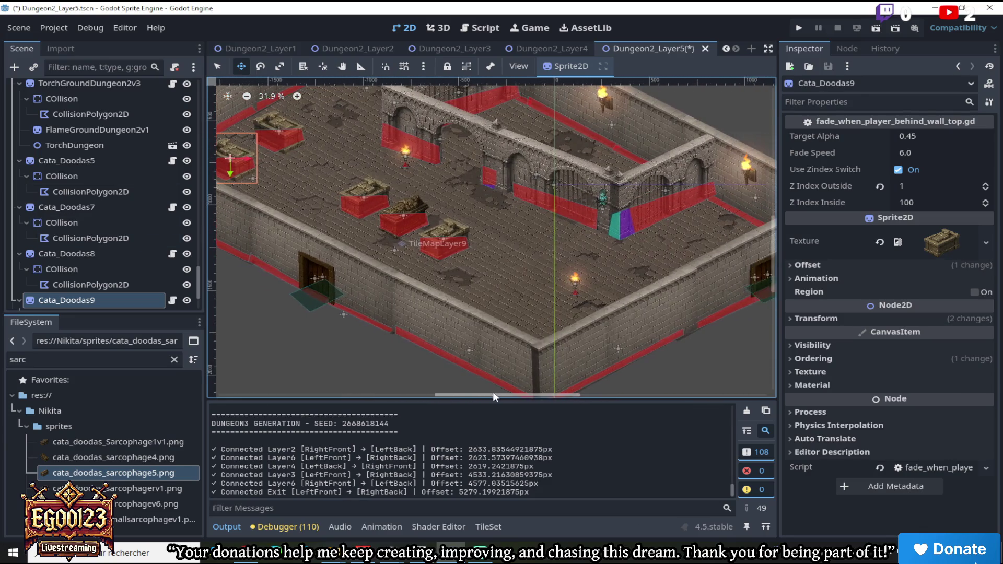
left_click_drag(493, 396, 516, 394)
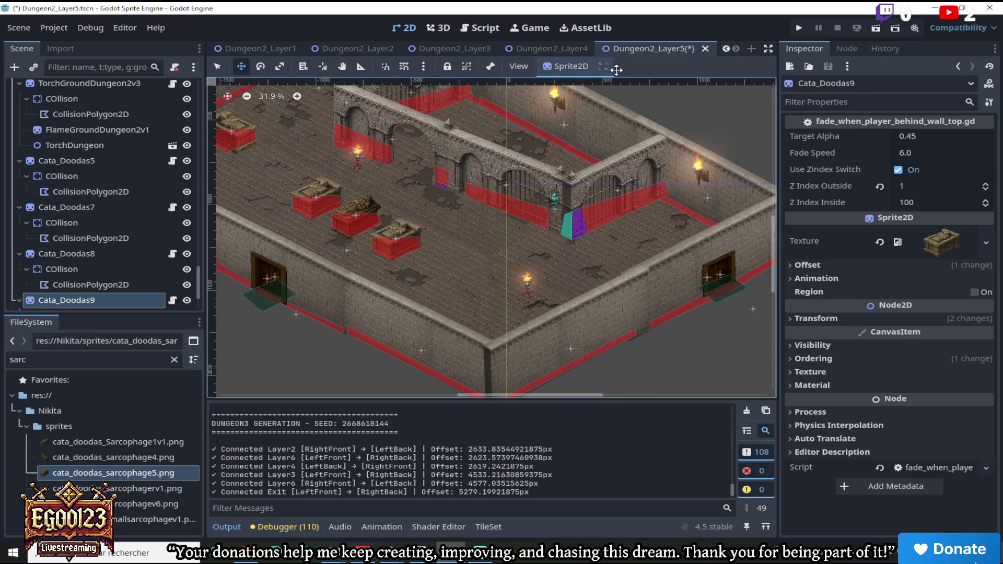
left_click(520, 49)
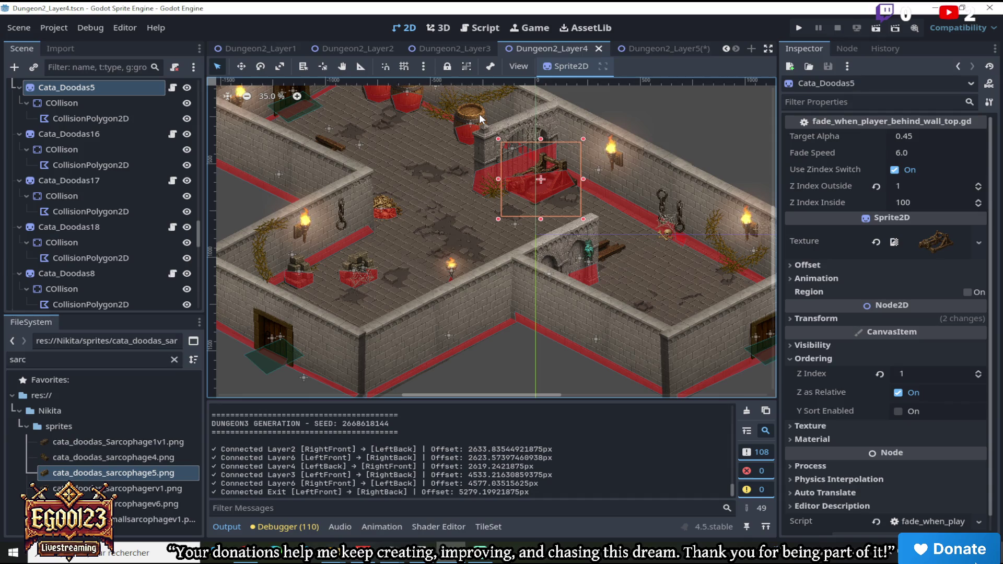
Copy the chain prop beside the cage in Dungeon2_Layer3, then switch to Dungeon2_Layer5
left_click(475, 47)
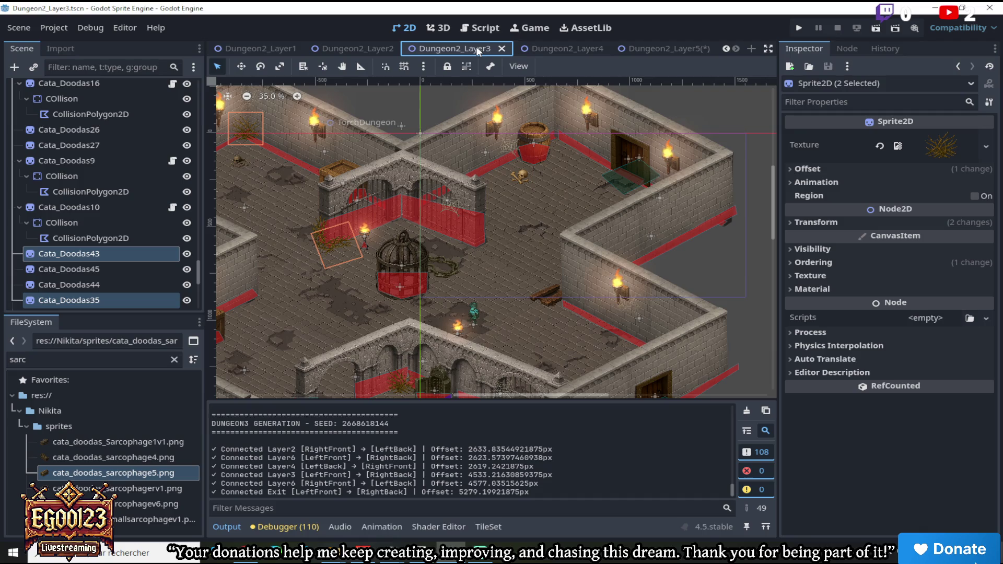
scroll(452, 267, "up", 3)
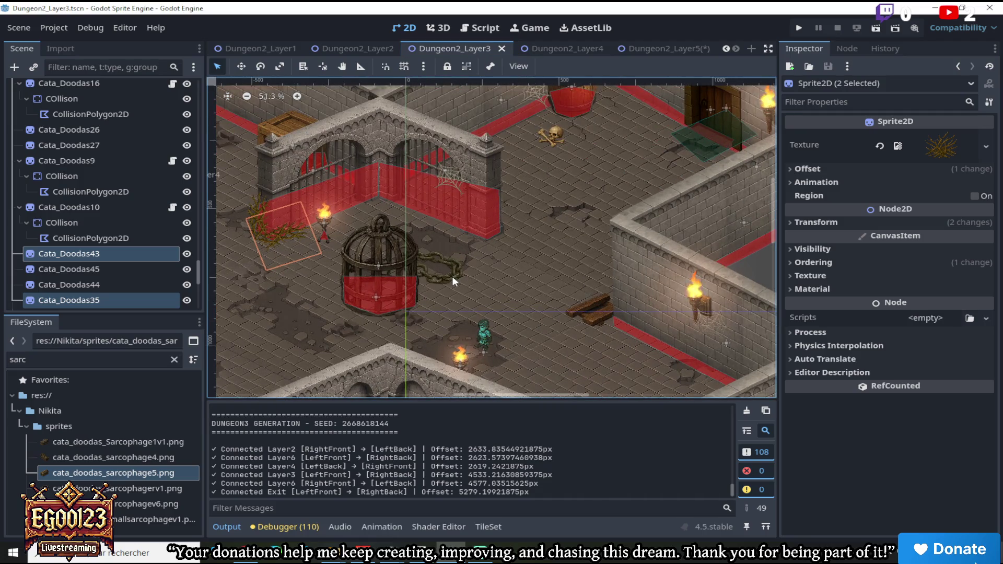
left_click(453, 276)
right_click(103, 86)
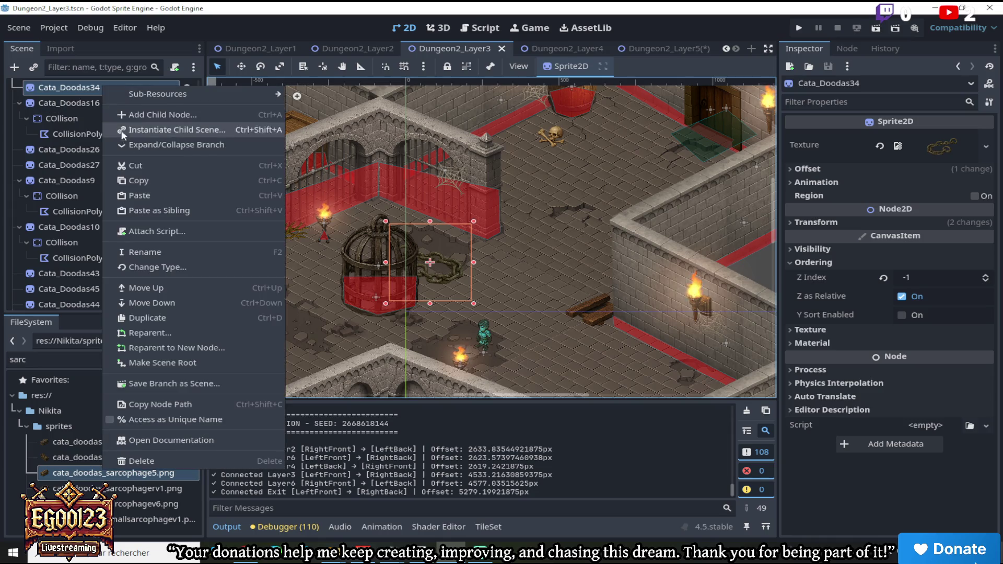
left_click(139, 180)
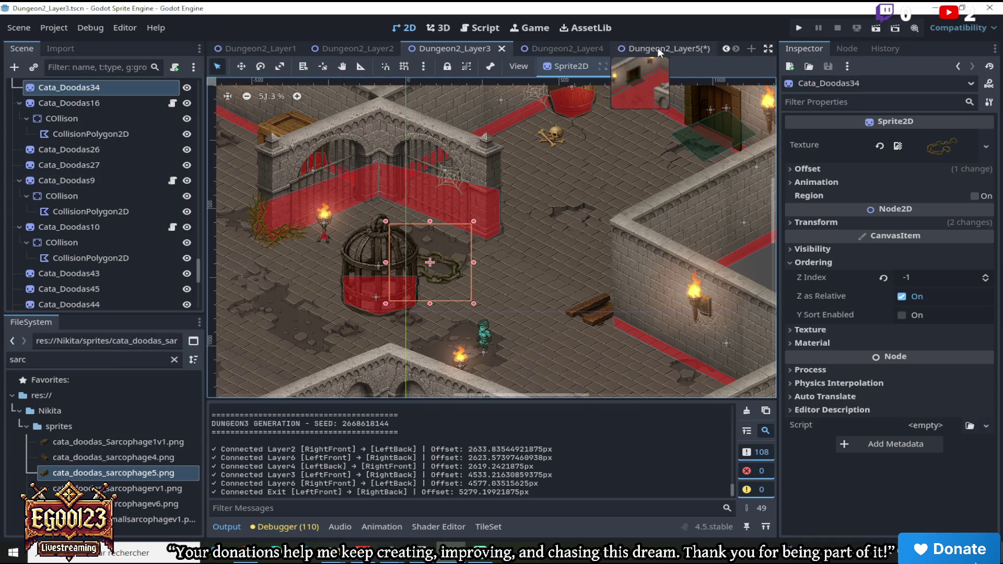
left_click(657, 48)
scroll(200, 258, "up", 10)
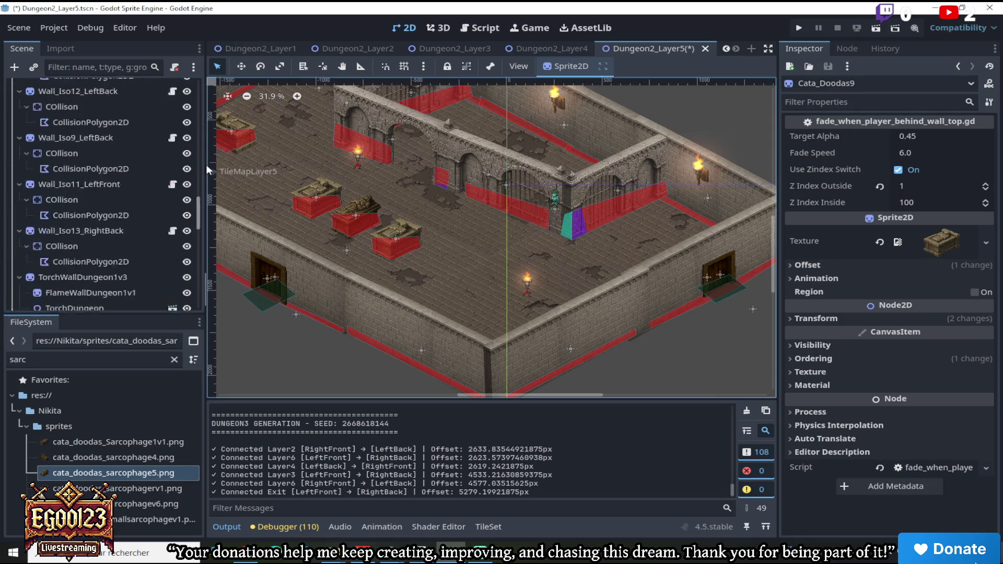
Paste the chain prop into Dungeon2_Layer5 and move it up onto the wall top
right_click(136, 90)
left_click(160, 200)
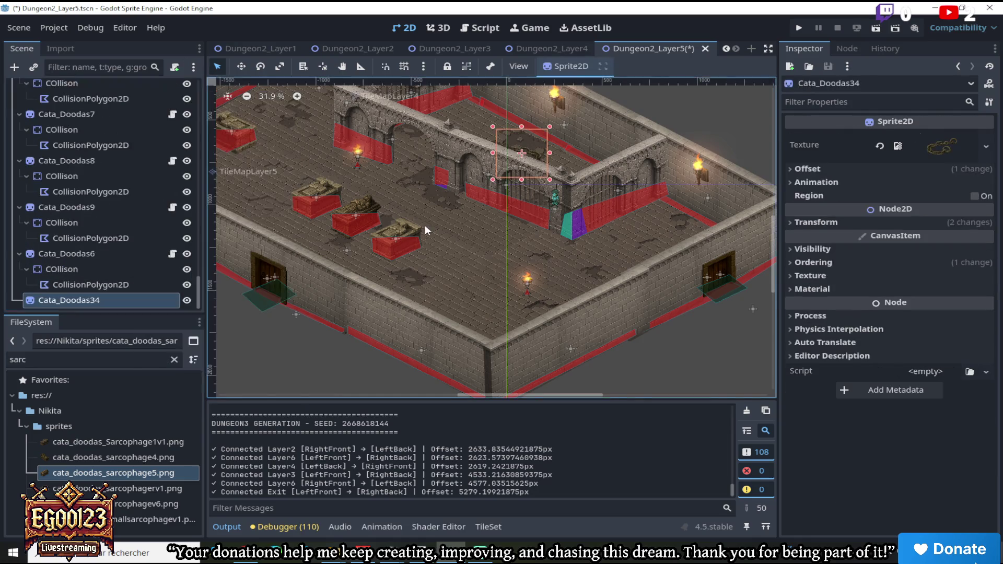
left_click(241, 66)
mouse_move(540, 154)
left_mouse_down()
mouse_move(542, 137)
mouse_move(506, 131)
mouse_move(568, 156)
mouse_move(511, 131)
left_mouse_up()
scroll(511, 131, "down", 4)
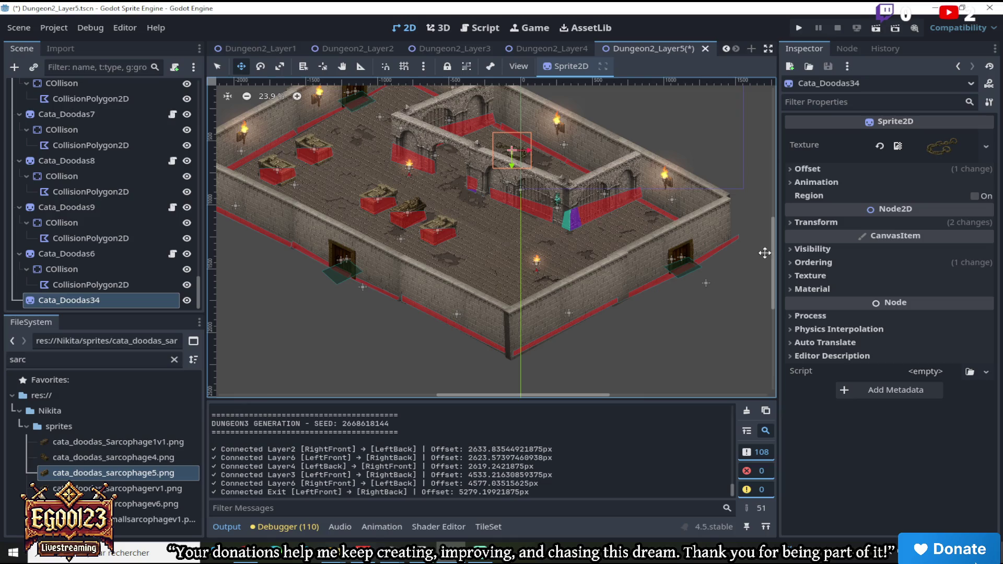
scroll(553, 157, "up", 5)
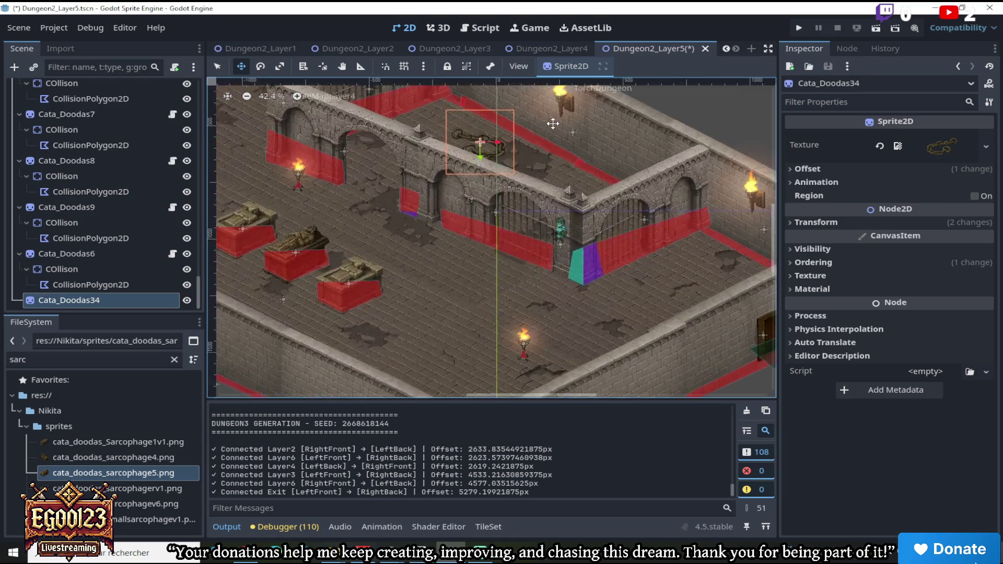
scroll(512, 134, "up", 4)
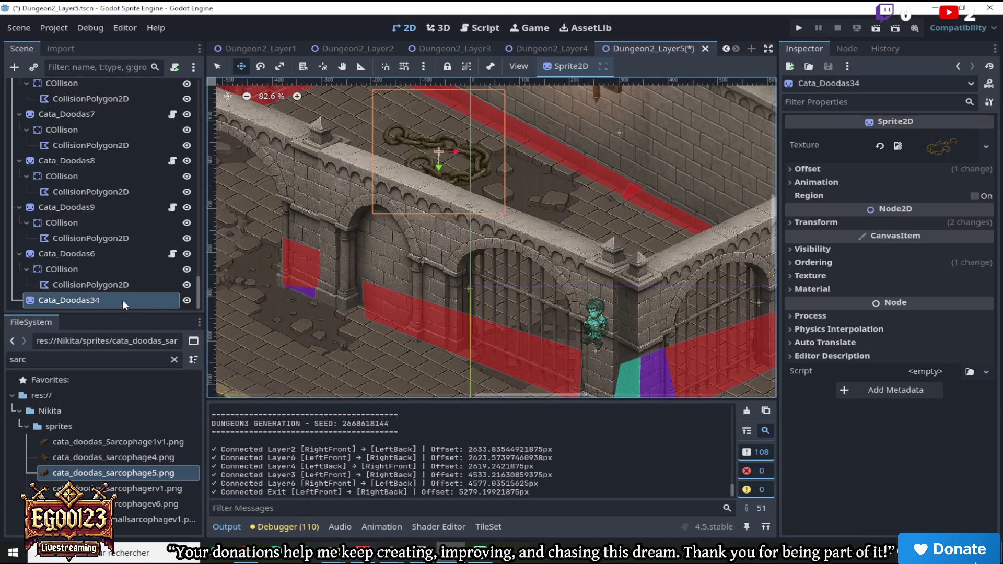
Duplicate the chain prop and place the copy further along the arched wall
right_click(125, 299)
left_click(192, 389)
left_click_drag(501, 178, 626, 213)
left_click(798, 168)
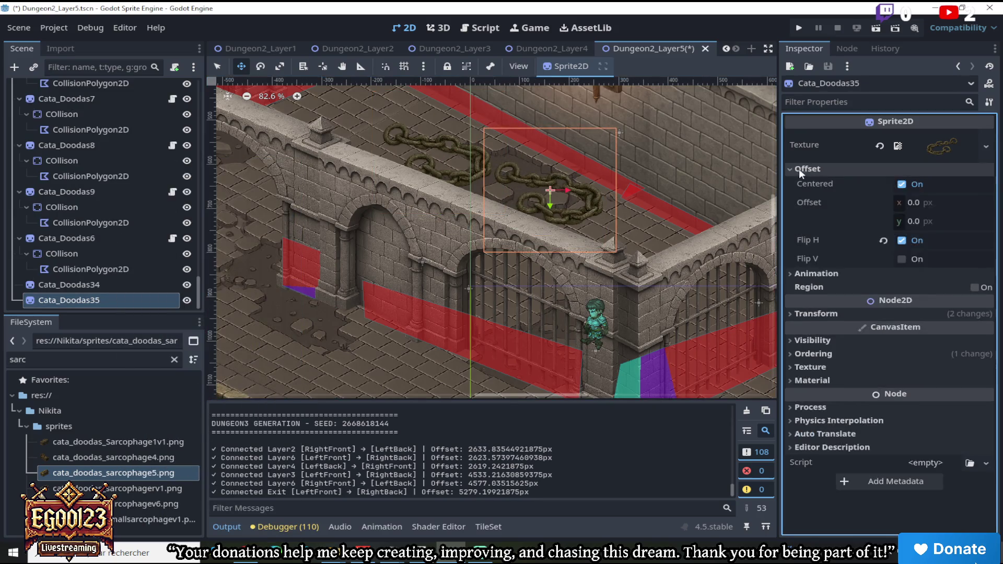
mouse_move(558, 186)
left_mouse_down()
mouse_move(532, 206)
mouse_move(584, 228)
left_mouse_up()
scroll(583, 227, "down", 3)
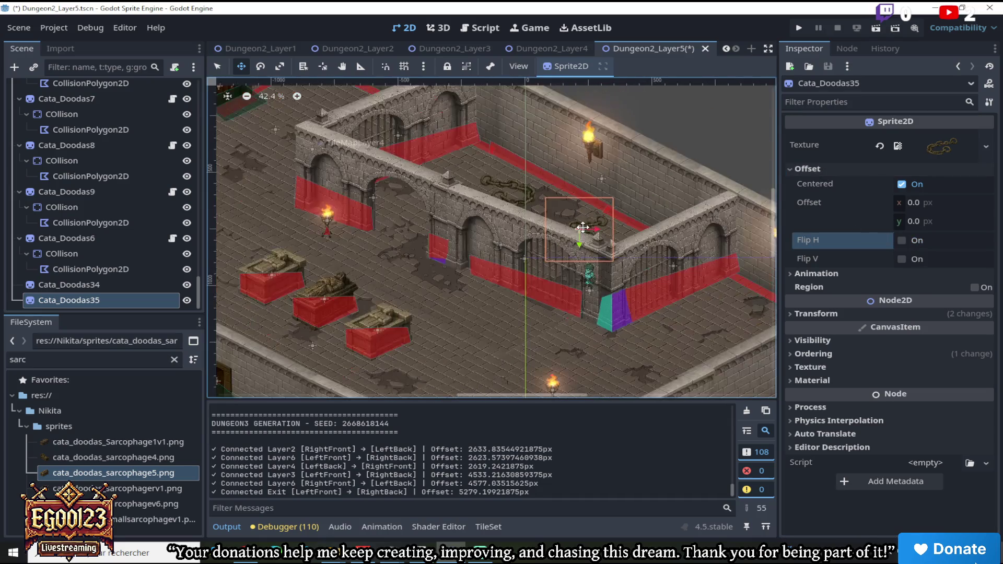
scroll(541, 398, "left", 2)
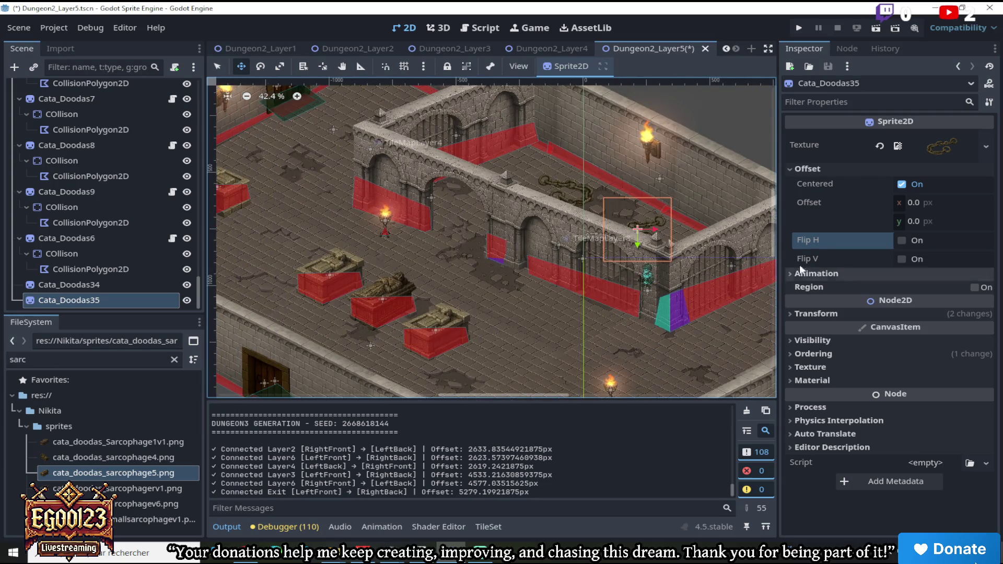
left_click_drag(776, 234, 776, 266)
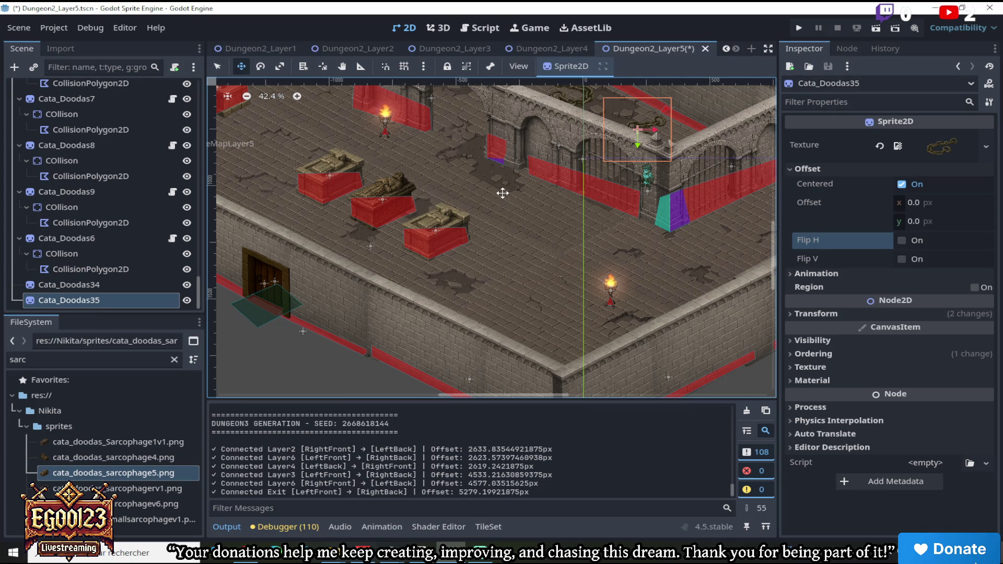
scroll(434, 166, "up", 3)
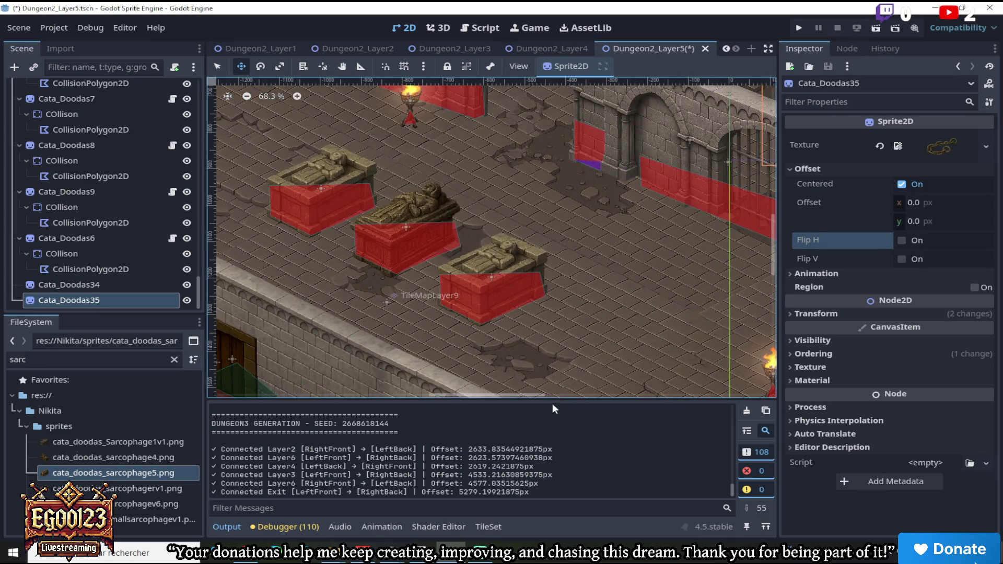
left_click_drag(534, 396, 511, 396)
mouse_move(777, 259)
left_mouse_down()
mouse_move(778, 221)
mouse_move(782, 249)
left_mouse_up()
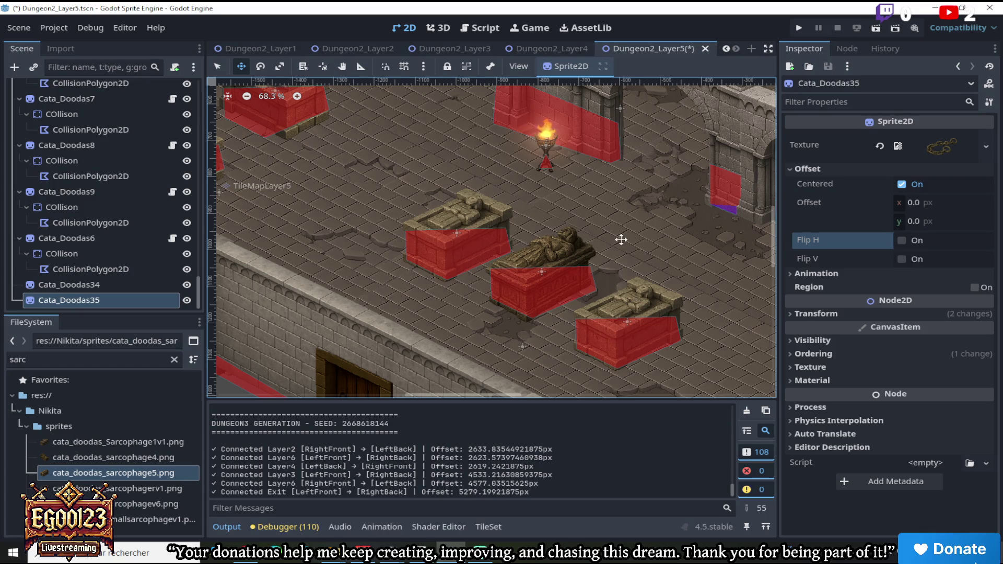
double_click(16, 360)
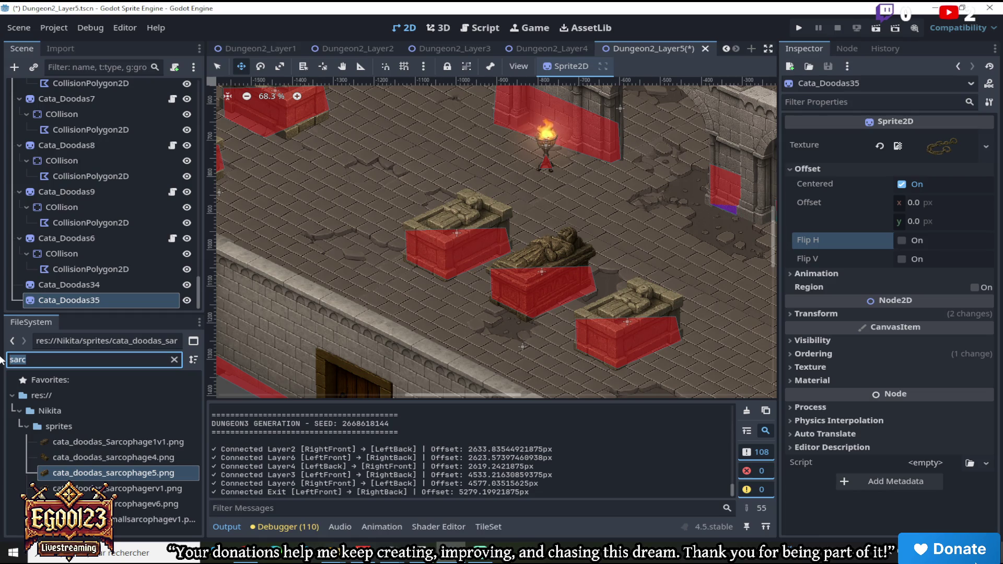
Filter the FileSystem by 'dunge' and open the Dungeon_Layer5 scene
type("dunge")
scroll(73, 449, "up", 10)
scroll(109, 445, "down", 5)
scroll(117, 454, "down", 4)
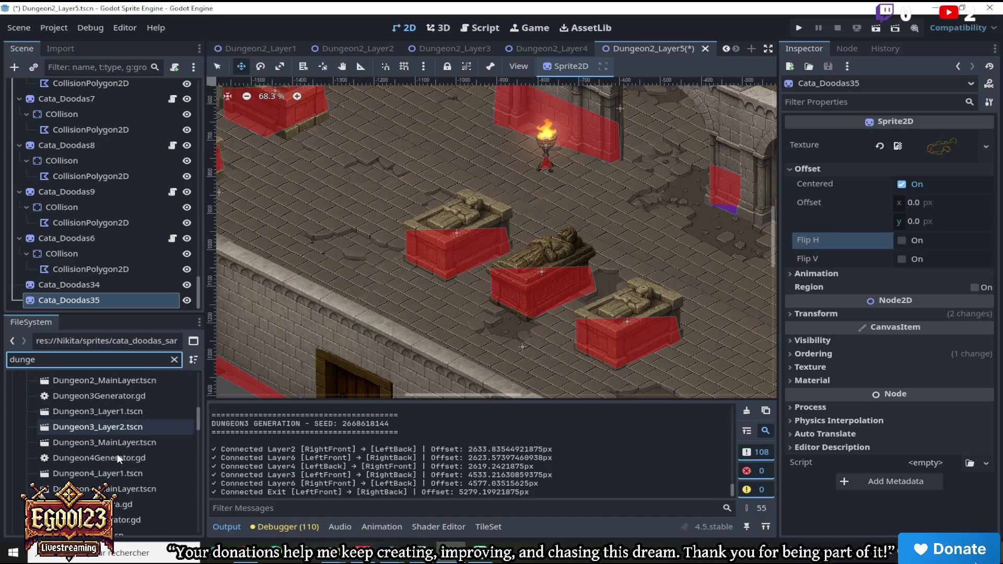
double_click(116, 452)
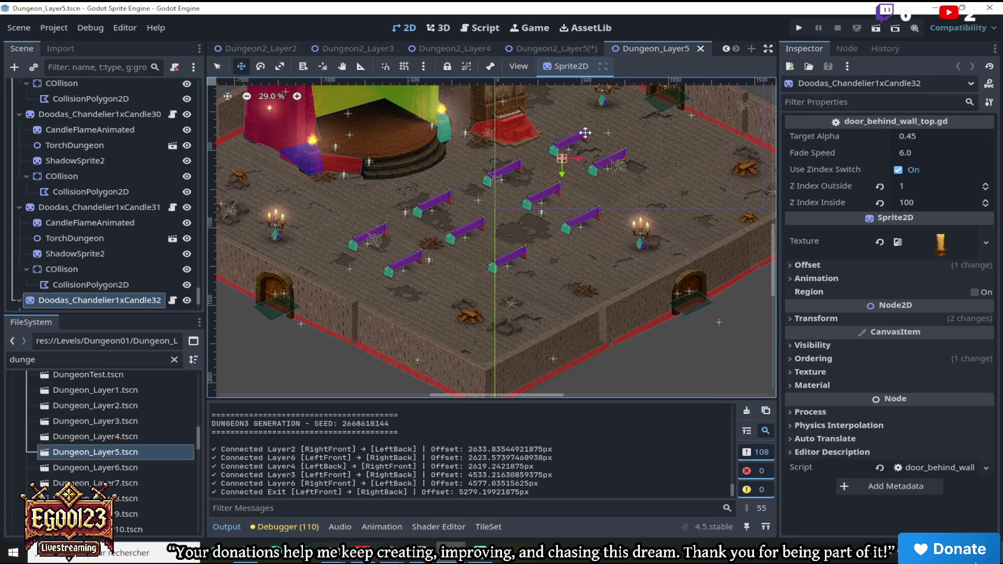
Copy the Doodas_Chandelier1xCandle24 candle node, then go back to the Dungeon2_Layer5 tab
scroll(376, 132, "up", 5)
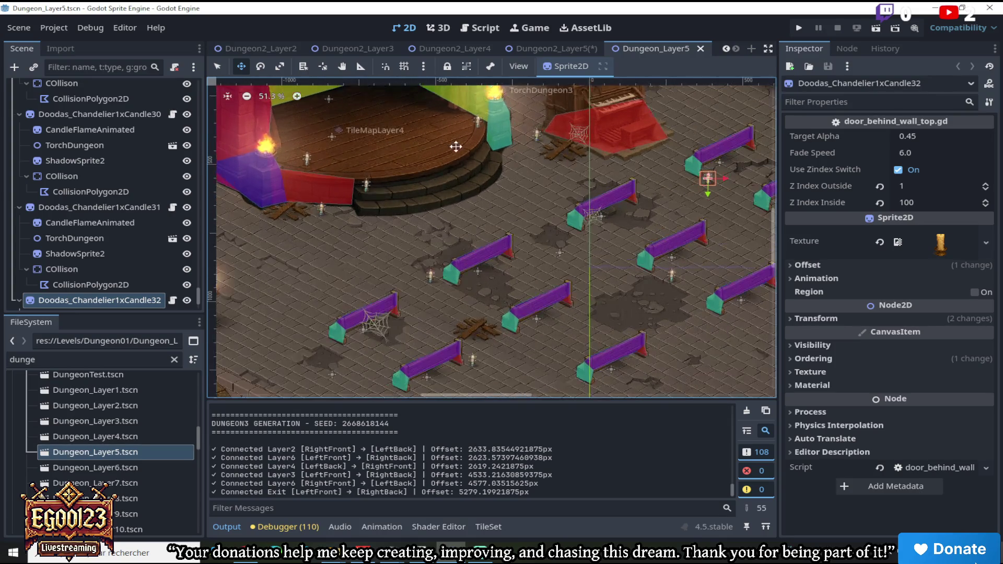
scroll(469, 117, "up", 5)
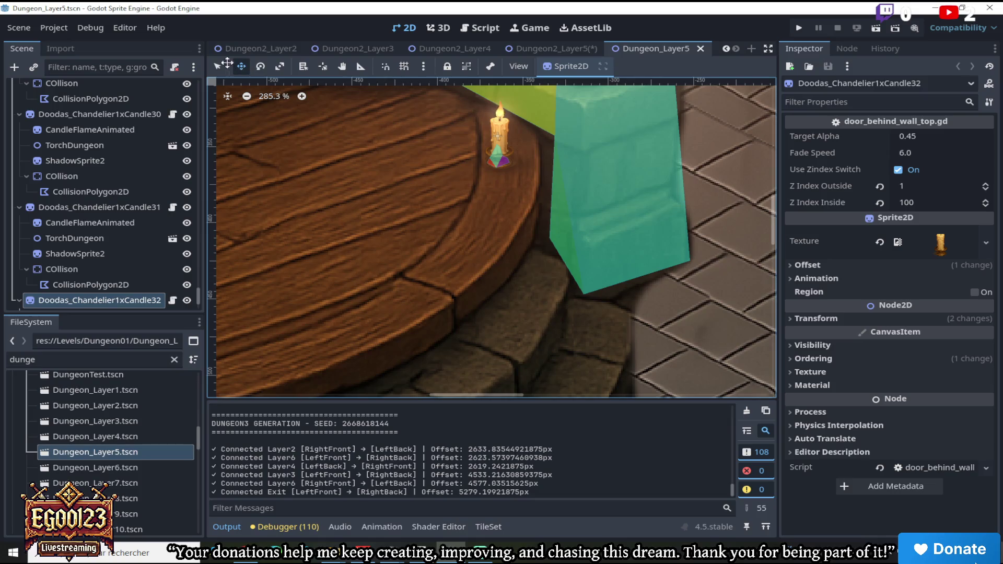
left_click(500, 152)
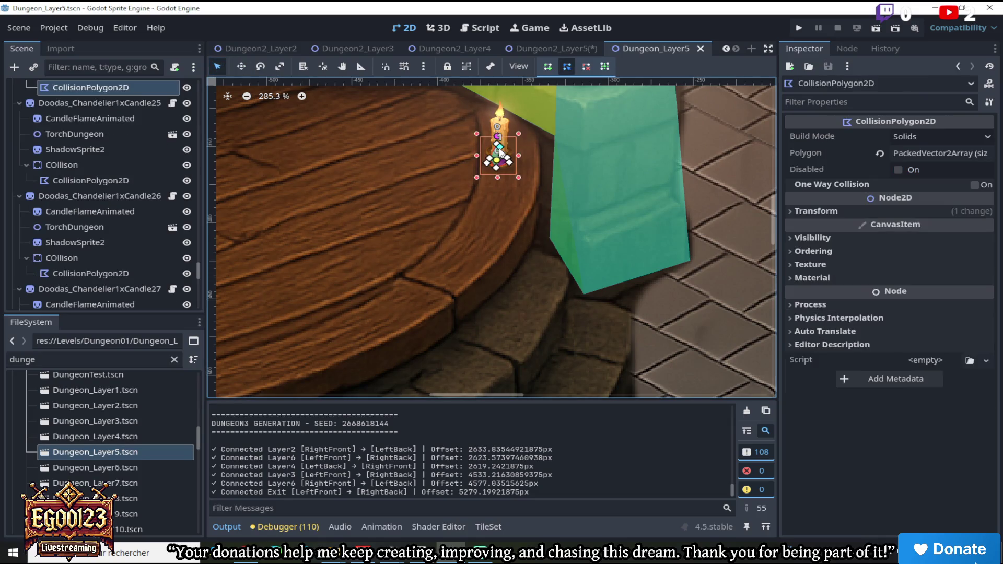
scroll(130, 136, "up", 3)
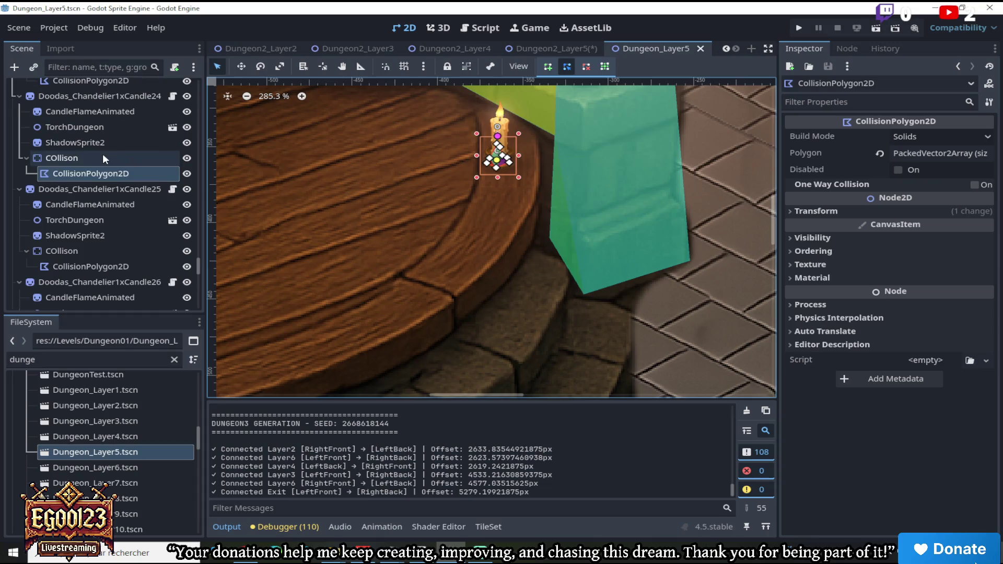
left_click(102, 153)
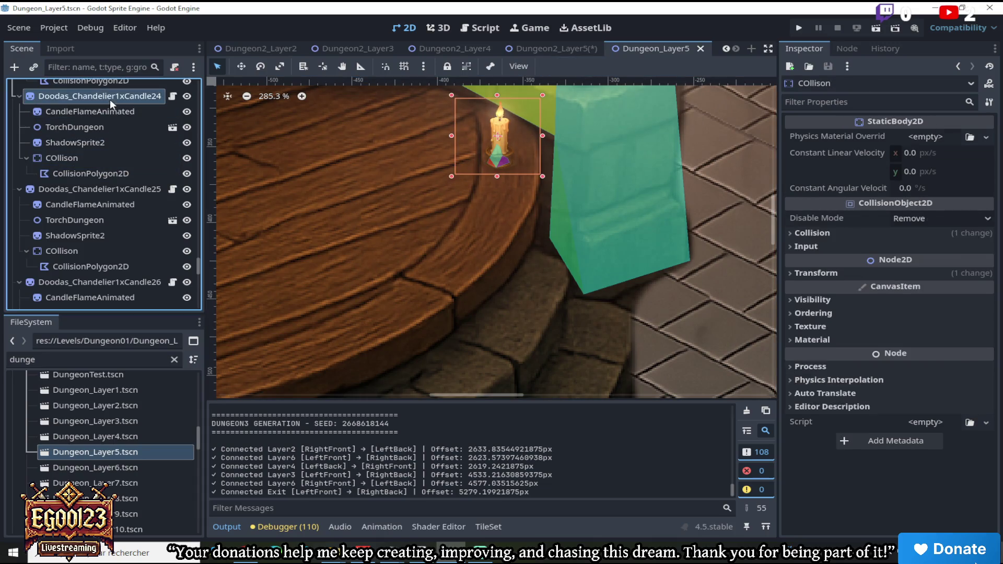
right_click(110, 99)
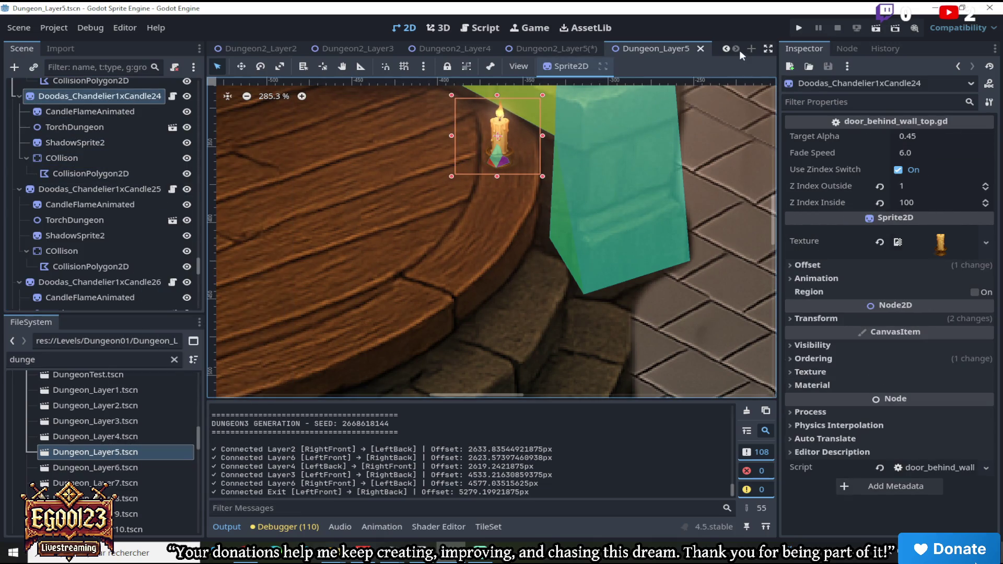
left_click(569, 47)
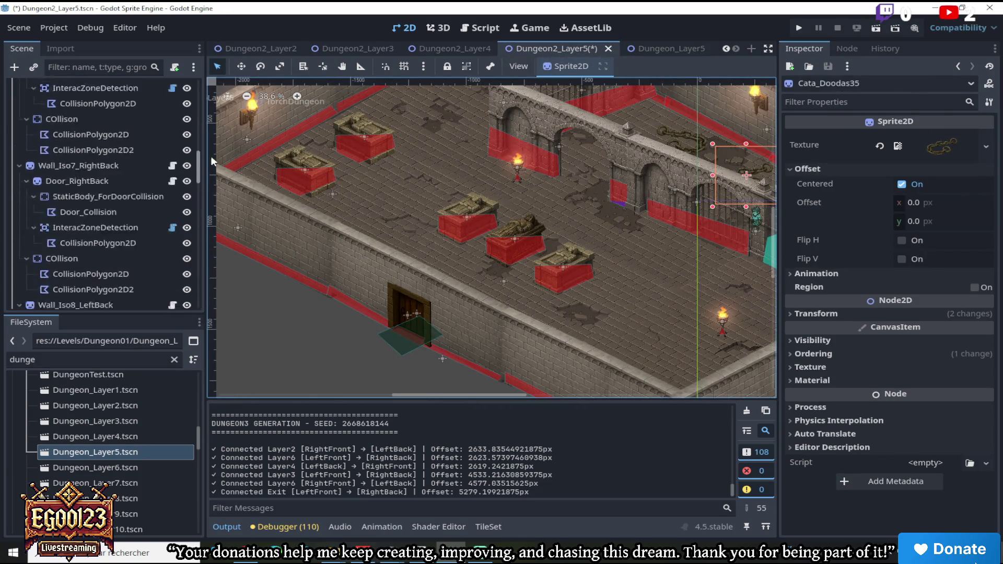
Paste the candle into Dungeon2_Layer5 and move it near the sarcophagi, raising Z Index Outside to 2
right_click(132, 87)
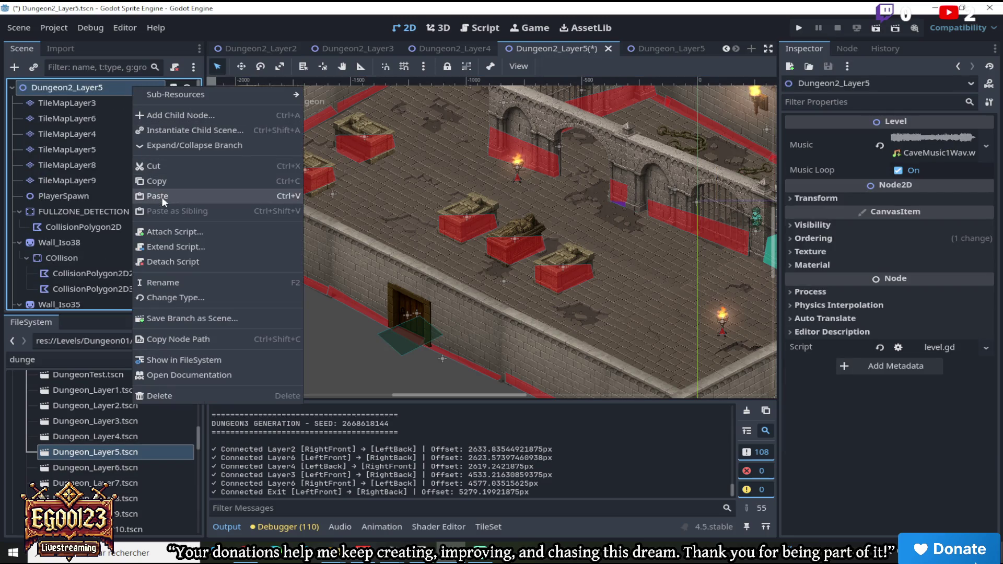
left_click(162, 196)
left_click(241, 66)
mouse_move(494, 282)
left_mouse_down()
mouse_move(477, 287)
mouse_move(535, 269)
mouse_move(499, 192)
mouse_move(368, 208)
mouse_move(356, 249)
left_mouse_up()
scroll(535, 268, "up", 5)
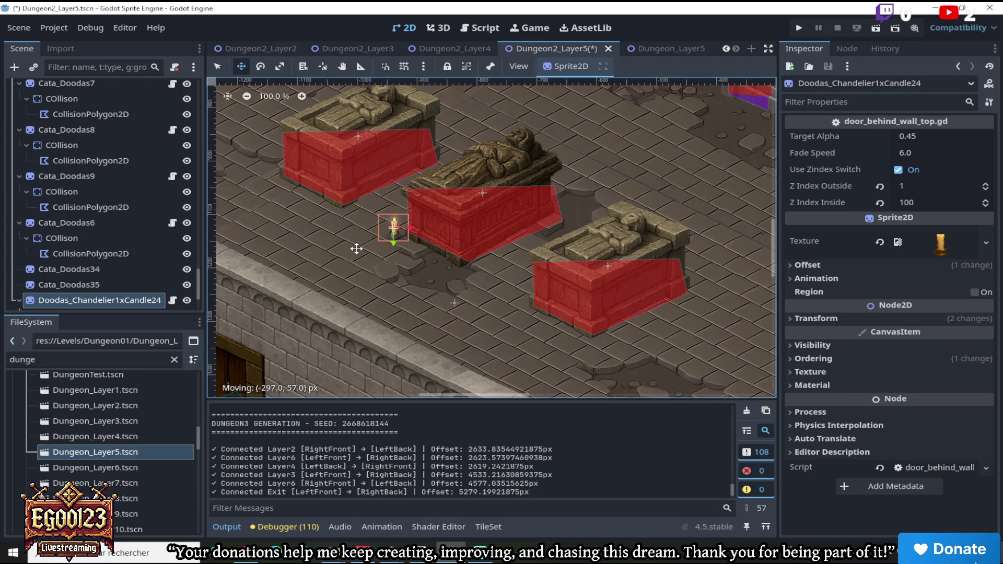
mouse_move(357, 249)
left_mouse_down()
mouse_move(307, 215)
mouse_move(310, 225)
mouse_move(365, 131)
mouse_move(390, 122)
mouse_move(351, 236)
left_mouse_up()
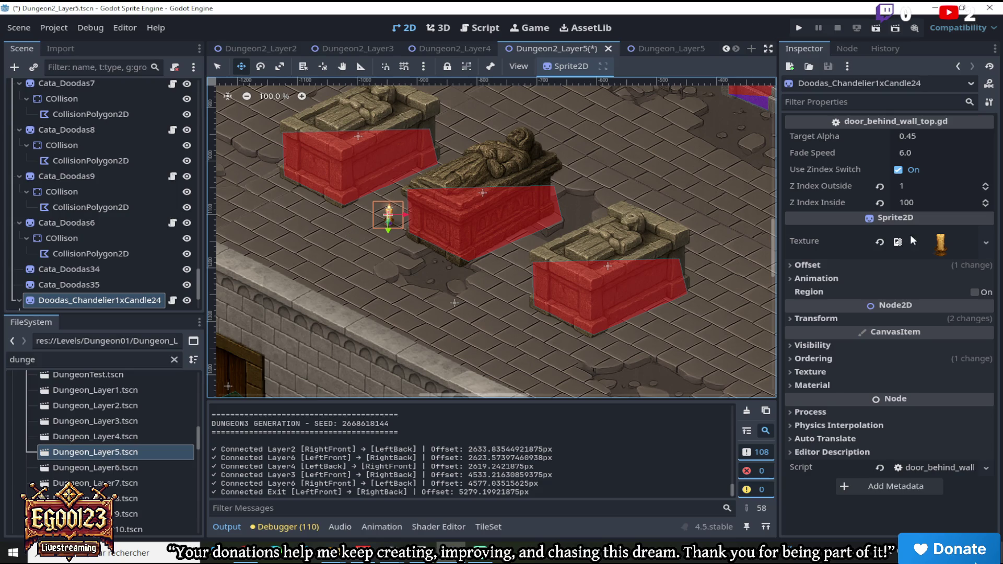
left_click(987, 185)
mouse_move(430, 229)
left_mouse_down()
mouse_move(543, 219)
mouse_move(527, 205)
mouse_move(500, 216)
mouse_move(472, 192)
mouse_move(543, 172)
mouse_move(401, 207)
mouse_move(501, 280)
mouse_move(526, 313)
mouse_move(589, 260)
mouse_move(650, 238)
mouse_move(520, 152)
mouse_move(479, 177)
mouse_move(473, 269)
left_mouse_up()
Duplicate the candle, then discard the duplicate and cancel an accidental collision-shape move
right_click(131, 300)
left_click(174, 394)
right_click(473, 270)
key("ctrl+z")
left_click_drag(466, 211, 475, 243)
right_click(475, 243)
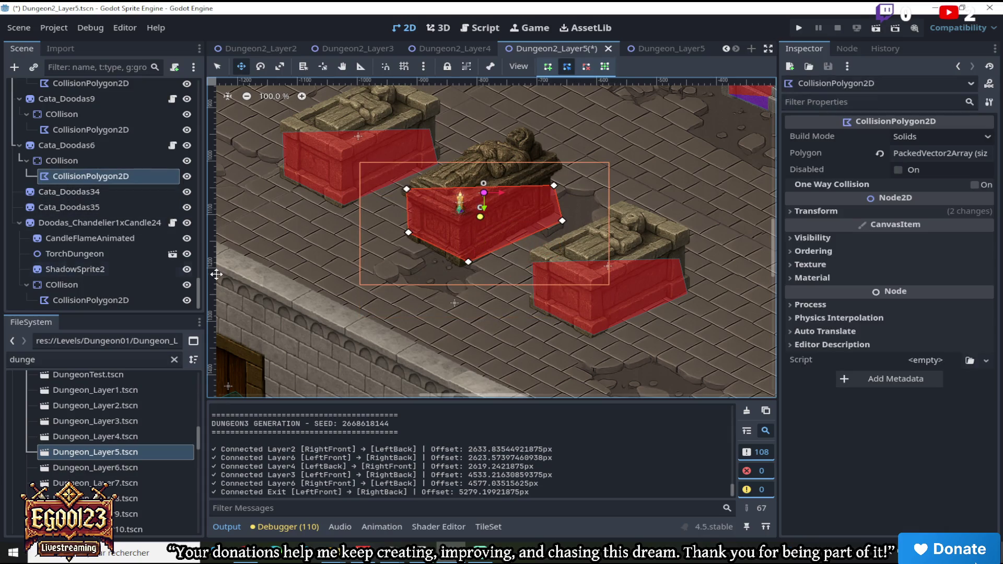
Set the candle in front of the middle sarcophagus with Z Index Outside back at 1
left_click(117, 227)
mouse_move(483, 228)
left_mouse_down()
mouse_move(464, 275)
mouse_move(489, 288)
left_mouse_up()
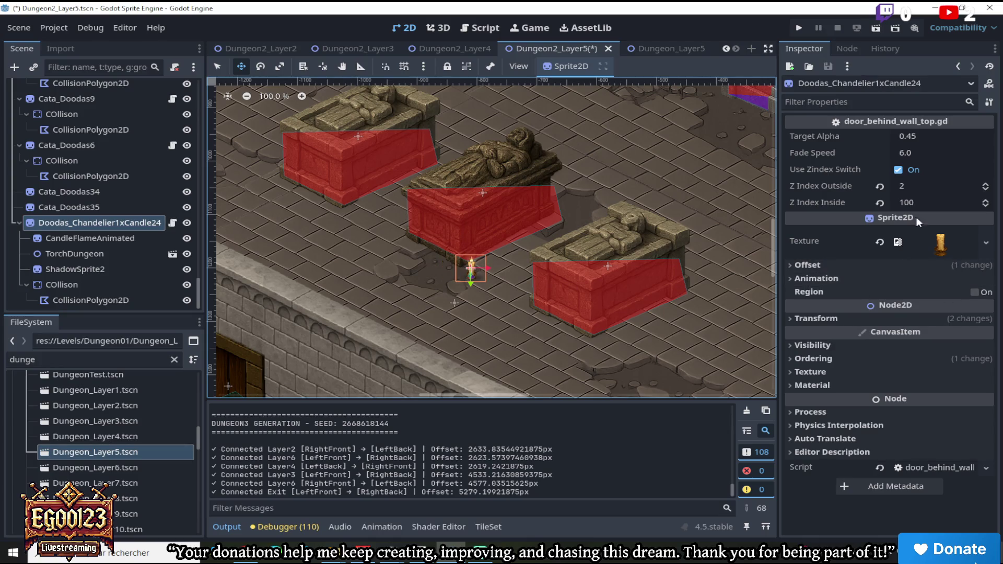
left_click(985, 191)
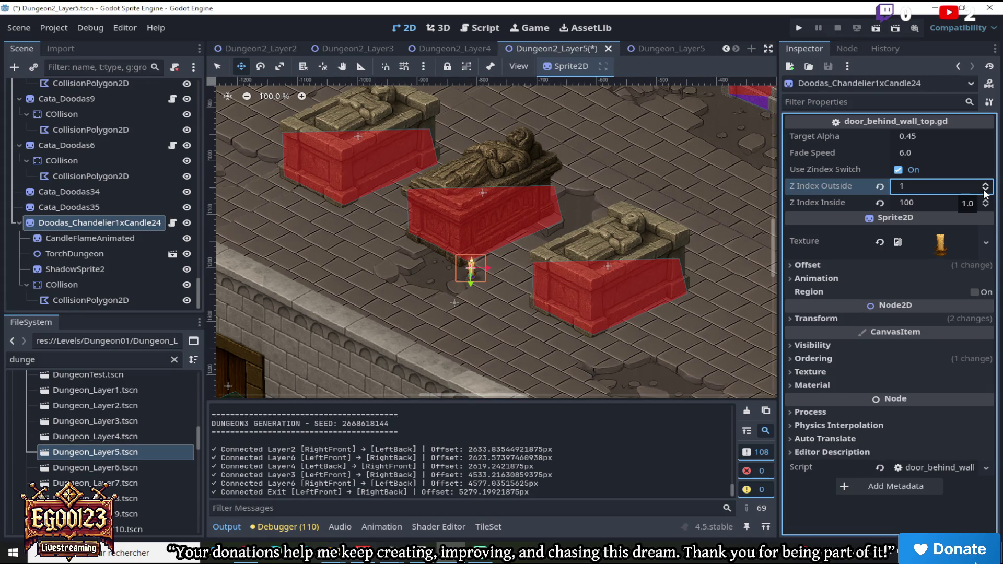
mouse_move(502, 265)
left_mouse_down()
mouse_move(489, 249)
mouse_move(495, 259)
left_mouse_up()
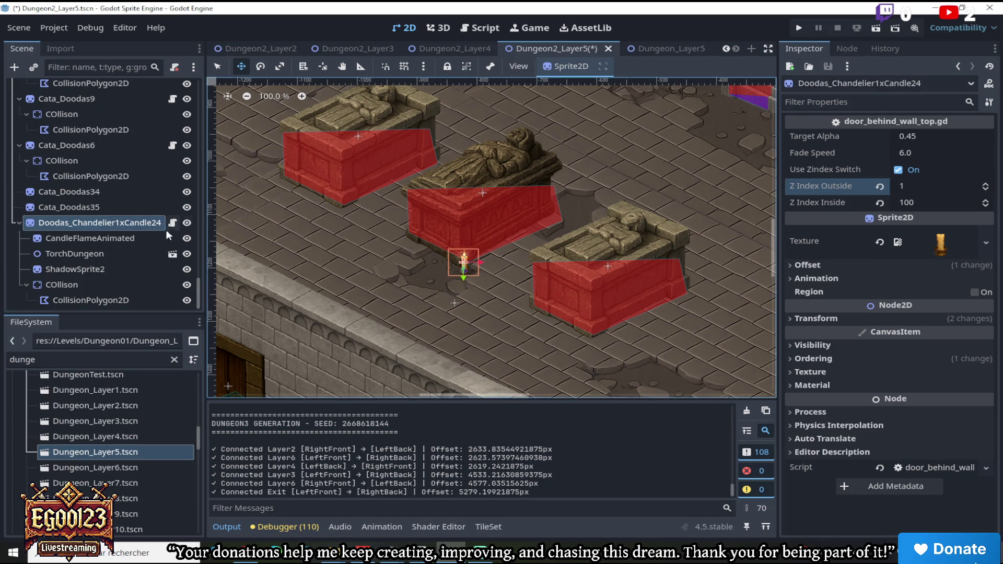
Duplicate the candle twice, placing one copy on the first sarcophagus and one to the left
right_click(126, 224)
left_click(189, 393)
mouse_move(423, 260)
left_mouse_down()
mouse_move(300, 207)
mouse_move(437, 140)
mouse_move(404, 128)
mouse_move(454, 132)
left_mouse_up()
scroll(451, 144, "down", 5)
right_click(68, 303)
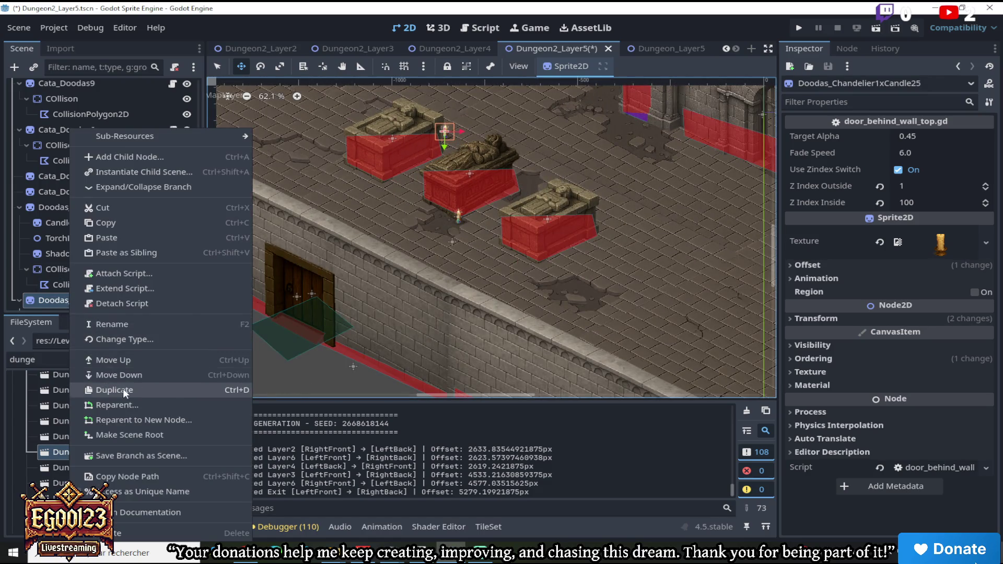
left_click(123, 390)
mouse_move(371, 201)
left_mouse_down()
mouse_move(250, 212)
mouse_move(264, 213)
mouse_move(257, 227)
left_mouse_up()
scroll(132, 262, "down", 3)
Duplicate the candle with Ctrl+D and move the fourth copy to the right
right_click(131, 232)
key("Escape")
key("ctrl+d")
mouse_move(249, 355)
left_mouse_down()
mouse_move(606, 222)
mouse_move(622, 205)
mouse_move(667, 208)
mouse_move(694, 238)
left_mouse_up()
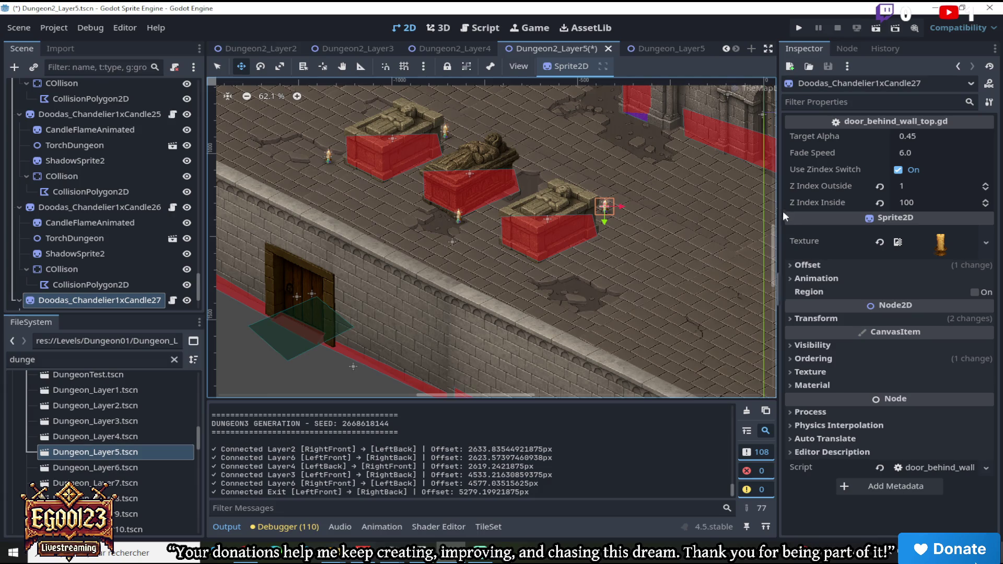
left_click_drag(775, 243, 777, 212)
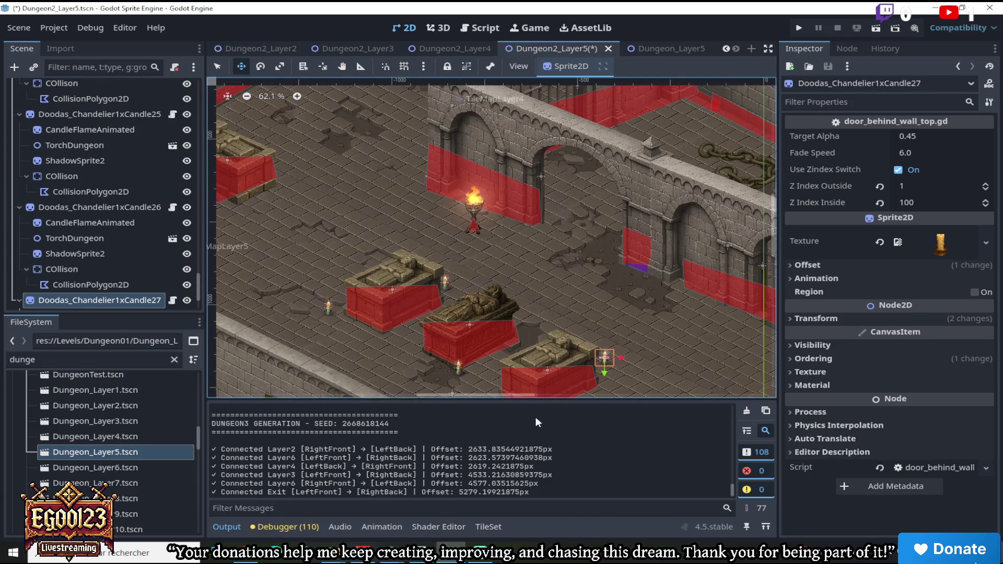
mouse_move(452, 395)
left_mouse_down()
mouse_move(366, 393)
mouse_move(215, 290)
left_mouse_up()
Duplicate Candle27 and Candle28, placing each new candle beside a sarcophagus
right_click(114, 300)
left_click(216, 377)
left_click_drag(499, 304, 433, 142)
right_click(147, 301)
left_click(184, 382)
mouse_move(446, 275)
left_mouse_down()
mouse_move(315, 265)
mouse_move(308, 290)
left_mouse_up()
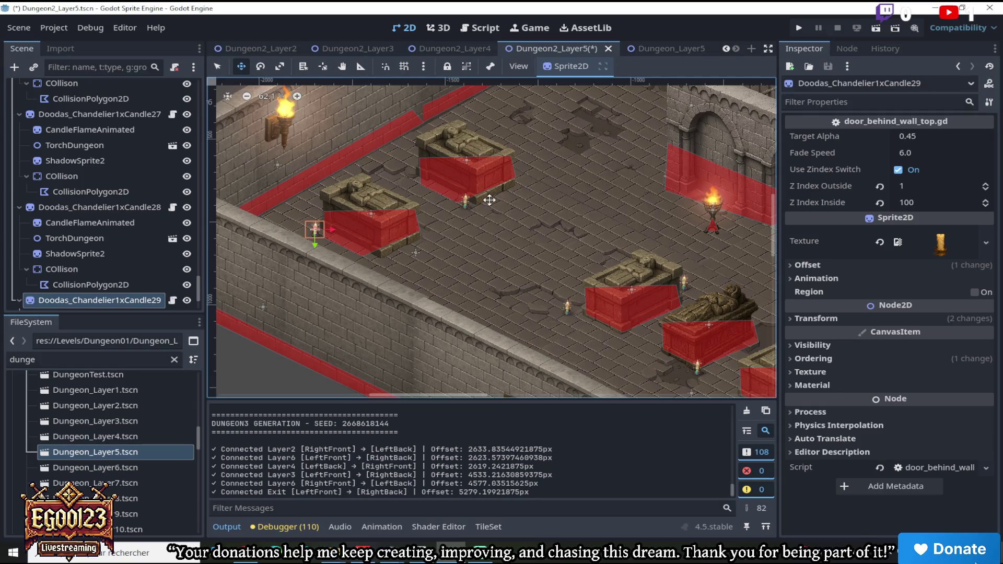
Fine-tune the candle placement in the viewport and editor panels
left_click_drag(478, 395, 574, 396)
mouse_move(774, 238)
left_mouse_down()
mouse_move(781, 268)
mouse_move(778, 205)
mouse_move(778, 226)
left_mouse_up()
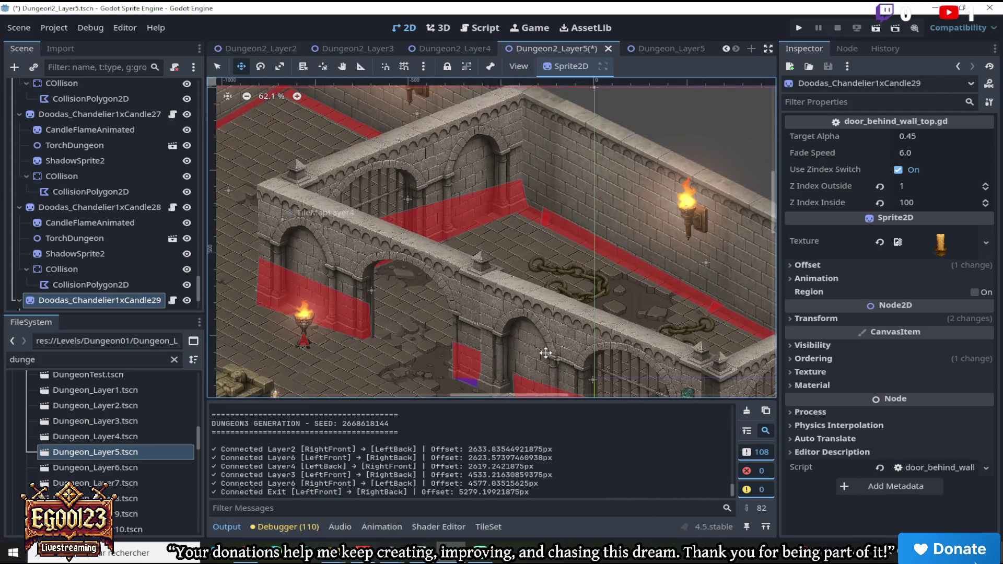
mouse_move(553, 396)
left_mouse_down()
mouse_move(478, 396)
mouse_move(503, 396)
left_mouse_up()
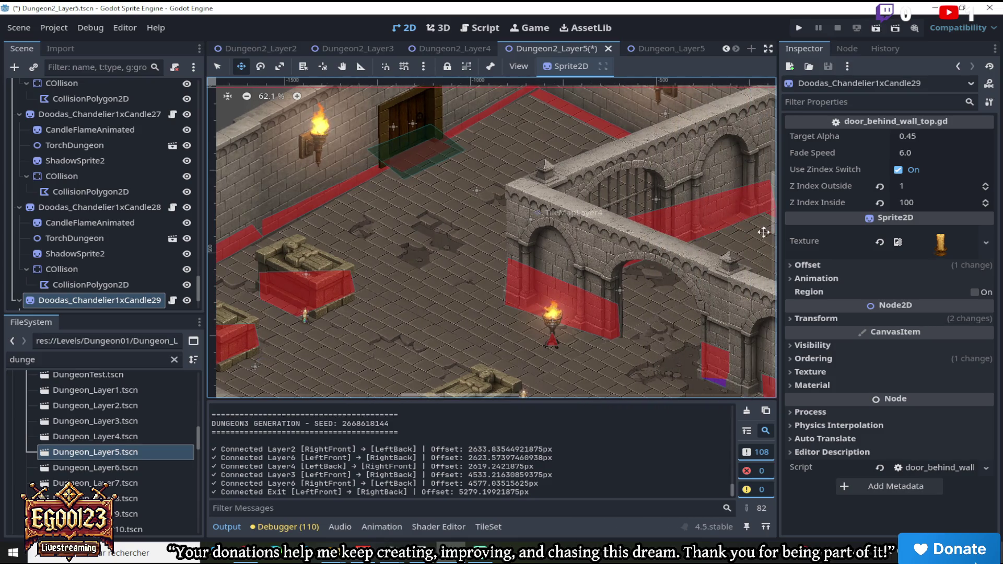
left_click_drag(773, 220, 773, 256)
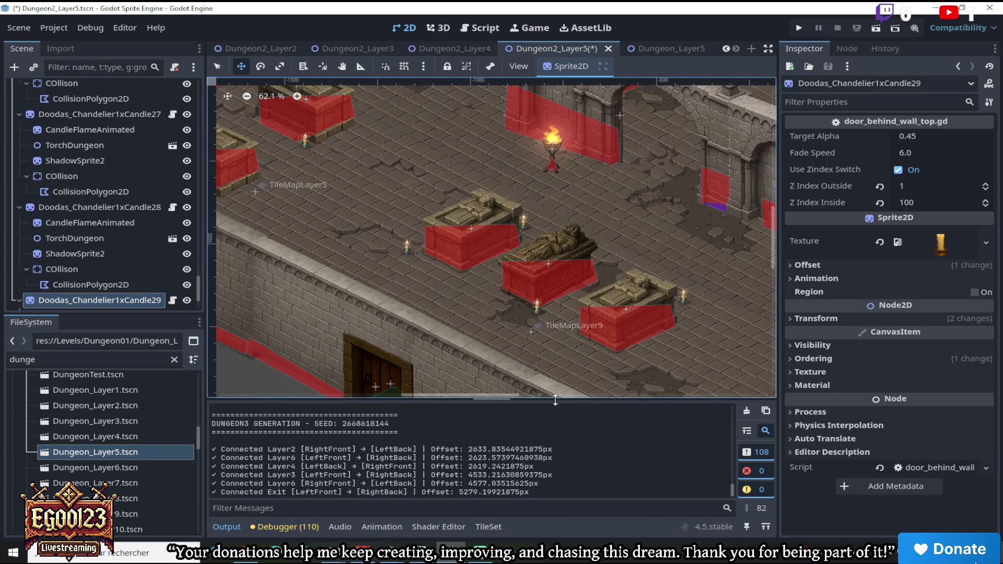
left_click(536, 397)
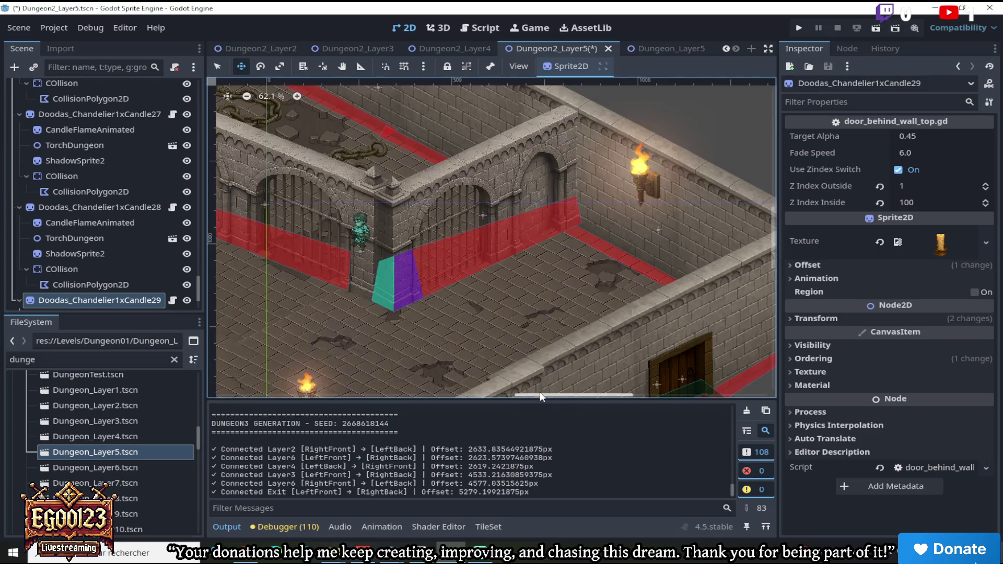
scroll(568, 392, "down", 4)
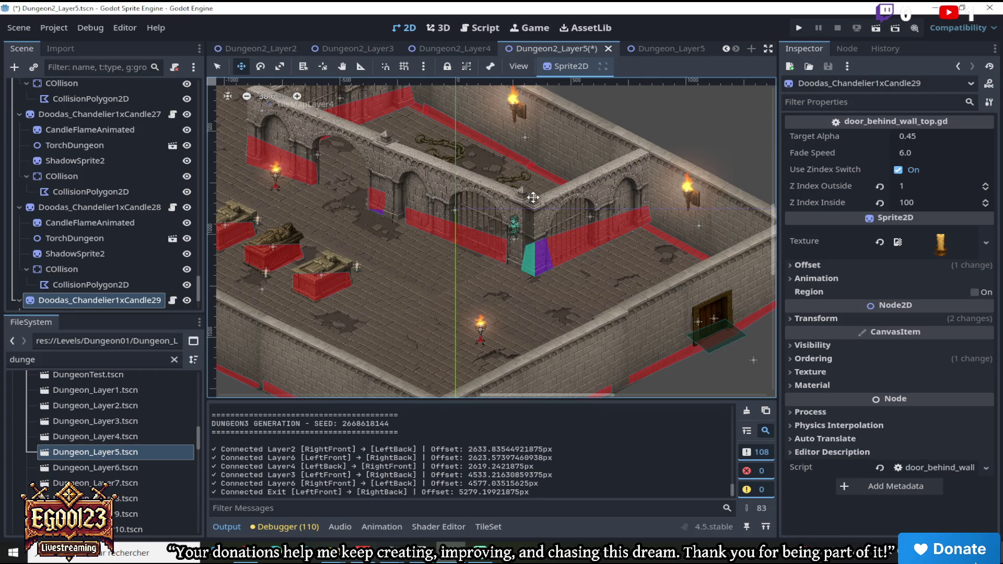
scroll(534, 200, "up", 1)
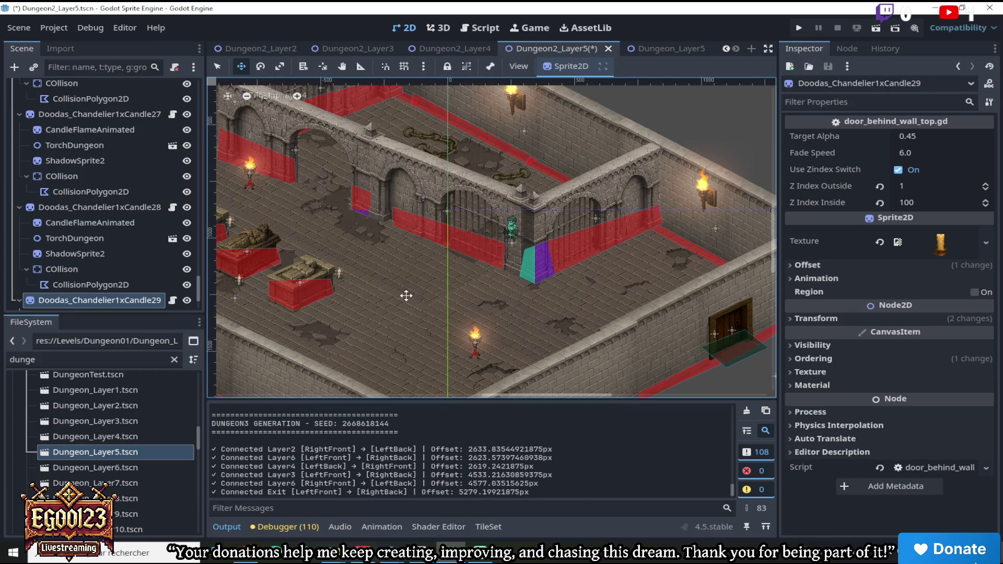
left_click_drag(499, 394, 403, 397)
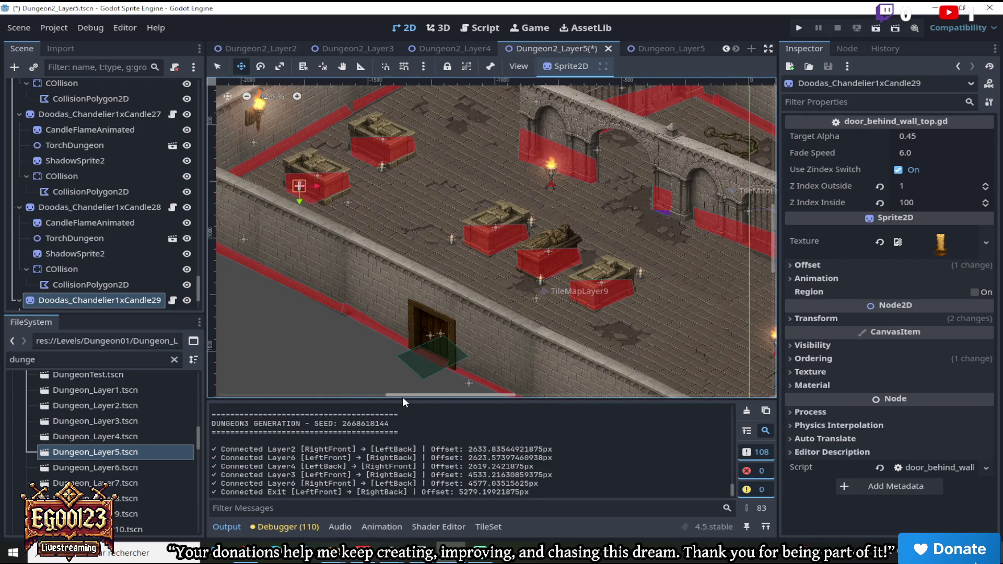
scroll(371, 133, "up", 3)
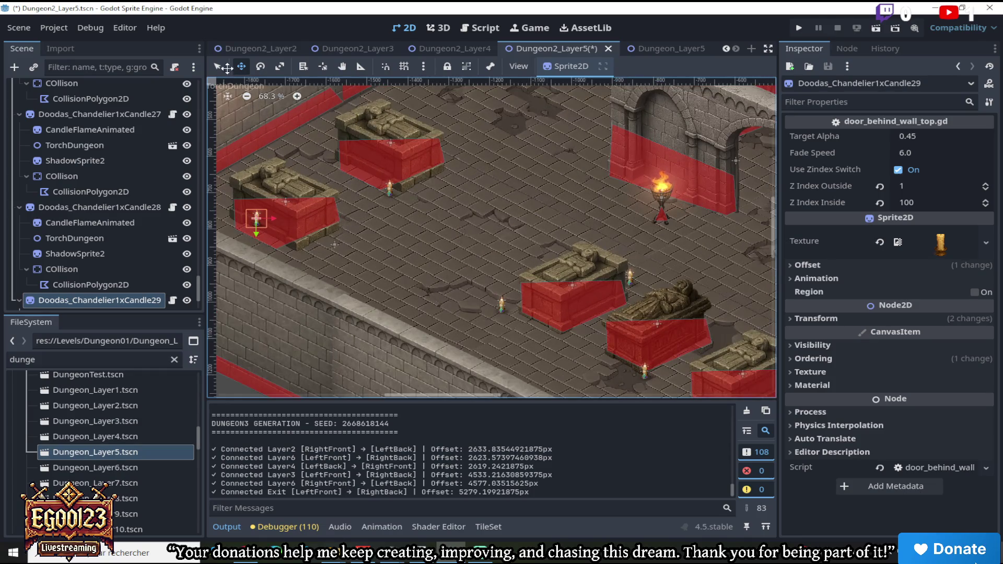
key("q")
scroll(341, 132, "up", 2)
Reshape the first sarcophagus collision polygon's corners to fit its stone base
left_click(428, 178)
left_click_drag(409, 208, 426, 212)
left_click_drag(341, 183, 336, 165)
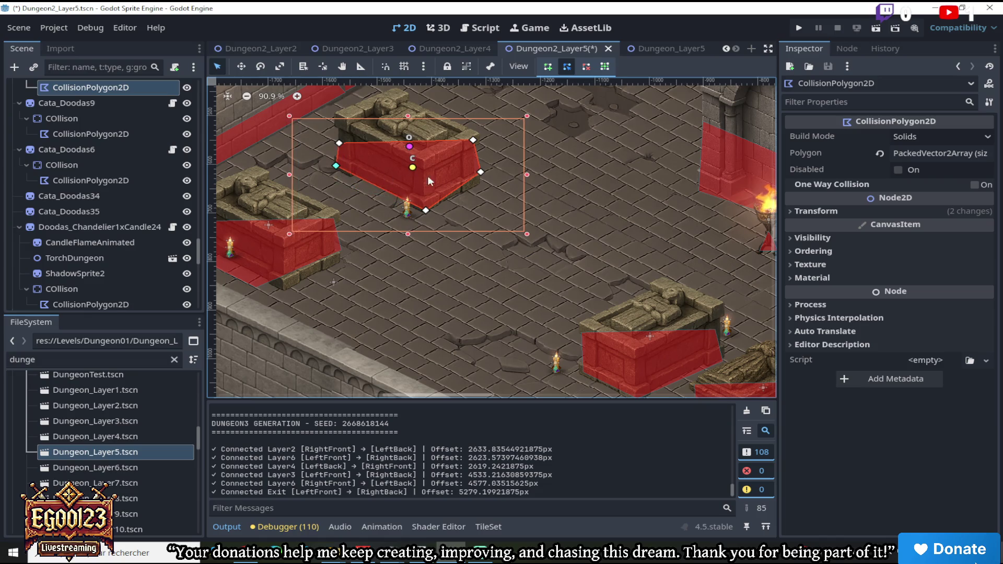
left_click_drag(481, 172, 479, 181)
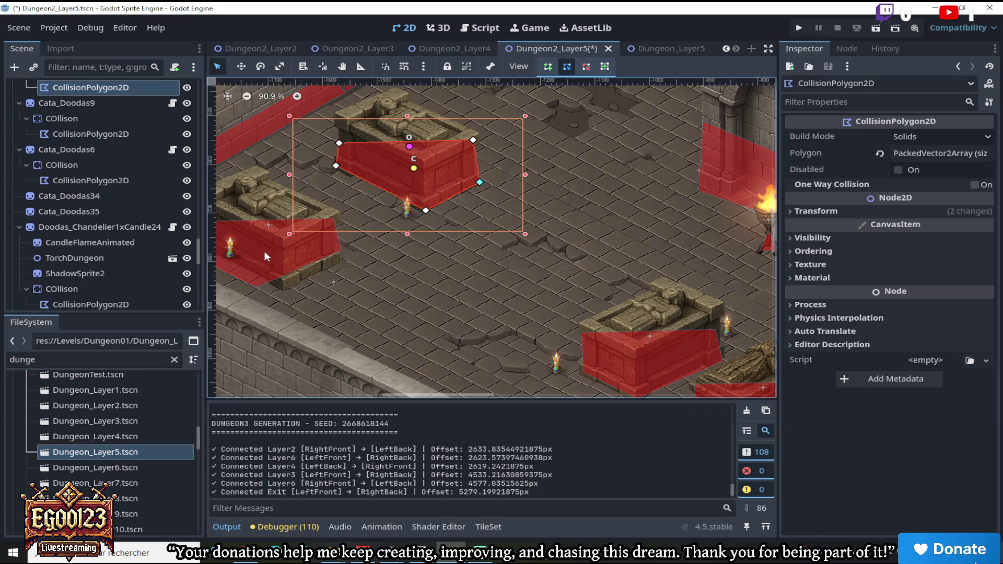
Drag the left sarcophagus collision polygon's corners to hug its base
left_click(277, 250)
left_click_drag(255, 287, 287, 287)
left_click_drag(341, 250, 340, 262)
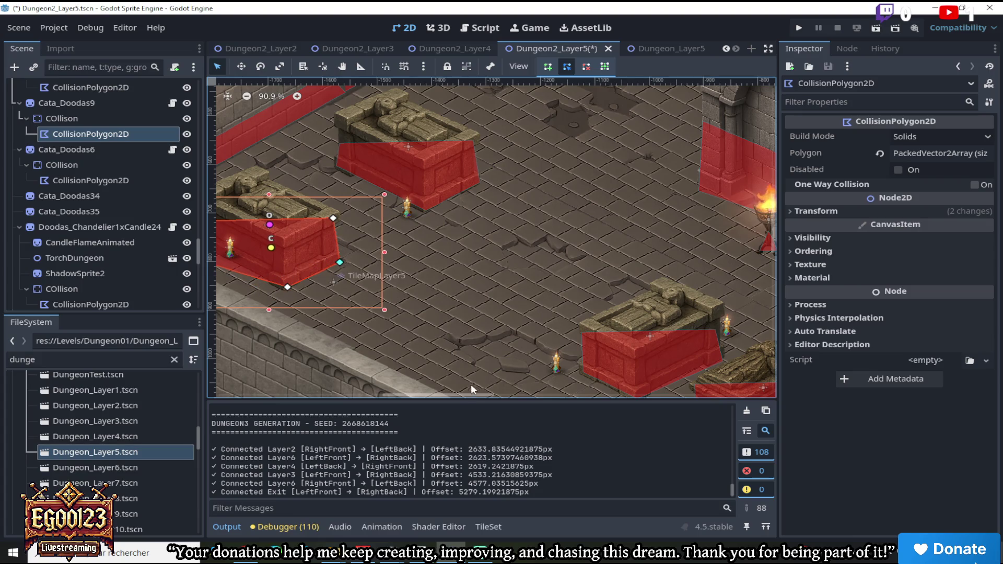
scroll(435, 391, "left", 5)
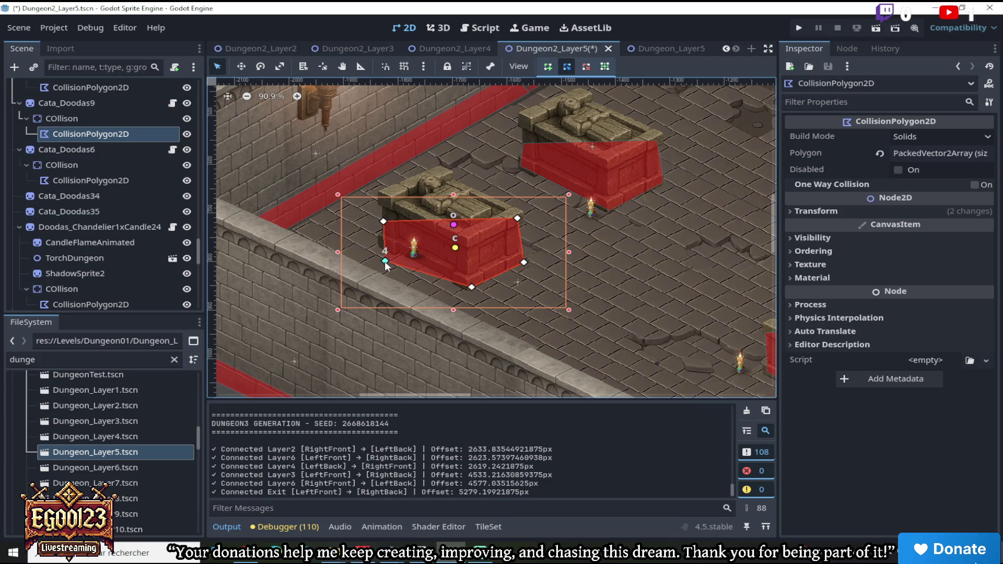
left_click_drag(386, 262, 383, 249)
scroll(450, 386, "down", 3)
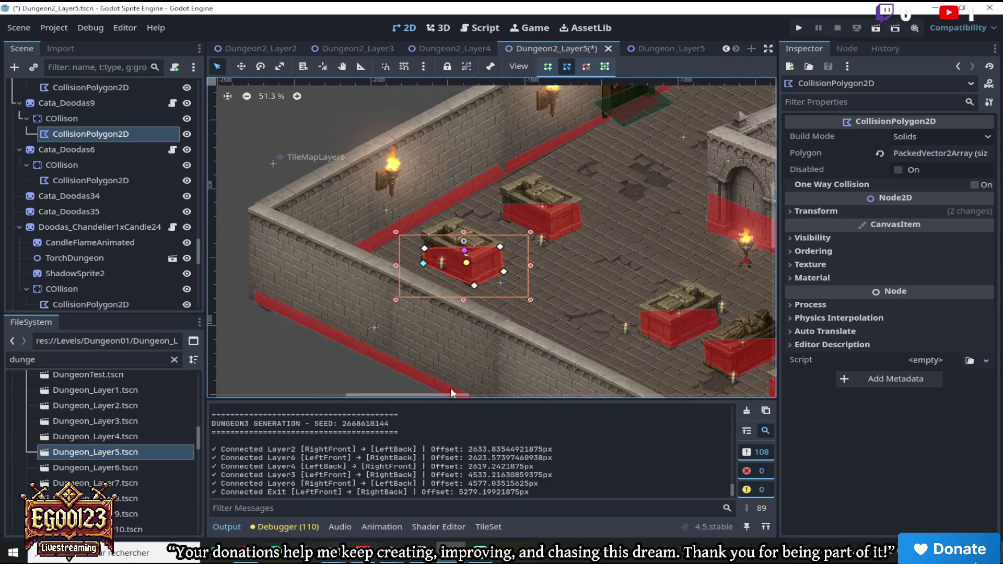
scroll(474, 396, "right", 3)
scroll(402, 348, "up", 3)
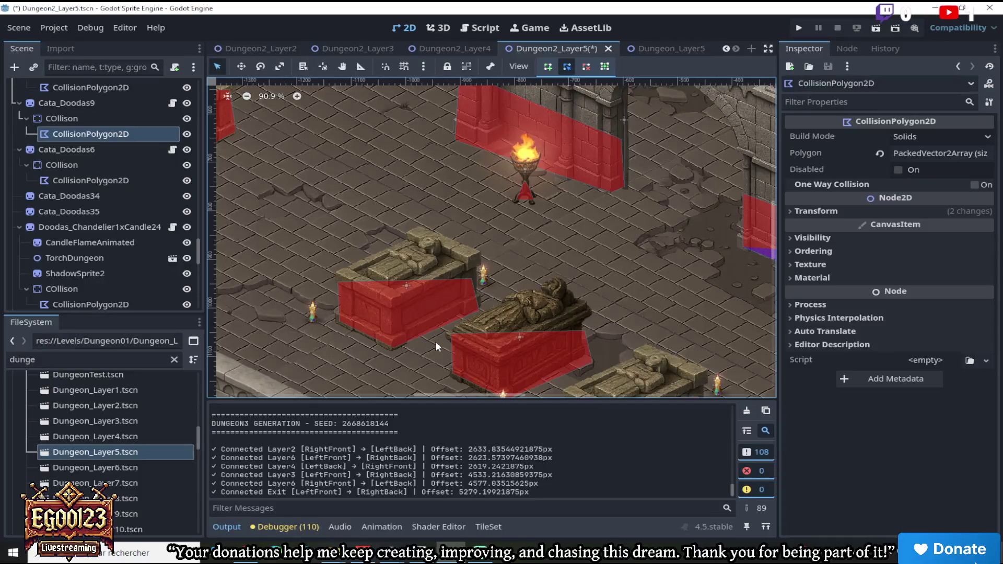
scroll(779, 271, "down", 3)
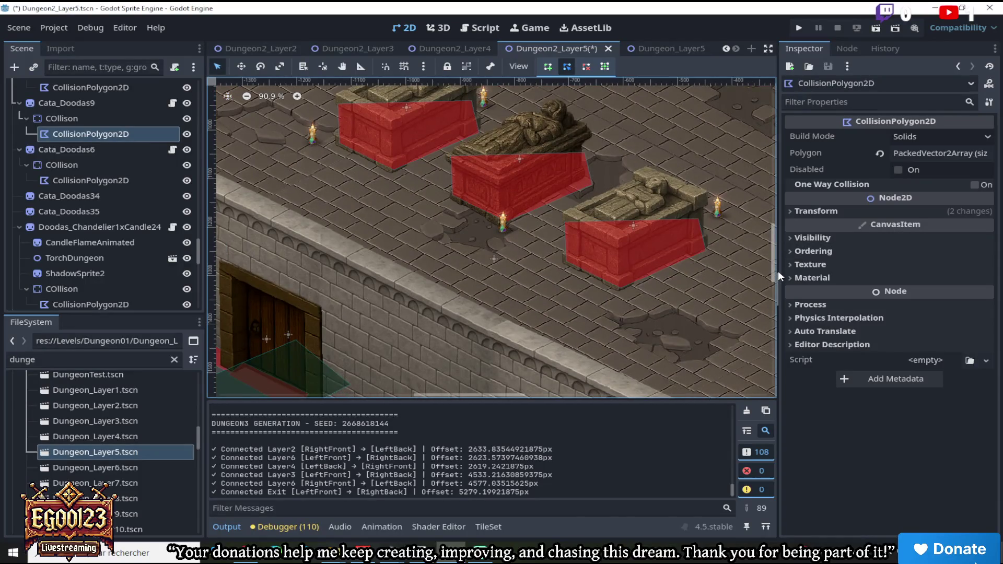
left_click_drag(779, 271, 768, 224)
scroll(566, 231, "down", 2)
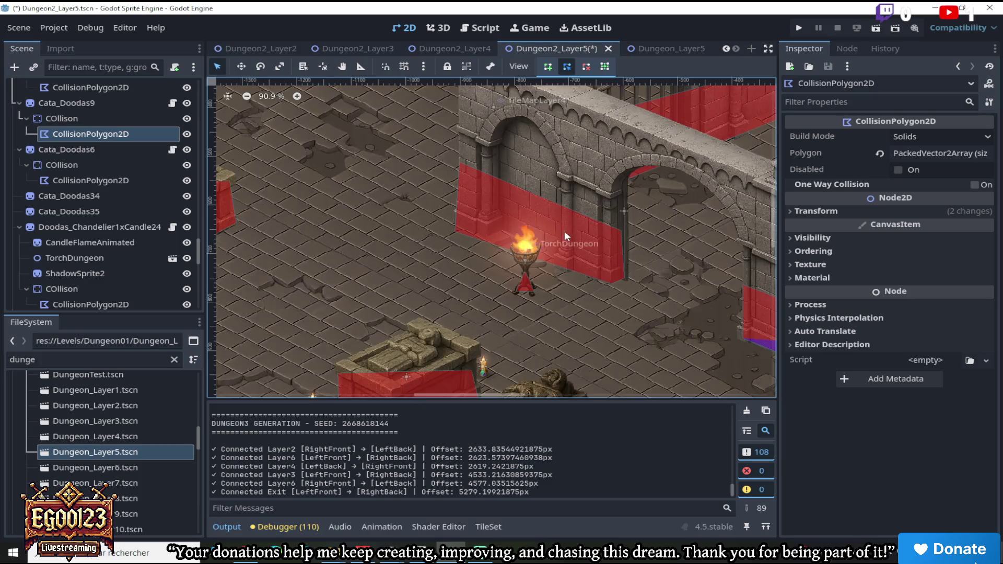
scroll(566, 231, "down", 5)
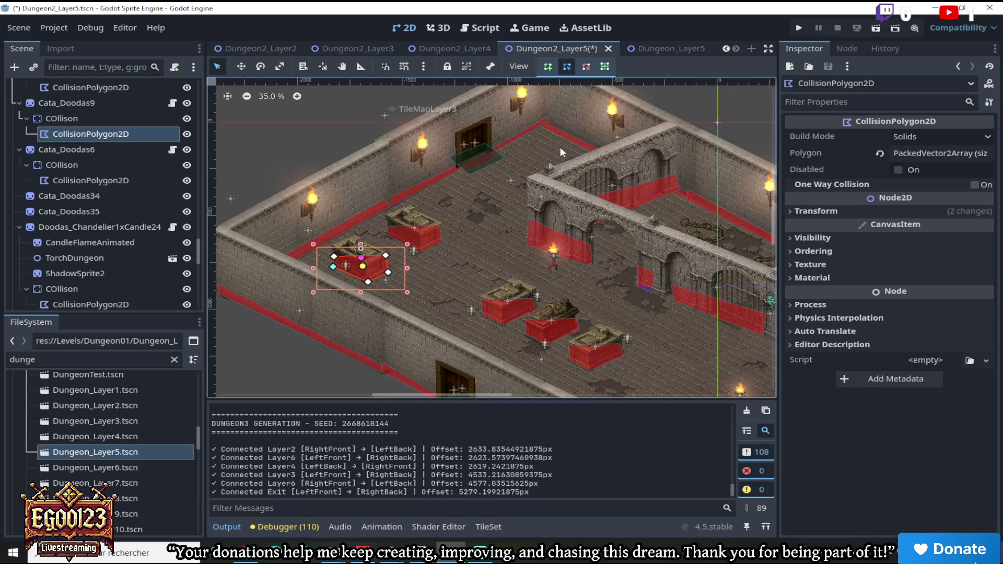
left_click(20, 27)
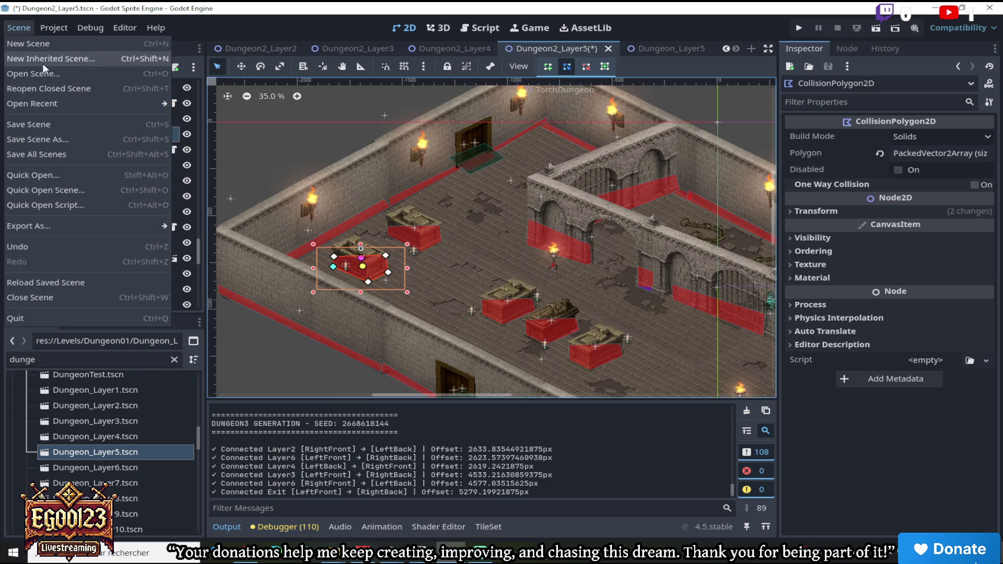
Save the Dungeon2_Layer5 scene and switch over to Dungeon_Layer5
left_click(51, 152)
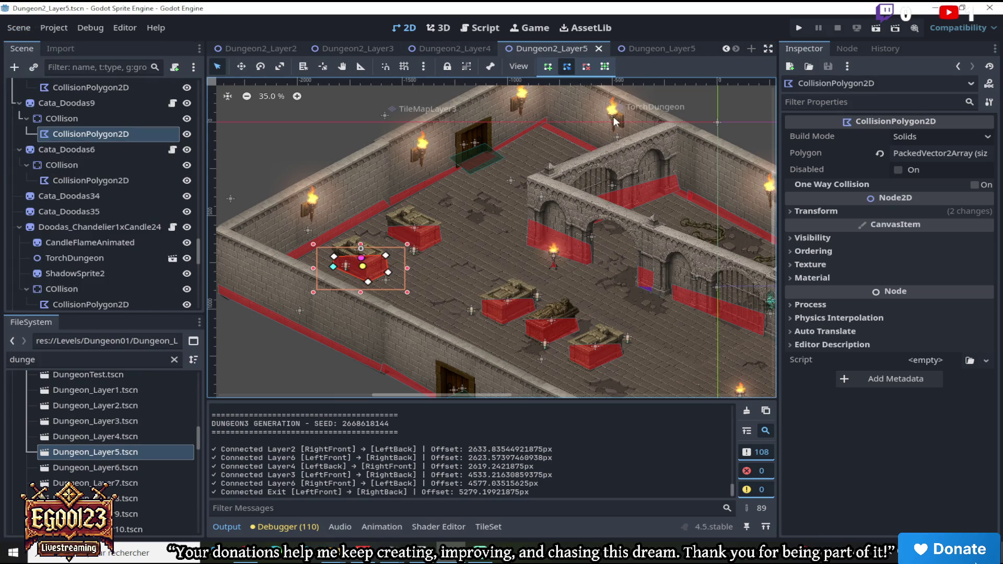
left_click(655, 48)
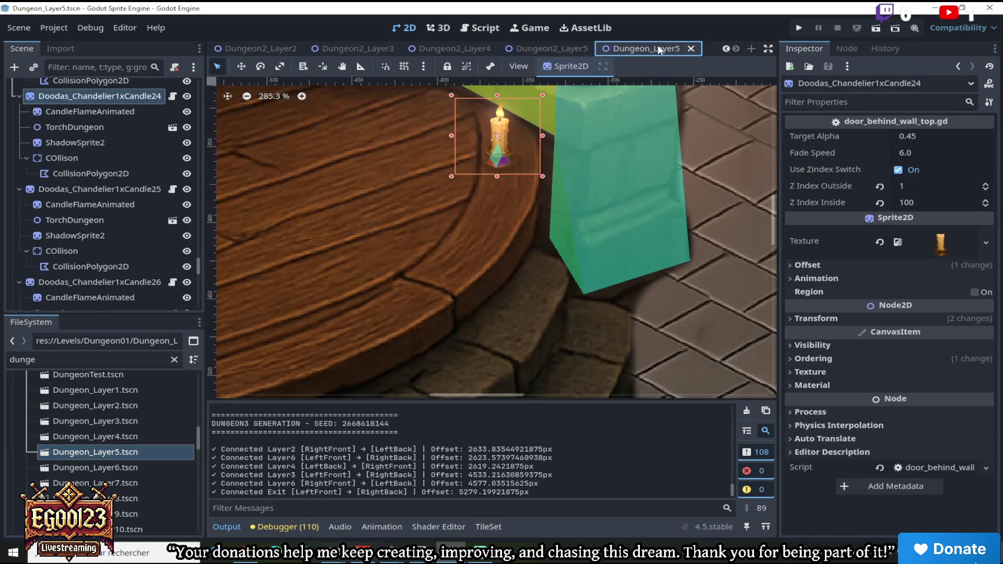
left_click(557, 43)
key("ctrl+Tab")
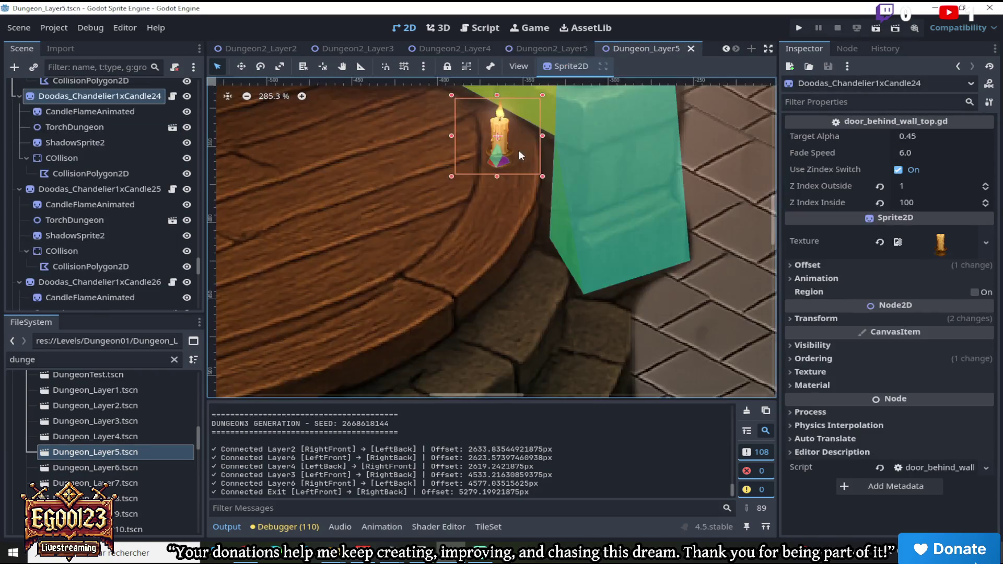
Look around the Dungeon_Layer5 chapel for reference, then return to Dungeon2_Layer5
scroll(523, 157, "down", 3)
scroll(523, 169, "down", 8)
scroll(559, 153, "up", 3)
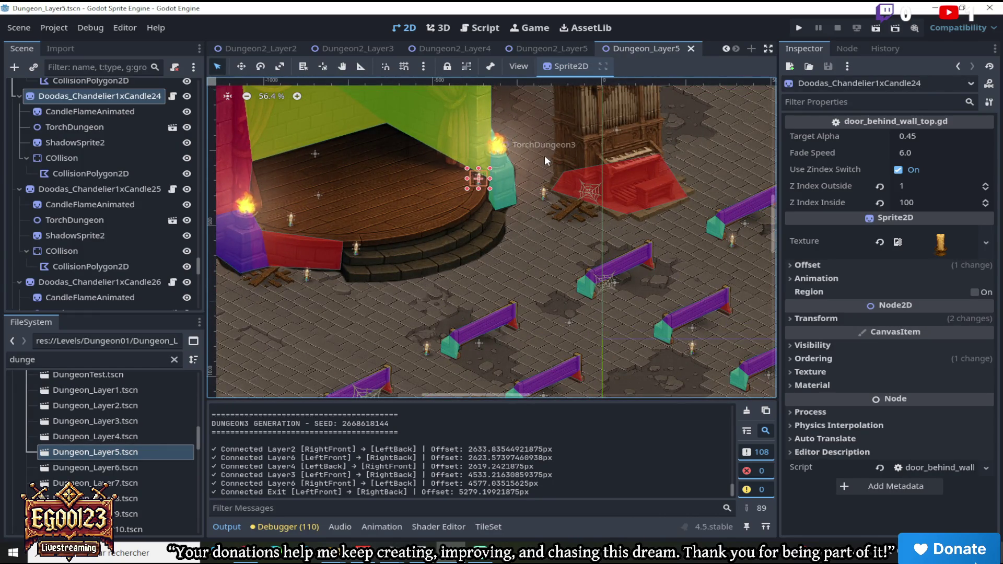
scroll(547, 156, "down", 3)
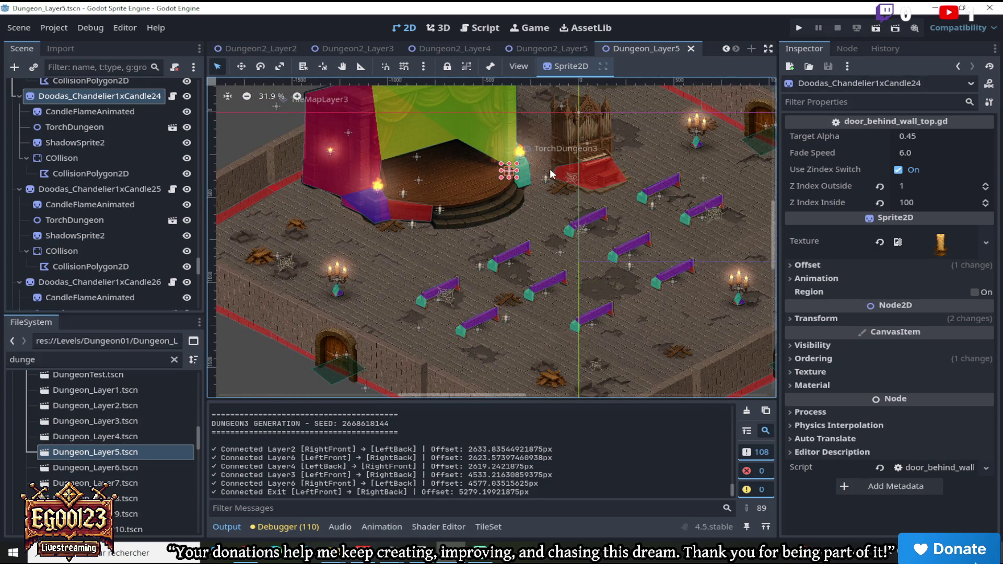
scroll(293, 272, "up", 2)
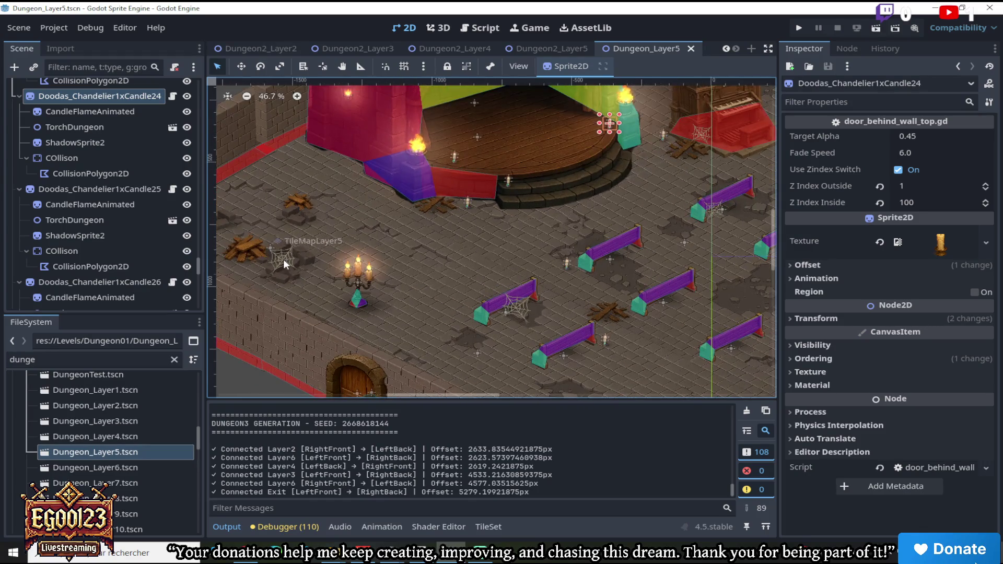
scroll(283, 259, "up", 1)
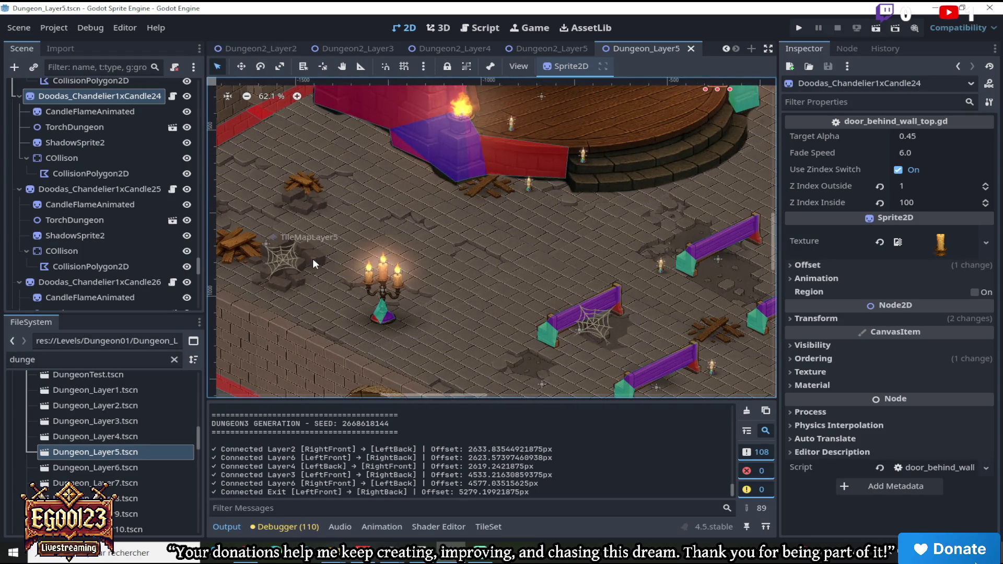
scroll(313, 258, "down", 3)
left_click(555, 49)
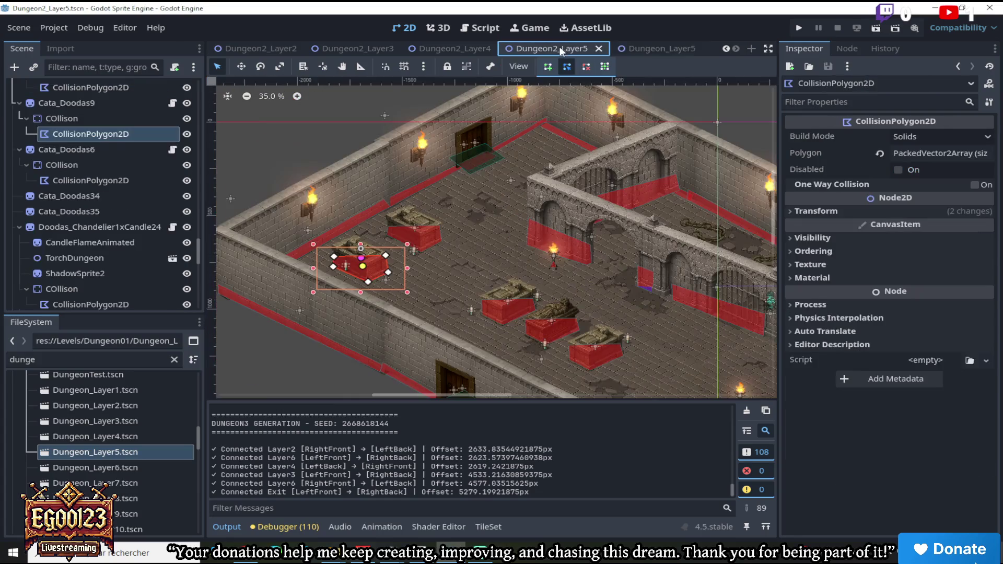
Briefly filter the scene tree by 'cata', then clear the filter
scroll(631, 290, "up", 2)
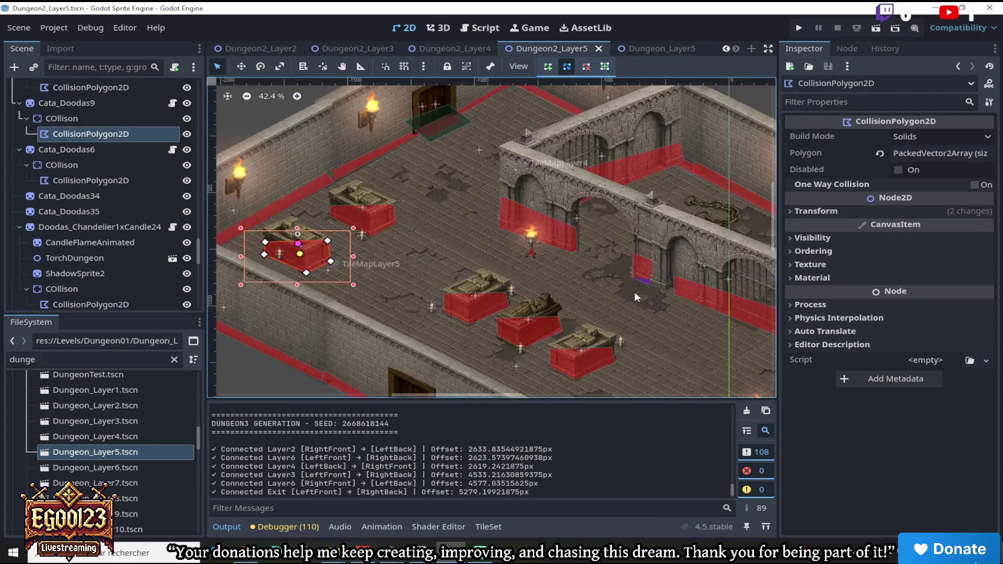
left_click(89, 67)
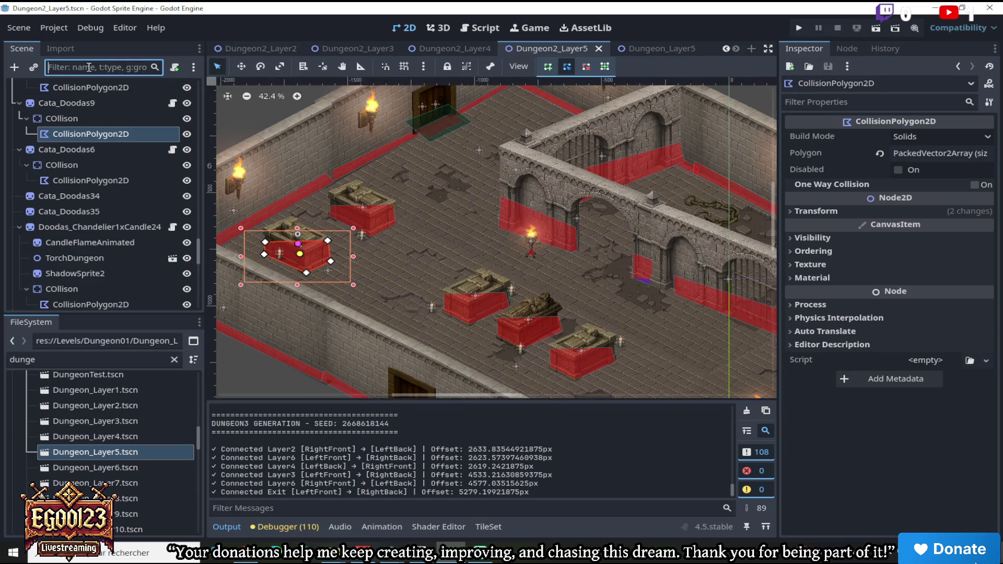
type("cata")
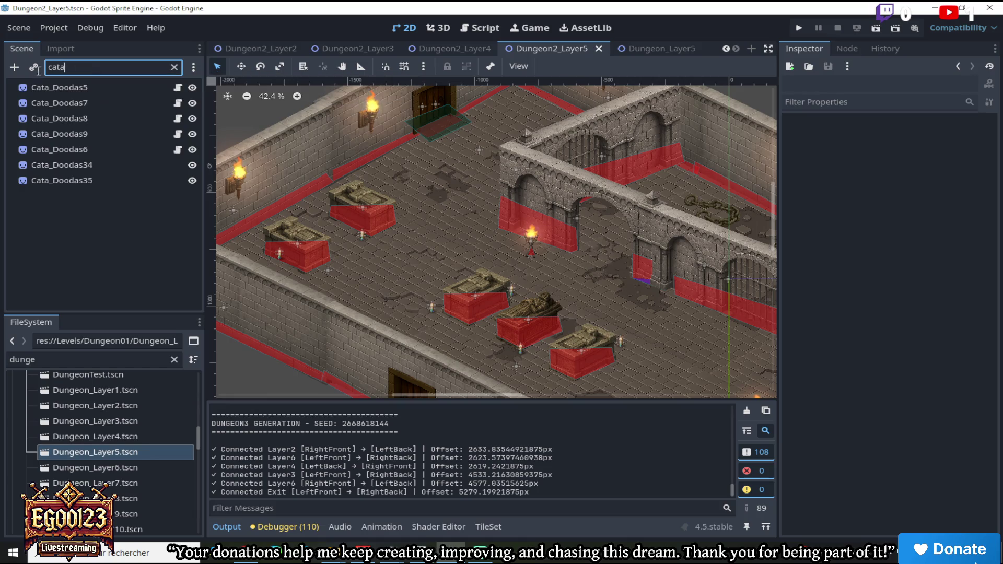
key("BackSpace")
key("BackSpace")
key("BackSpace")
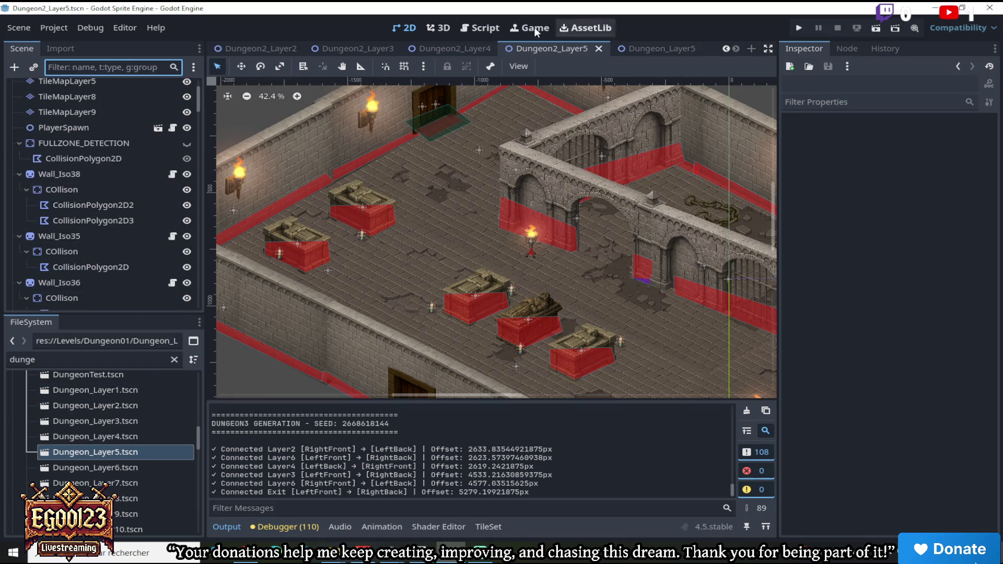
In Dungeon2_Layer4, copy chain sprites Cata_Doodas21 and Cata_Doodas22, then return to Dungeon2_Layer5
left_click(446, 46)
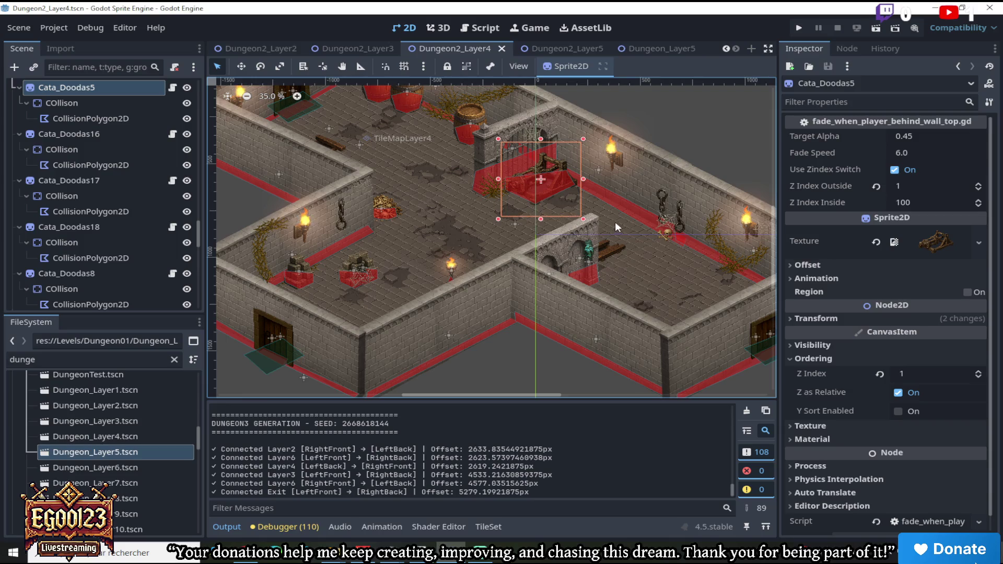
scroll(714, 207, "up", 3)
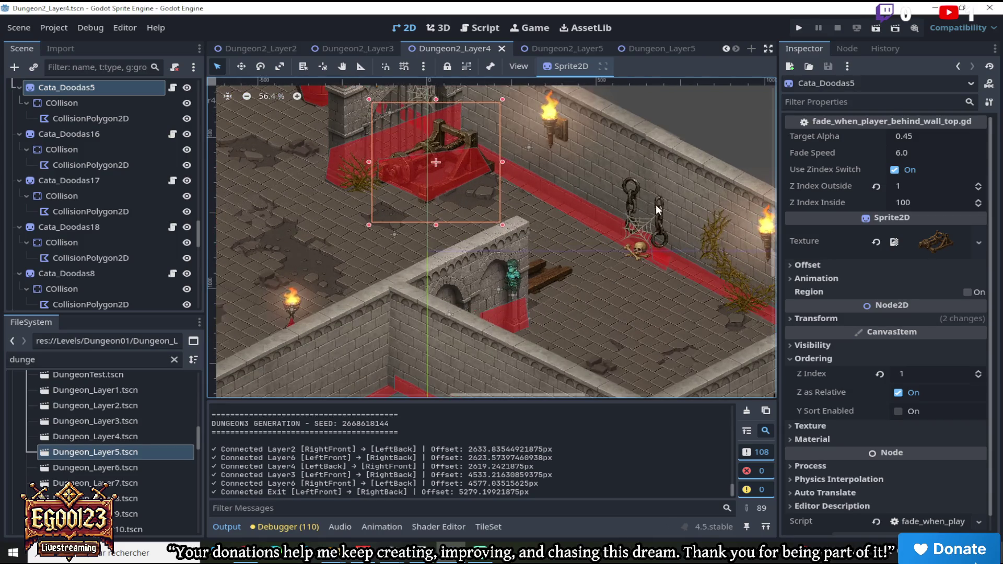
left_click(656, 205)
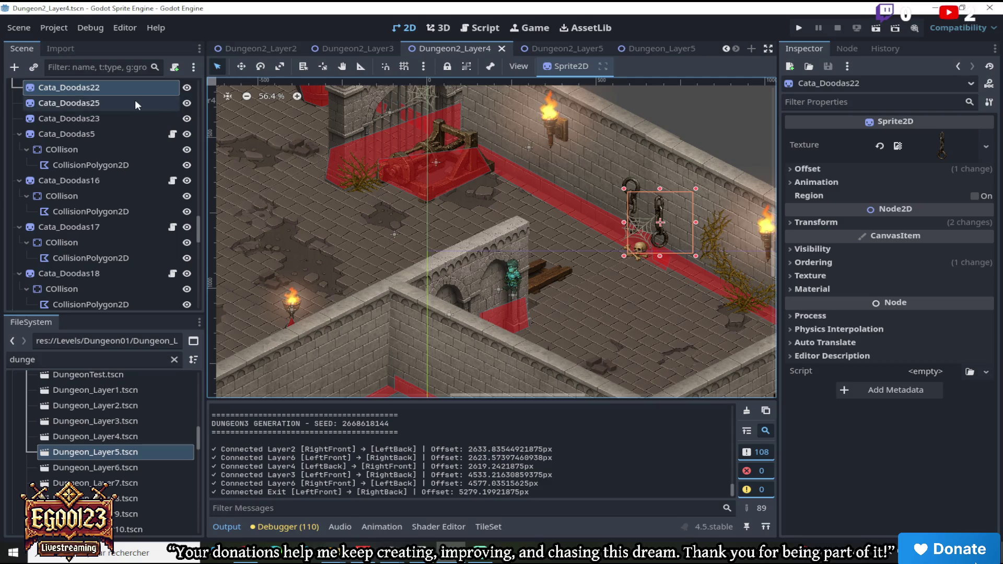
scroll(543, 167, "up", 1)
left_click(634, 186)
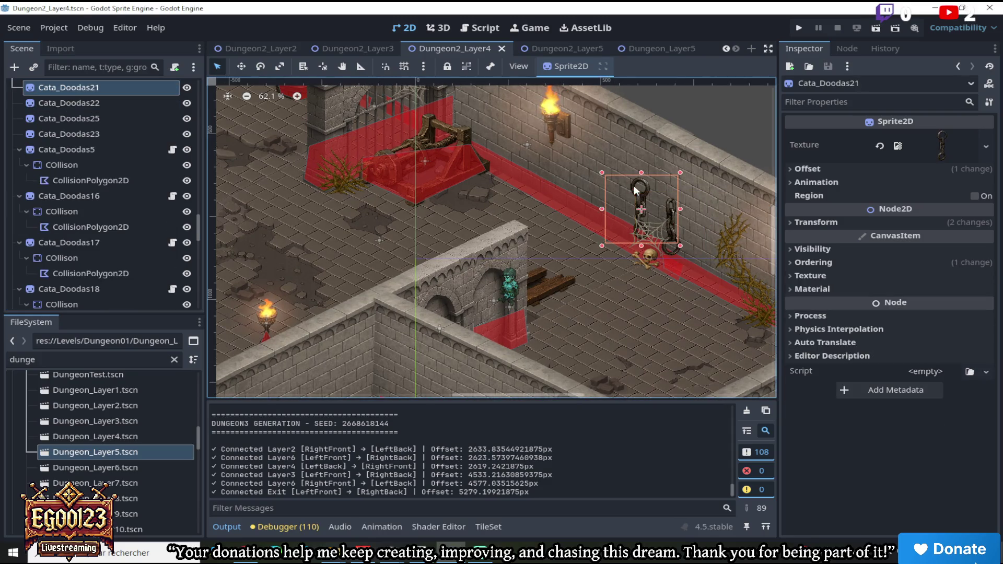
left_click(672, 213, "shift")
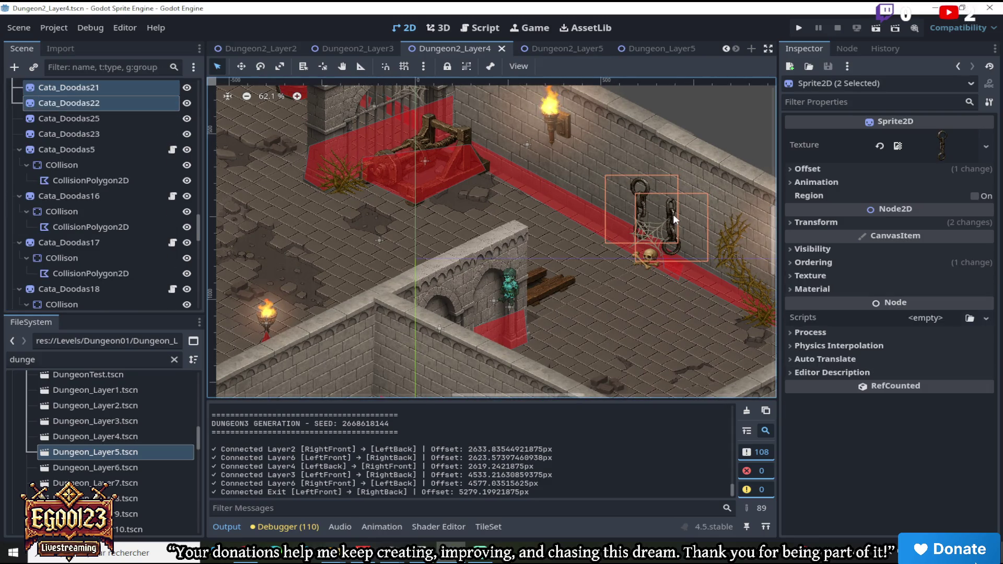
right_click(167, 88)
left_click(173, 113)
left_click(562, 48)
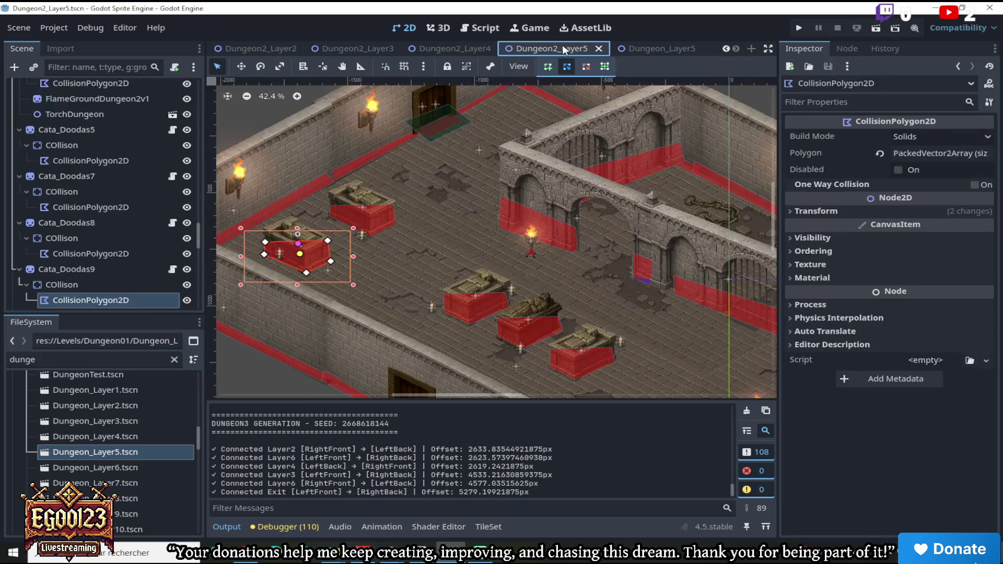
scroll(517, 199, "up", 2)
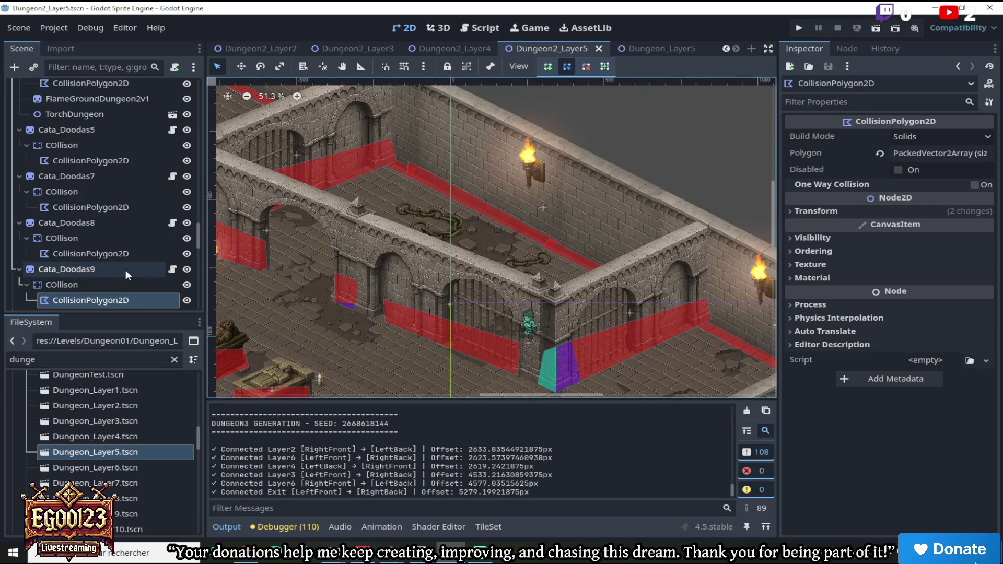
Paste both chain sprites into Dungeon2_Layer5 and move them onto the inner room's back wall
scroll(532, 161, "up", 1)
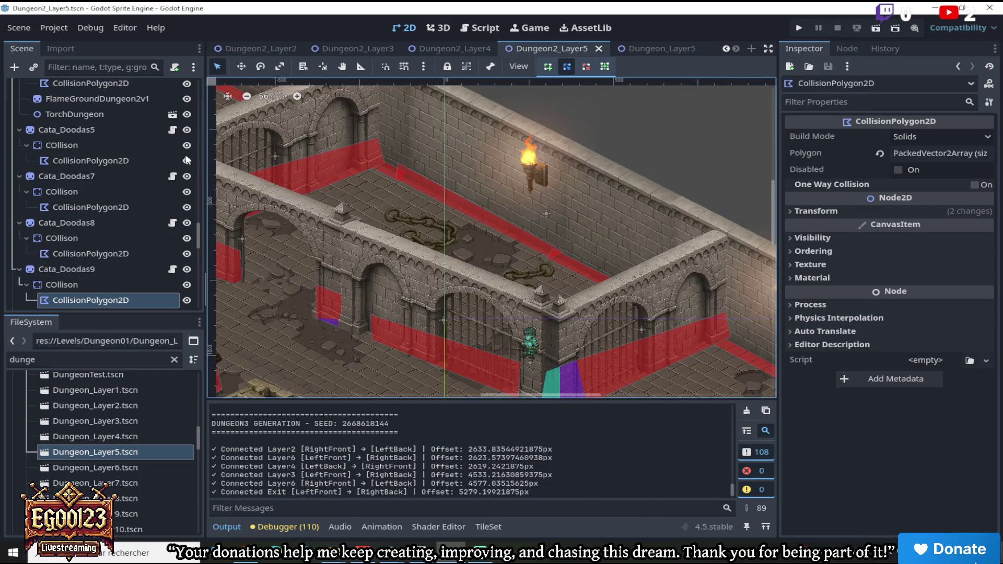
left_click_drag(202, 224, 199, 83)
right_click(108, 93)
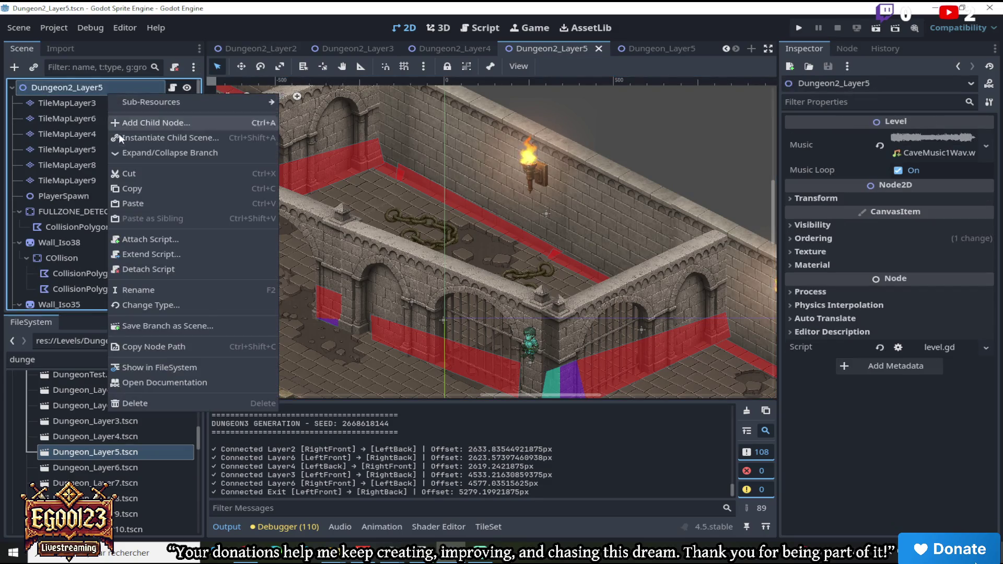
left_click(137, 201)
scroll(476, 215, "up", 3)
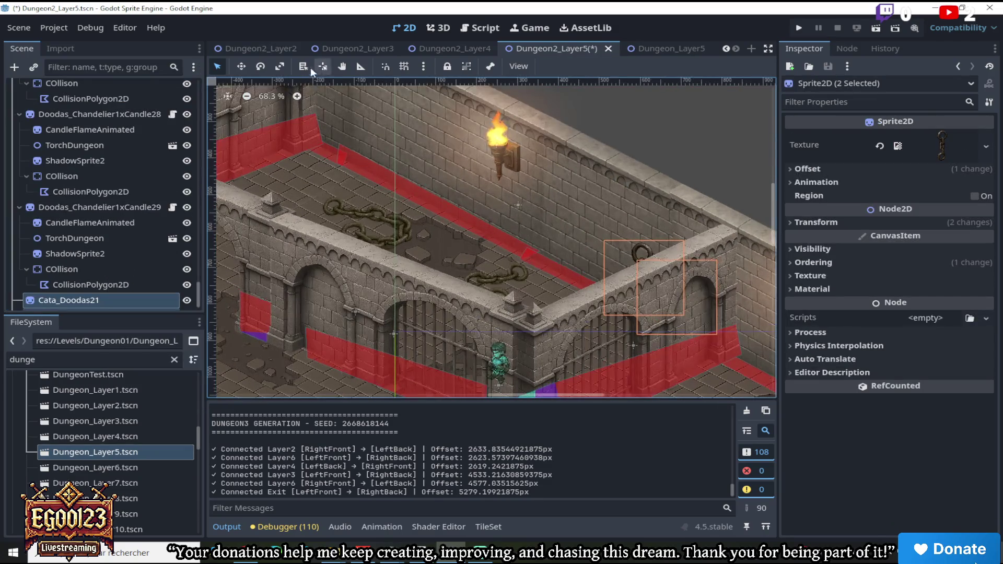
left_click(243, 66)
mouse_move(573, 239)
left_mouse_down()
mouse_move(491, 204)
mouse_move(490, 182)
mouse_move(387, 153)
mouse_move(347, 101)
mouse_move(306, 89)
mouse_move(297, 97)
left_mouse_up()
Reposition one chain further along the wall beside the wall torch
left_click(221, 64)
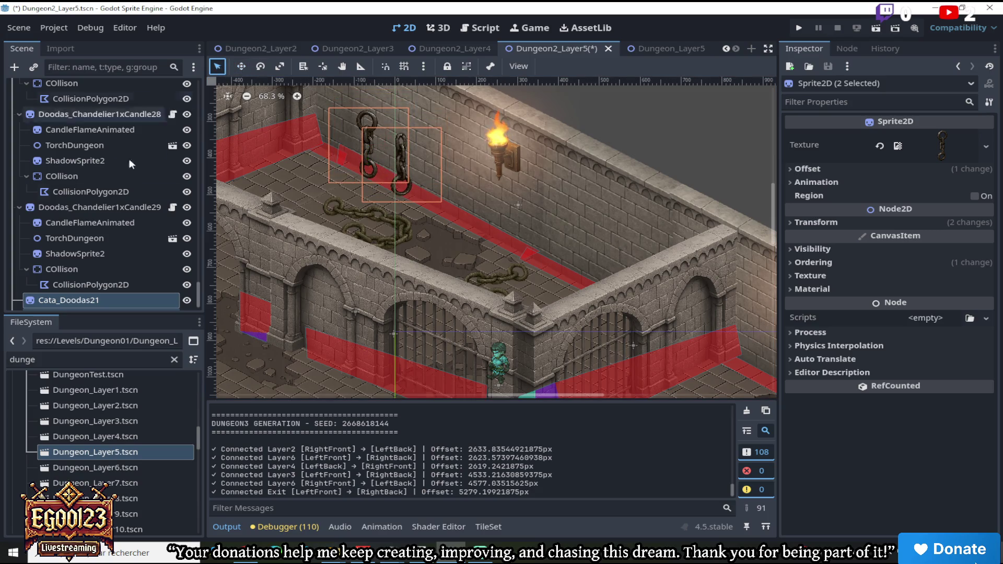
left_click(93, 298)
key("ctrl+d")
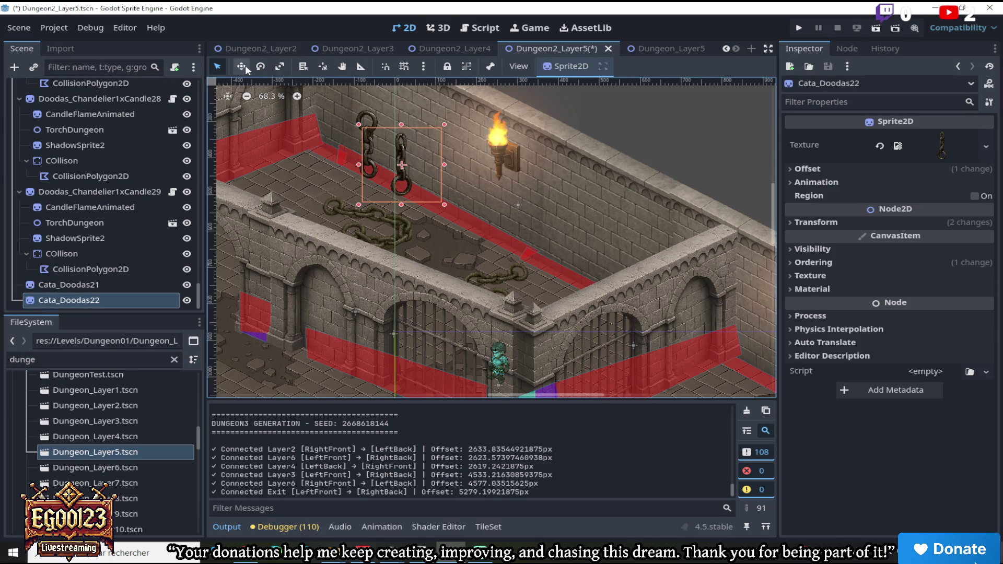
left_click(242, 65)
left_click_drag(416, 149, 469, 175)
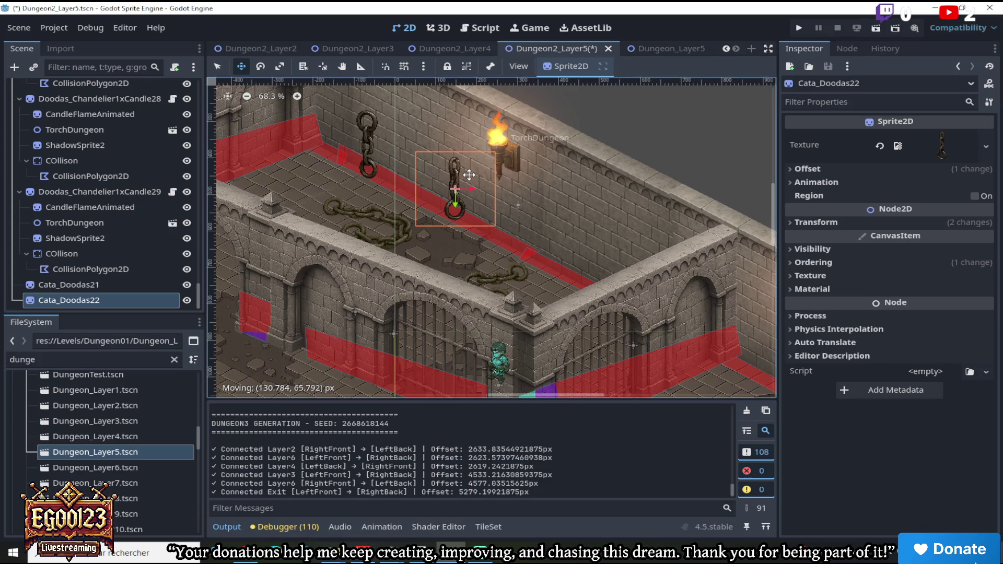
left_click_drag(469, 175, 455, 164)
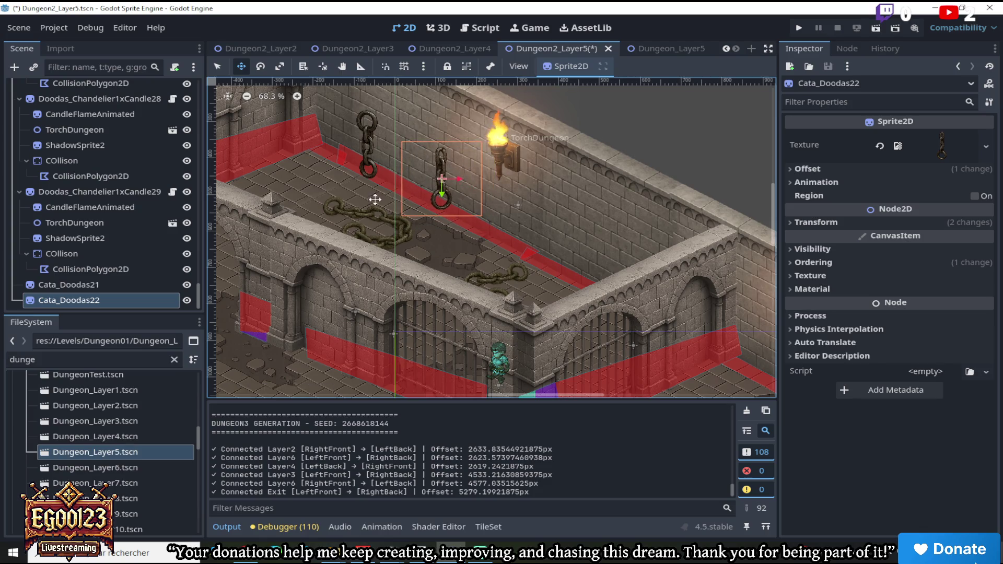
Duplicate Cata_Doodas22 and Cata_Doodas21, hanging the copies along the right wall and corner
right_click(150, 305)
left_click(183, 380)
mouse_move(482, 223)
left_mouse_down()
mouse_move(599, 276)
mouse_move(598, 285)
left_mouse_up()
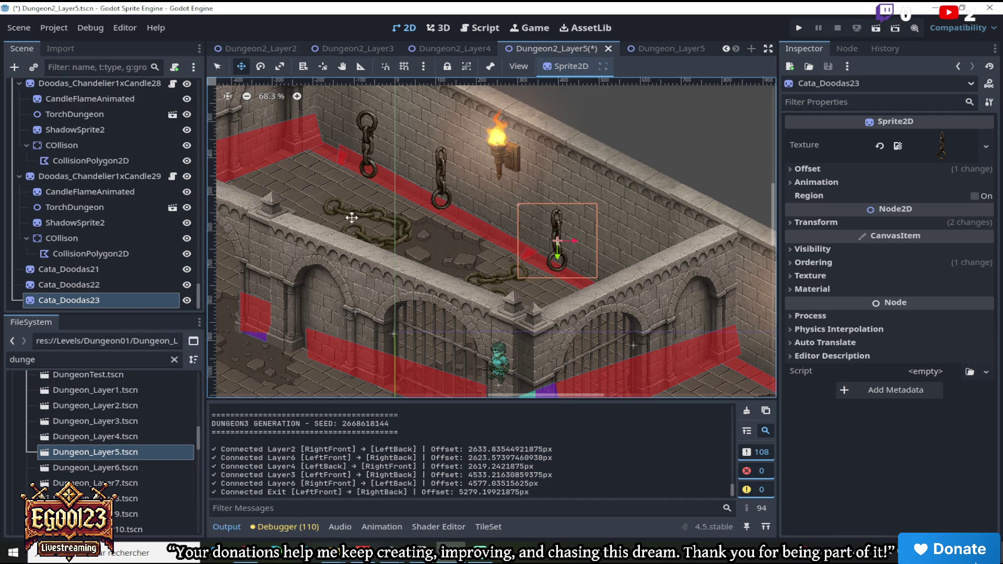
right_click(139, 265)
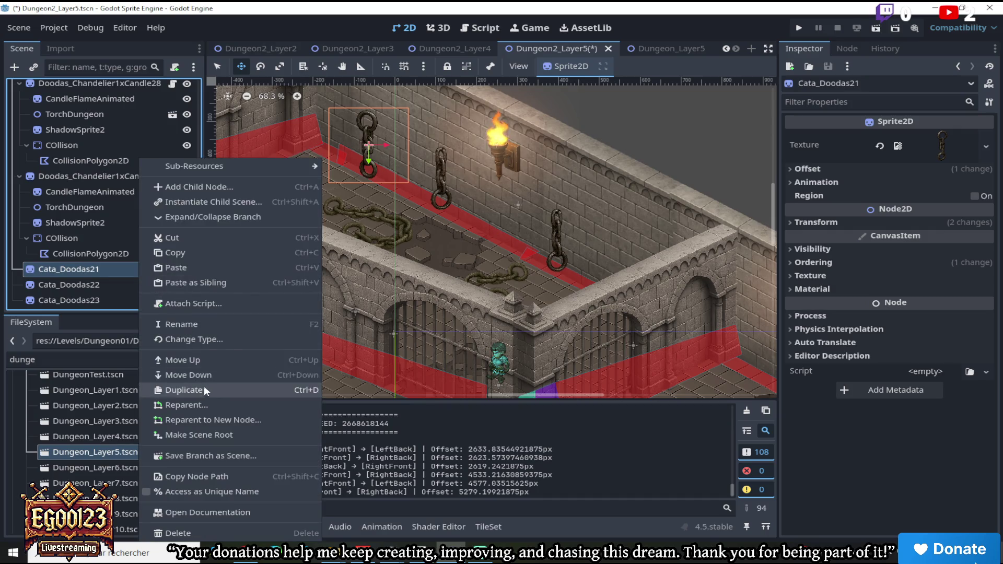
left_click(204, 384)
left_click_drag(470, 206, 615, 272)
scroll(615, 272, "down", 3)
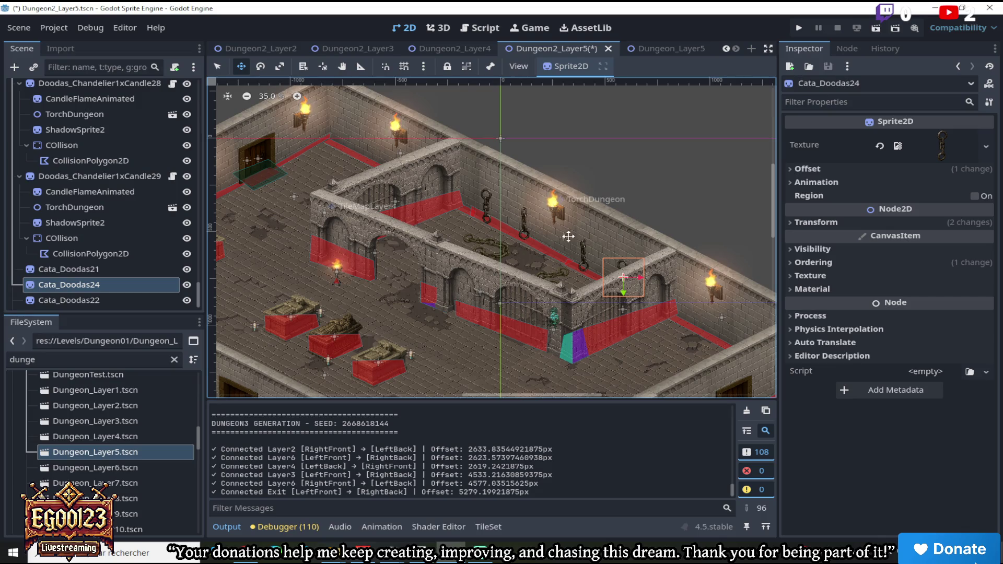
scroll(517, 219, "up", 3)
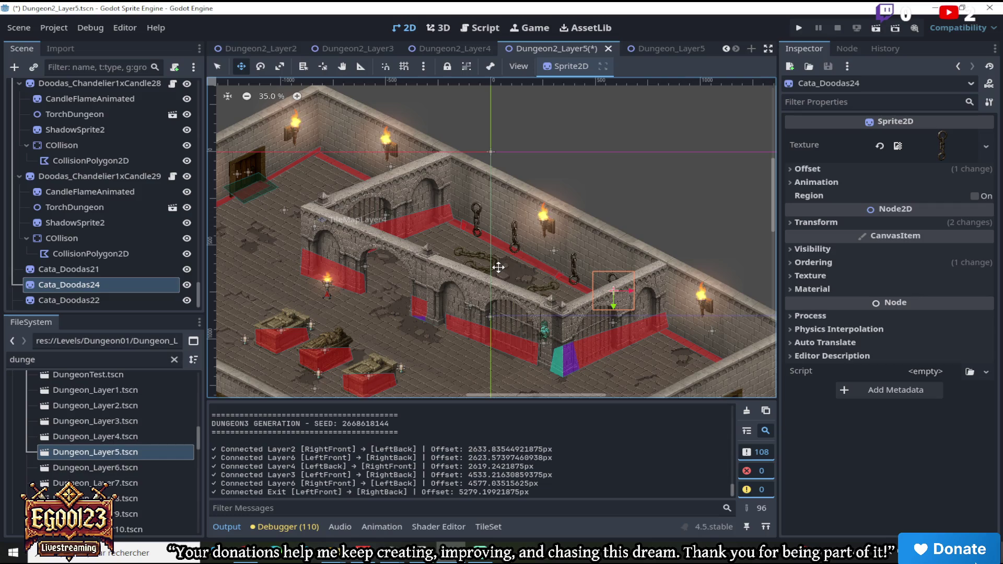
scroll(498, 267, "up", 1)
scroll(524, 244, "up", 1)
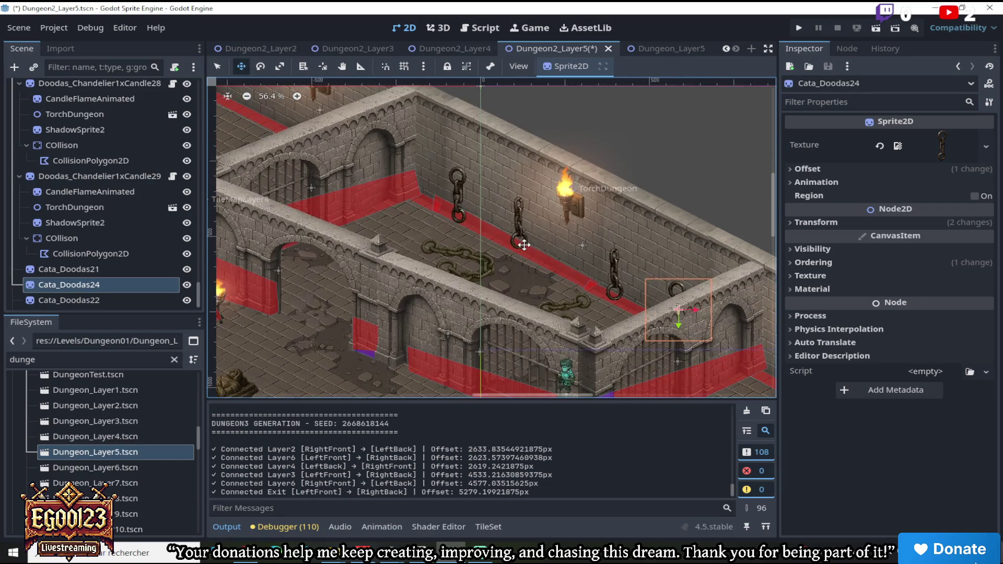
scroll(582, 236, "down", 2)
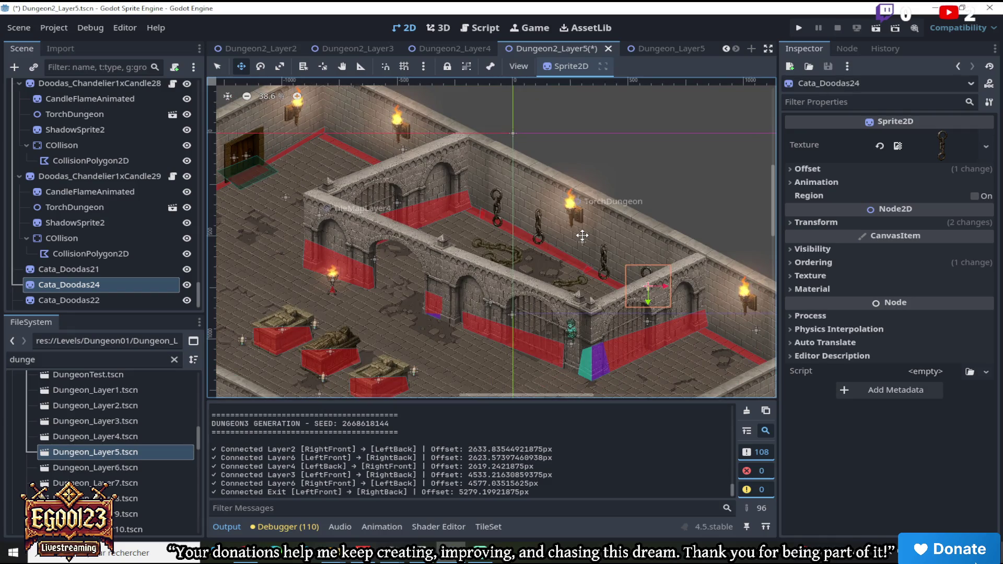
scroll(582, 236, "down", 1)
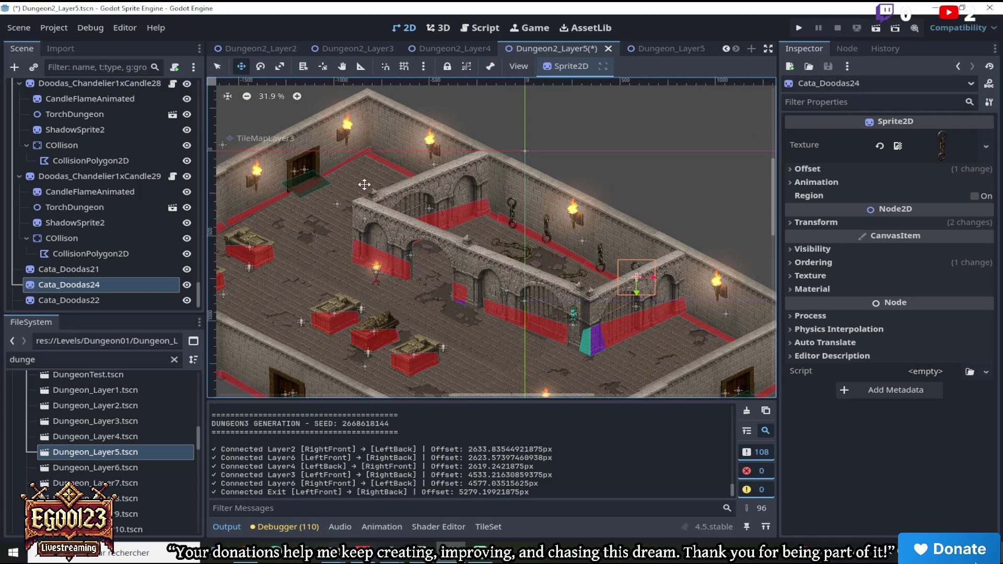
scroll(371, 330, "up", 2)
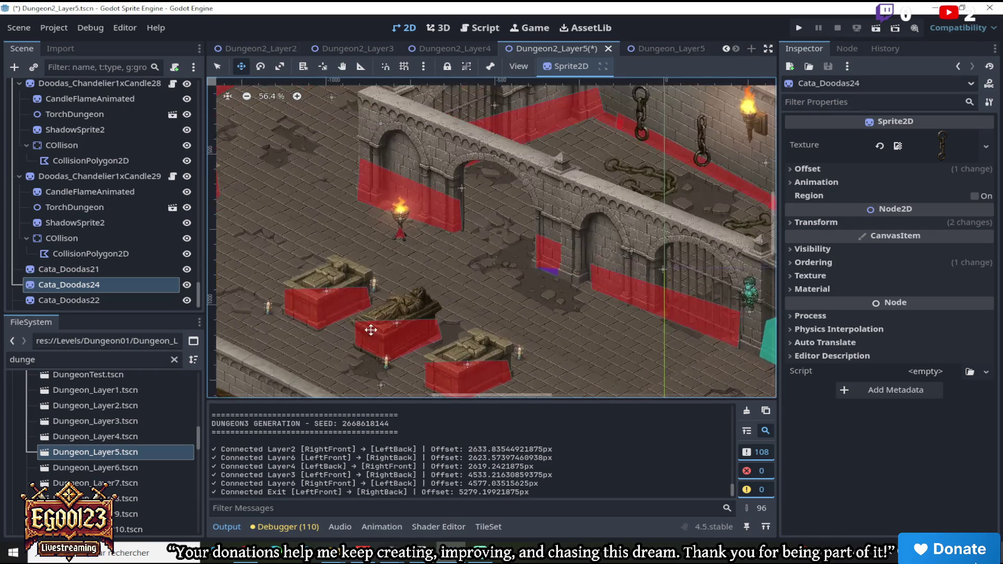
scroll(371, 330, "down", 1)
scroll(371, 330, "down", 1)
scroll(371, 330, "up", 1)
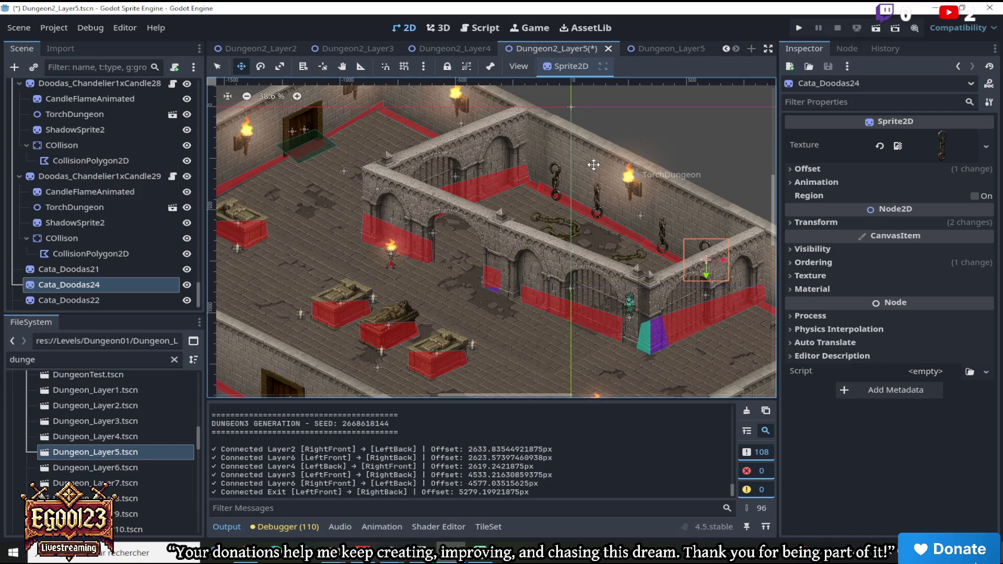
scroll(580, 290, "down", 3)
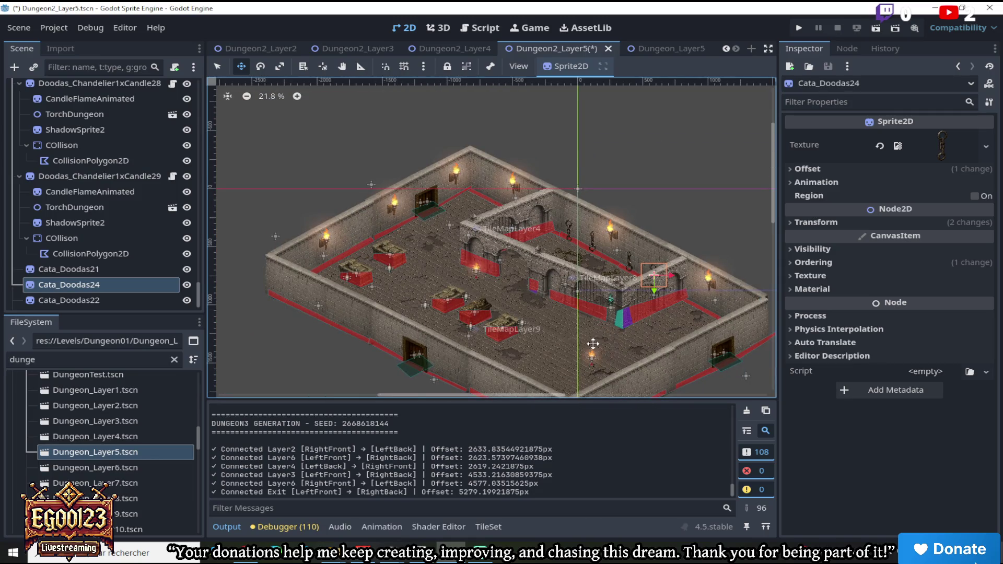
scroll(596, 340, "up", 5)
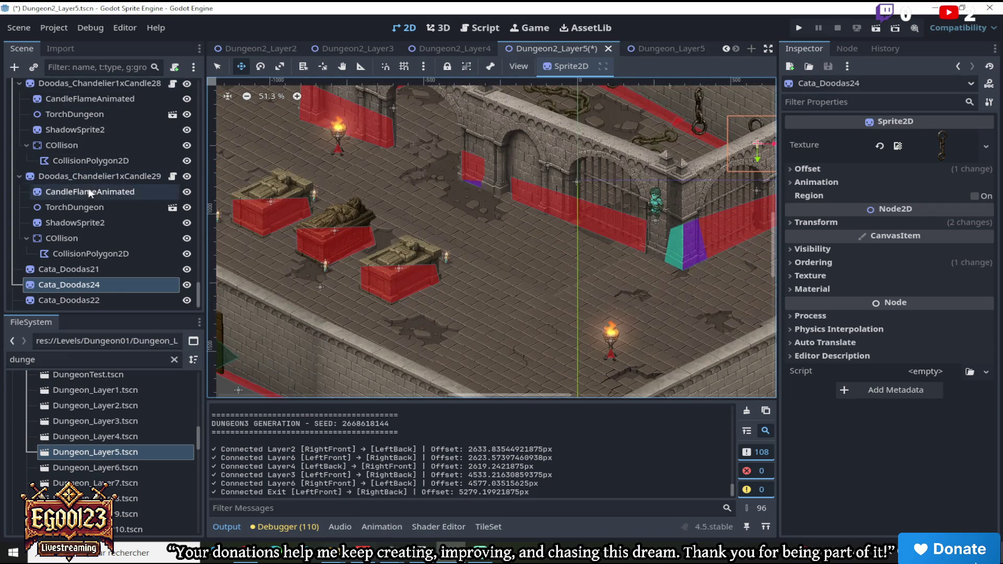
scroll(280, 112, "down", 4)
left_click(217, 68)
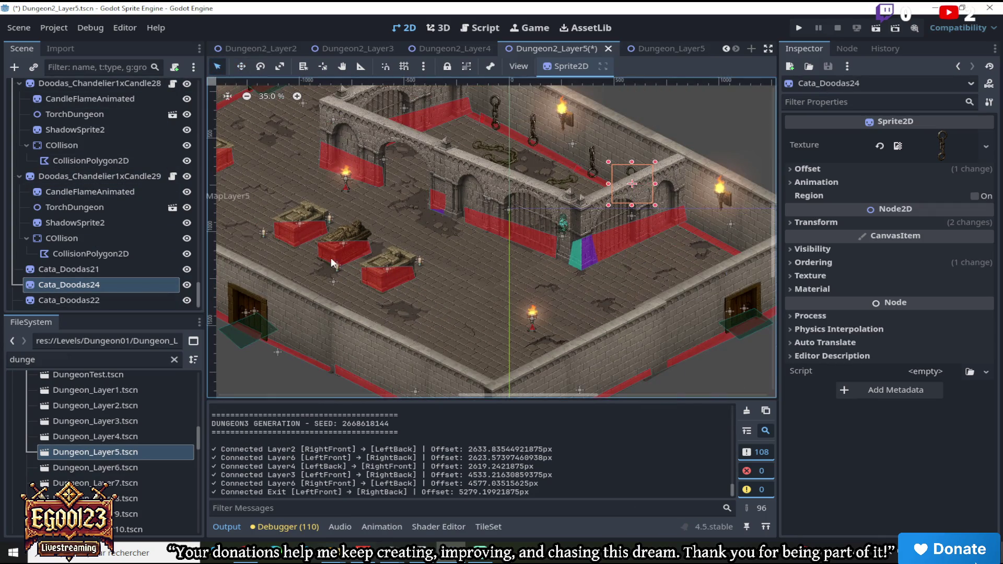
Duplicate sarcophagus Cata_Doodas6 and move the copy onto the open floor below
left_click(345, 230)
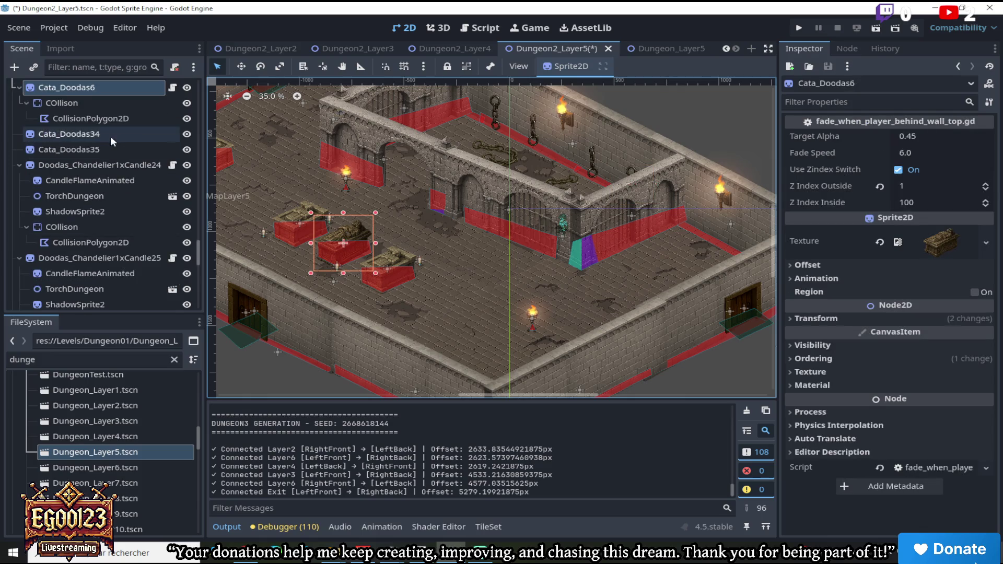
scroll(110, 136, "up", 3)
right_click(93, 202)
left_click(129, 224)
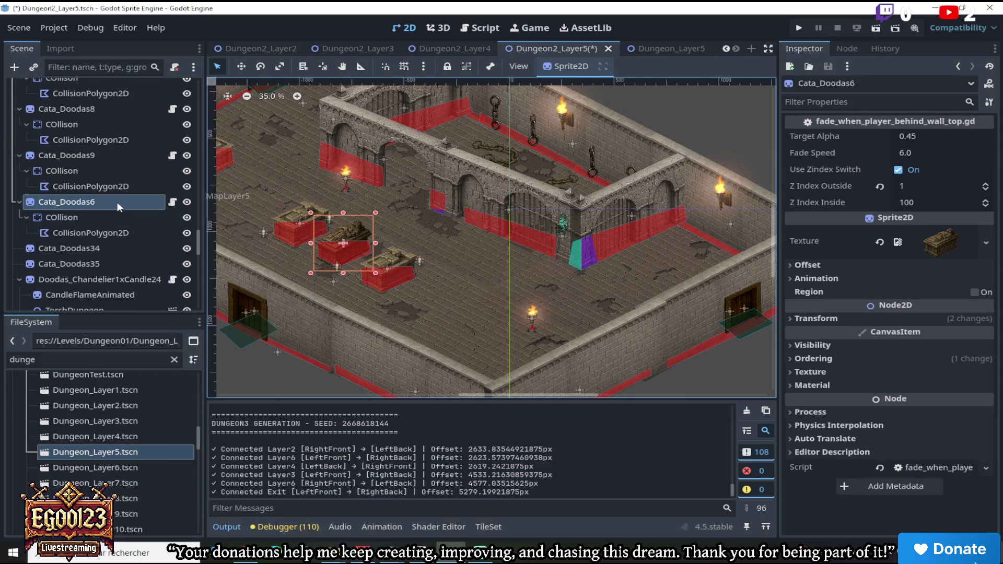
right_click(118, 202)
left_click(176, 389)
key("w")
mouse_move(358, 199)
left_mouse_down()
mouse_move(535, 291)
mouse_move(490, 253)
left_mouse_up()
Filter the FileSystem by 'cata' and drag the shallow groundrock well sprite into the room
scroll(291, 301, "up", 1)
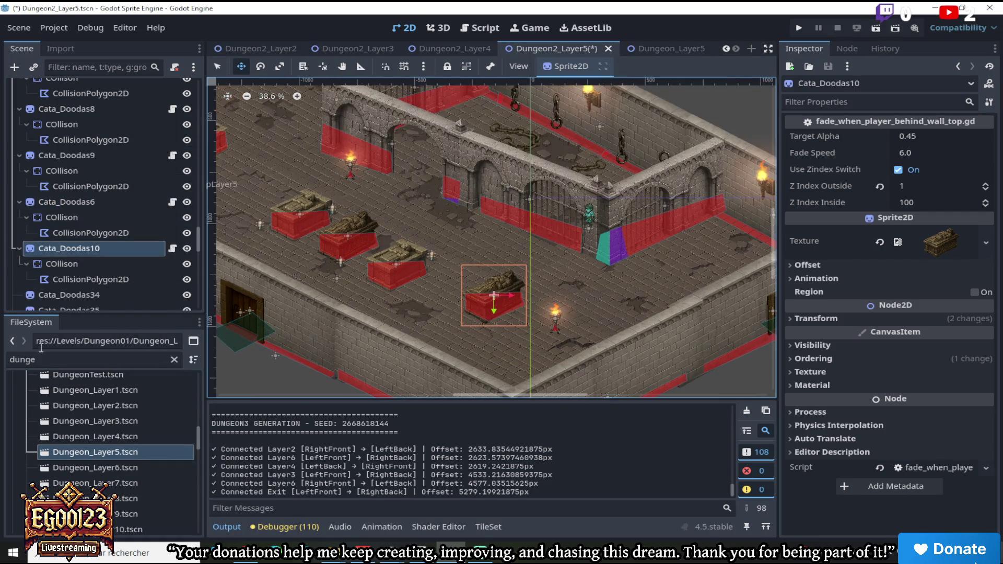
type("cata")
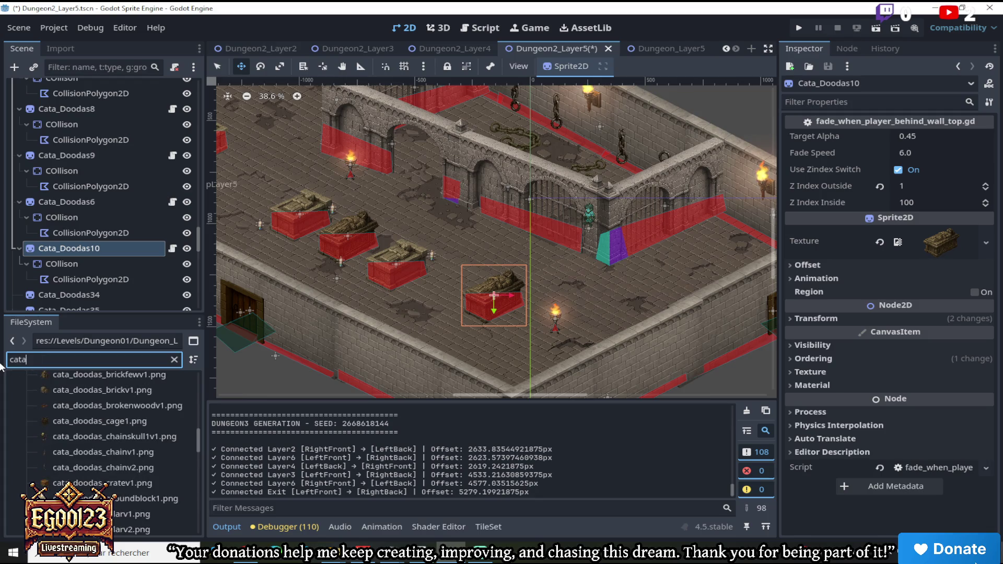
scroll(87, 466, "down", 3)
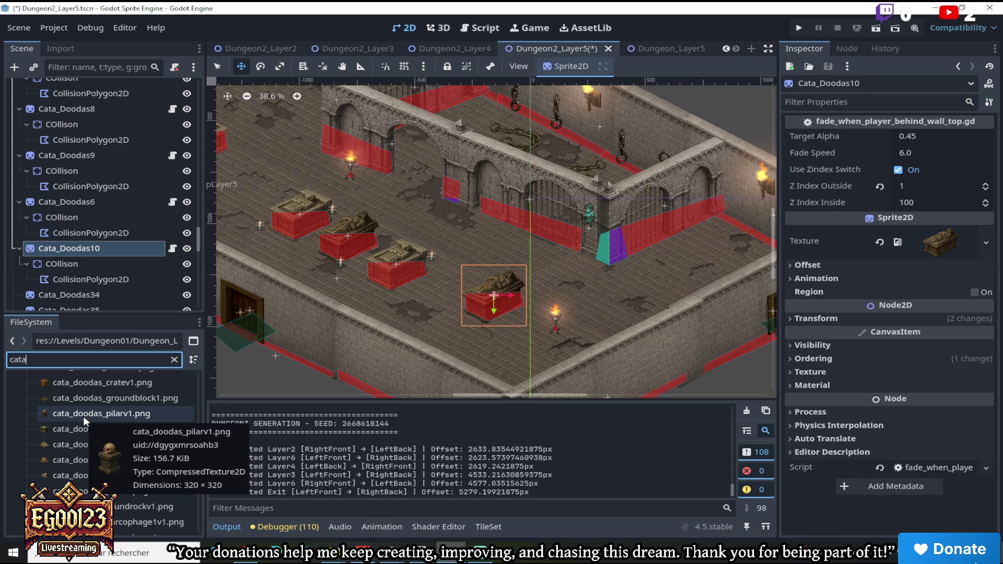
mouse_move(144, 507)
left_mouse_down()
mouse_move(511, 295)
mouse_move(596, 331)
mouse_move(513, 294)
mouse_move(482, 305)
left_mouse_up()
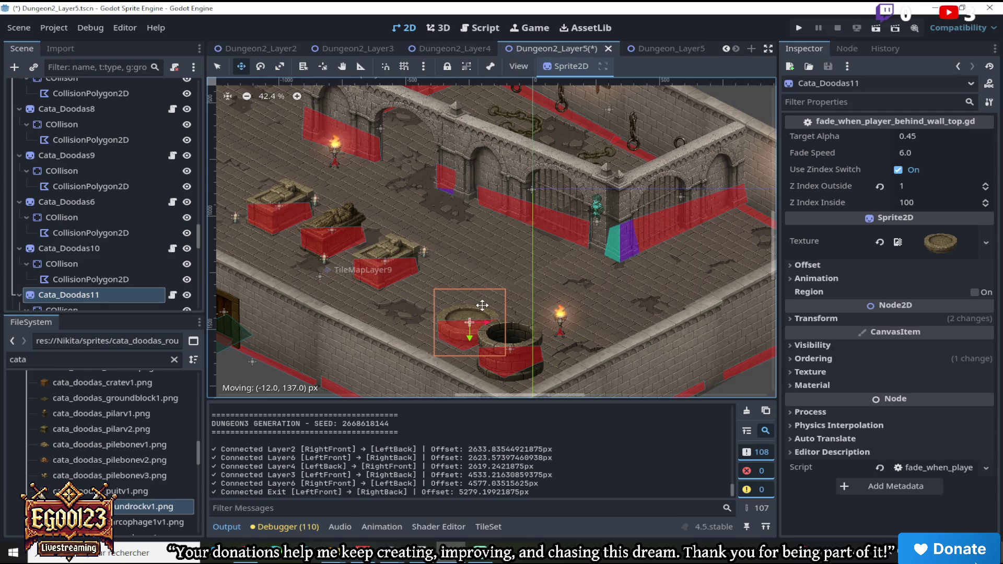
Try rotating the shallow rock well Cata_Doodas11, then undo the rotation
scroll(483, 305, "up", 4)
key("e")
mouse_move(452, 238)
left_mouse_down()
mouse_move(402, 268)
mouse_move(503, 277)
mouse_move(422, 274)
left_mouse_up()
left_click(244, 69)
mouse_move(492, 268)
left_mouse_down()
mouse_move(468, 271)
mouse_move(486, 264)
left_mouse_up()
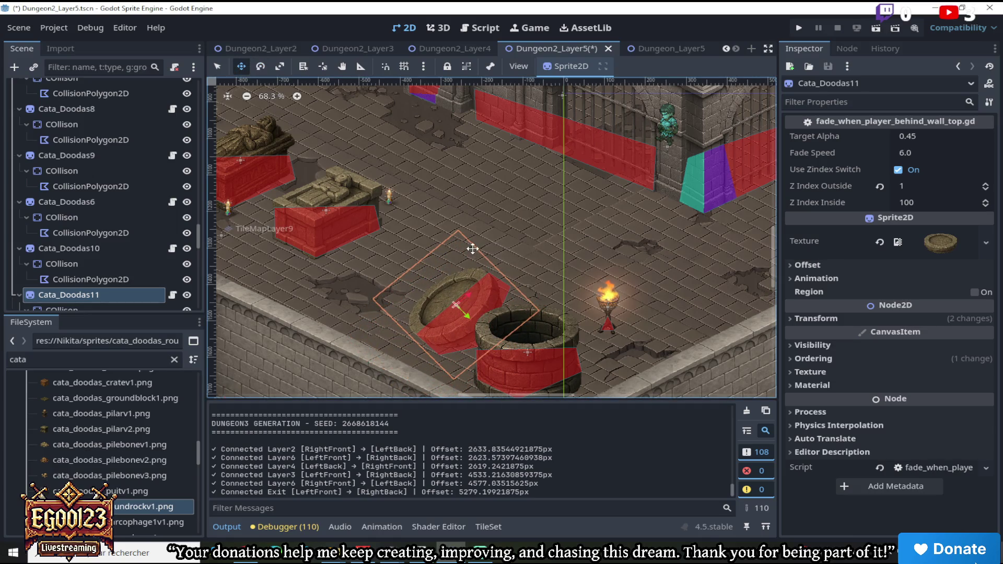
key("ctrl+z")
key("ctrl+z")
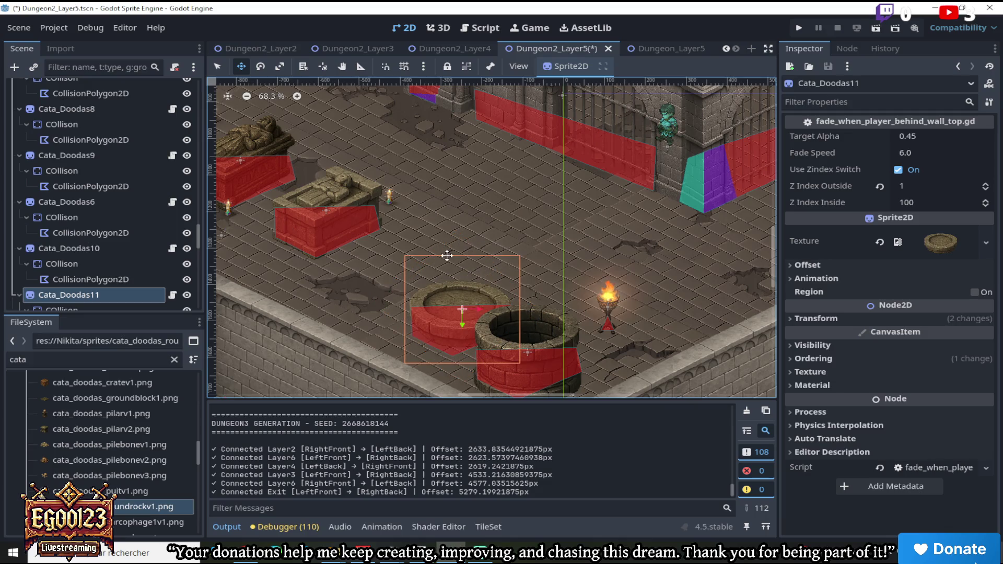
Drag Cata_Doodas11 right beside the standing torch, just behind the deep well
scroll(480, 309, "down", 1)
mouse_move(472, 304)
left_mouse_down()
mouse_move(598, 281)
mouse_move(560, 289)
left_mouse_up()
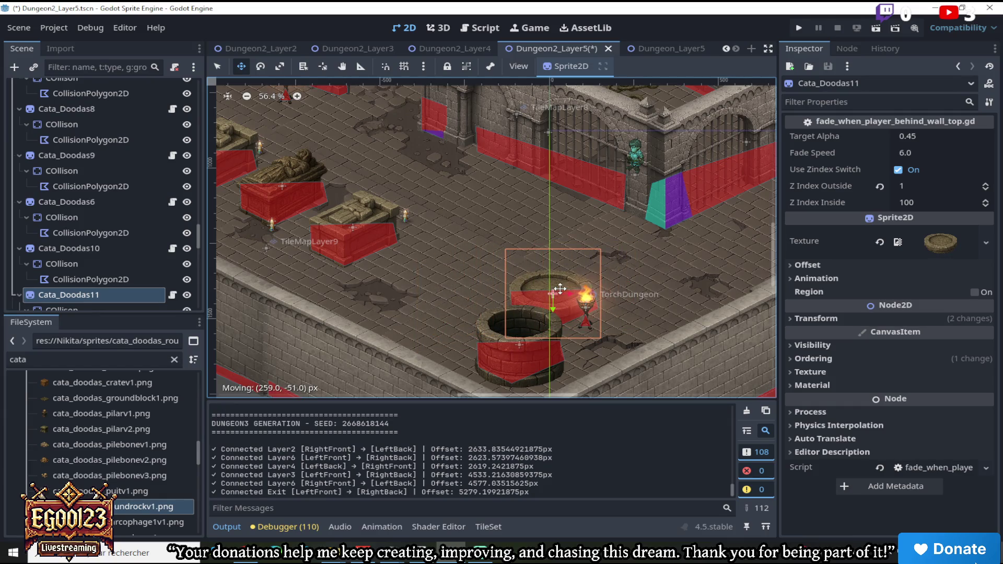
scroll(560, 289, "down", 2)
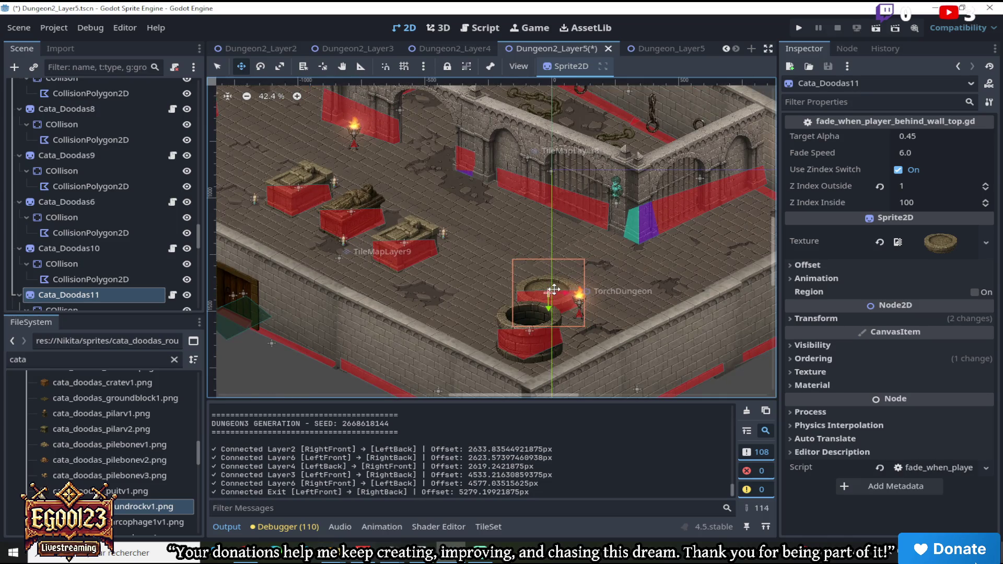
scroll(546, 290, "up", 3)
left_click(220, 67)
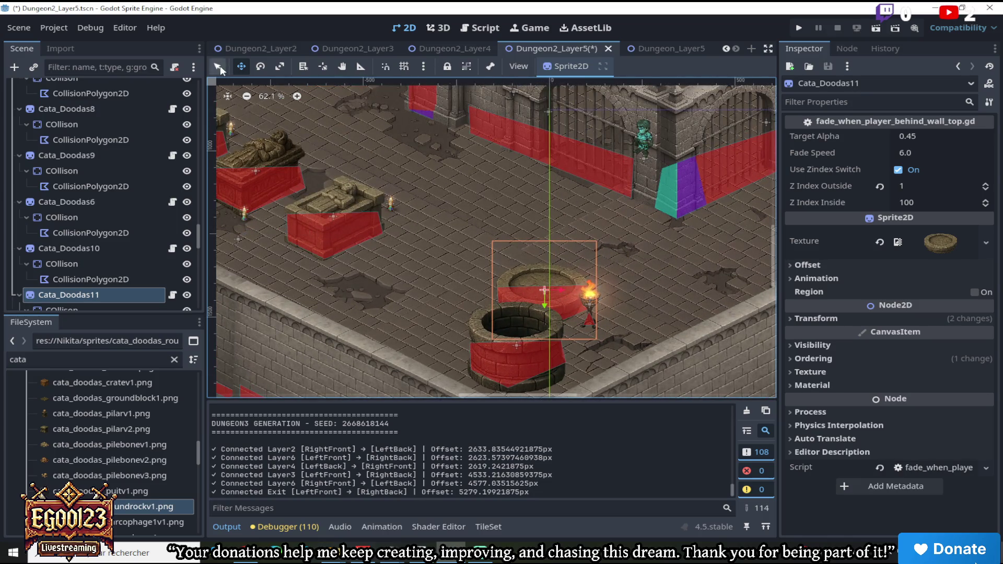
Pull the rock well's collision polygon vertex in to fit its base
left_click(569, 303)
scroll(569, 303, "up", 4)
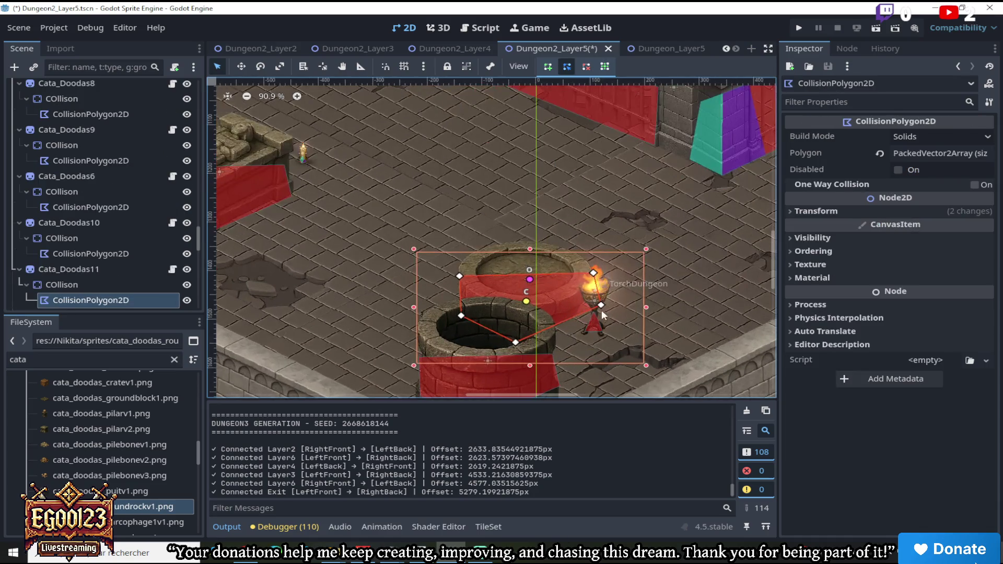
mouse_move(601, 309)
left_mouse_down()
mouse_move(570, 309)
mouse_move(579, 311)
left_mouse_up()
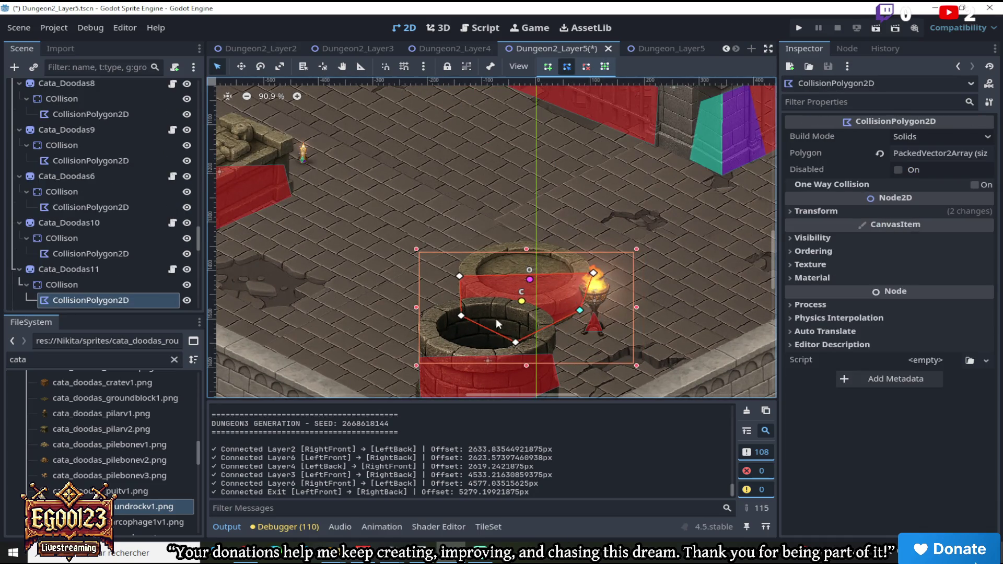
Adjust the deep well Cata_Doodas10's collision polygon vertices to match its base
left_click(462, 348)
scroll(469, 356, "down", 2)
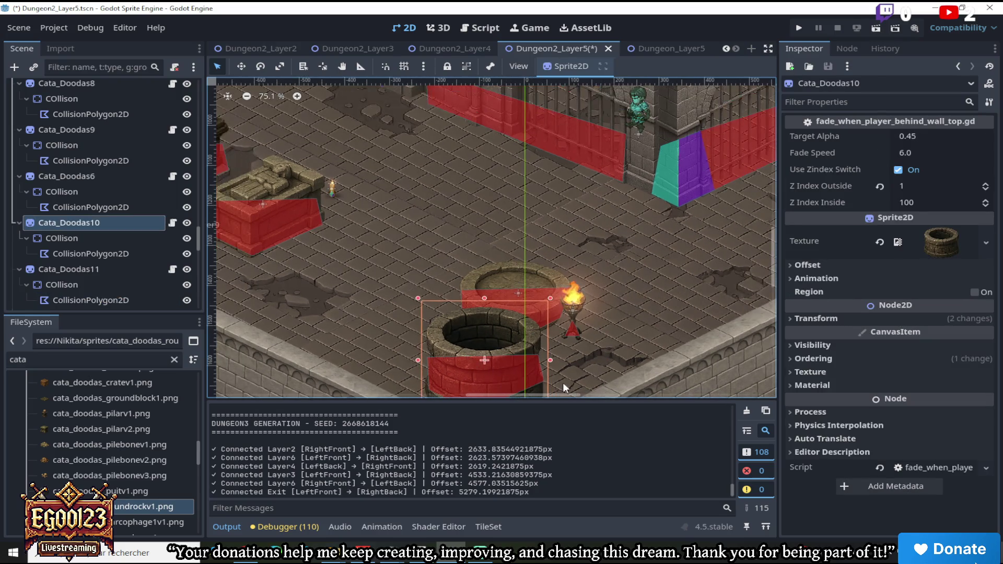
scroll(768, 278, "down", 5)
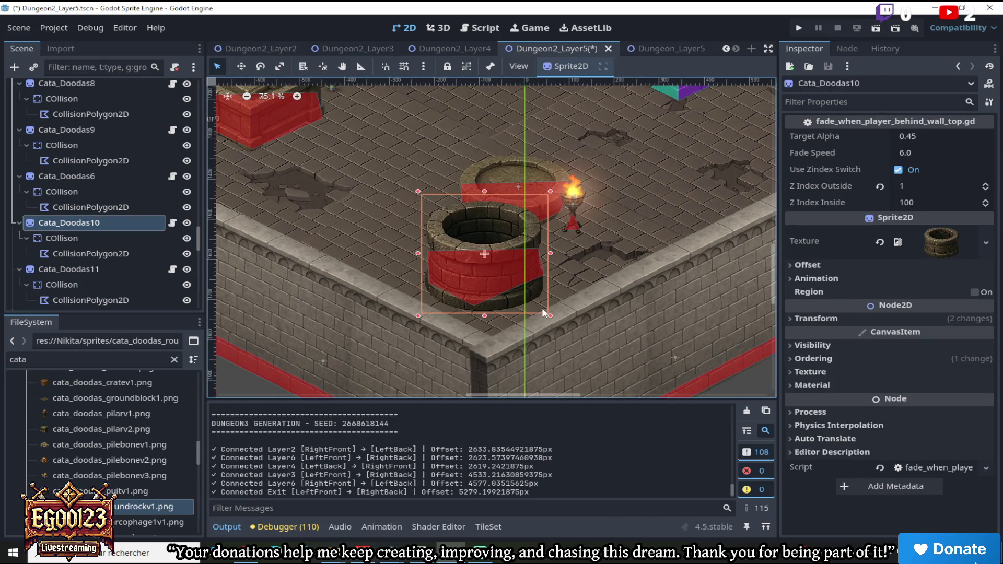
left_click(510, 278)
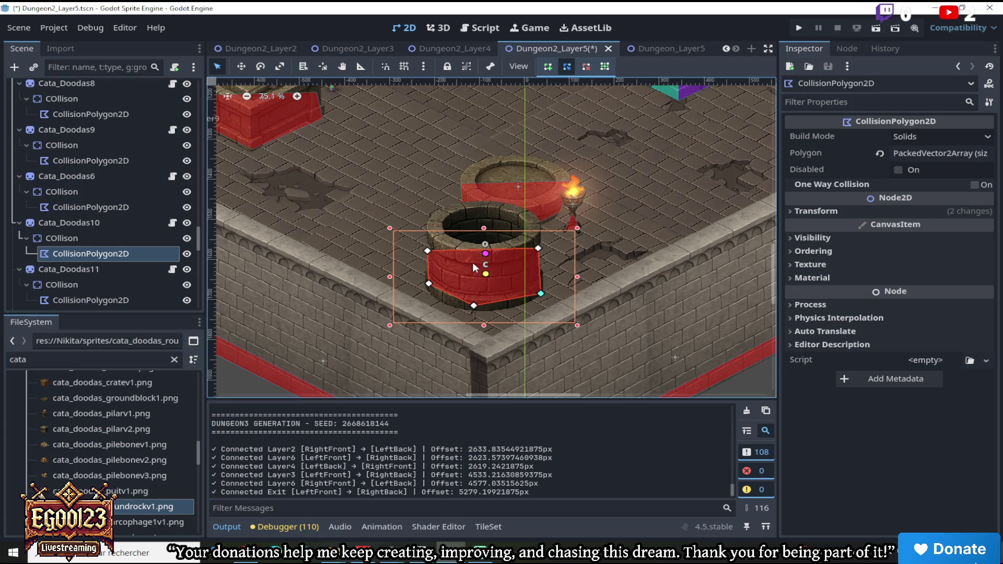
scroll(546, 216, "down", 5)
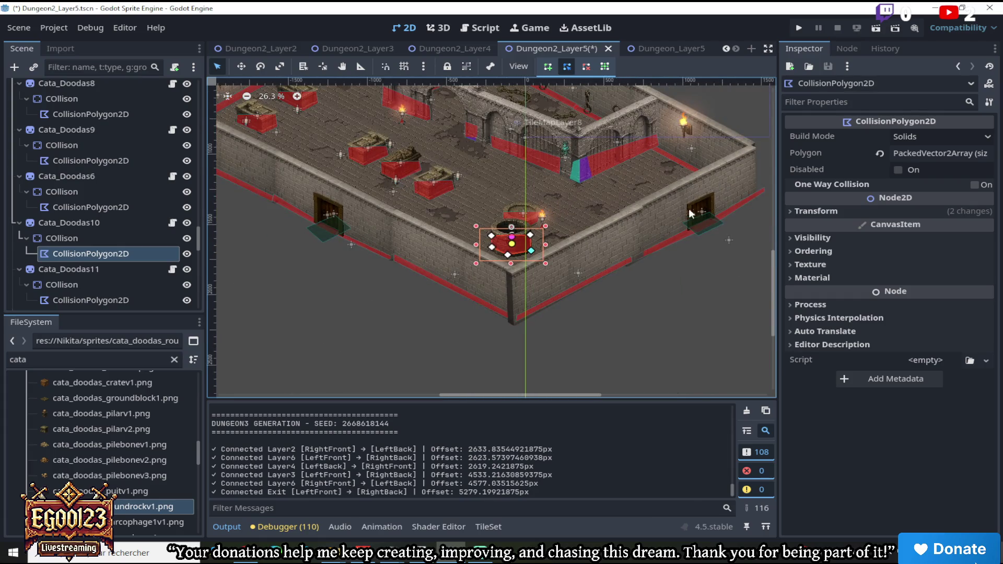
scroll(775, 279, "up", 2)
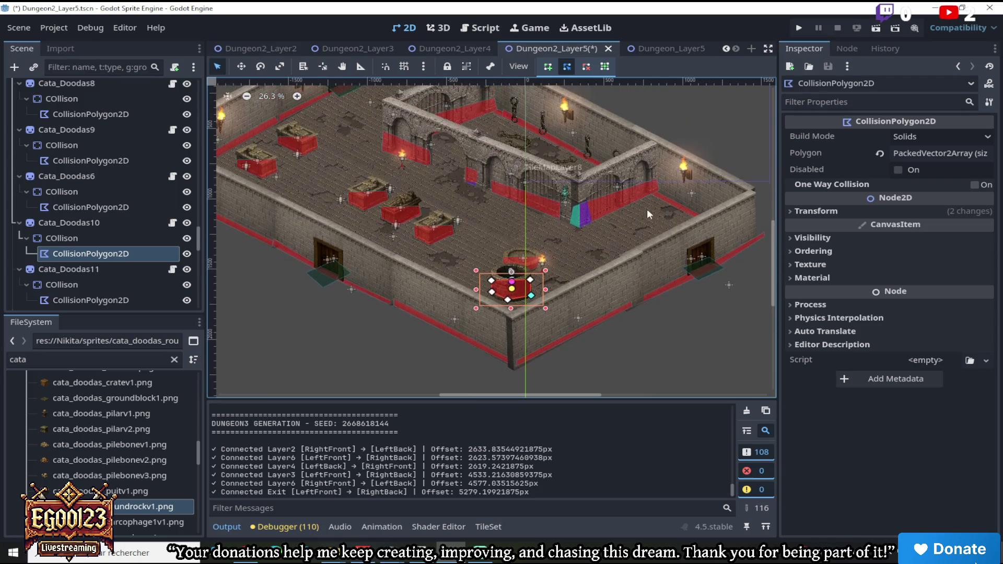
scroll(617, 220, "up", 5)
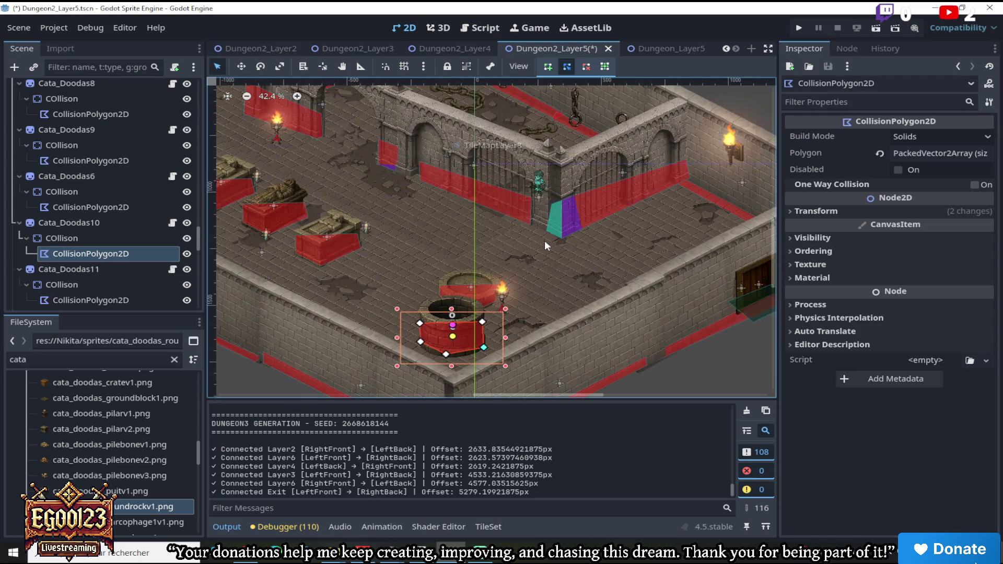
scroll(429, 355, "up", 2)
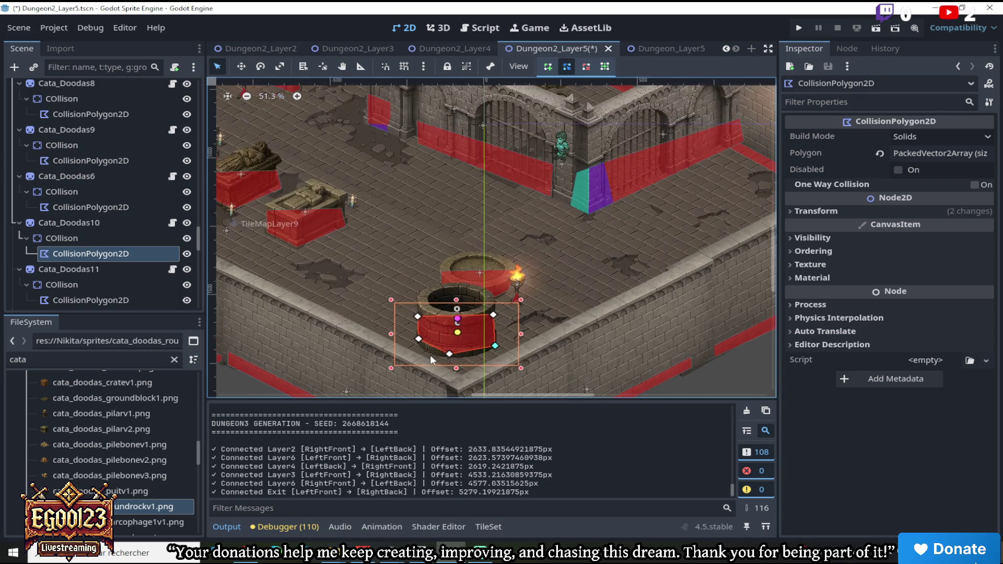
scroll(415, 283, "down", 7)
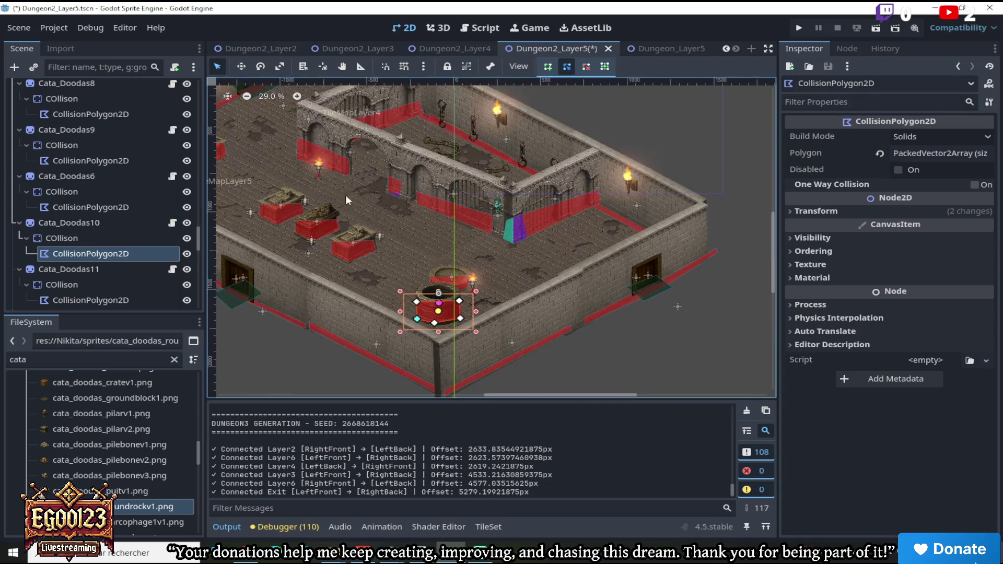
scroll(318, 199, "up", 2)
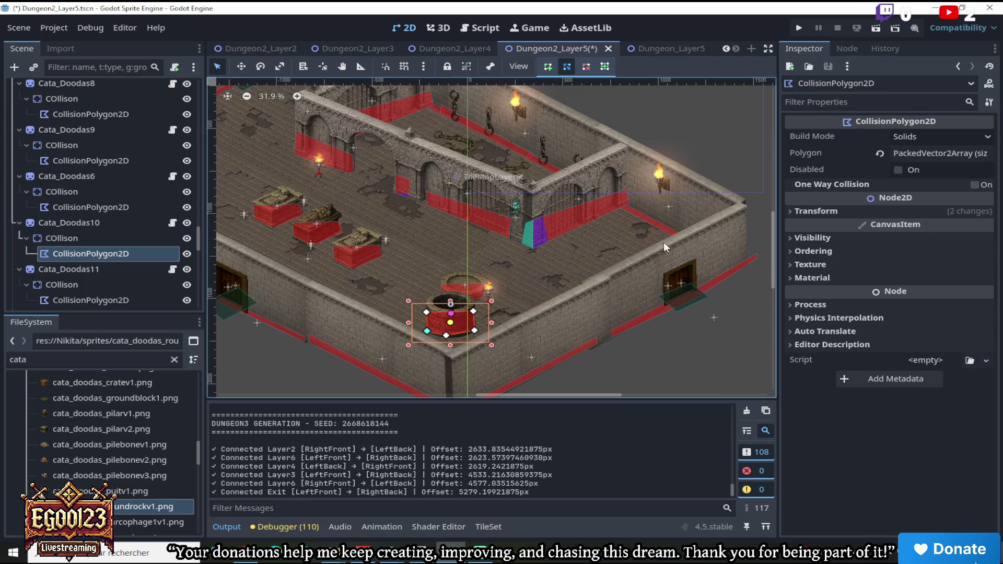
mouse_move(773, 277)
left_mouse_down()
mouse_move(773, 219)
mouse_move(774, 272)
left_mouse_up()
scroll(538, 276, "up", 4)
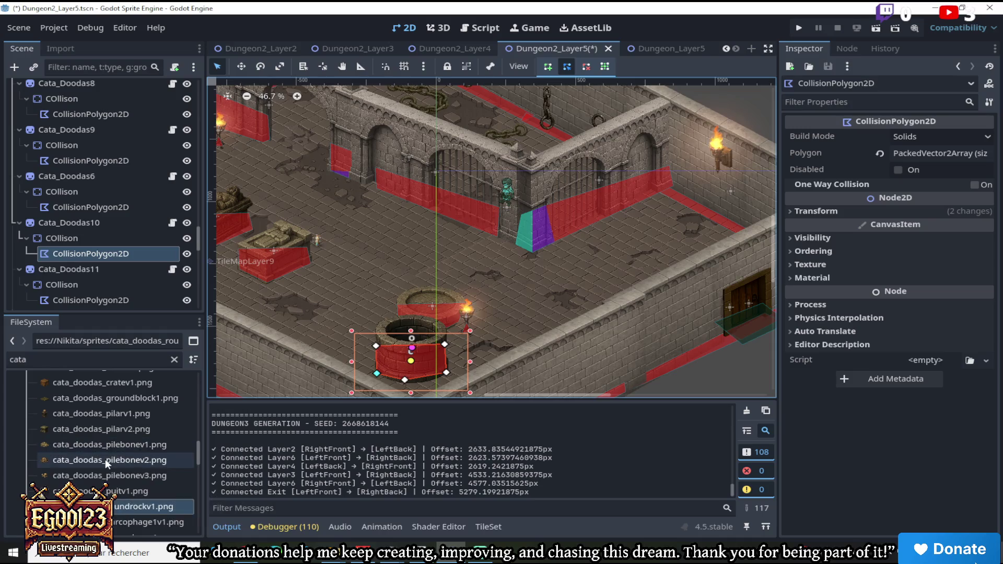
mouse_move(106, 447)
left_mouse_down()
mouse_move(89, 204)
mouse_move(365, 47)
mouse_move(409, 120)
mouse_move(536, 134)
mouse_move(316, 127)
mouse_move(281, 49)
mouse_move(622, 221)
left_mouse_up()
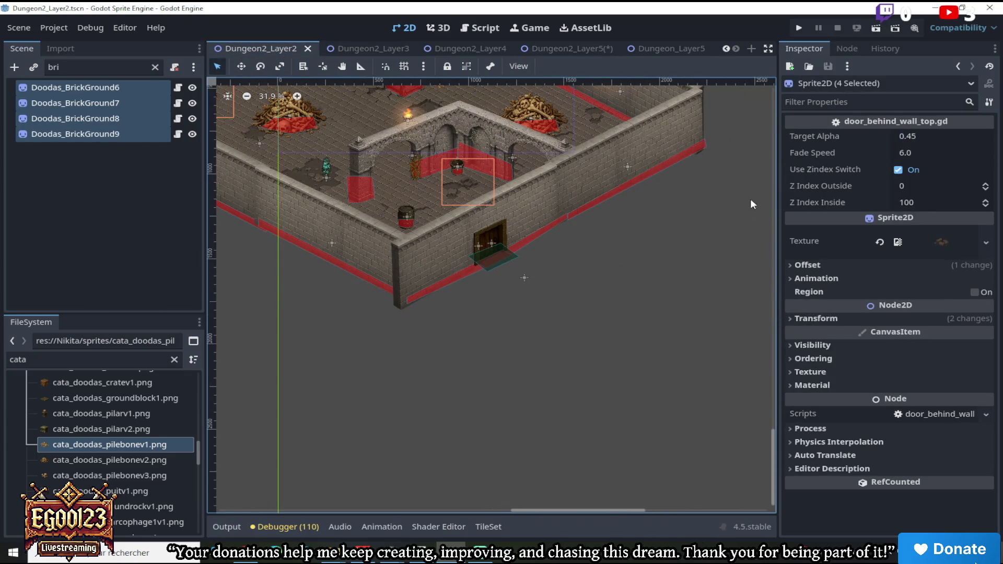
Copy barrel Cata_Doodas18 from Dungeon2_Layer2 with the Scene filter cleared, then open Dungeon_Layer5
left_click(400, 210)
scroll(405, 215, "up", 2)
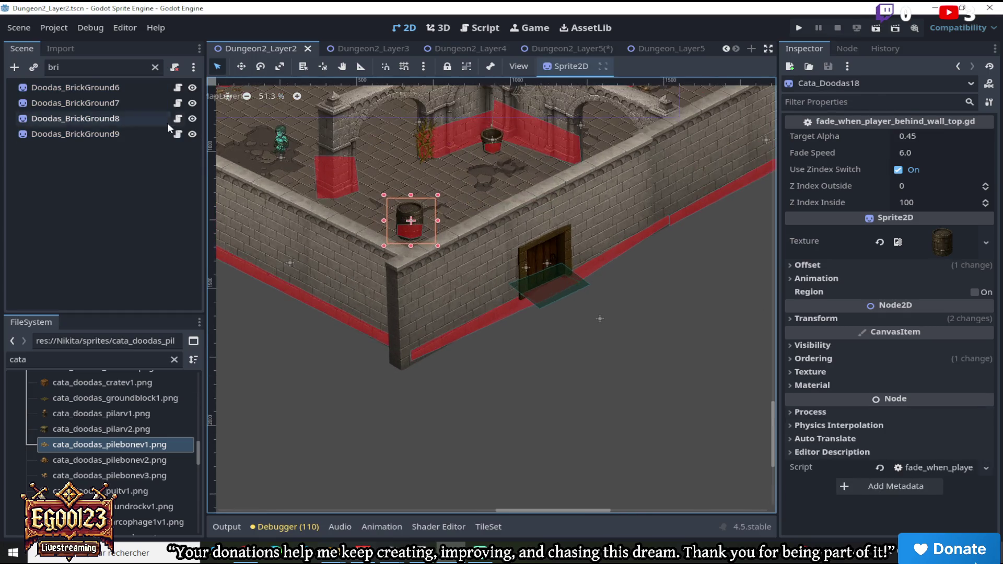
left_click(46, 66)
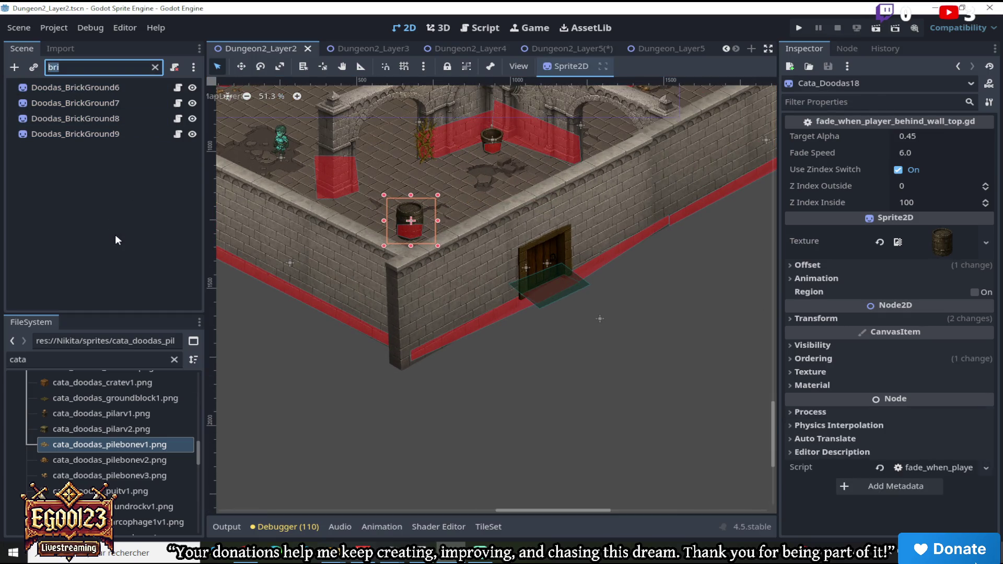
key("BackSpace")
right_click(126, 302)
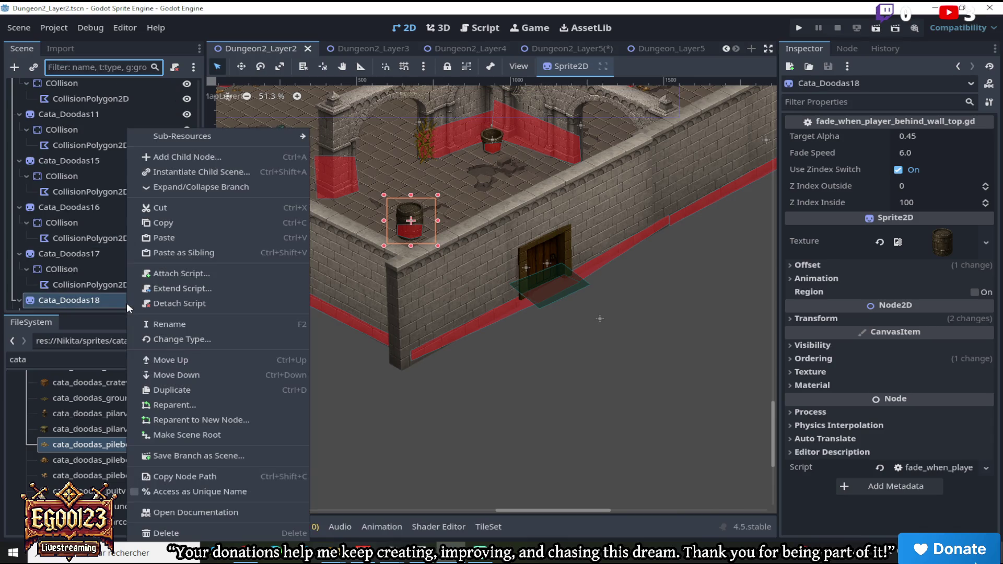
left_click(164, 226)
left_click(659, 50)
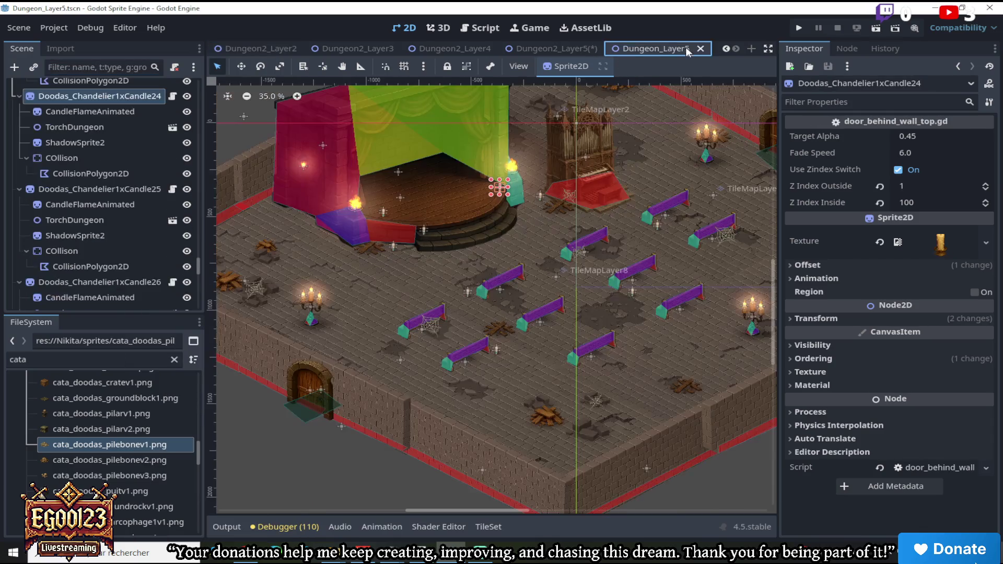
Paste the copied barrel into Dungeon2_Layer5's root and move it toward the back wall
left_click(566, 49)
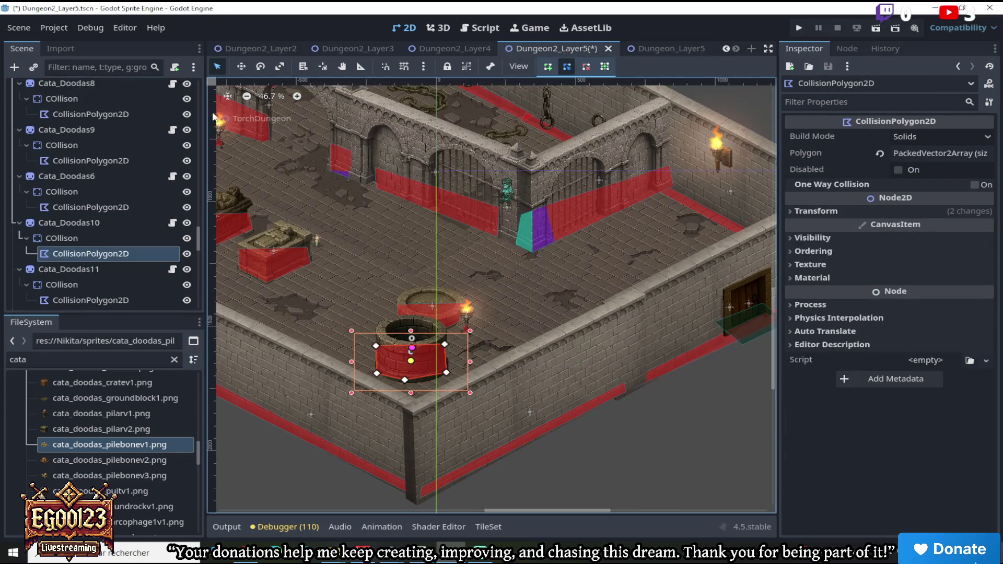
left_click_drag(199, 251, 202, 83)
left_click(121, 86)
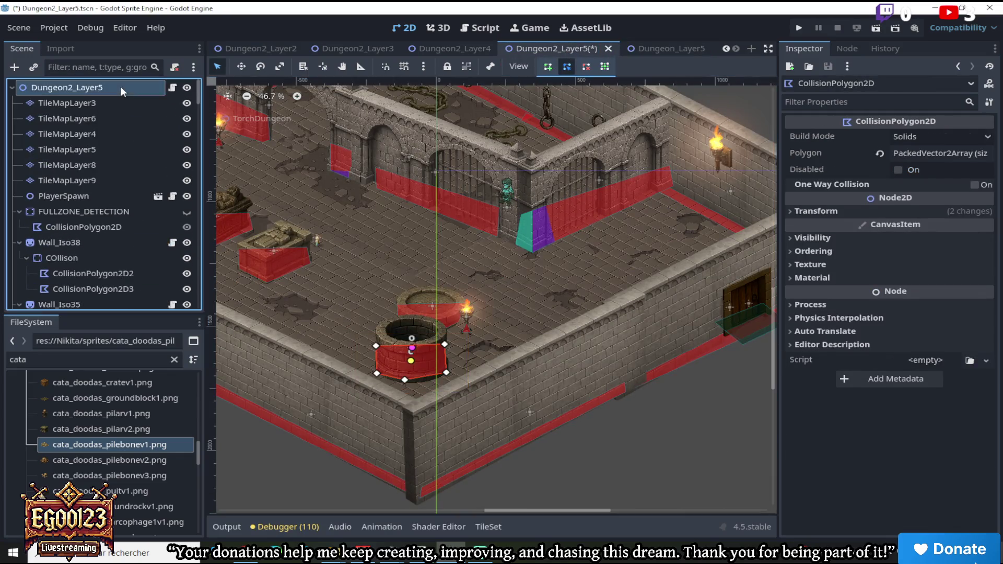
right_click(121, 86)
left_click(163, 197)
key("w")
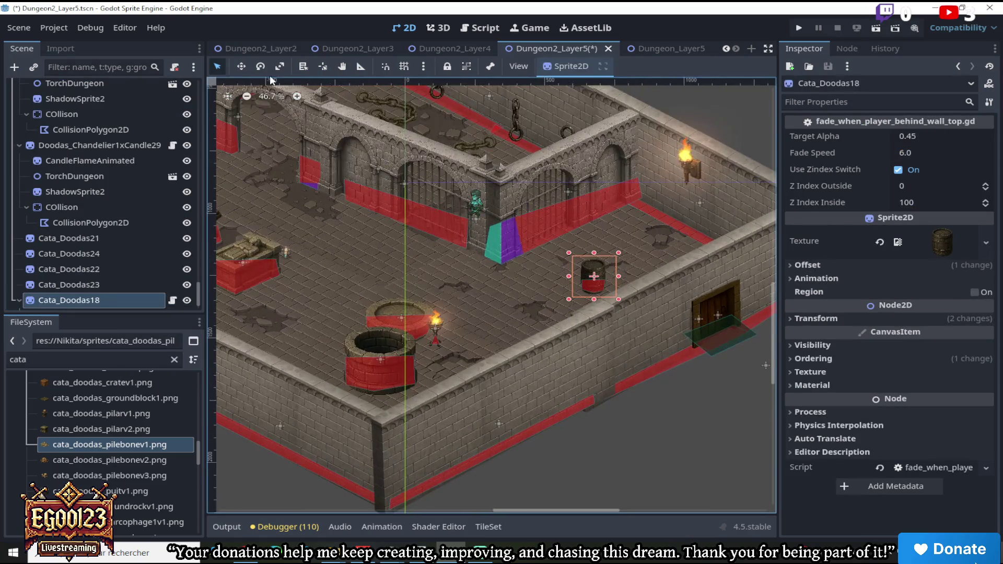
mouse_move(593, 257)
left_mouse_down()
mouse_move(524, 135)
mouse_move(531, 123)
mouse_move(646, 190)
left_mouse_up()
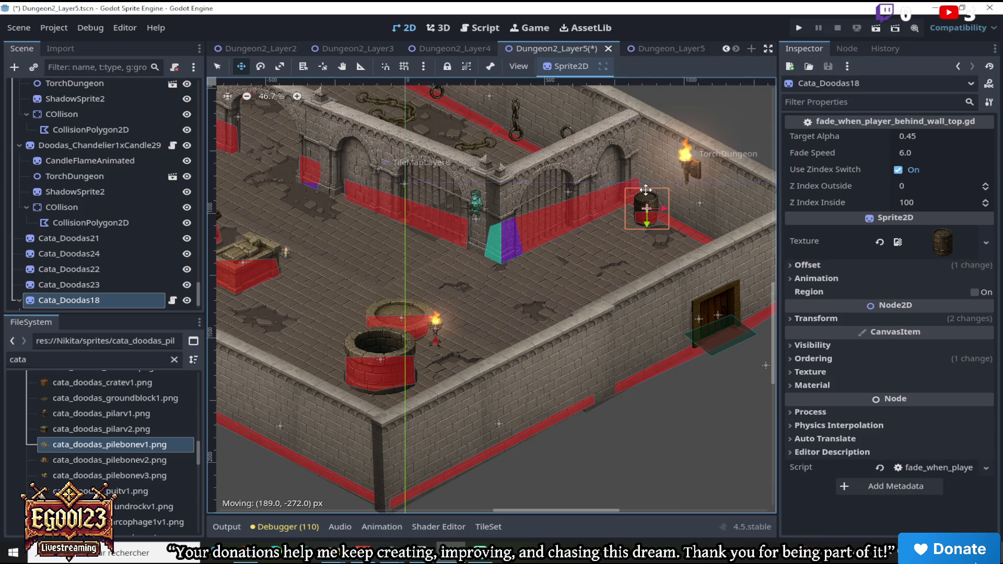
Duplicate barrel Cata_Doodas18 and place the copy beside the first barrel
right_click(115, 302)
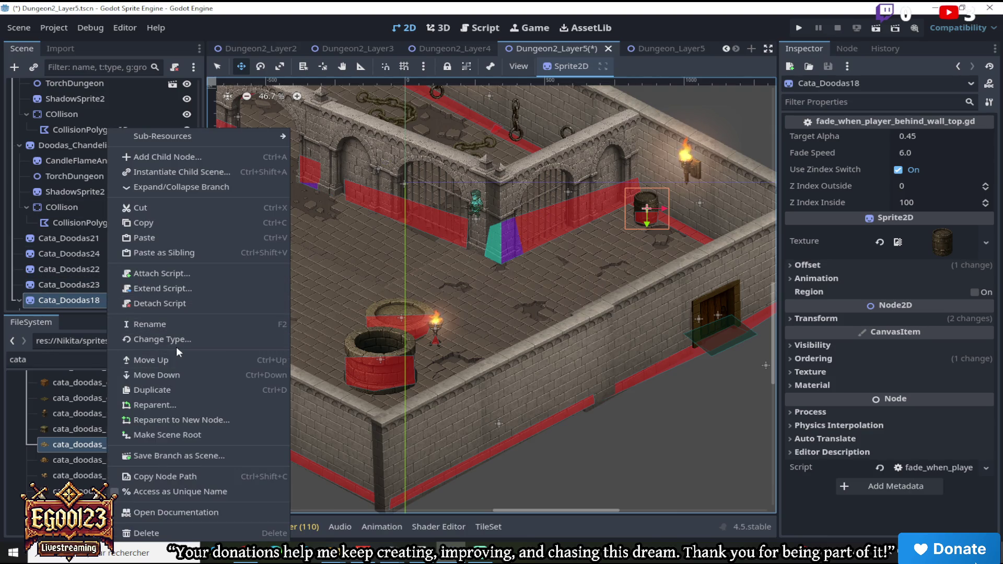
left_click(174, 389)
left_click_drag(663, 224, 714, 247)
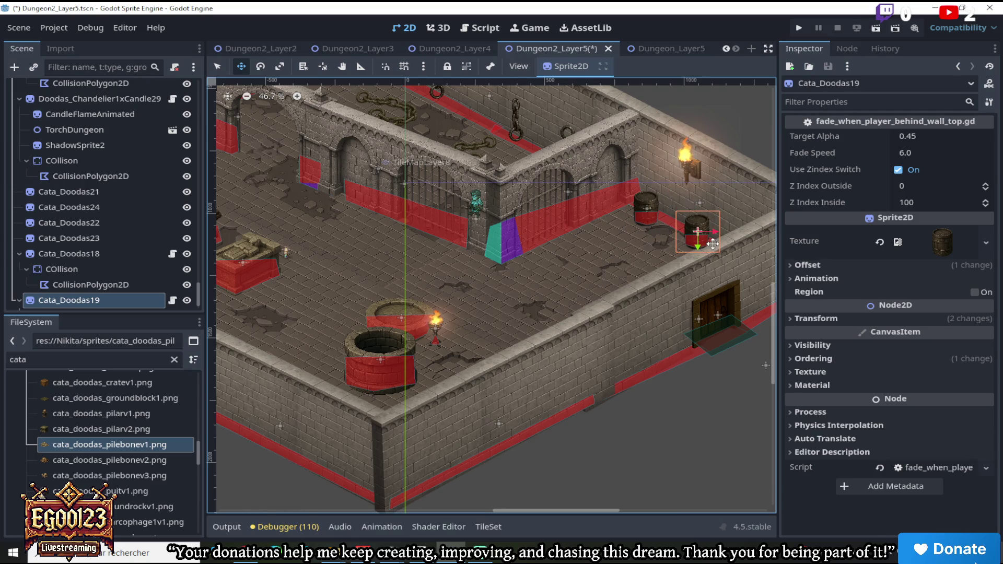
left_click_drag(557, 510, 480, 509)
left_click_drag(773, 327, 759, 248)
Duplicate Cata_Doodas19 and set Cata_Doodas20 against the far upper wall
right_click(131, 301)
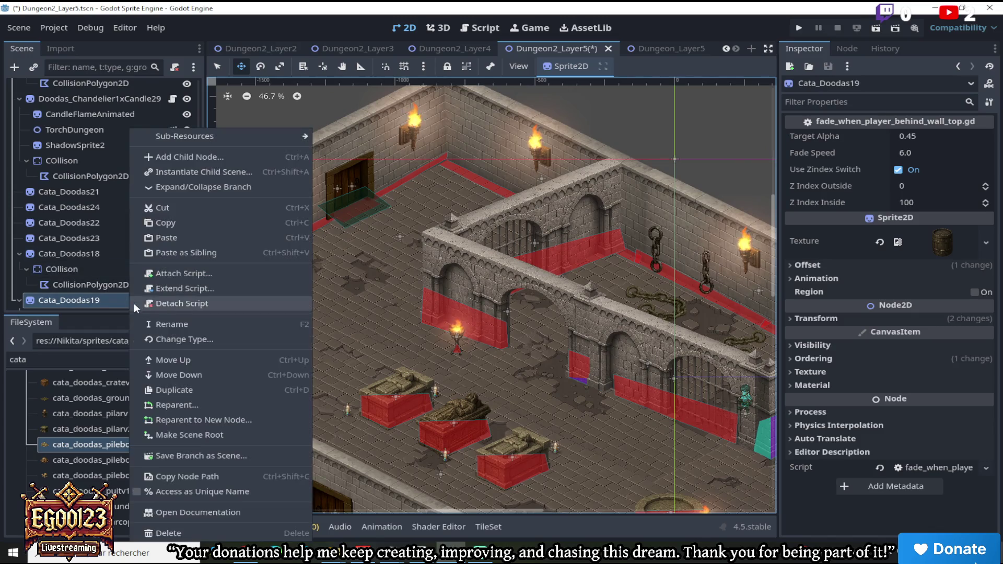
left_click(199, 389)
mouse_move(472, 237)
left_mouse_down()
mouse_move(293, 118)
mouse_move(332, 117)
left_mouse_up()
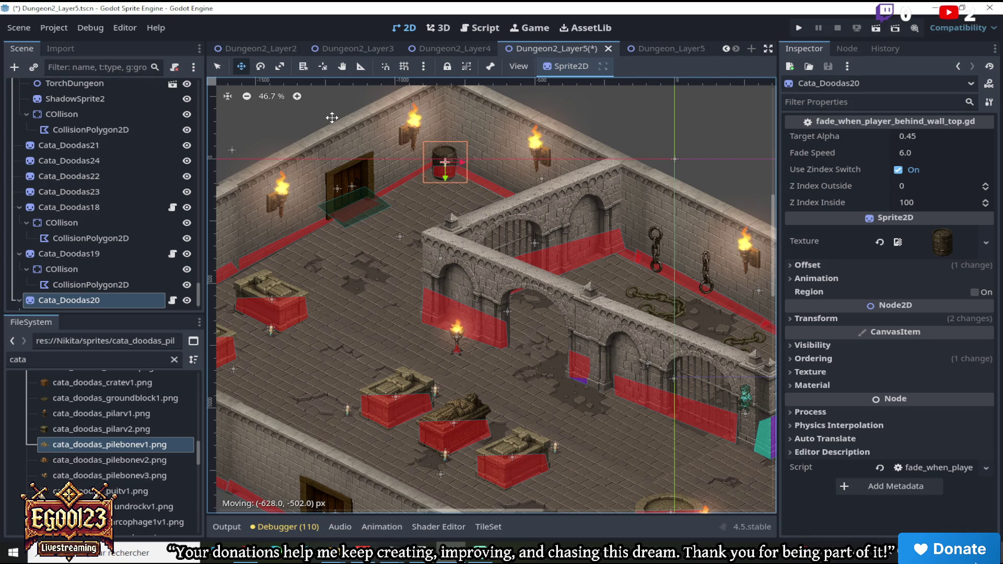
scroll(332, 117, "down", 3)
scroll(478, 284, "up", 2)
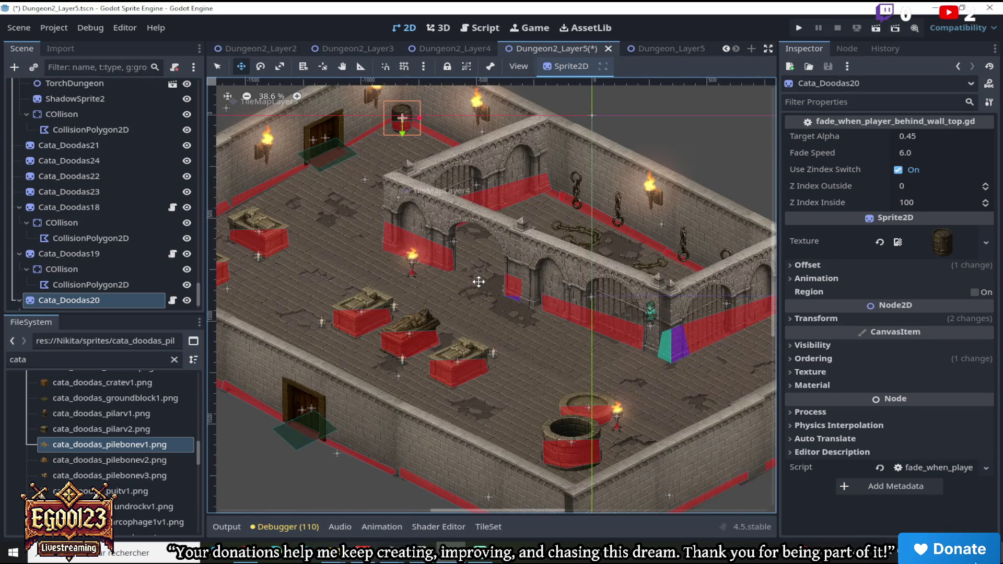
mouse_move(473, 511)
left_mouse_down()
mouse_move(563, 514)
mouse_move(492, 514)
left_mouse_up()
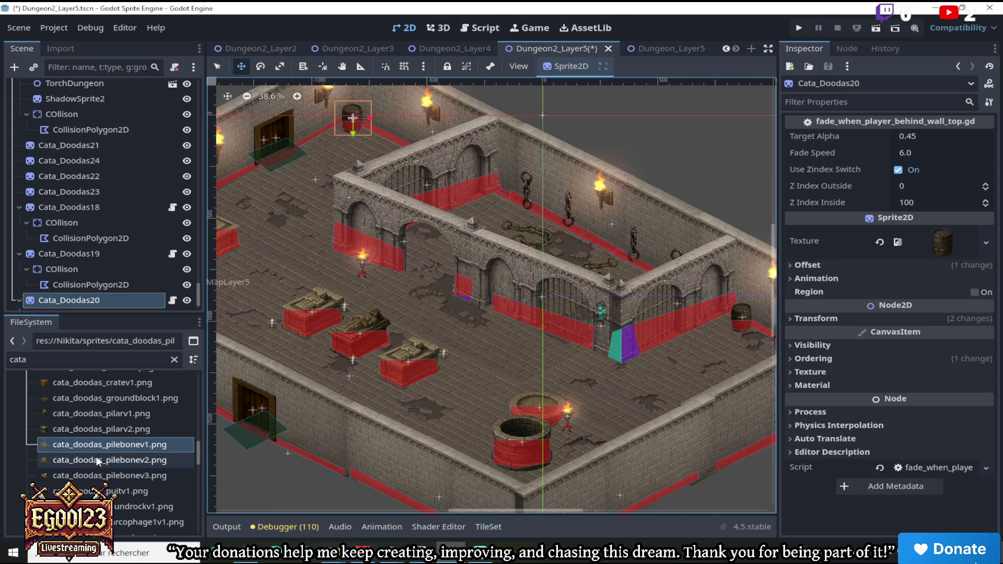
Browse Dungeon2_Layer4 and Dungeon2_Layer3 for reference, zooming in, then go to Dungeon2_Layer2
left_click(468, 48)
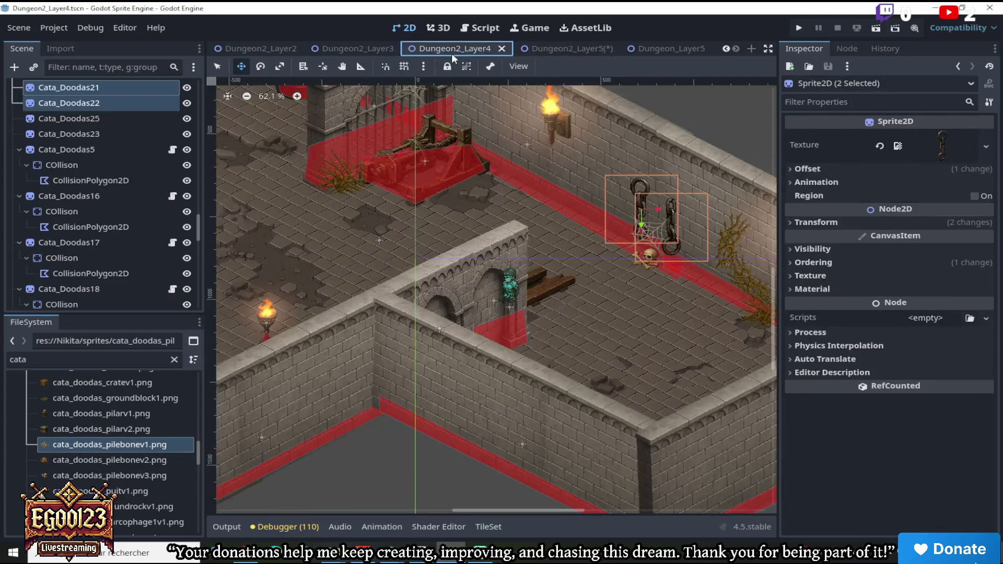
left_click(375, 46)
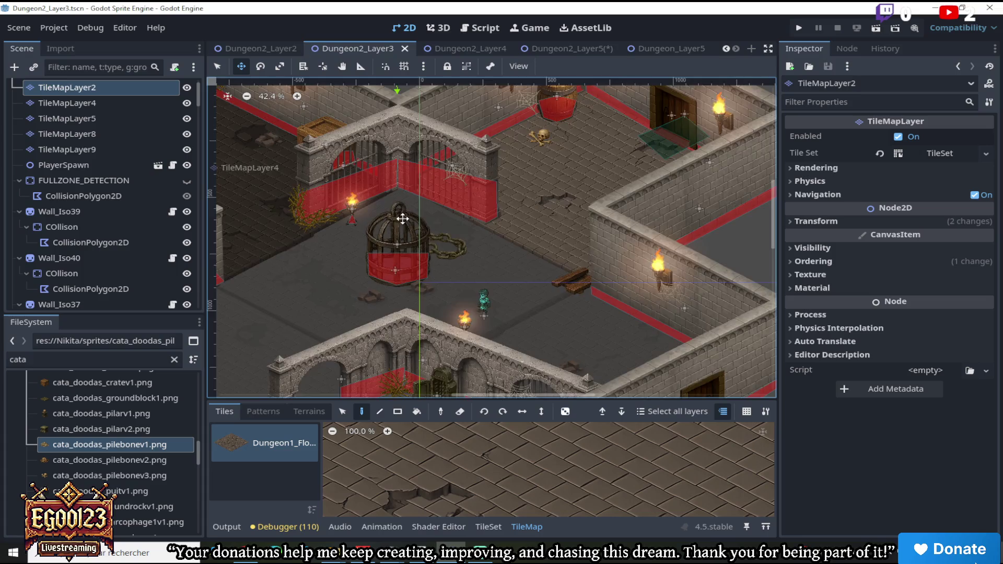
scroll(404, 193, "down", 2)
left_click(224, 67)
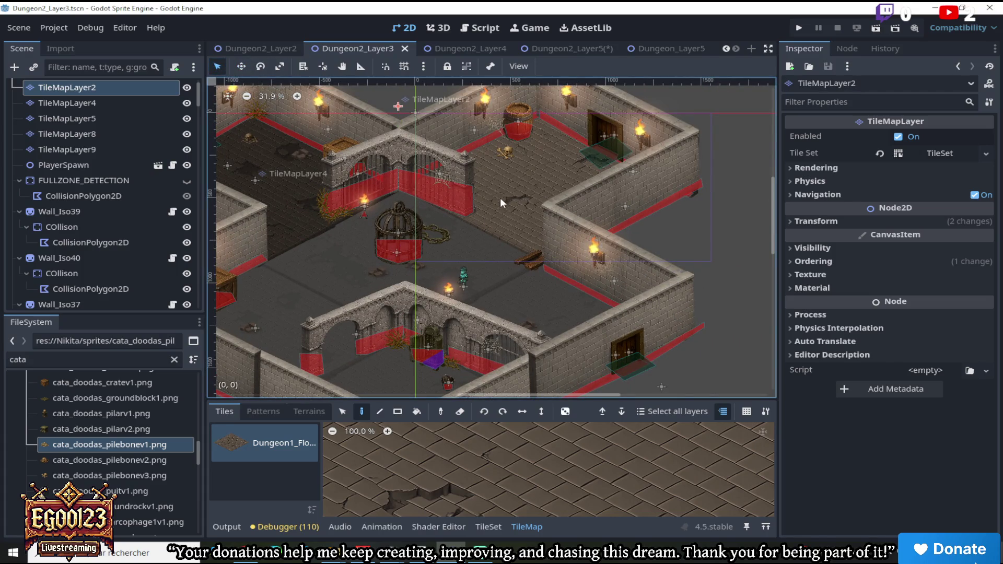
scroll(522, 127, "down", 1)
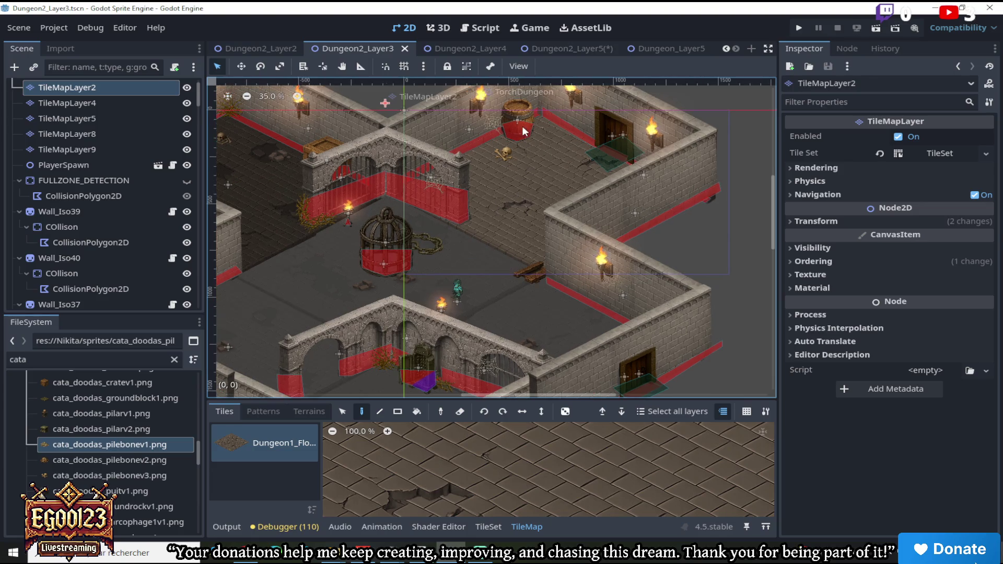
scroll(365, 235, "down", 1)
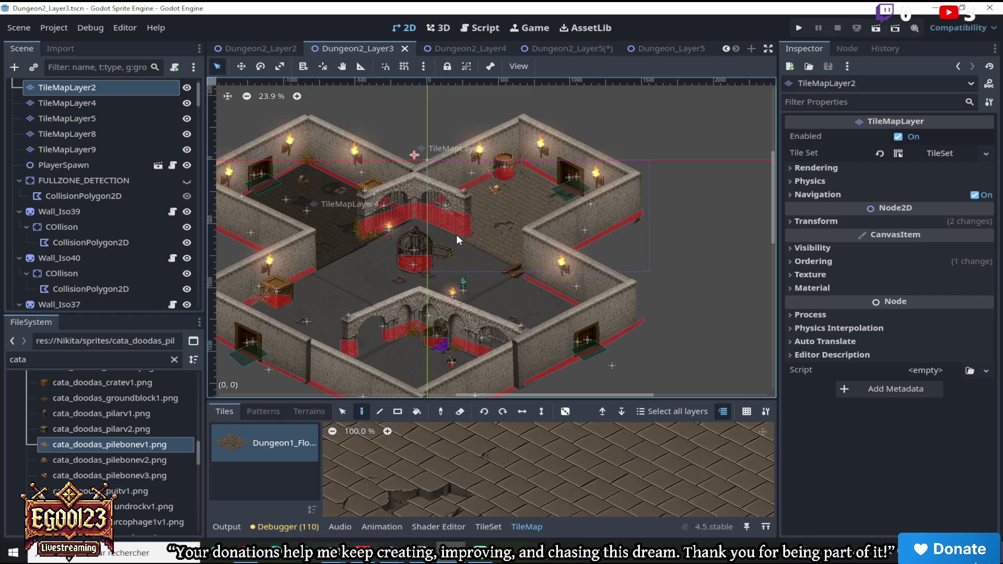
scroll(456, 234, "up", 3)
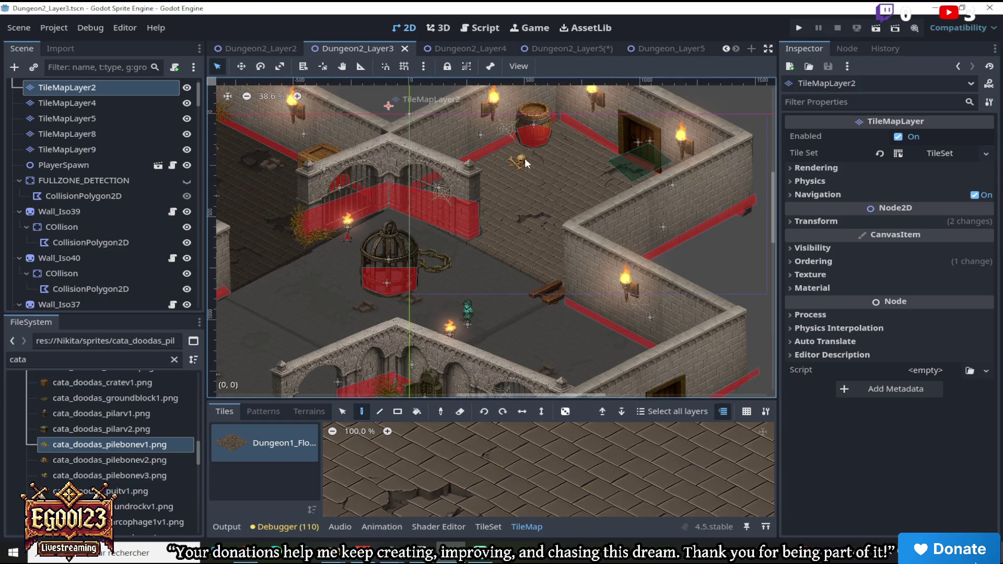
scroll(520, 172, "down", 3)
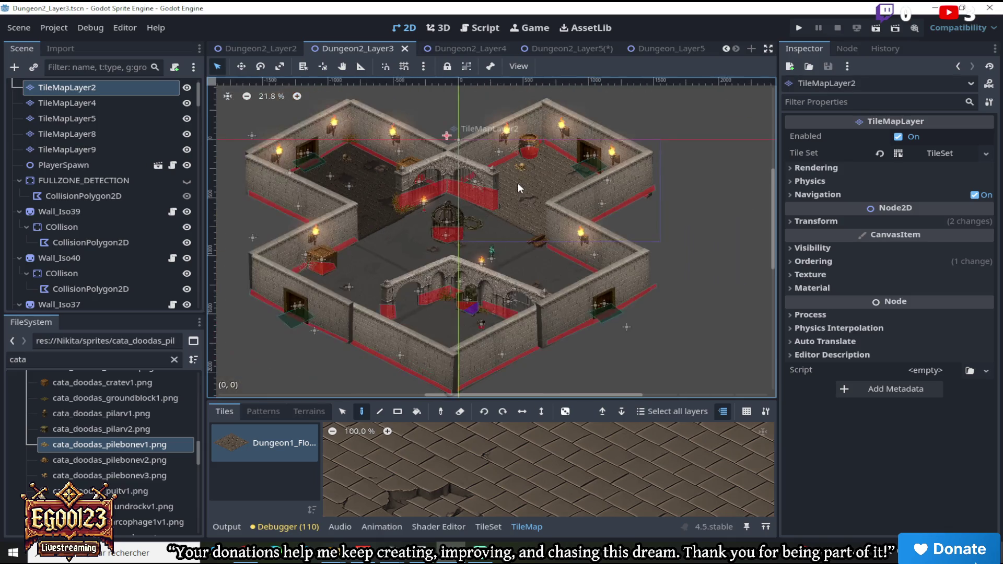
scroll(517, 184, "up", 3)
left_click(258, 47)
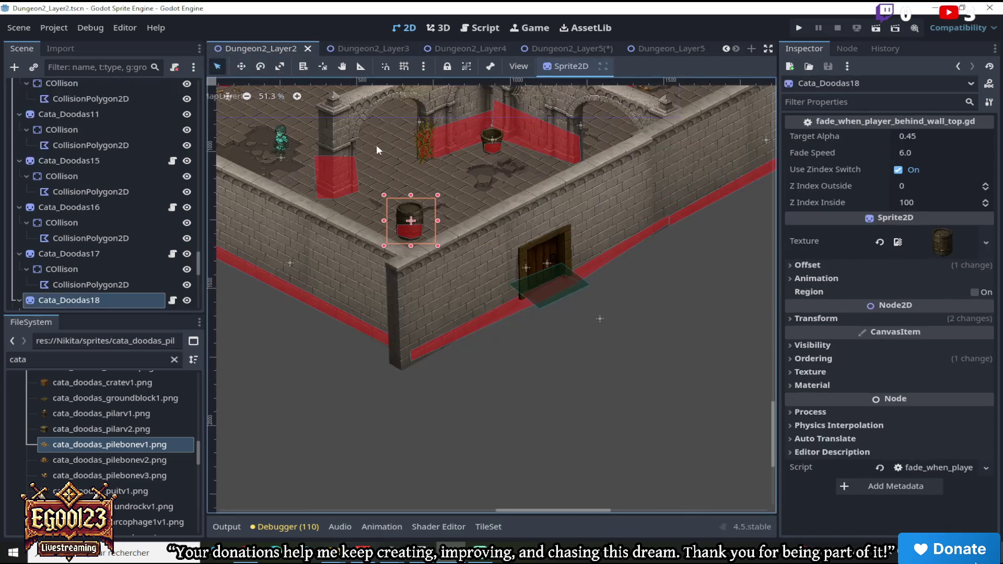
Select the seated skeleton Cata_Doodas8 in Dungeon2_Layer2 and copy it
left_click_drag(773, 422, 774, 340)
scroll(607, 286, "up", 2)
left_click(568, 255)
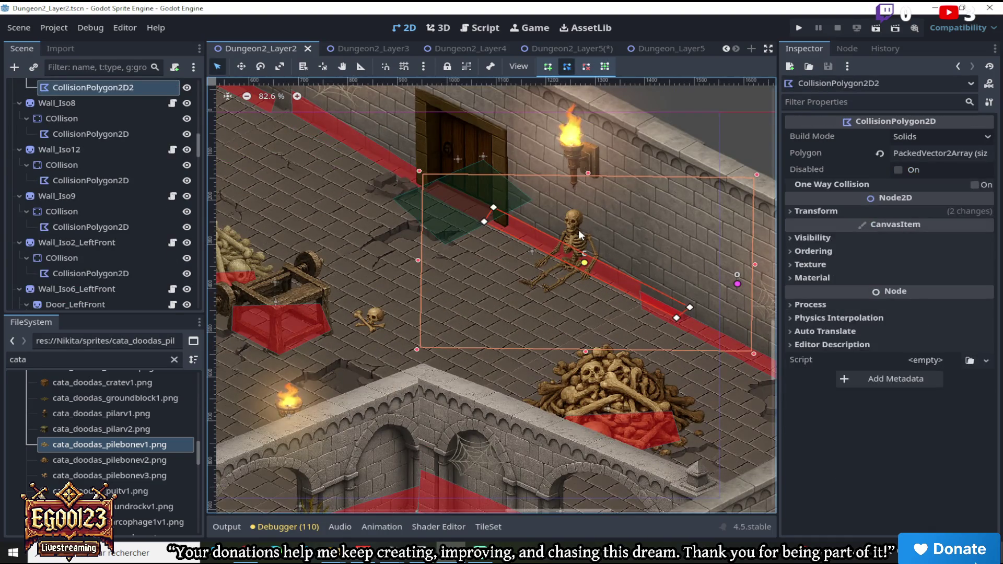
left_click(579, 222)
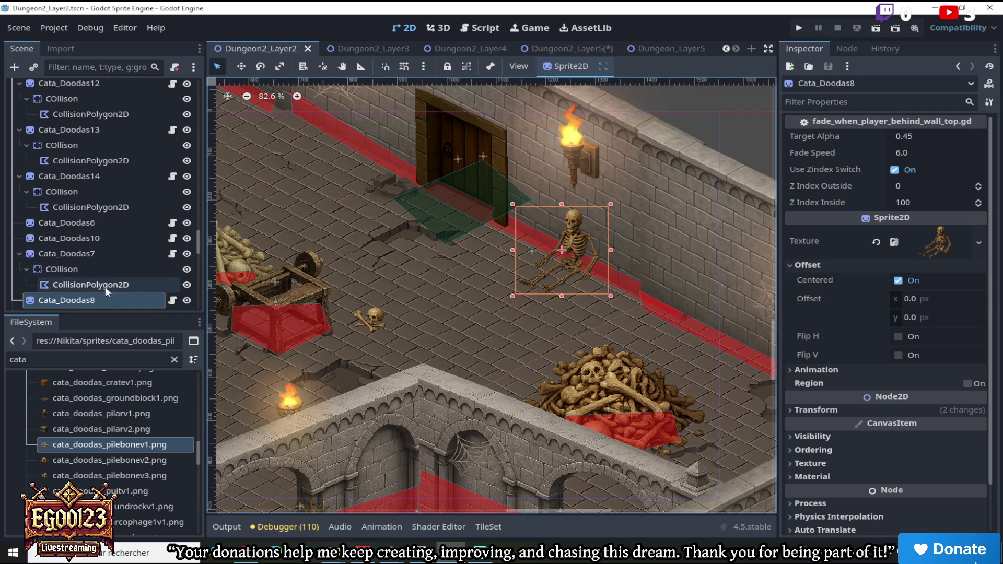
right_click(103, 299)
left_click(142, 223)
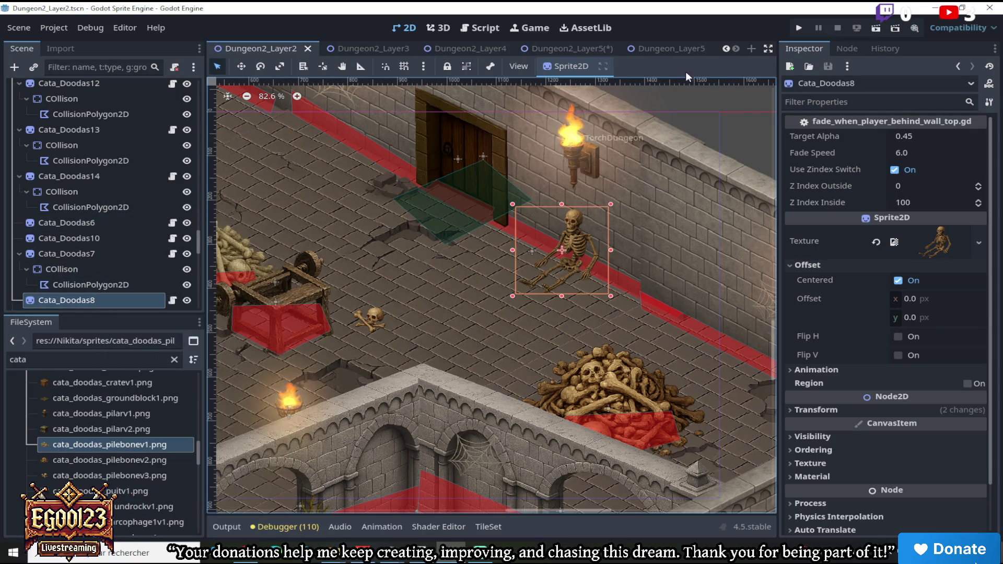
Return to Dungeon2_Layer5 and bring up actions on its root node for pasting
left_click(679, 49)
left_click(583, 47)
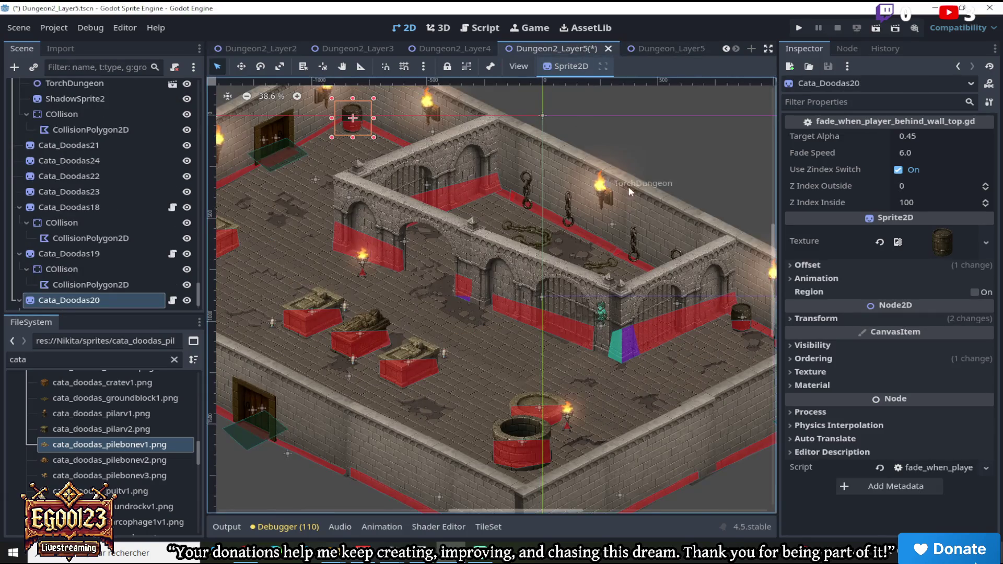
scroll(255, 122, "up", 3)
mouse_move(198, 287)
left_mouse_down()
mouse_move(210, 205)
mouse_move(201, 68)
left_mouse_up()
right_click(123, 84)
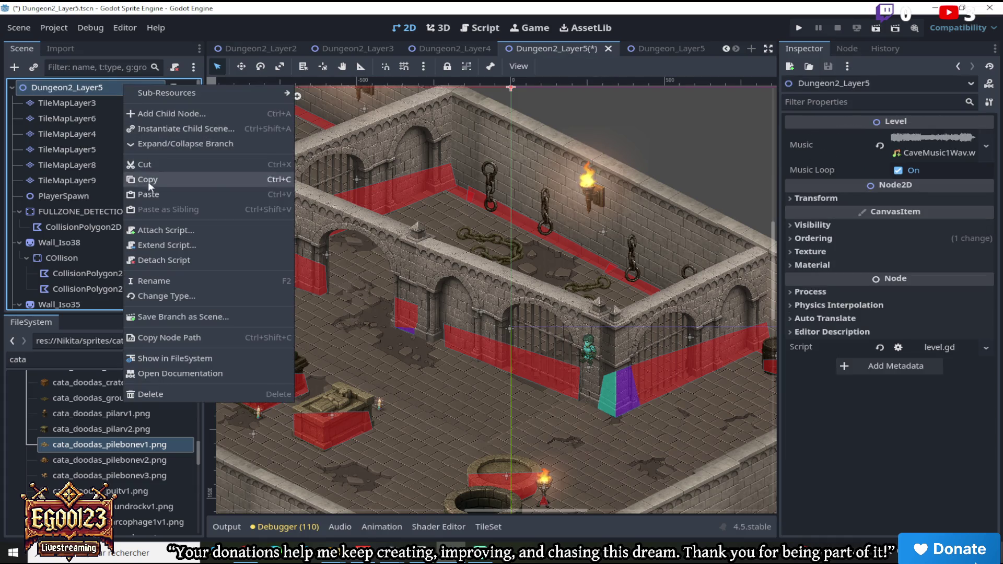
Paste the skeleton into Dungeon2_Layer5 as Cata_Doodas12 and move it left into the room
left_click(209, 195)
scroll(453, 225, "down", 3)
left_click(241, 67)
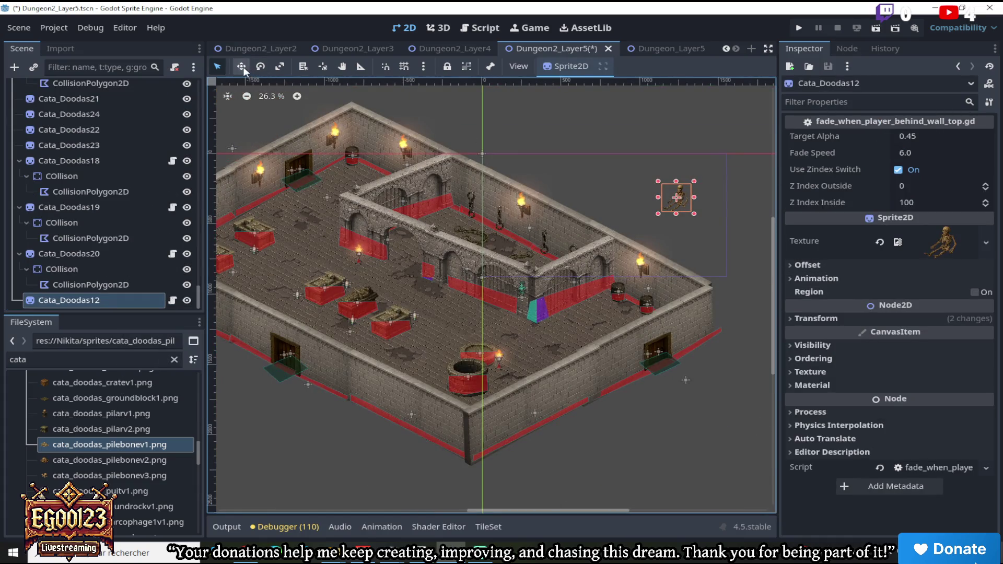
scroll(505, 231, "up", 3)
left_click_drag(556, 209, 382, 251)
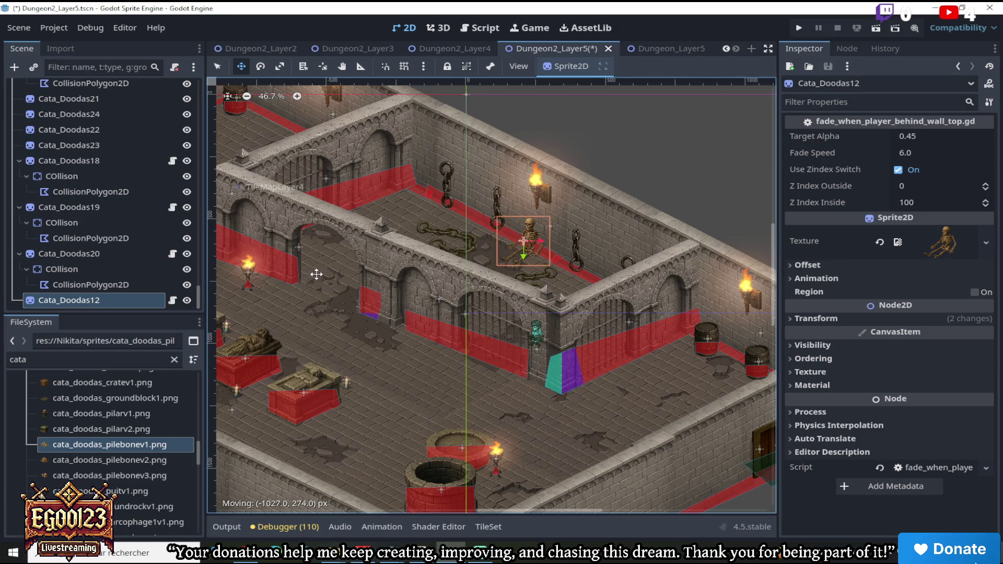
scroll(441, 256, "up", 3)
scroll(566, 243, "down", 3)
mouse_move(599, 247)
left_mouse_down()
mouse_move(668, 288)
mouse_move(544, 215)
mouse_move(588, 240)
left_mouse_up()
Shrink the skeleton slightly and set it in the enclosure's upper corner against the back wall
scroll(588, 240, "up", 2)
left_click(217, 66)
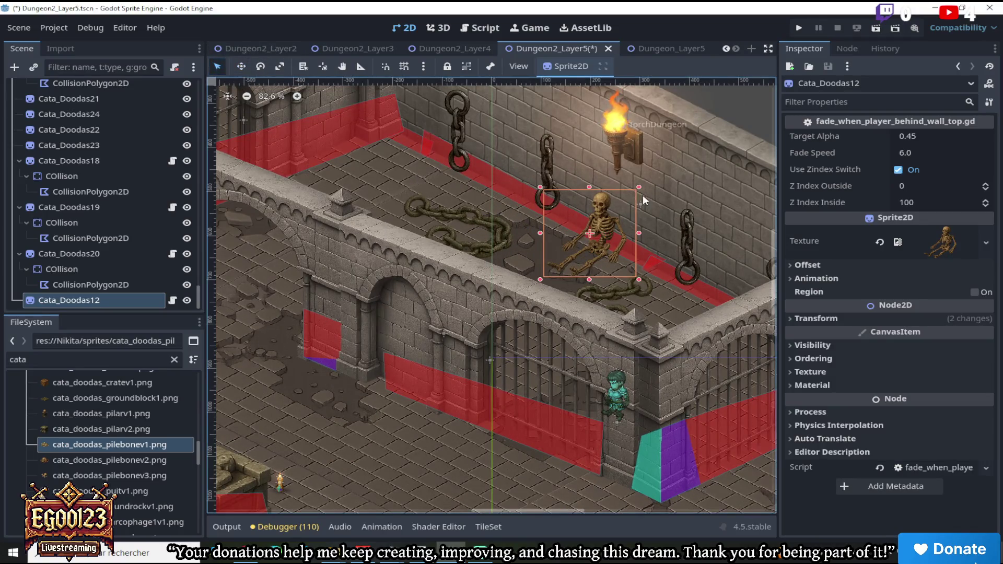
left_click_drag(642, 192, 629, 197)
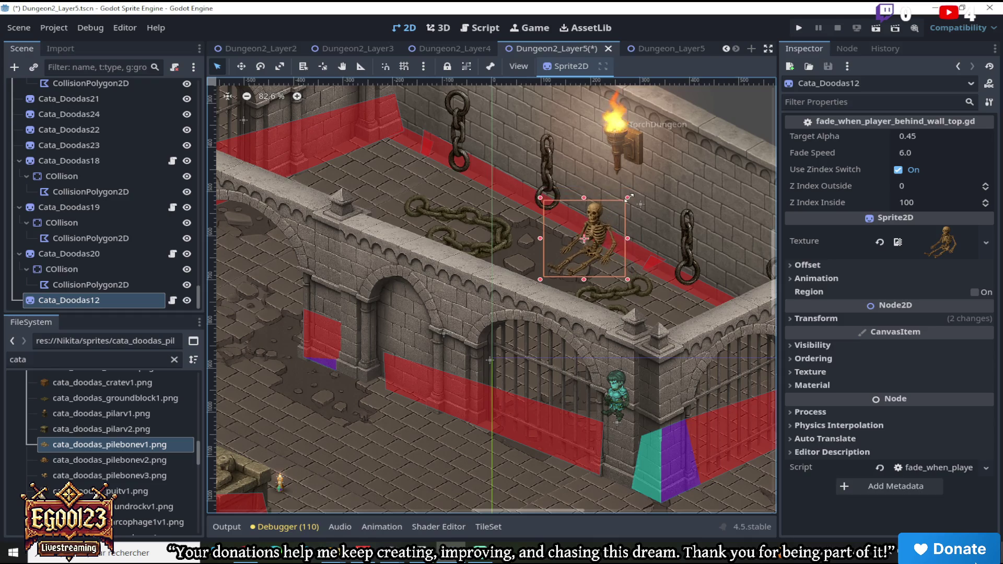
left_click(242, 69)
mouse_move(583, 230)
left_mouse_down()
mouse_move(569, 214)
mouse_move(645, 241)
left_mouse_up()
scroll(659, 252, "down", 2)
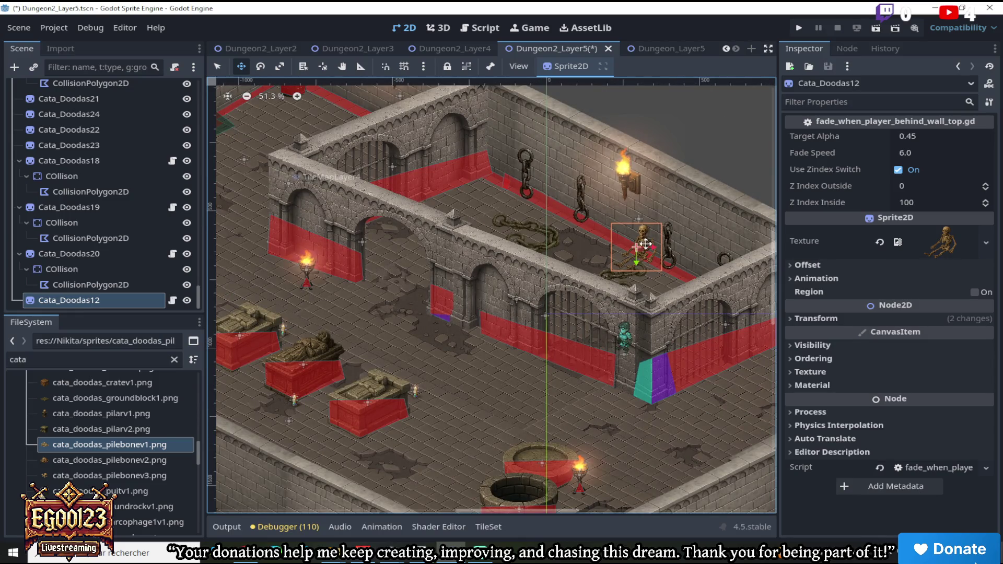
mouse_move(646, 249)
left_mouse_down()
mouse_move(499, 181)
mouse_move(614, 233)
mouse_move(508, 179)
left_mouse_up()
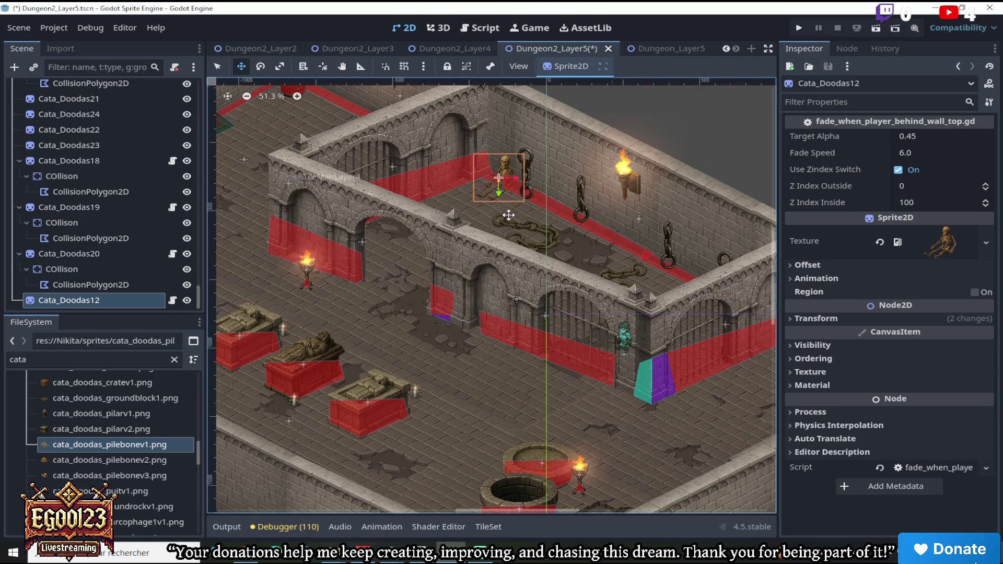
Zoom around to check the skeleton's placement, then go to Dungeon2_Layer2
scroll(510, 217, "down", 3)
scroll(492, 240, "up", 7)
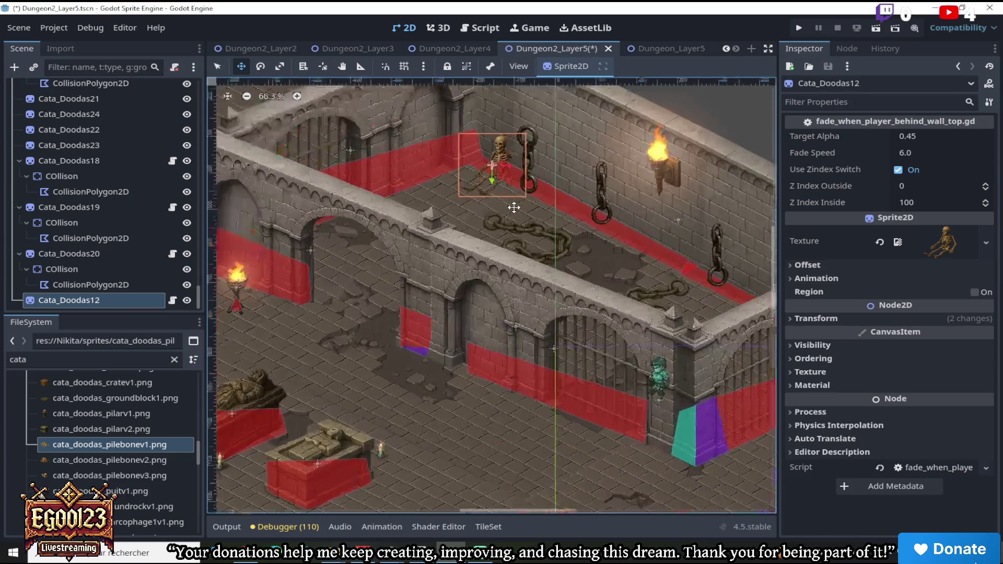
scroll(504, 178, "up", 3)
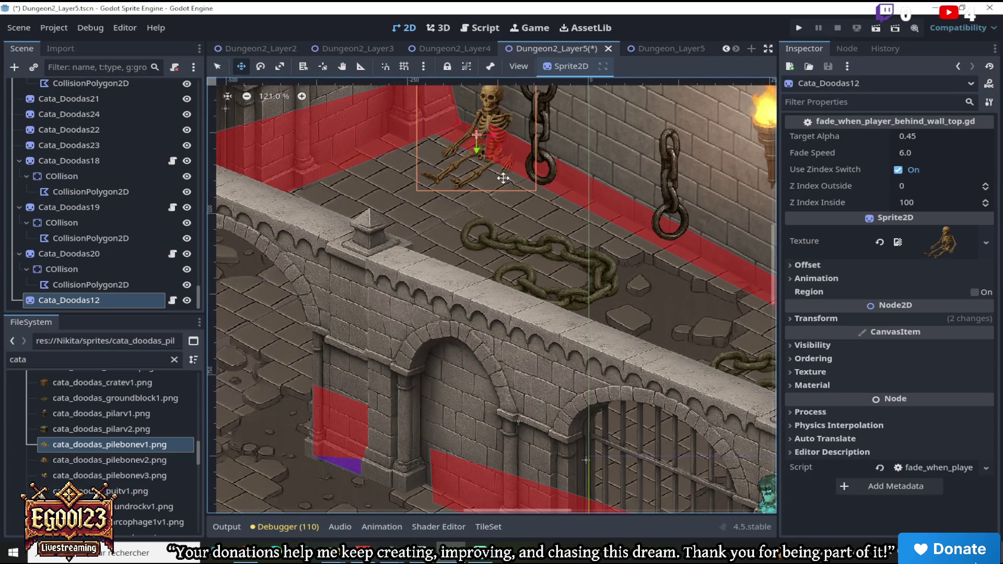
scroll(503, 178, "down", 6)
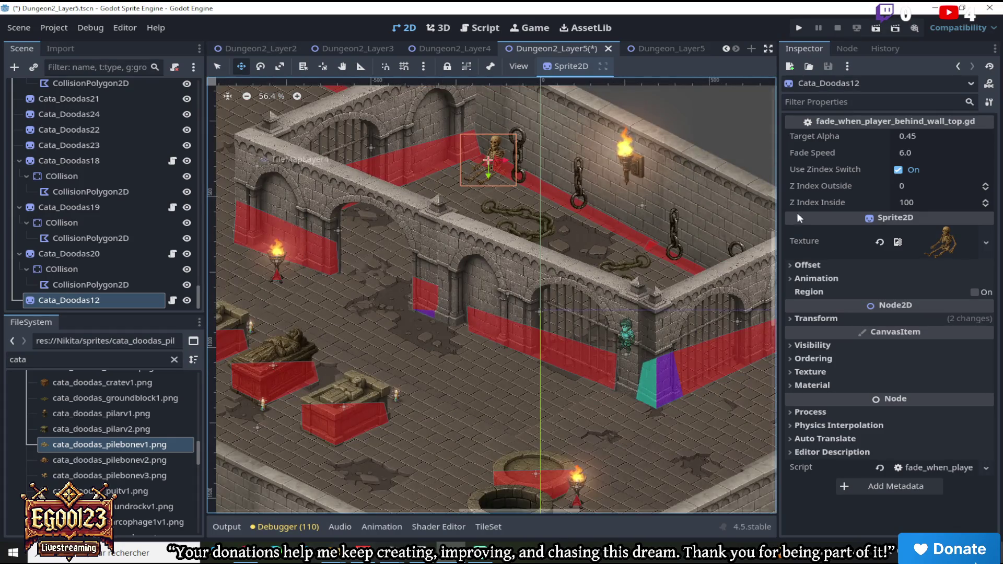
scroll(773, 261, "down", 3)
scroll(771, 264, "up", 3)
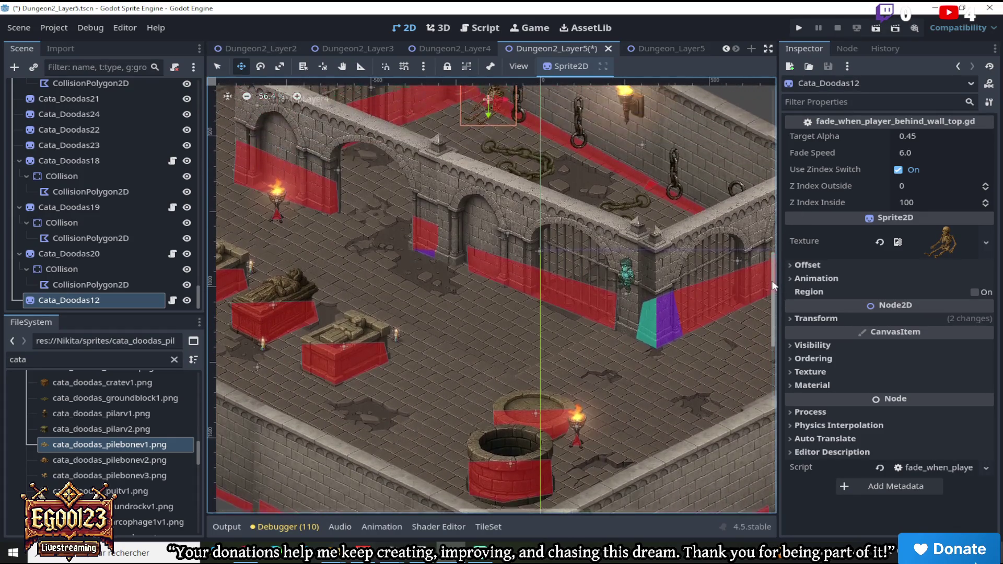
scroll(770, 262, "down", 3)
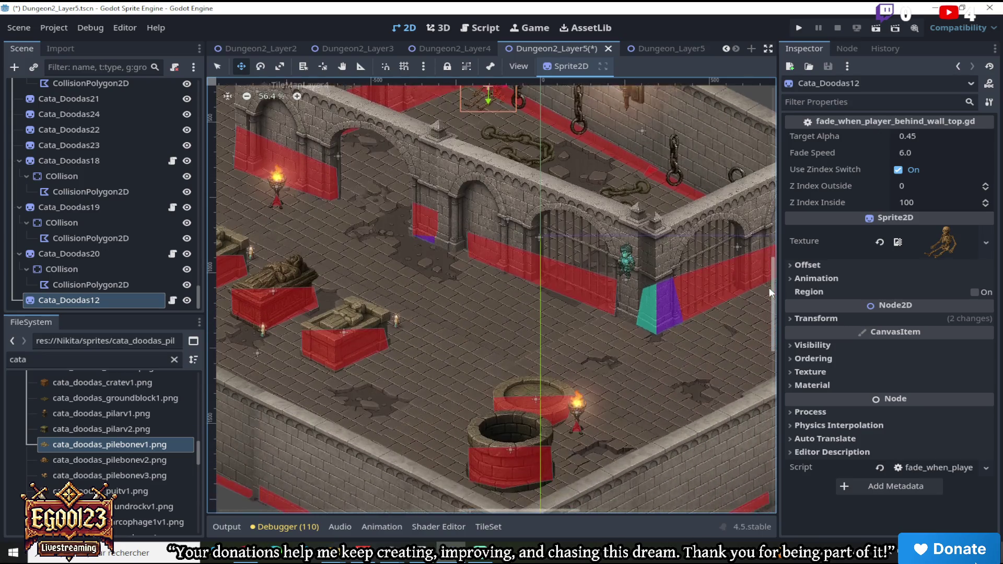
mouse_move(541, 513)
left_mouse_down()
mouse_move(616, 509)
mouse_move(597, 510)
left_mouse_up()
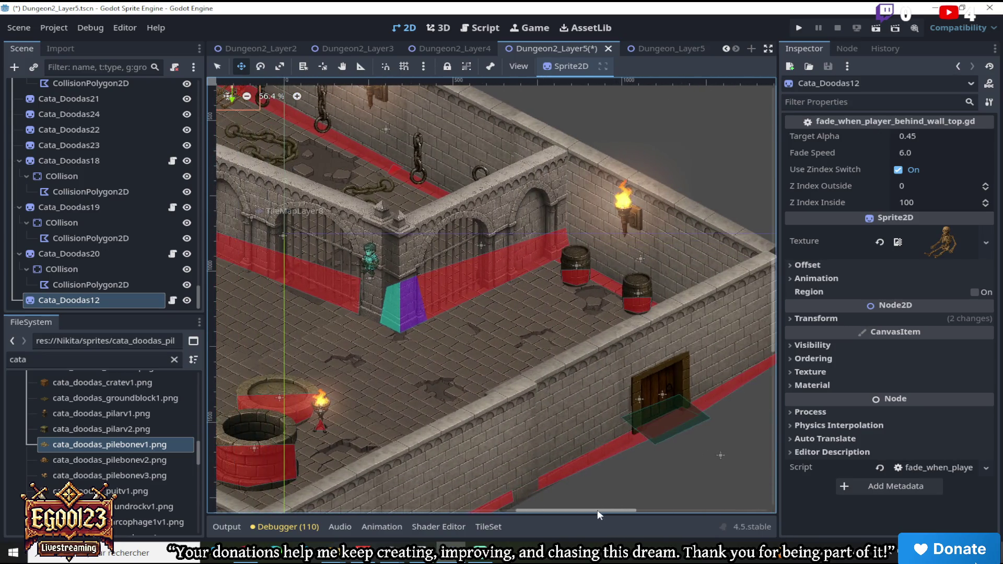
left_click(256, 48)
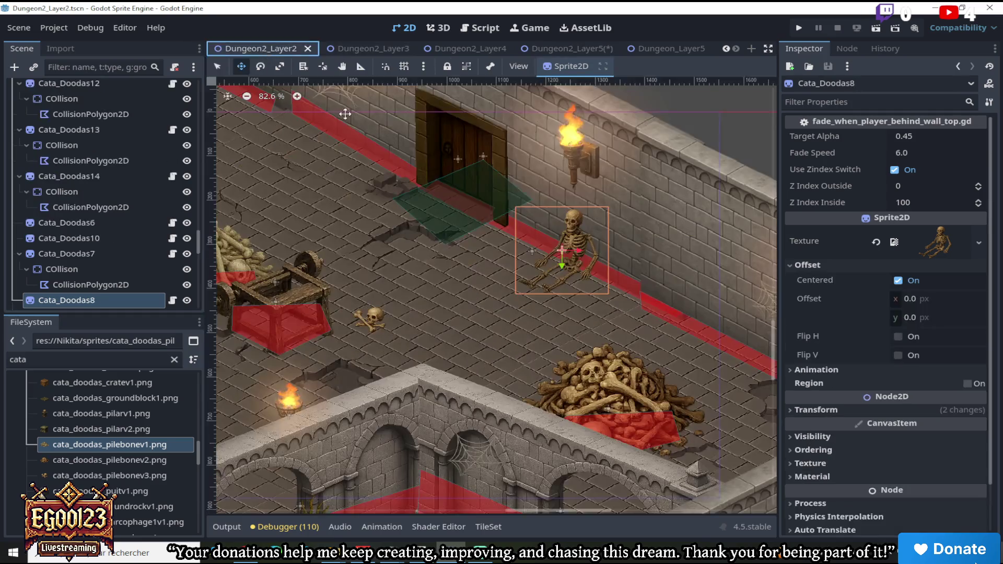
Select the bucket prop in Dungeon2_Layer2 and copy its node
key("q")
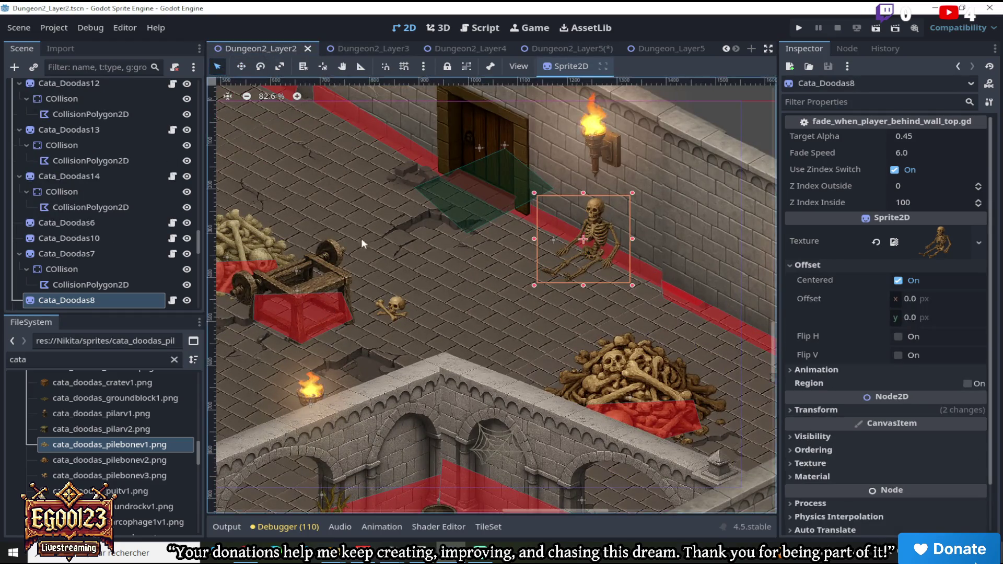
scroll(378, 288, "down", 3)
scroll(378, 288, "up", 2)
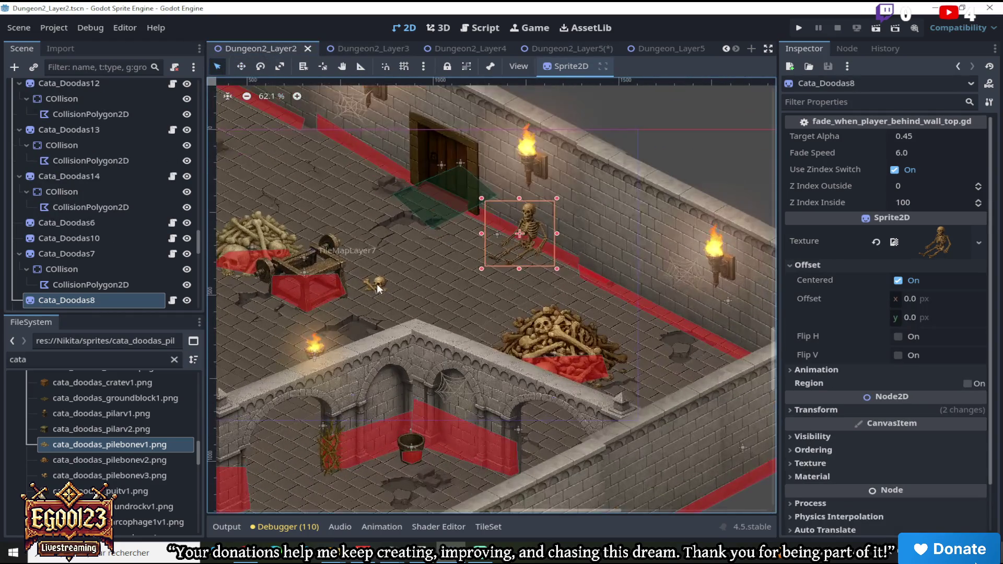
left_click(407, 450)
scroll(101, 302, "down", 3)
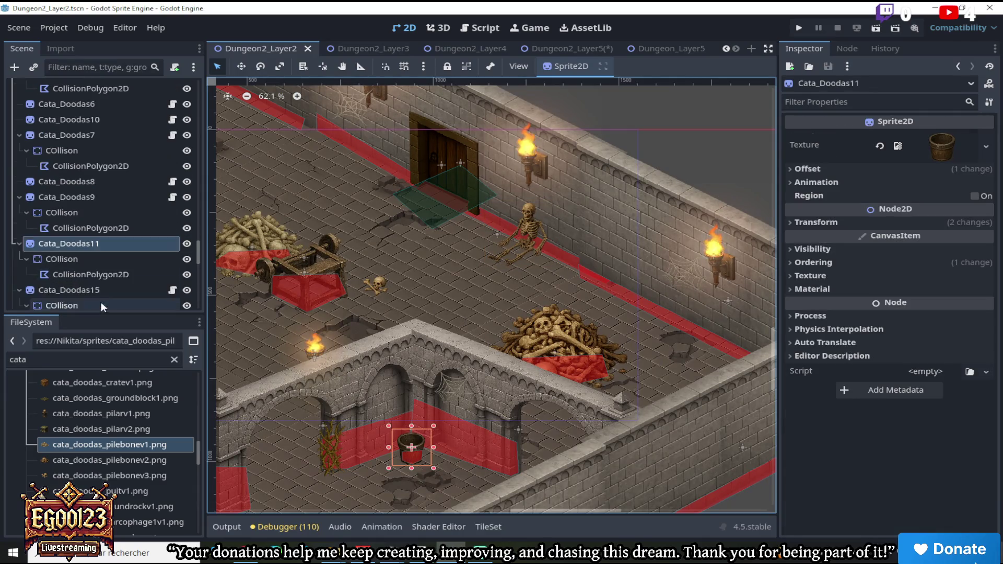
right_click(97, 245)
left_click(109, 259)
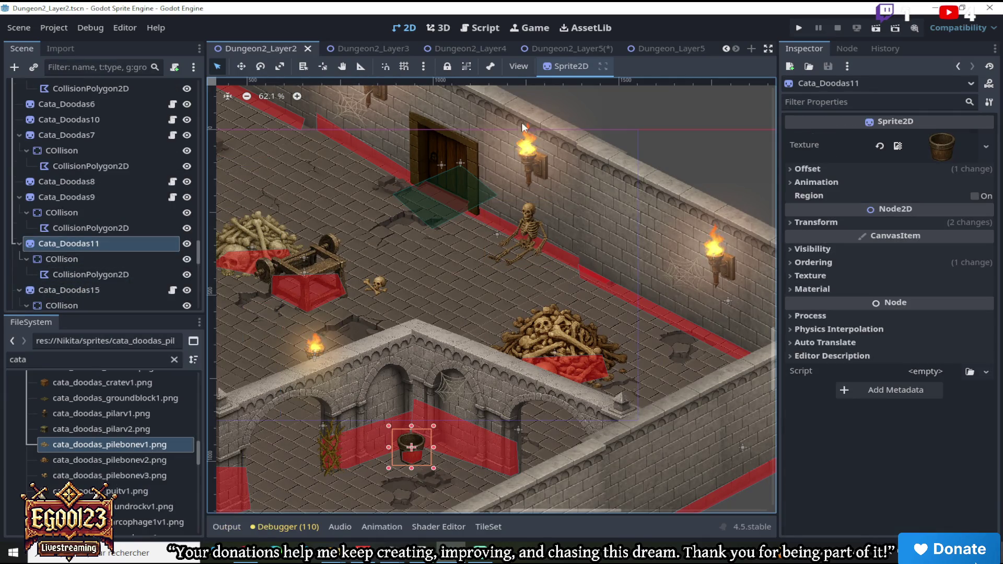
Paste the bucket into Dungeon2_Layer5's root as Cata_Doodas13
left_click(667, 46)
left_click(556, 49)
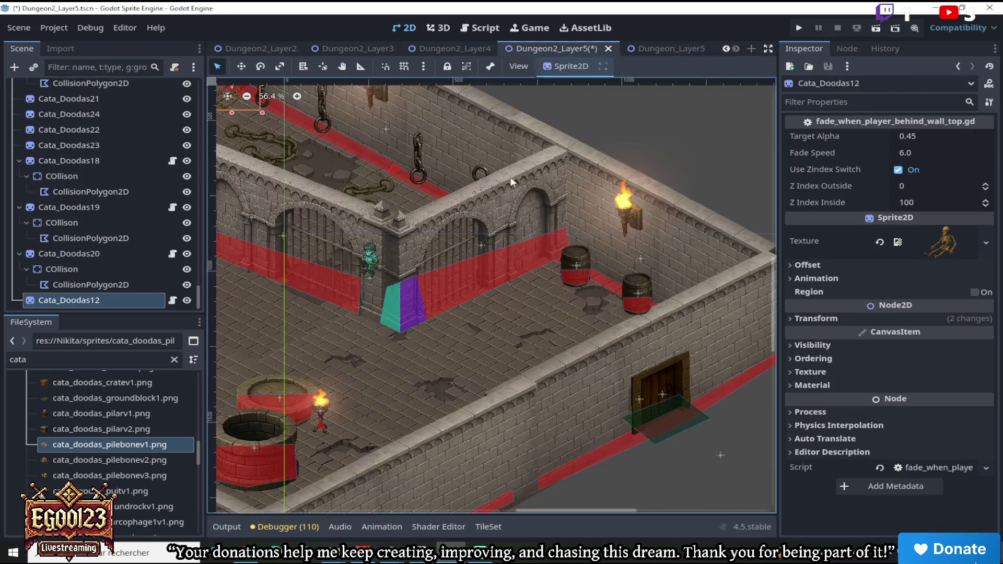
scroll(622, 309, "up", 3)
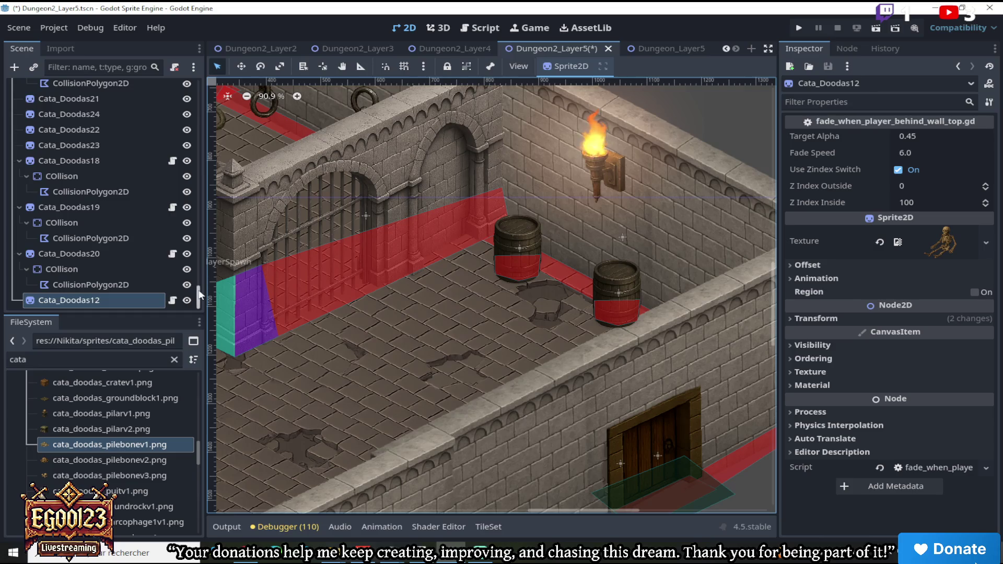
left_click_drag(200, 294, 203, 61)
left_click(129, 86)
right_click(129, 86)
left_click(152, 191)
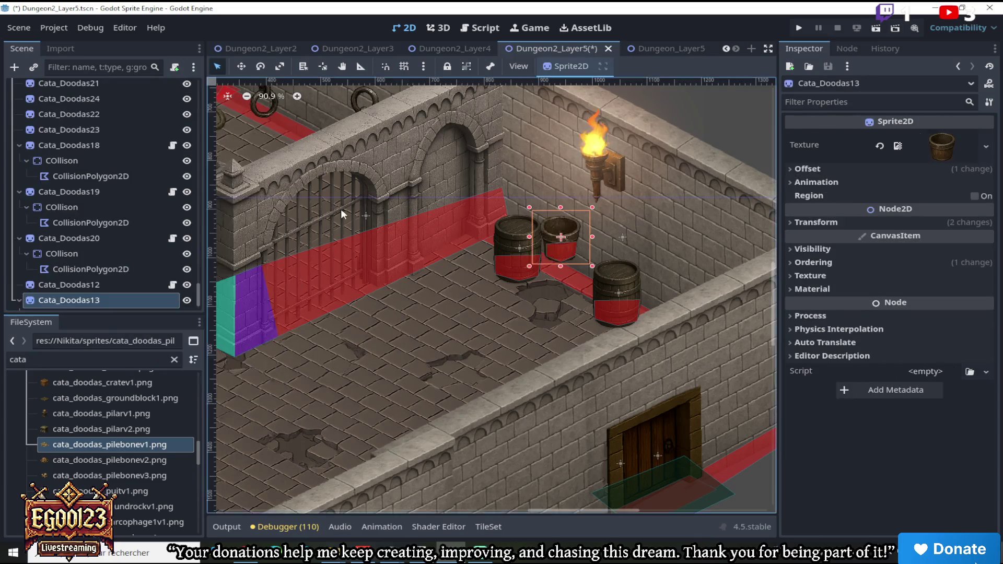
scroll(325, 209, "right", 2)
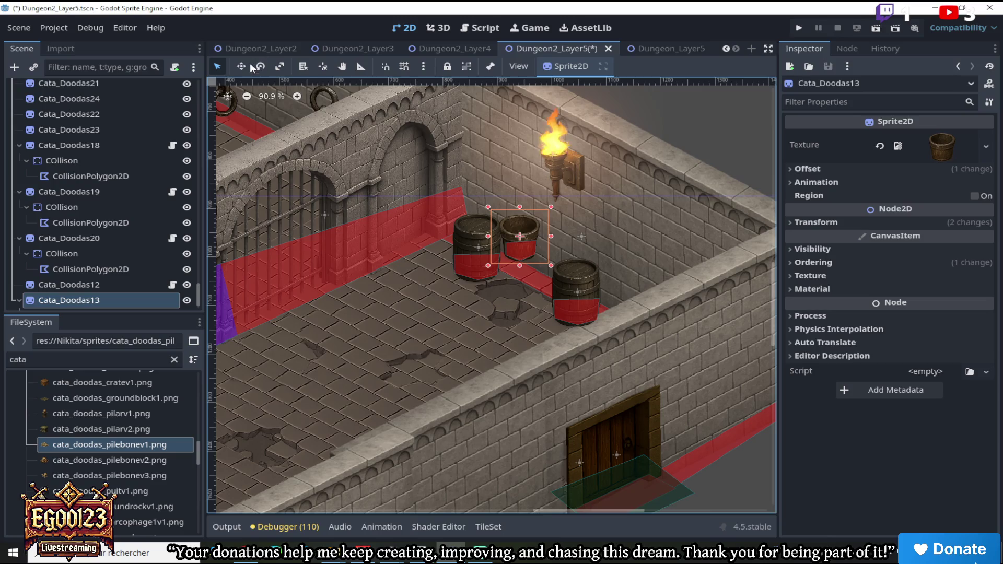
Move the bucket Cata_Doodas13 down among the barrels, right next to the left barrel
left_click(242, 67)
mouse_move(516, 232)
left_mouse_down()
mouse_move(517, 272)
mouse_move(563, 316)
mouse_move(524, 287)
left_mouse_up()
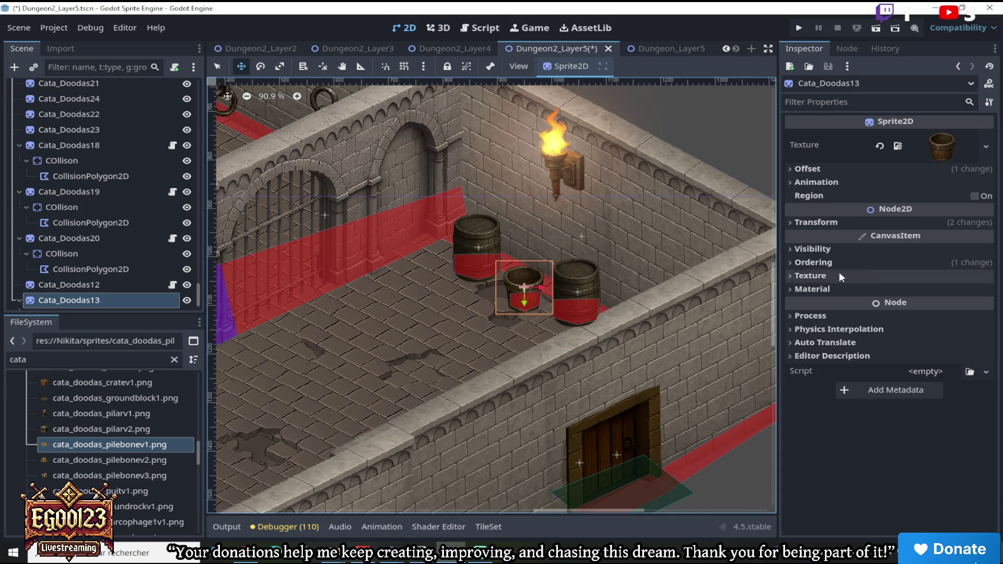
left_click(814, 262)
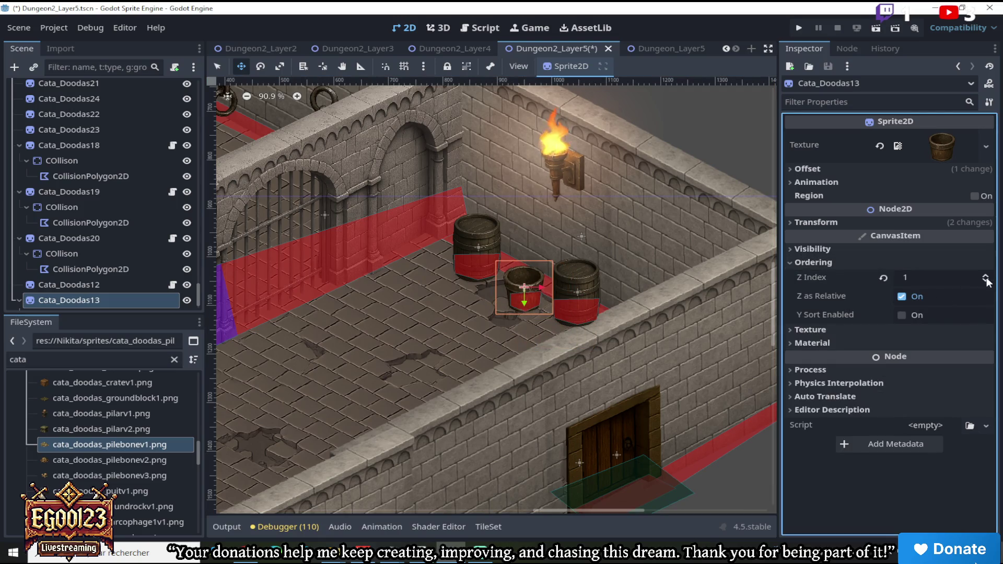
mouse_move(519, 278)
left_mouse_down()
mouse_move(604, 314)
mouse_move(459, 264)
mouse_move(443, 235)
mouse_move(427, 232)
mouse_move(510, 280)
mouse_move(530, 274)
mouse_move(425, 260)
mouse_move(407, 245)
left_mouse_up()
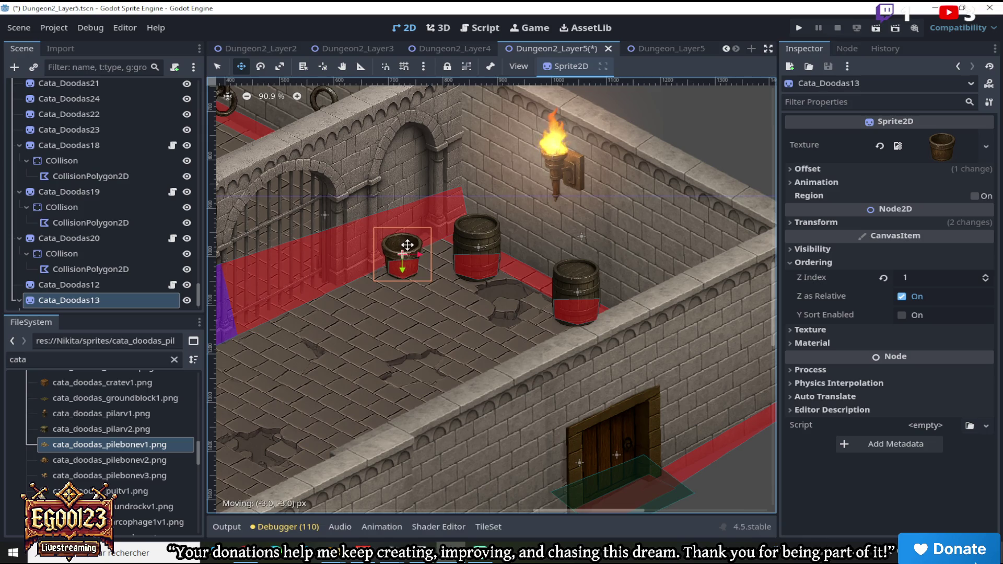
scroll(409, 245, "down", 5)
scroll(445, 257, "up", 2)
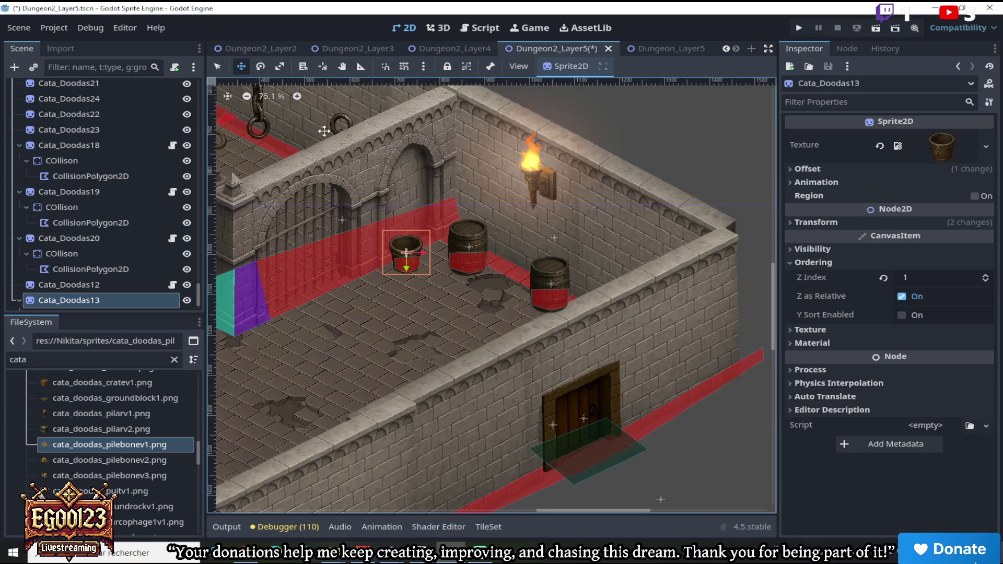
Compare against Dungeon2_Layer2, then select the middle barrel back in Dungeon2_Layer5
left_click(270, 46)
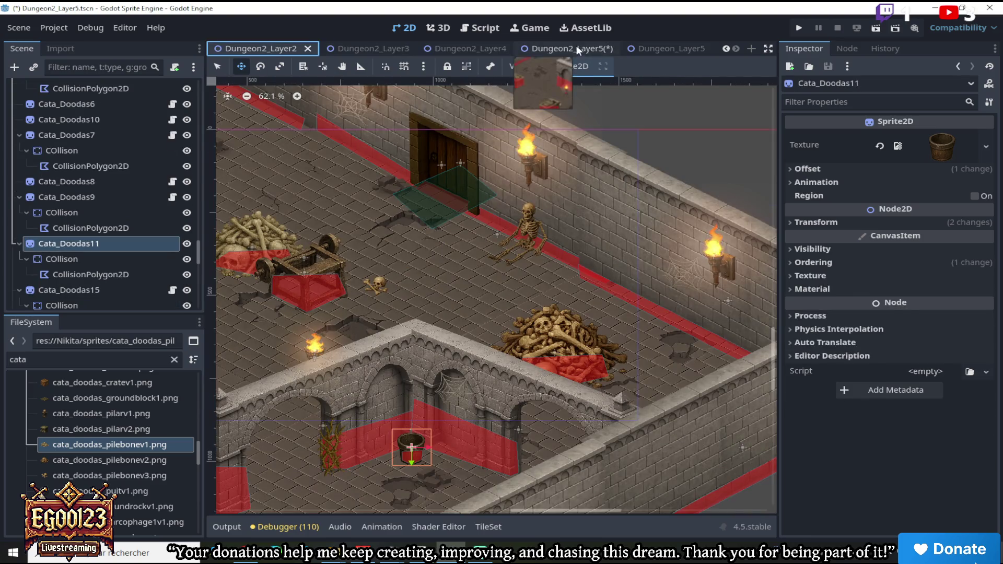
left_click(577, 49)
scroll(428, 235, "up", 4)
left_click(430, 226)
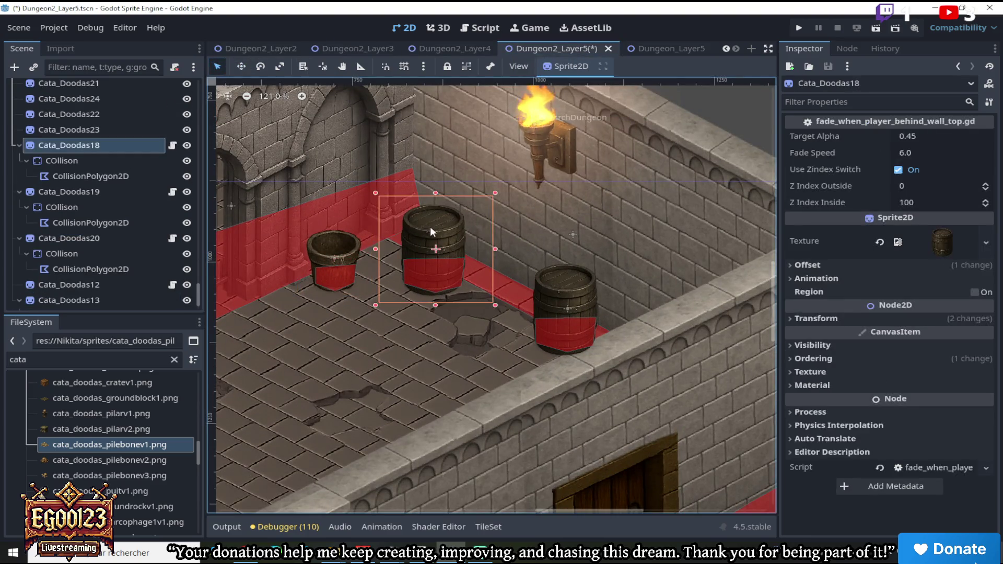
Set the right barrel's Z Index to 1 under Ordering
left_click(813, 265)
left_click(810, 266)
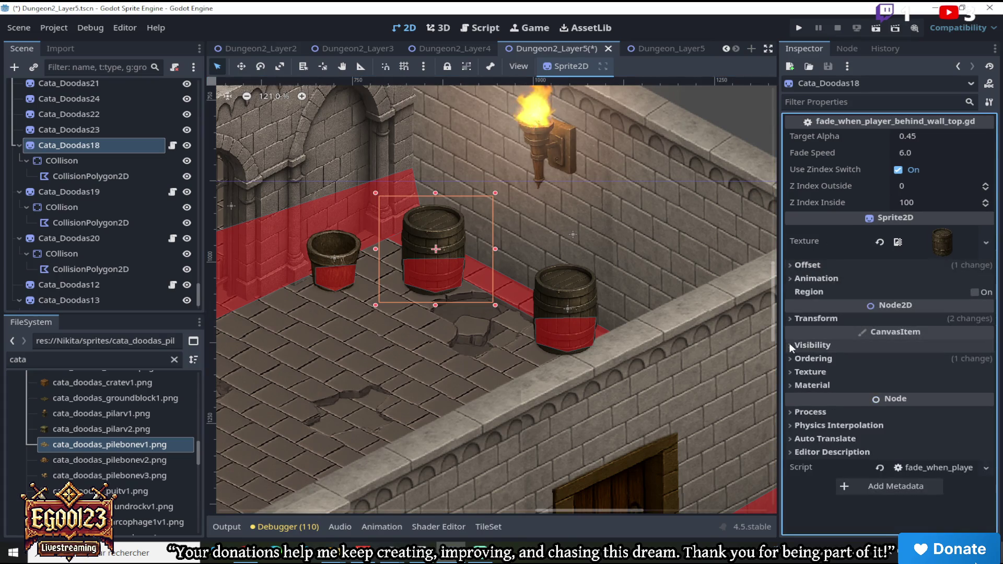
left_click(796, 359)
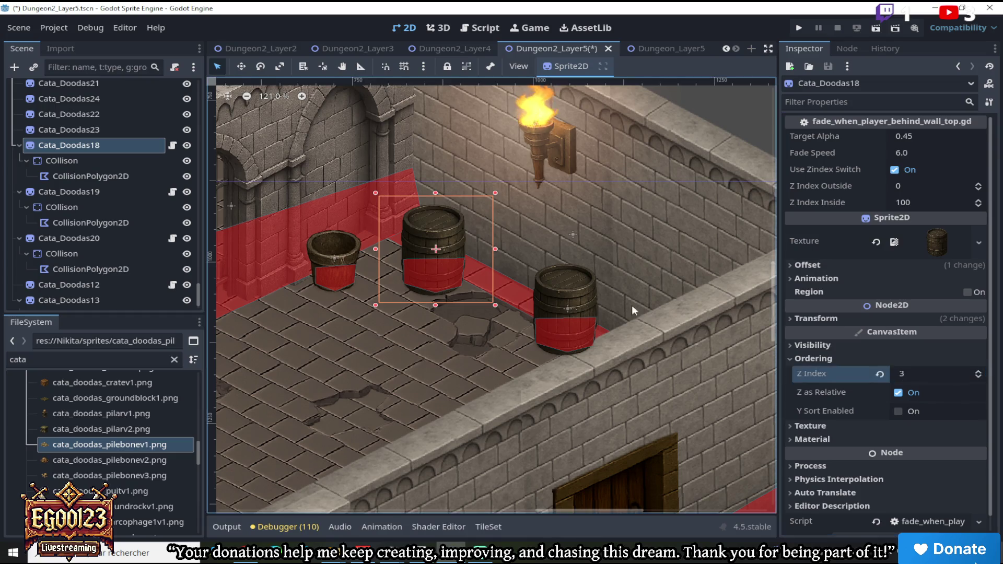
left_click(567, 309)
left_click(813, 358)
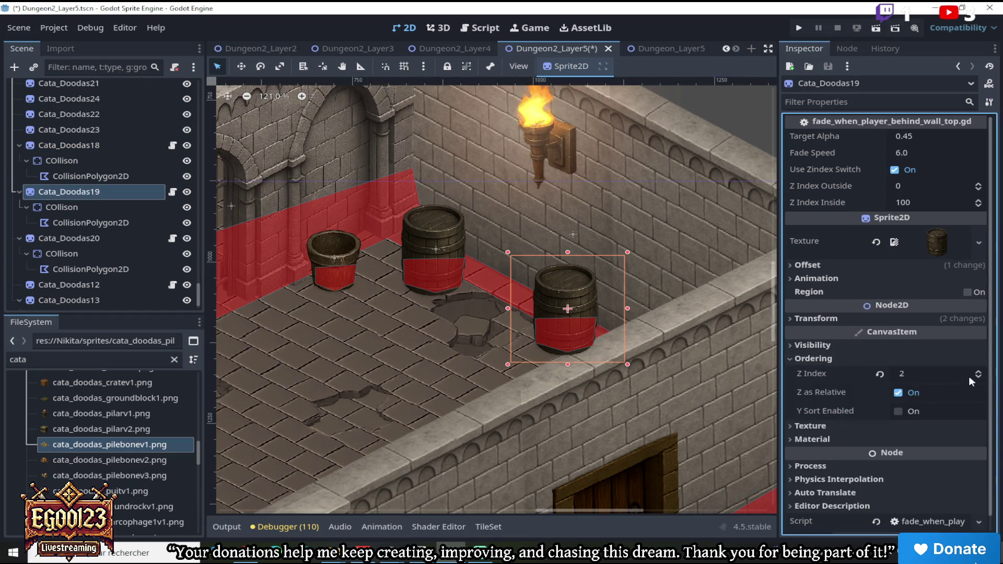
left_click(975, 375)
type("1")
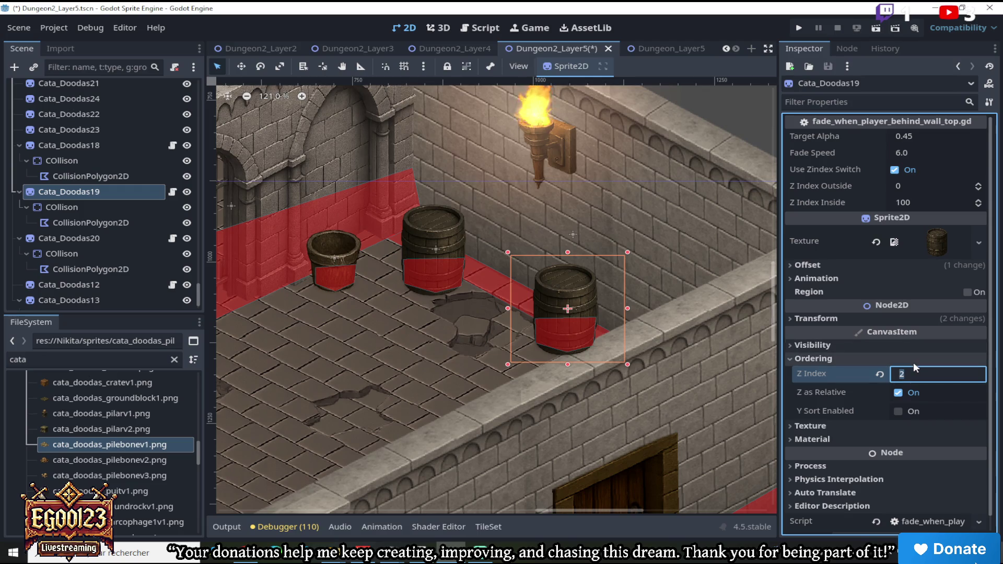
key("Return")
Check the draw order of the barrel between the two torches, then bring up Dungeon2_Layer4
scroll(298, 215, "down", 8)
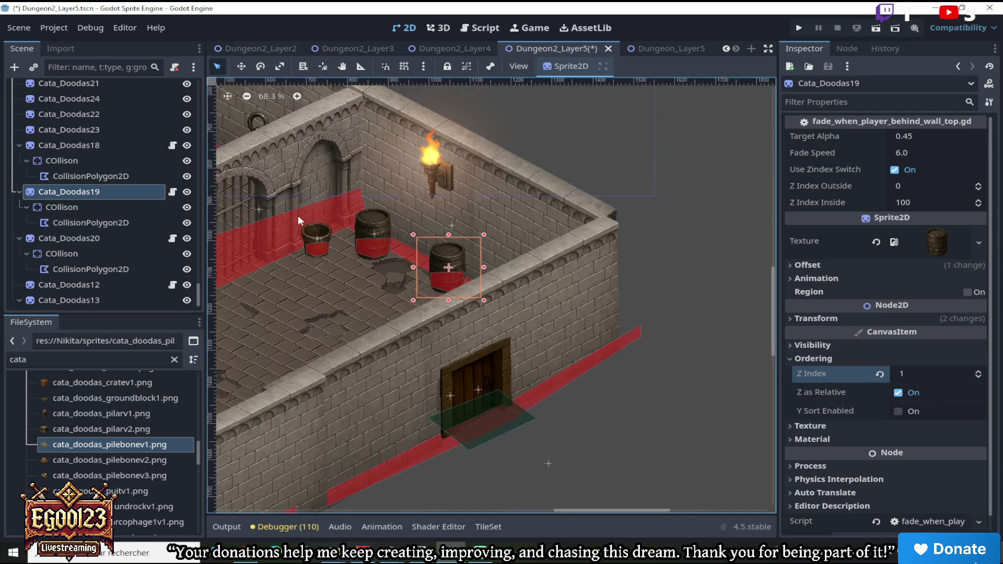
left_click_drag(594, 514, 456, 499)
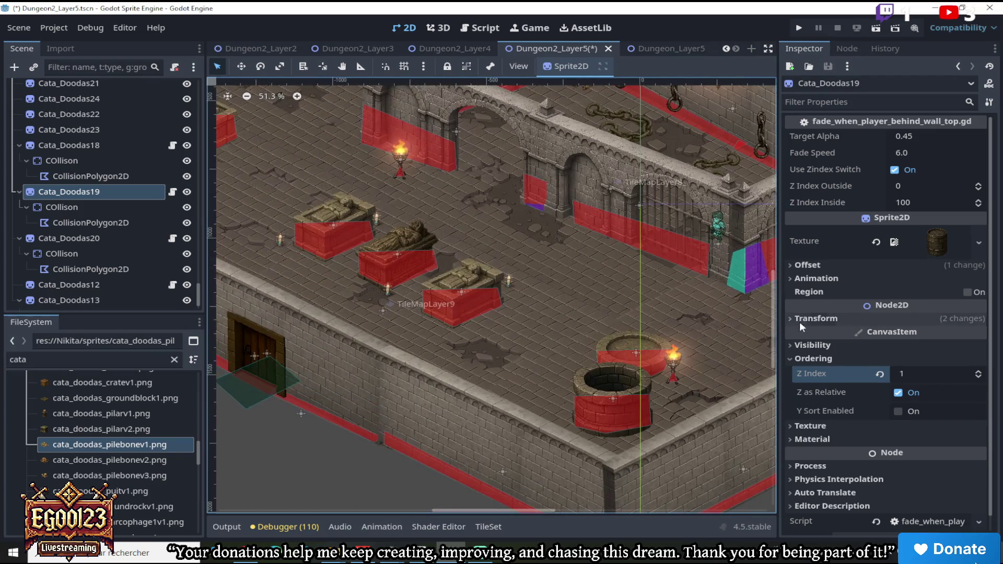
left_click_drag(774, 342, 758, 231)
scroll(348, 218, "up", 2)
scroll(352, 220, "up", 8)
left_click(426, 236)
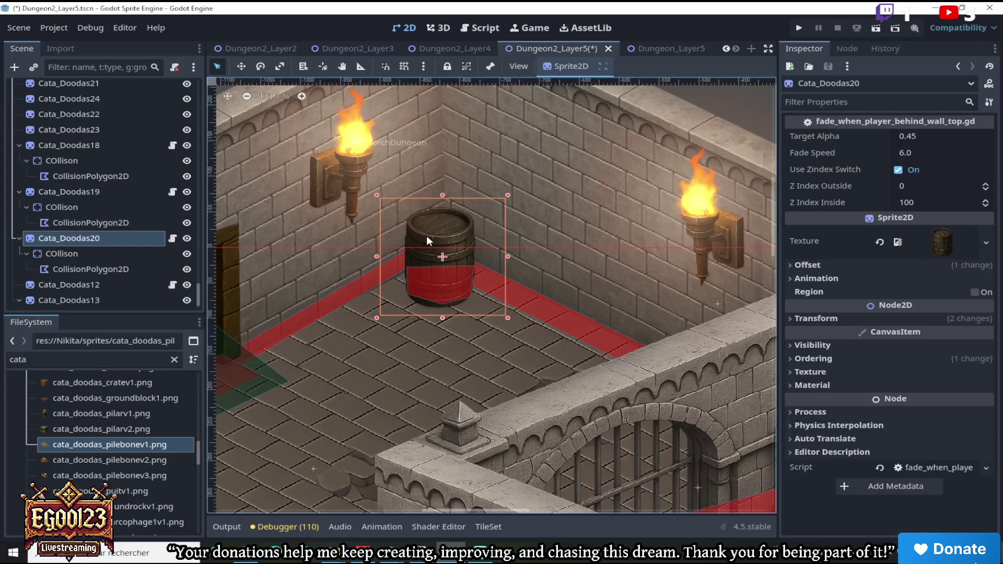
left_click(808, 359)
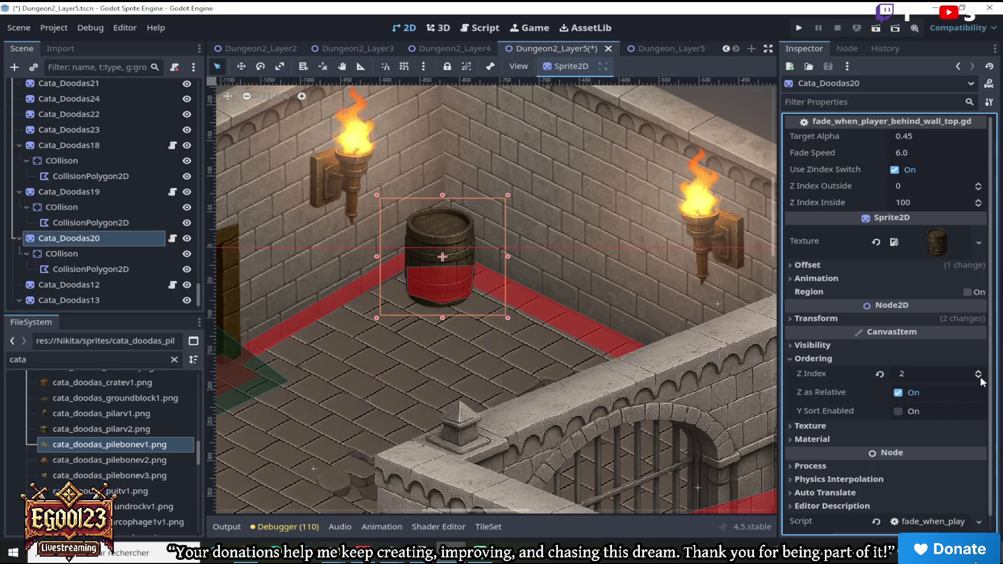
scroll(632, 360, "down", 12)
mouse_move(767, 212)
left_mouse_down()
mouse_move(774, 217)
mouse_move(762, 311)
left_mouse_up()
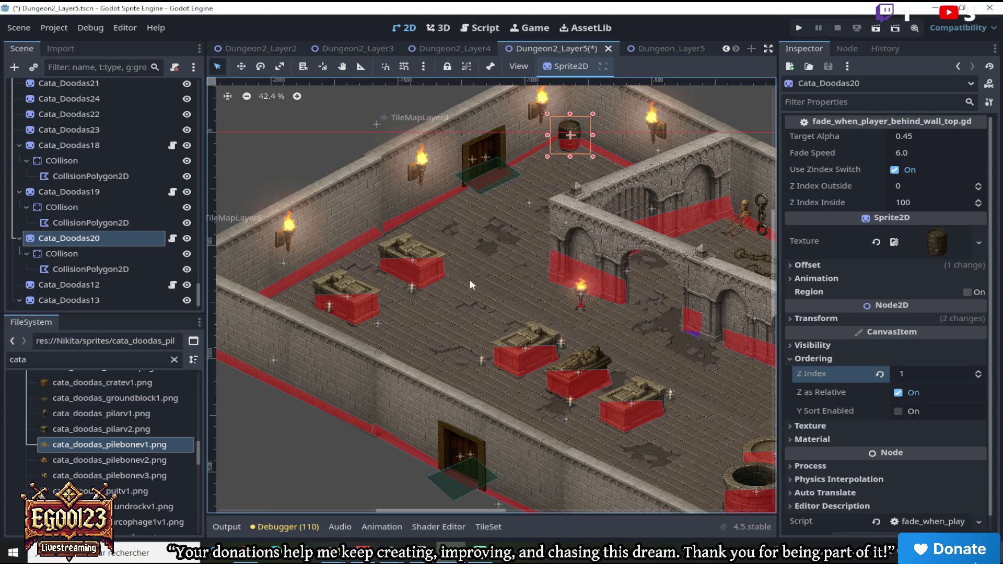
scroll(447, 279, "up", 2)
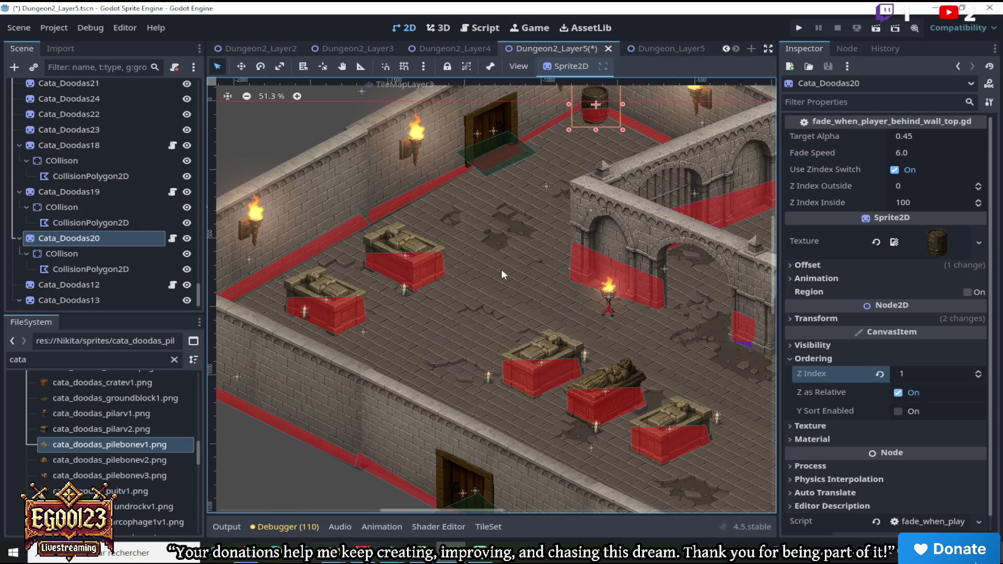
left_click_drag(493, 512, 612, 525)
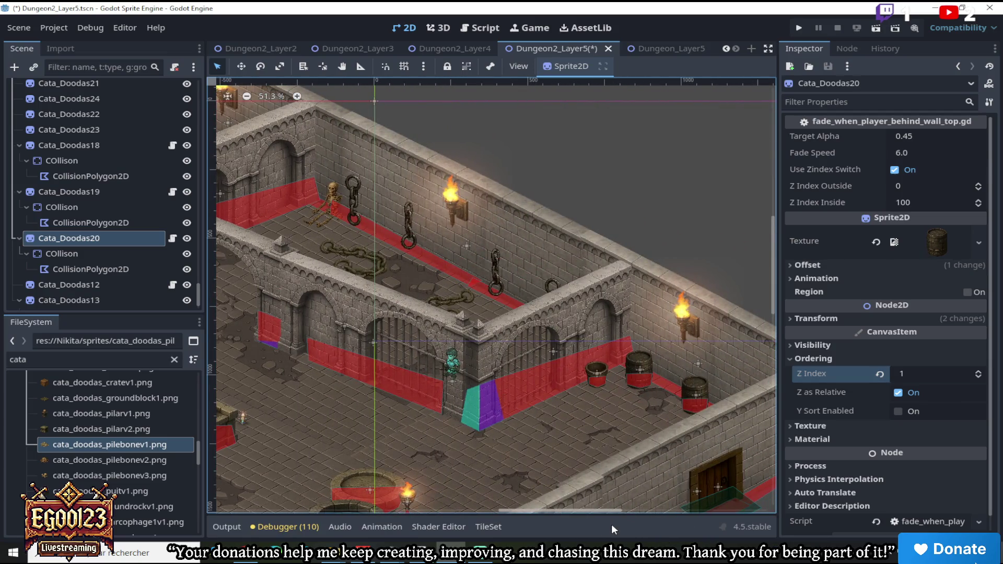
left_click(449, 49)
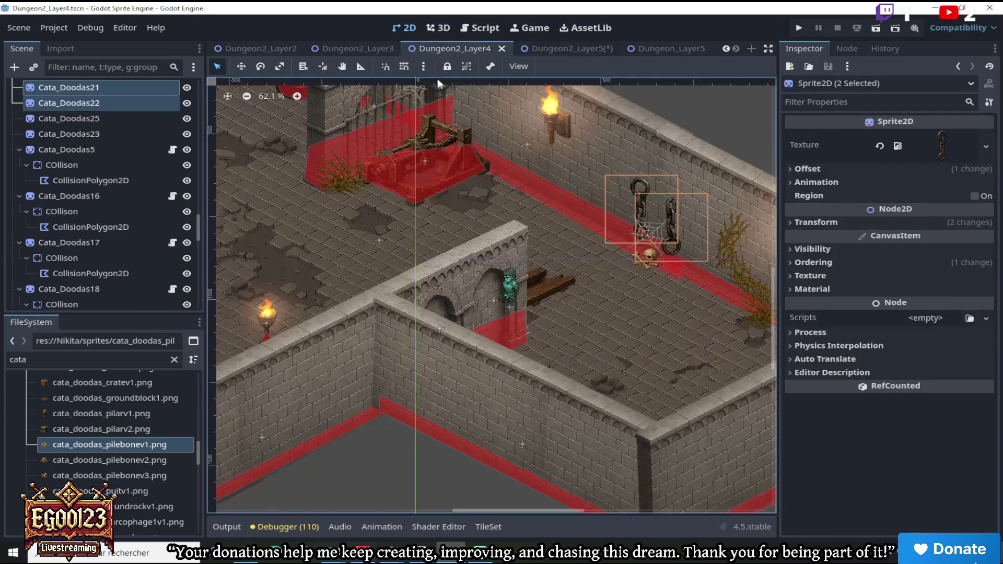
Copy the skull-and-bones sprite node from Dungeon2_Layer3 and return to the Dungeon2_Layer5 scene
scroll(425, 170, "down", 2)
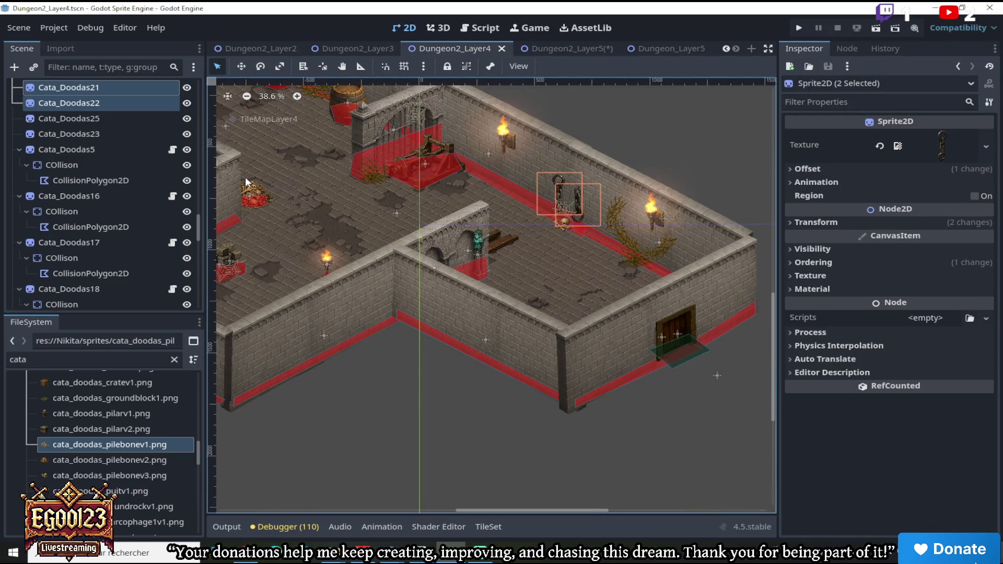
scroll(279, 138, "up", 2)
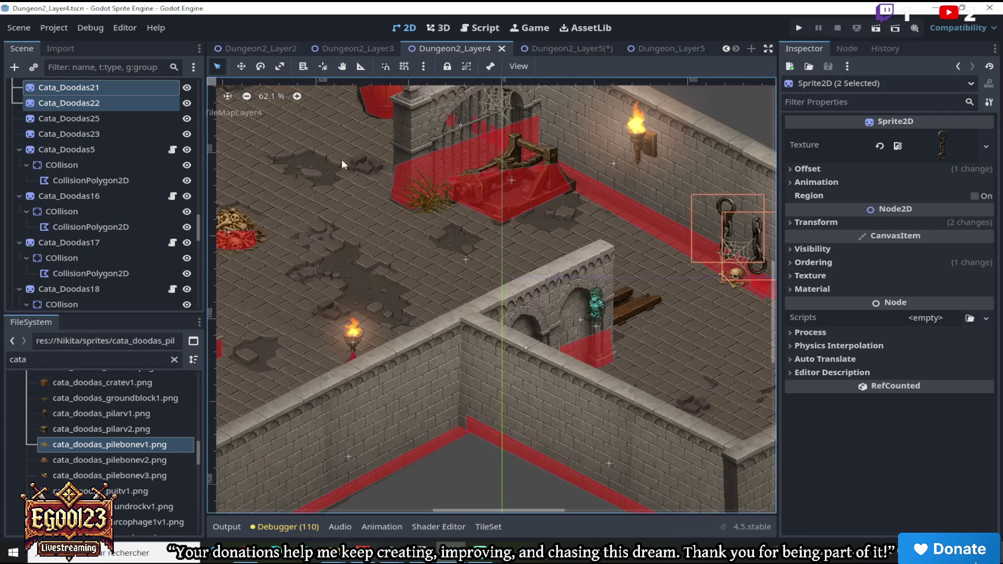
left_click(350, 48)
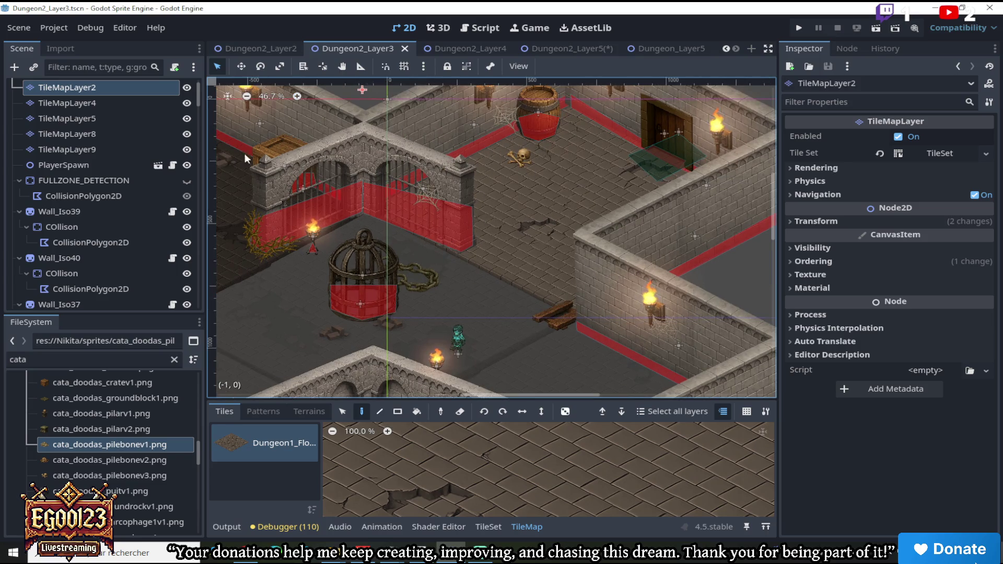
left_click(520, 156)
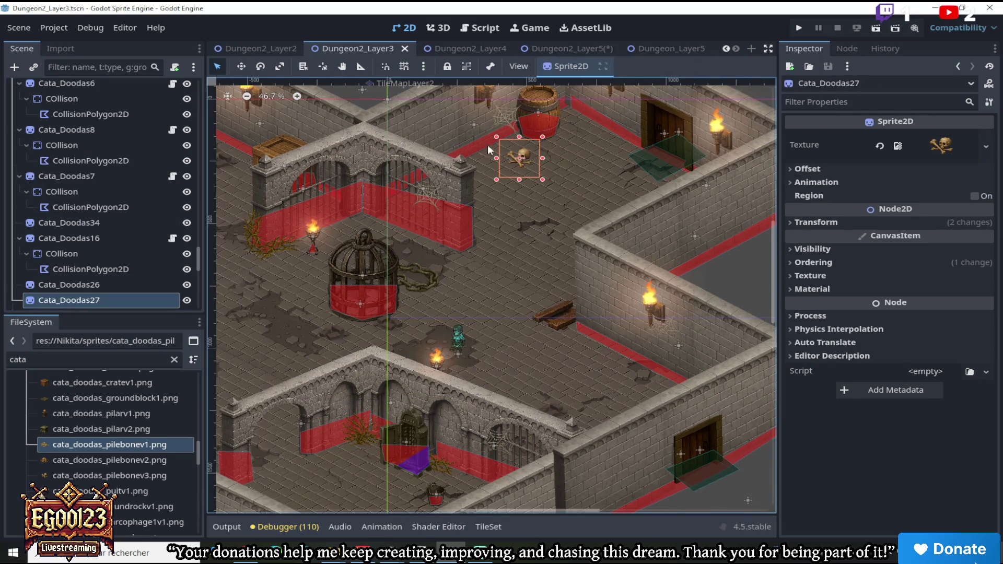
right_click(99, 297)
left_click(142, 256)
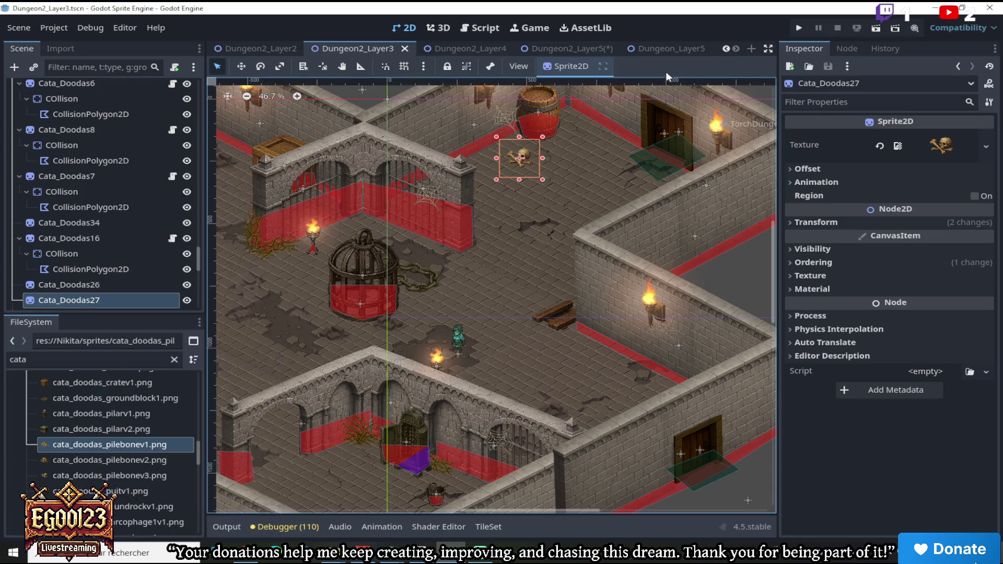
left_click(672, 47)
left_click(566, 45)
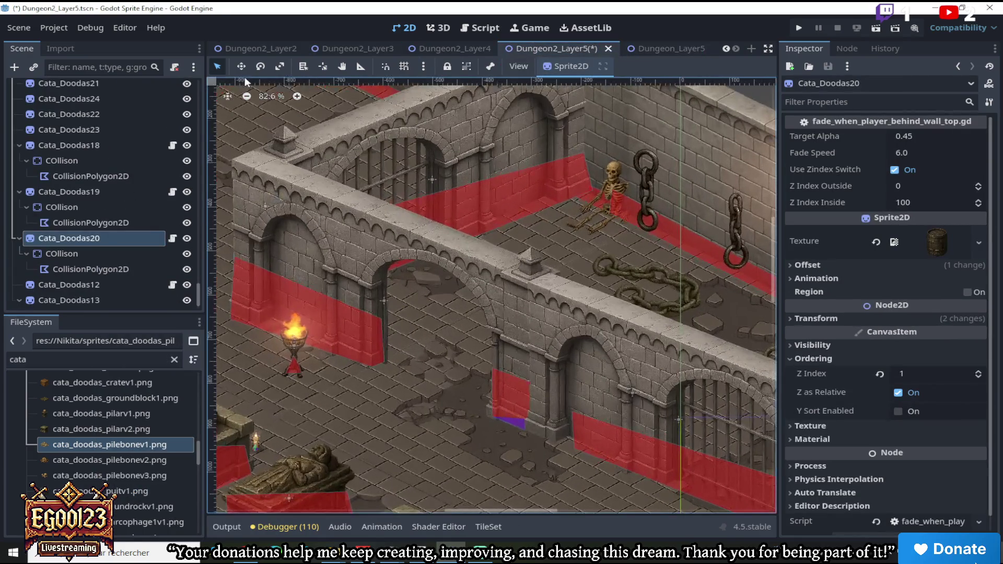
Paste the skull sprite under the Dungeon2_Layer5 root and move it toward the barrels
scroll(292, 168, "down", 5)
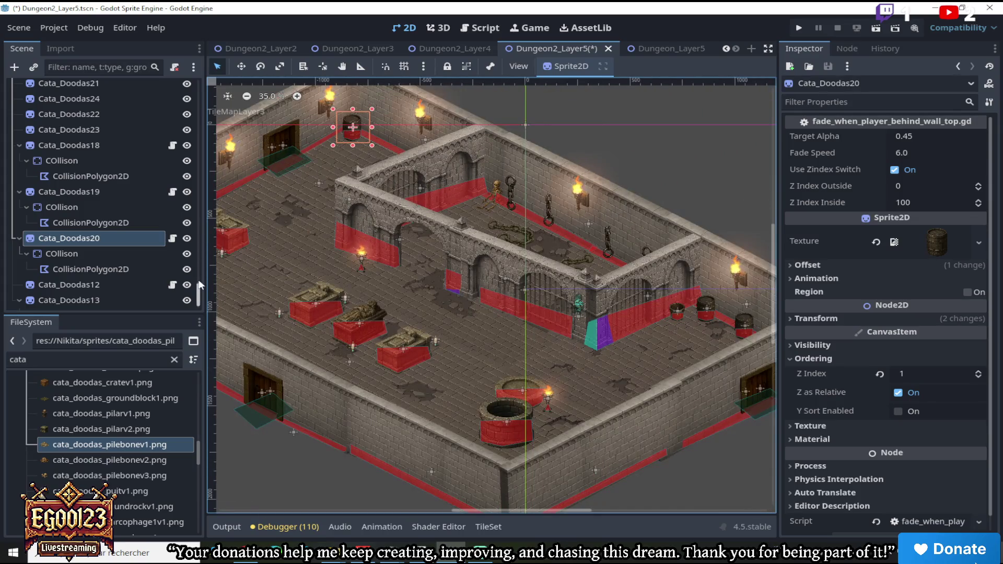
scroll(199, 285, "up", 10)
right_click(126, 87)
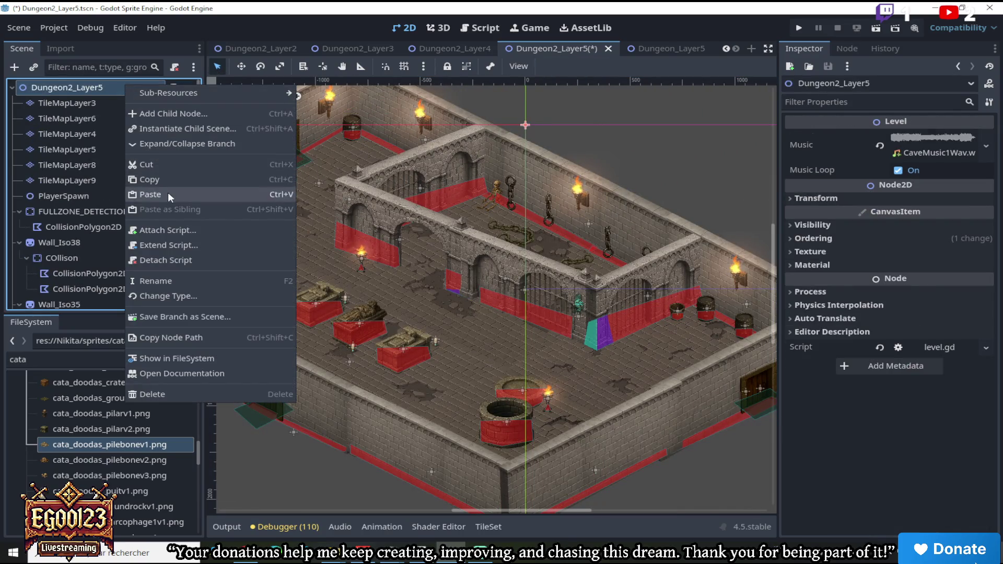
left_click(168, 193)
left_click(241, 66)
mouse_move(632, 185)
left_mouse_down()
mouse_move(695, 318)
mouse_move(716, 316)
left_mouse_up()
Shrink the pasted skull Cata_Doodas27 beside the barrels, then bring up Dungeon2_Layer4
scroll(694, 318, "up", 6)
scroll(712, 325, "down", 4)
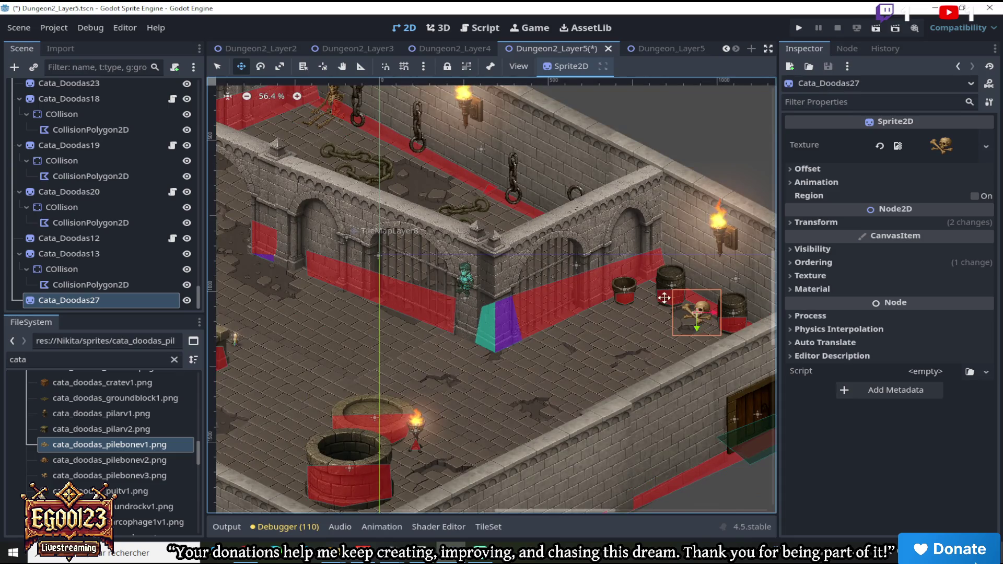
scroll(664, 298, "up", 4)
key("q")
mouse_move(703, 271)
left_mouse_down()
mouse_move(692, 283)
mouse_move(667, 279)
mouse_move(695, 282)
left_mouse_up()
key("w")
scroll(694, 282, "down", 6)
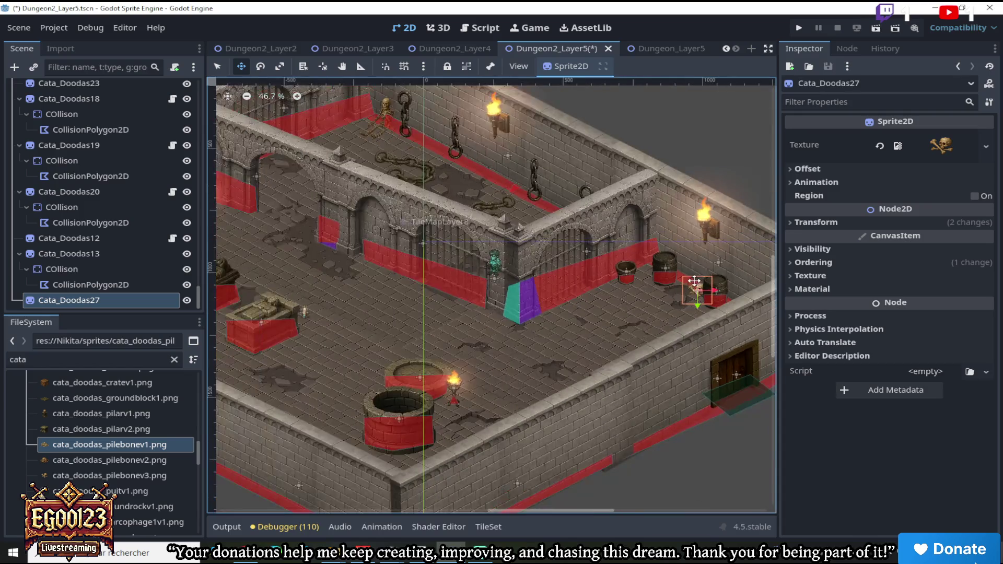
left_click_drag(598, 509, 511, 509)
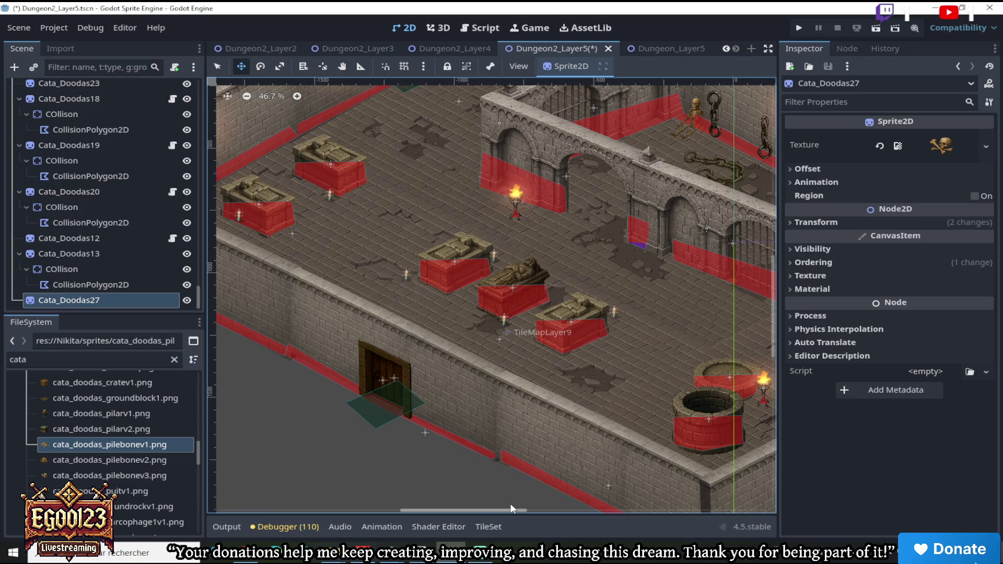
left_click(452, 49)
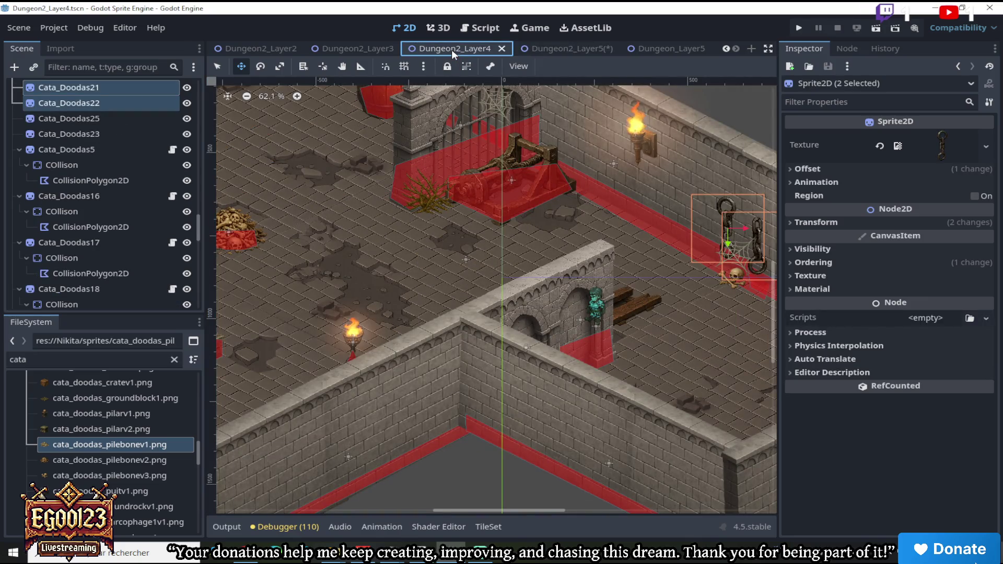
Copy the wooden planks sprite from Dungeon2_Layer4
left_click(217, 66)
left_click(655, 309)
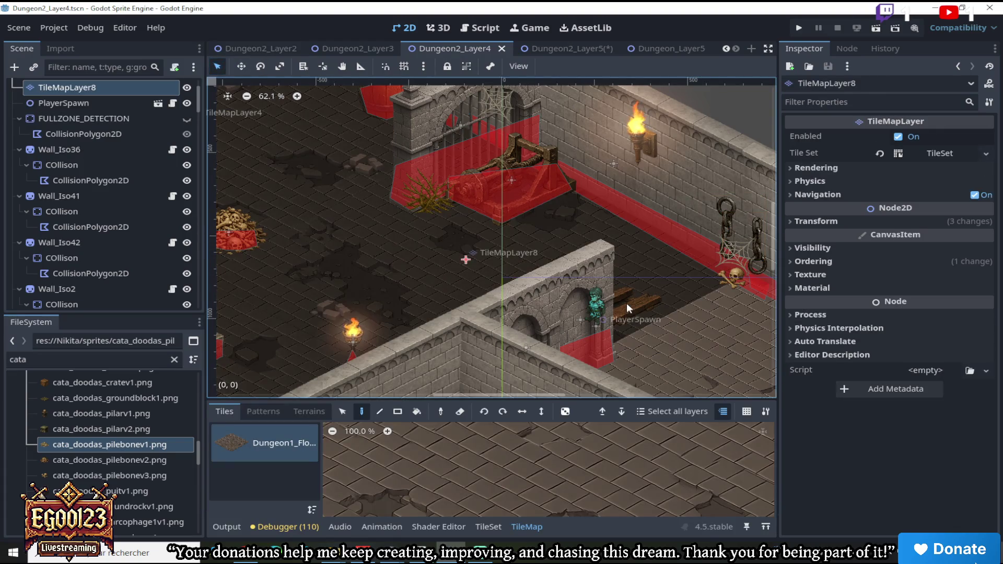
left_click(147, 289)
left_click(636, 306)
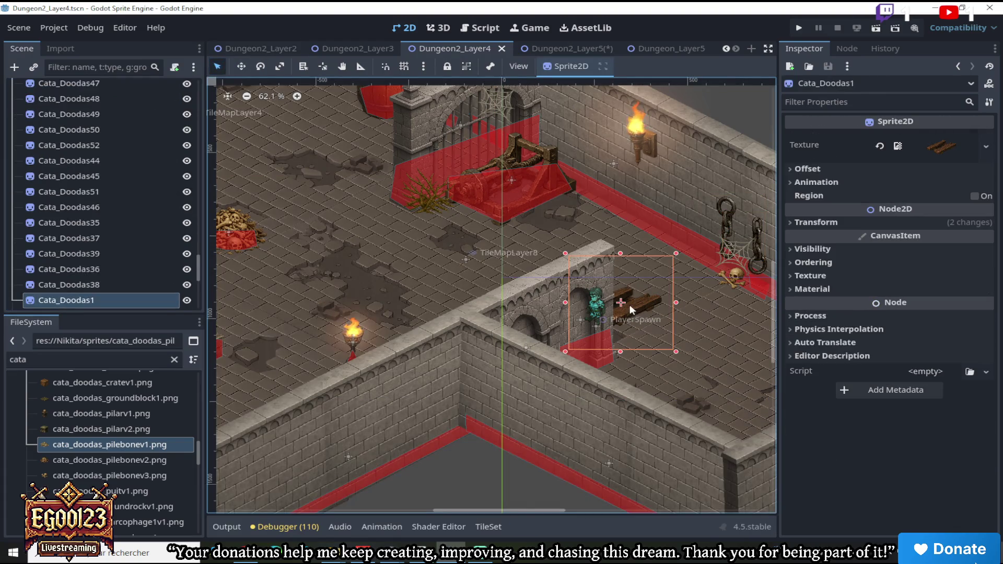
right_click(133, 301)
left_click(175, 255)
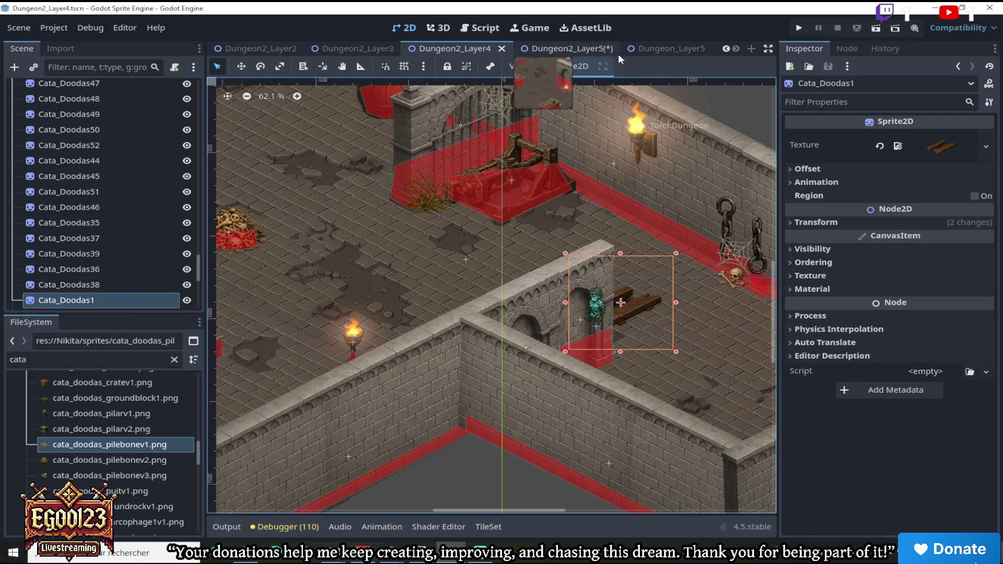
Paste the planks into Dungeon2_Layer5 and drag them onto the floor beside the sarcophagi
left_click(581, 47)
scroll(560, 126, "down", 3)
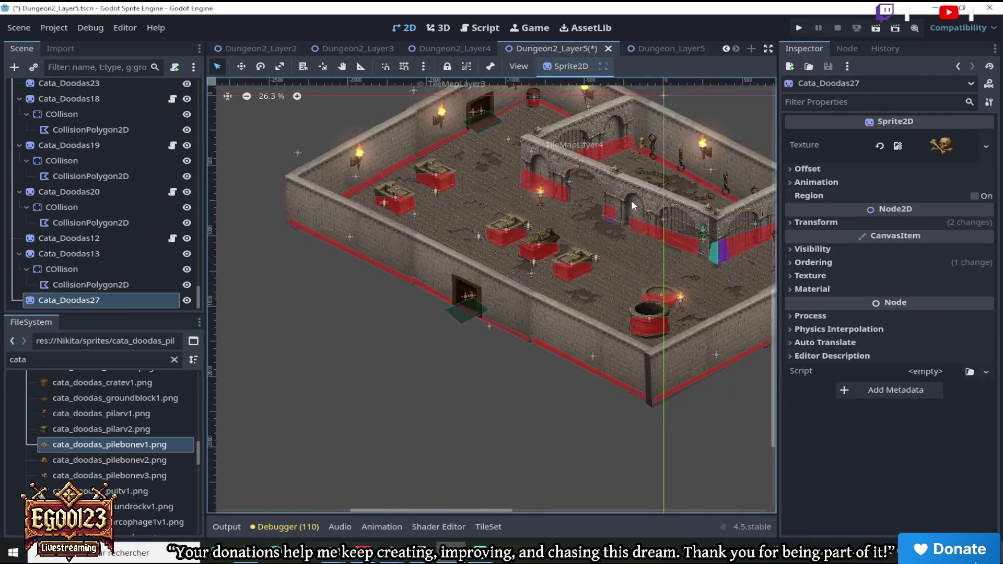
scroll(626, 202, "up", 2)
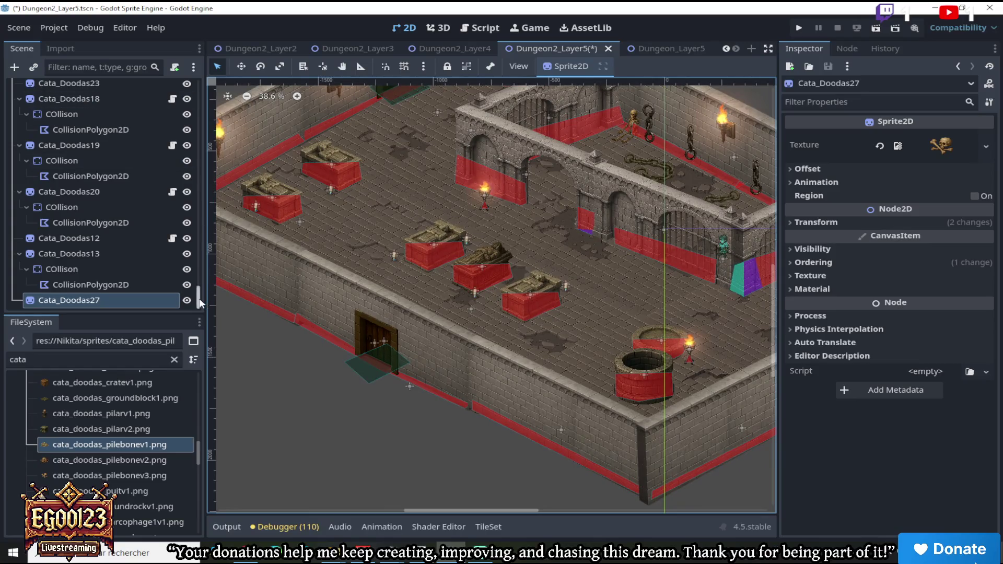
left_click_drag(199, 300, 193, 83)
right_click(130, 87)
left_click(179, 200)
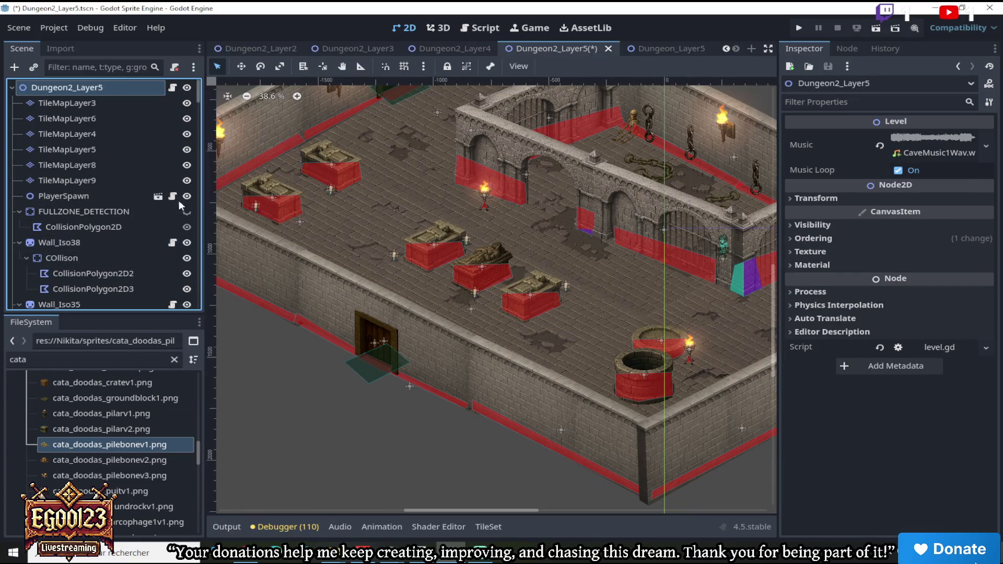
scroll(366, 91, "down", 3)
scroll(411, 103, "up", 3)
left_click(241, 66)
mouse_move(581, 215)
left_mouse_down()
mouse_move(402, 176)
mouse_move(361, 140)
mouse_move(332, 172)
mouse_move(282, 162)
mouse_move(212, 188)
mouse_move(243, 216)
mouse_move(226, 201)
mouse_move(221, 135)
left_mouse_up()
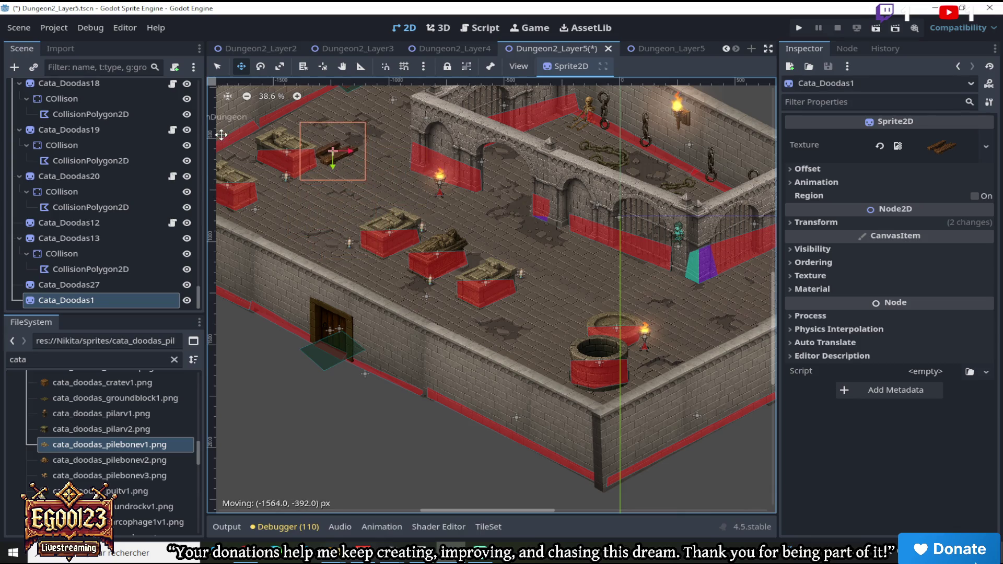
mouse_move(332, 140)
left_mouse_down()
mouse_move(336, 152)
mouse_move(609, 264)
mouse_move(655, 267)
mouse_move(569, 309)
mouse_move(642, 267)
mouse_move(657, 278)
mouse_move(606, 265)
mouse_move(461, 190)
mouse_move(437, 192)
mouse_move(453, 189)
left_mouse_up()
Return to selection mode and bring up the Dungeon2_Layer3 scene
scroll(609, 258, "up", 5)
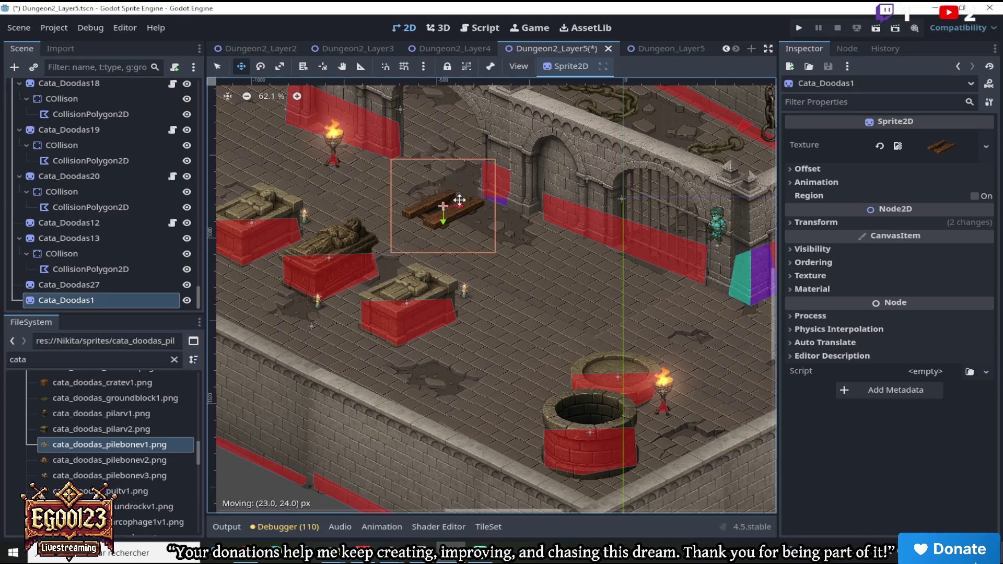
scroll(460, 203, "down", 6)
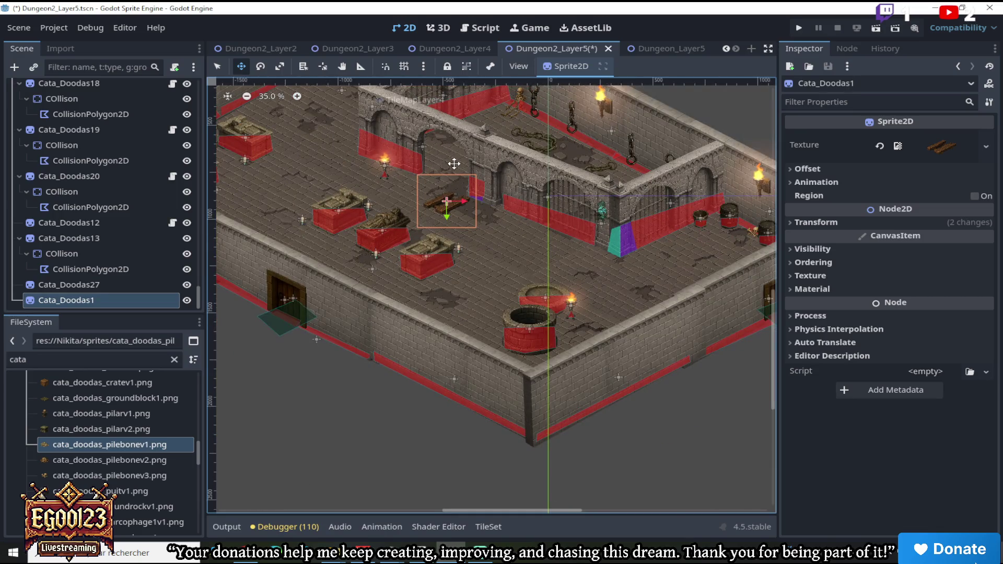
scroll(454, 164, "up", 1)
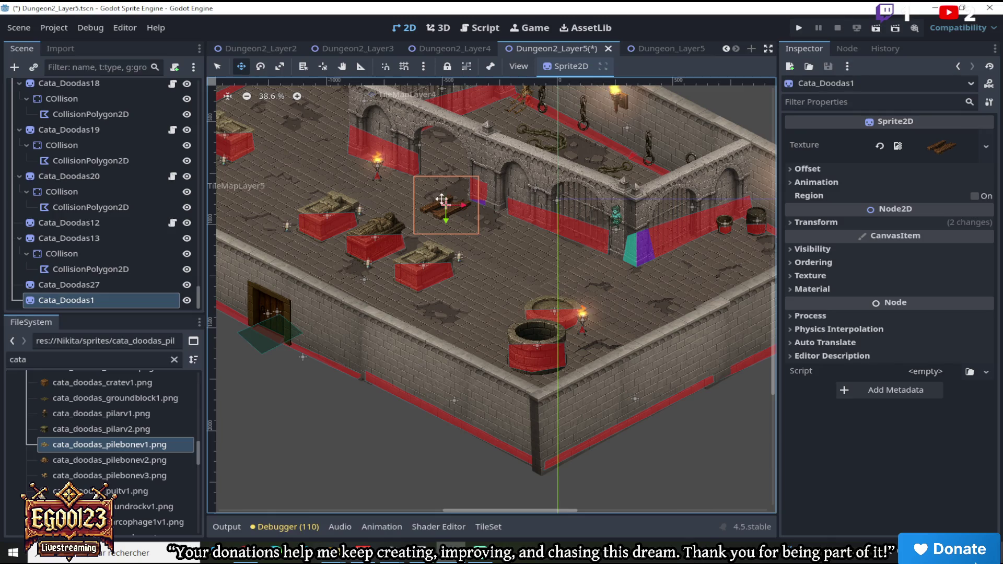
left_click(218, 66)
scroll(511, 271, "up", 1)
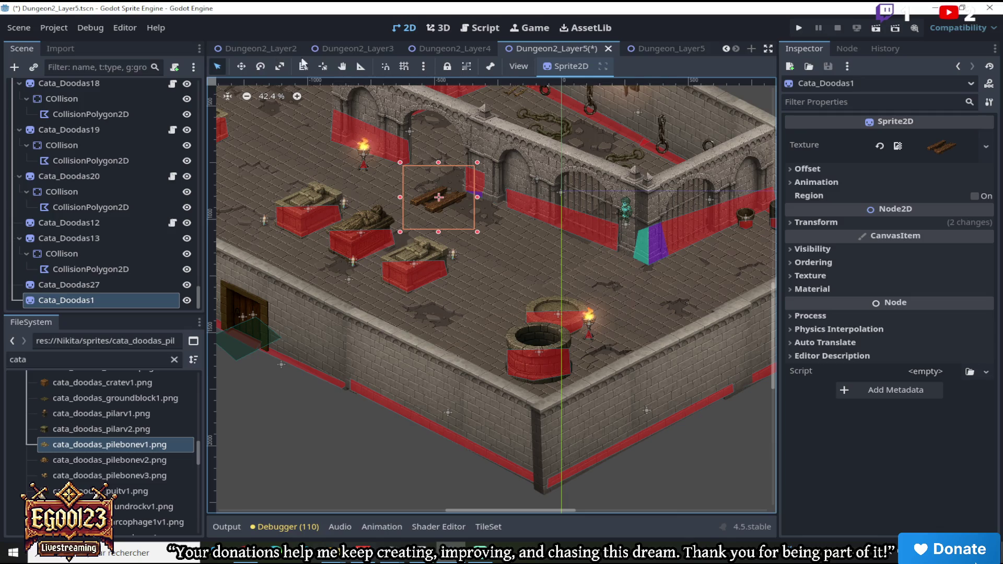
left_click(361, 48)
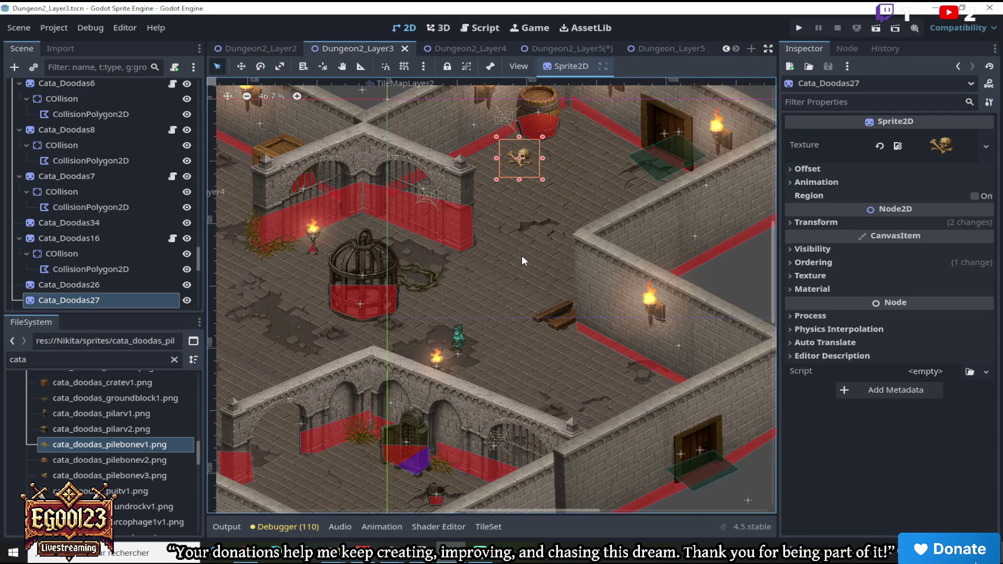
Copy both bramble-vine sprites in Dungeon2_Layer3
left_click(269, 253)
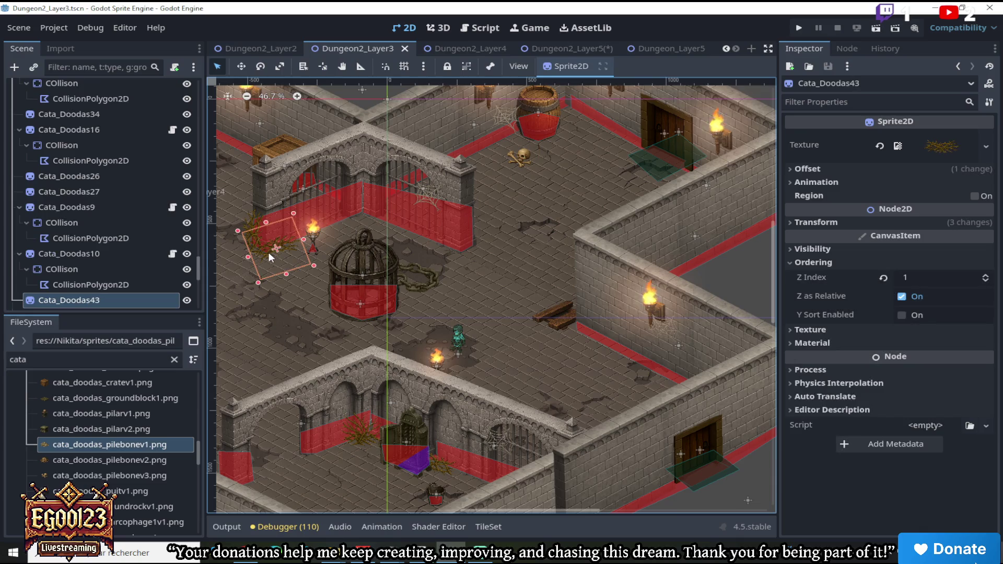
left_click(362, 438, "shift")
right_click(102, 299)
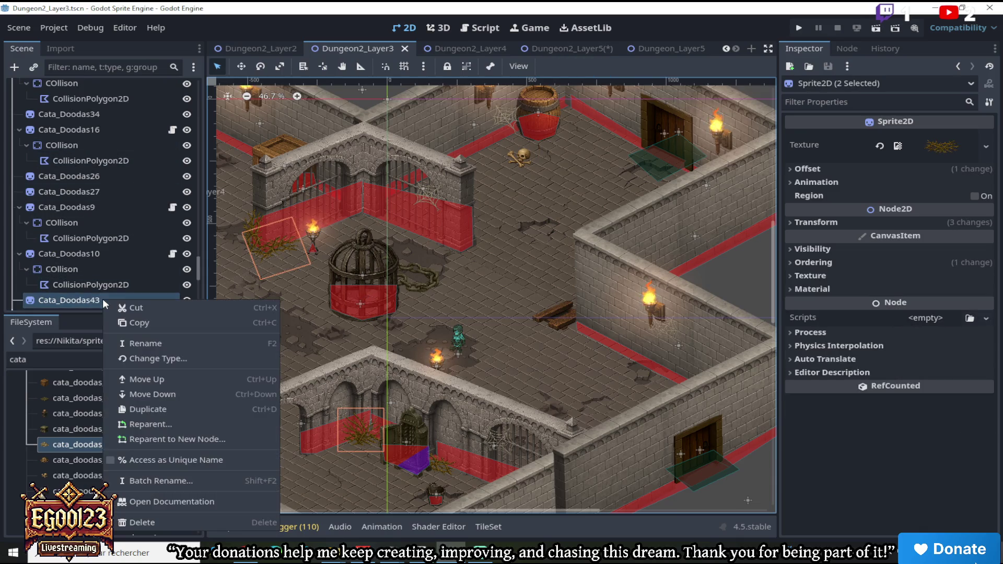
left_click(141, 324)
Paste the two brambles under the Dungeon2_Layer5 root and shift them down-right toward the well
left_click(580, 48)
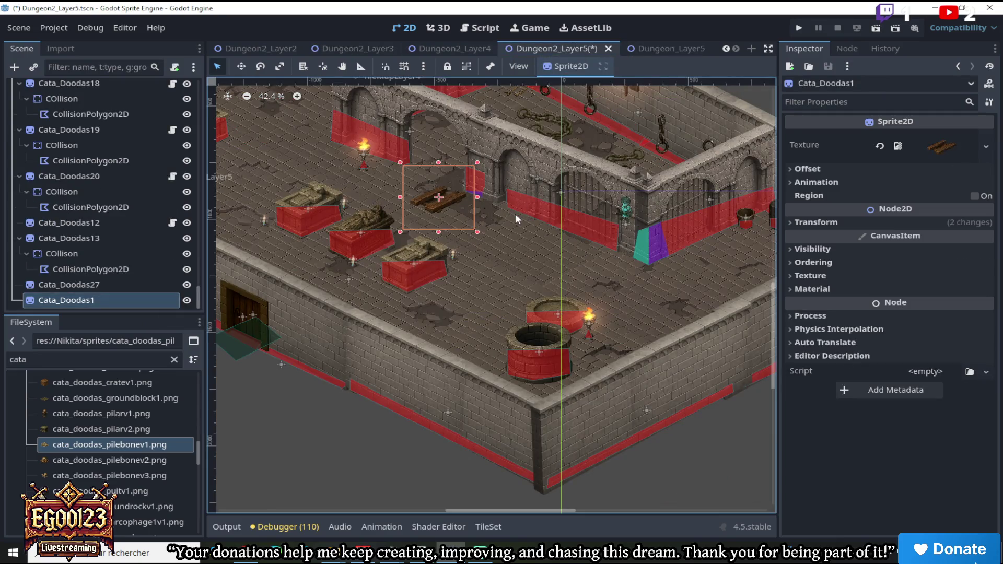
mouse_move(197, 296)
left_mouse_down()
mouse_move(218, 96)
mouse_move(199, 84)
left_mouse_up()
right_click(131, 87)
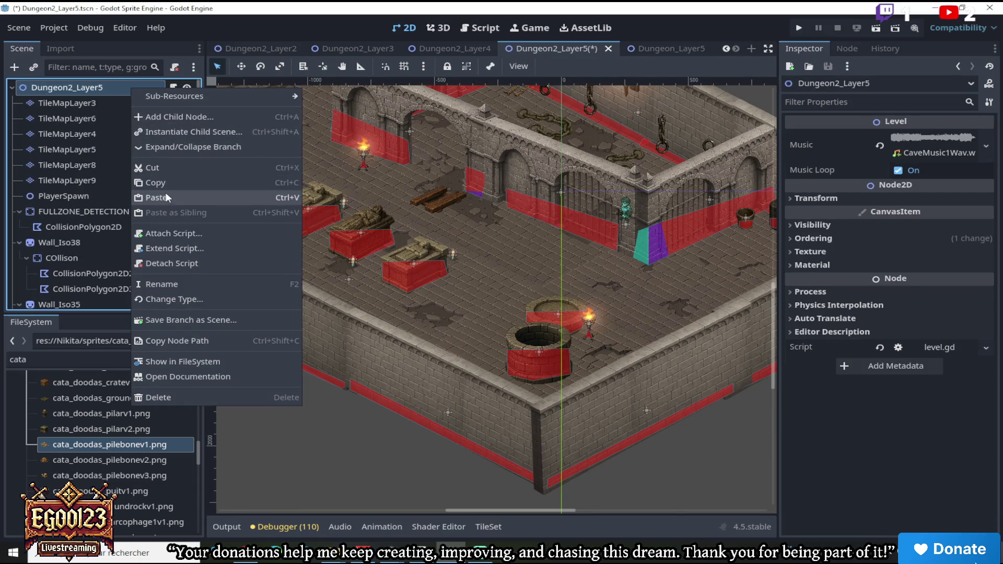
left_click(168, 197)
scroll(394, 193, "down", 3)
scroll(471, 215, "up", 3)
key("w")
left_click_drag(345, 132, 385, 210)
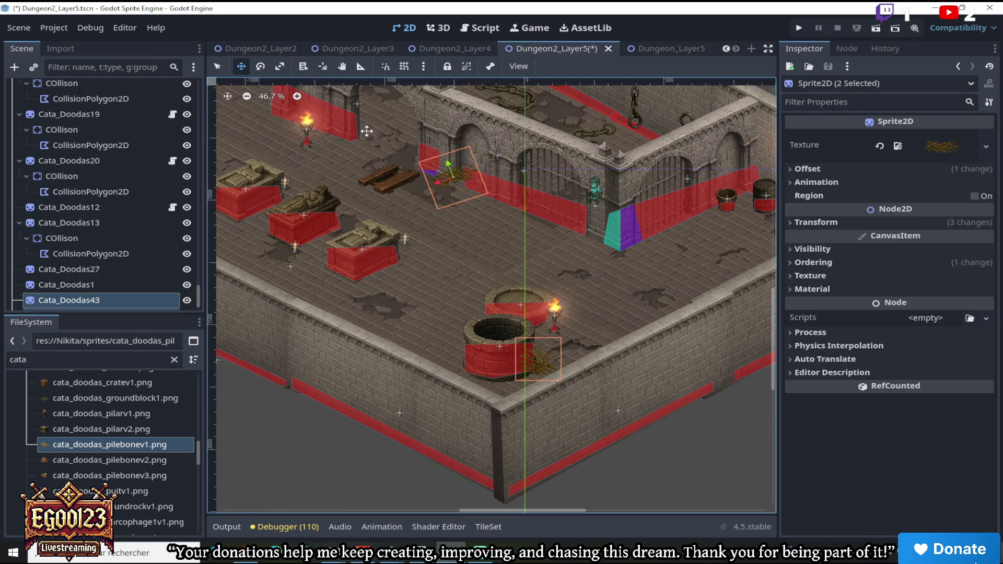
Move the Cata_Doodas43 bramble alone down-left across the floor
left_click(218, 66)
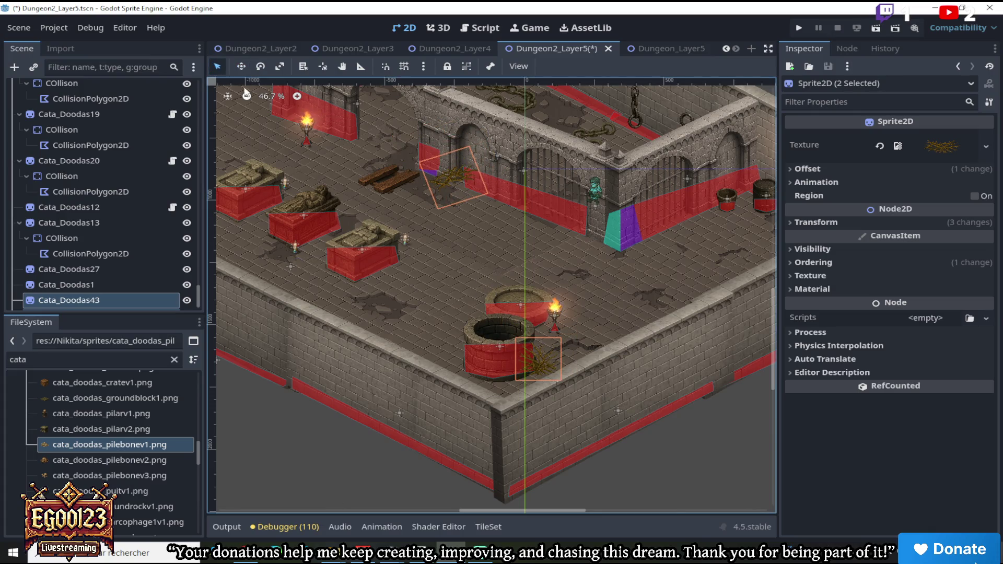
left_click(241, 66)
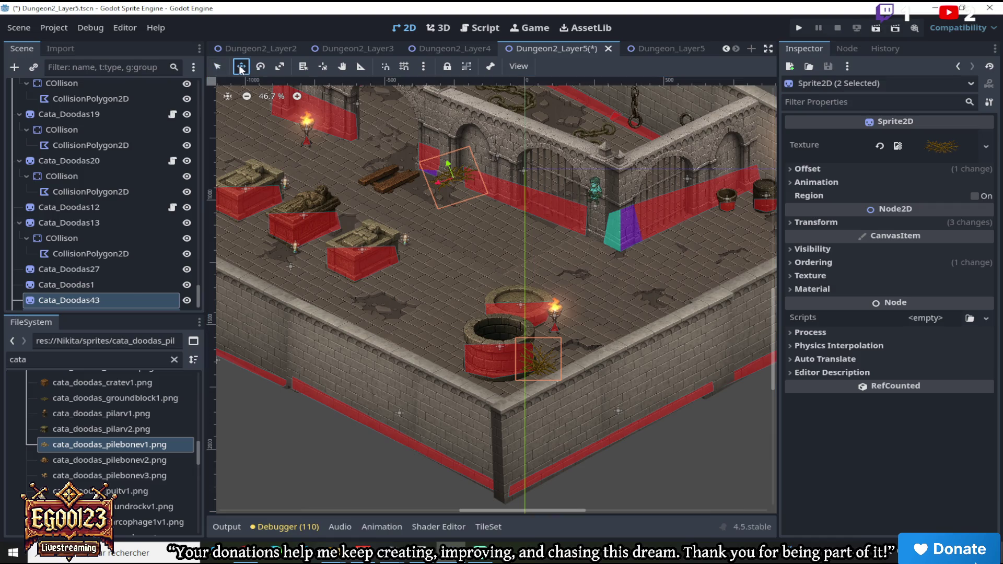
left_click(117, 300)
mouse_move(436, 213)
left_mouse_down()
mouse_move(408, 277)
mouse_move(360, 307)
mouse_move(403, 286)
left_mouse_up()
scroll(309, 258, "up", 5)
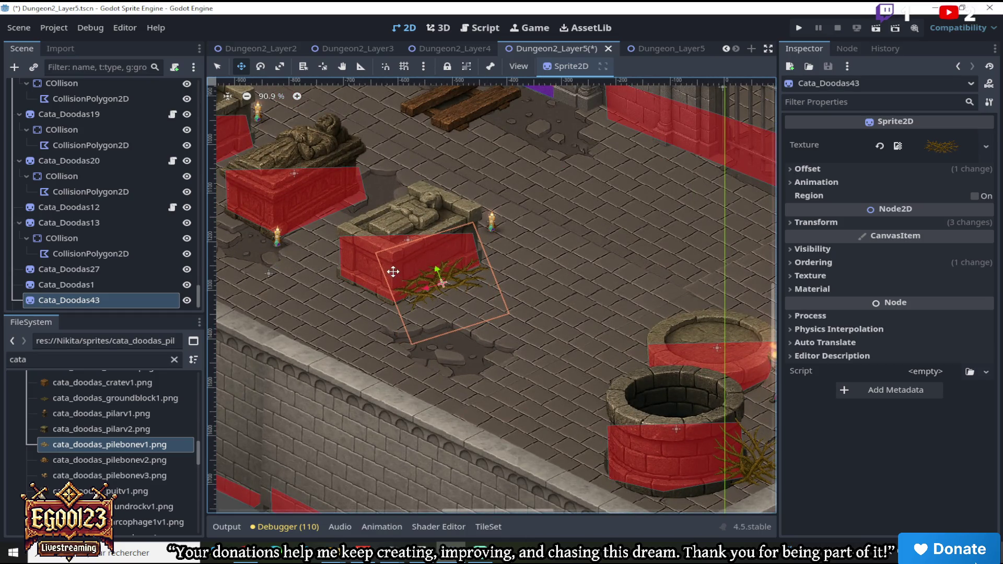
scroll(399, 270, "down", 3)
Duplicate Cata_Doodas43 and place the rotated copy at the front sarcophagus base
right_click(114, 299)
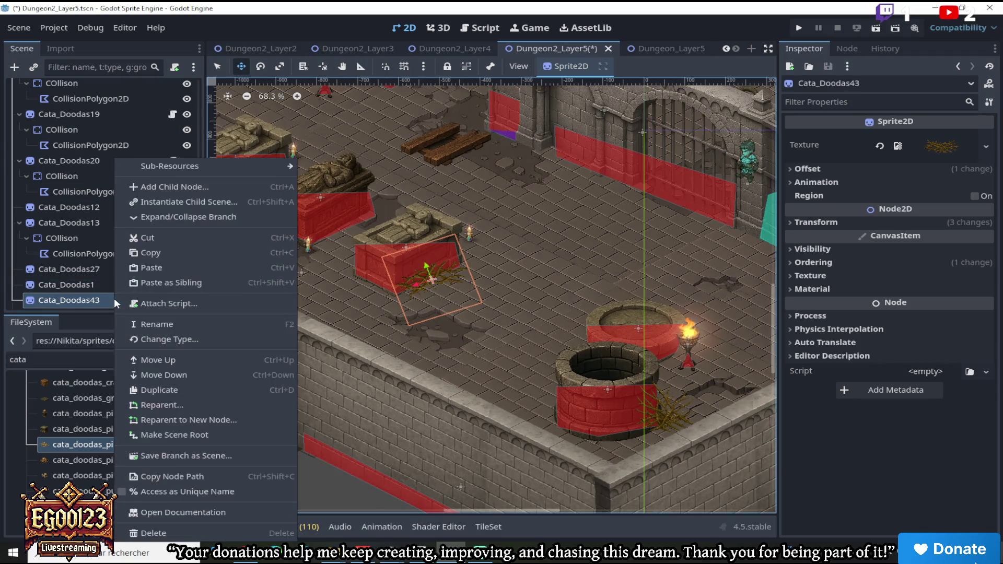
left_click(160, 390)
left_click_drag(393, 294, 341, 300)
left_click(261, 67)
left_click_drag(386, 157, 437, 162)
left_click(241, 66)
left_click_drag(370, 224, 372, 218)
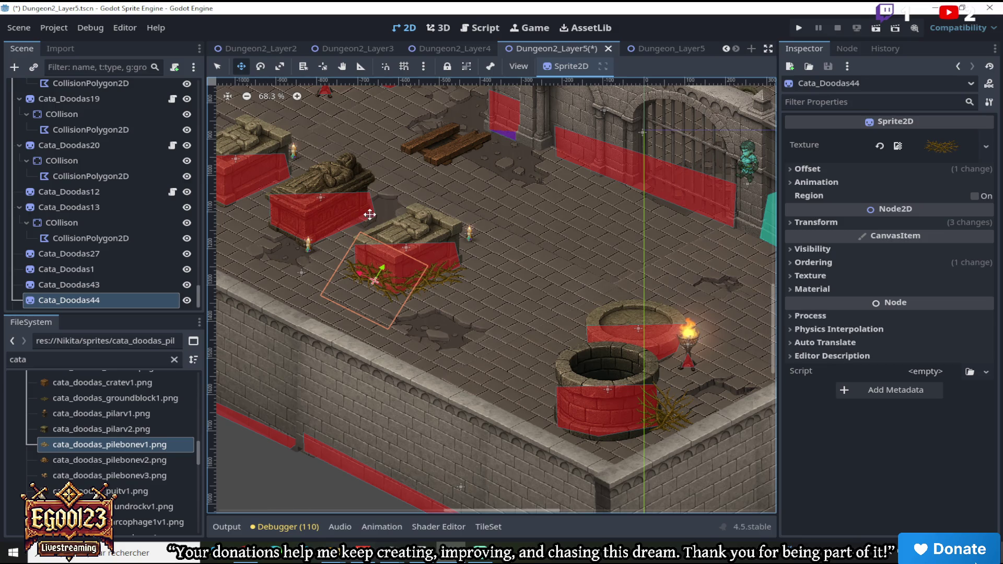
left_click_drag(509, 512, 485, 515)
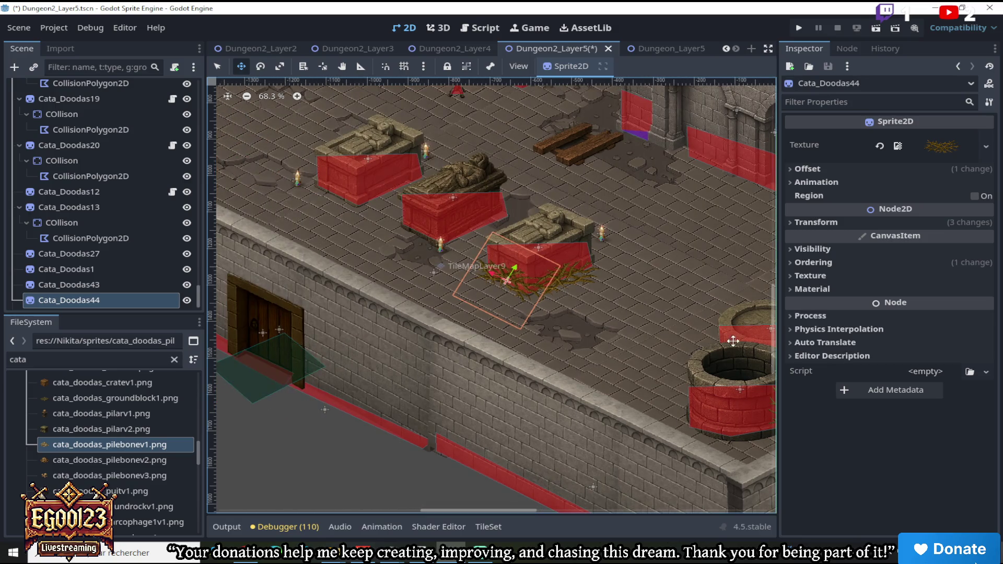
scroll(410, 265, "up", 2)
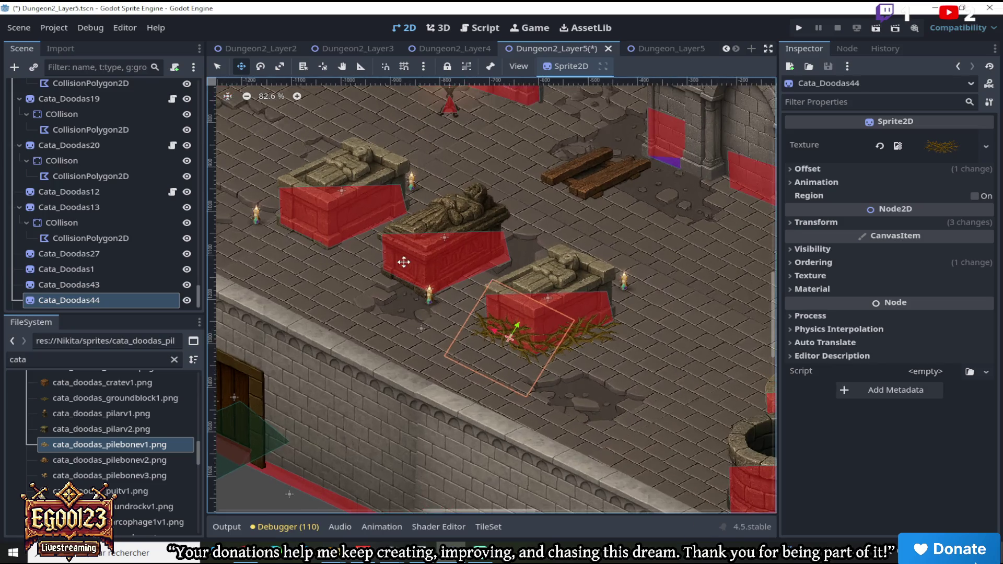
Duplicate the bramble twice more along the left sarcophagus base, rotating the last about 65 degrees
right_click(127, 300)
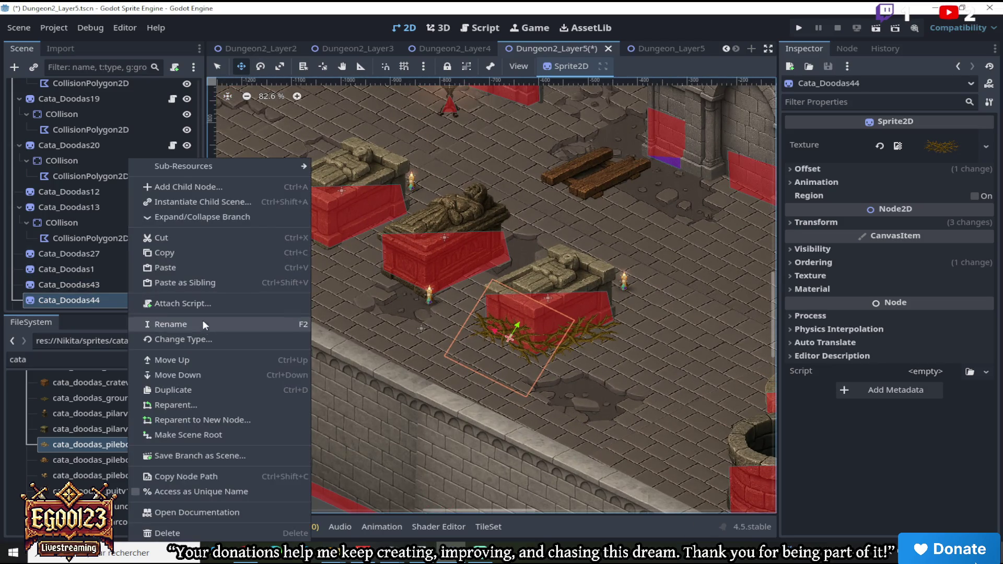
left_click(190, 393)
mouse_move(470, 316)
left_mouse_down()
mouse_move(343, 221)
mouse_move(285, 213)
left_mouse_up()
right_click(96, 301)
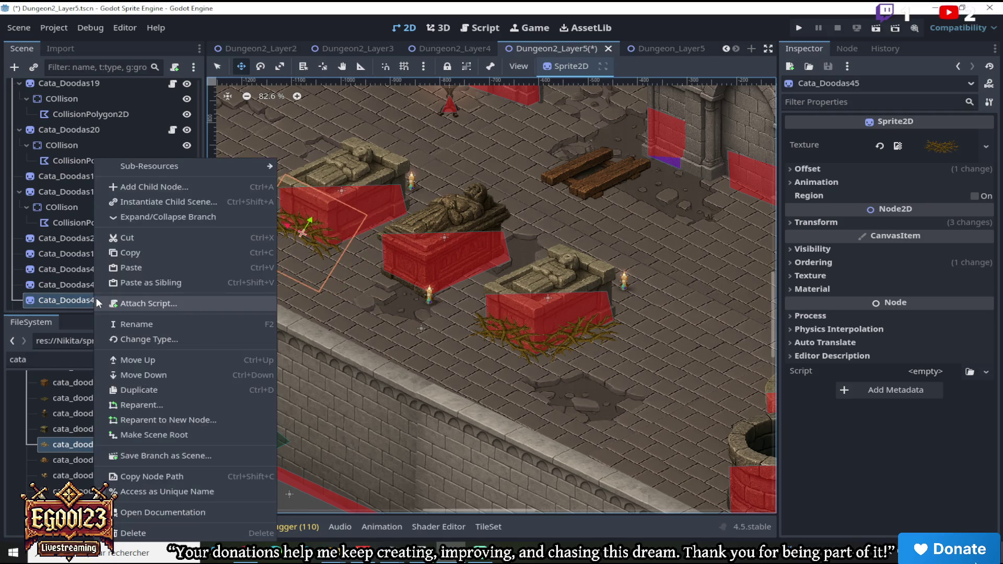
left_click(157, 391)
left_click_drag(286, 150, 332, 144)
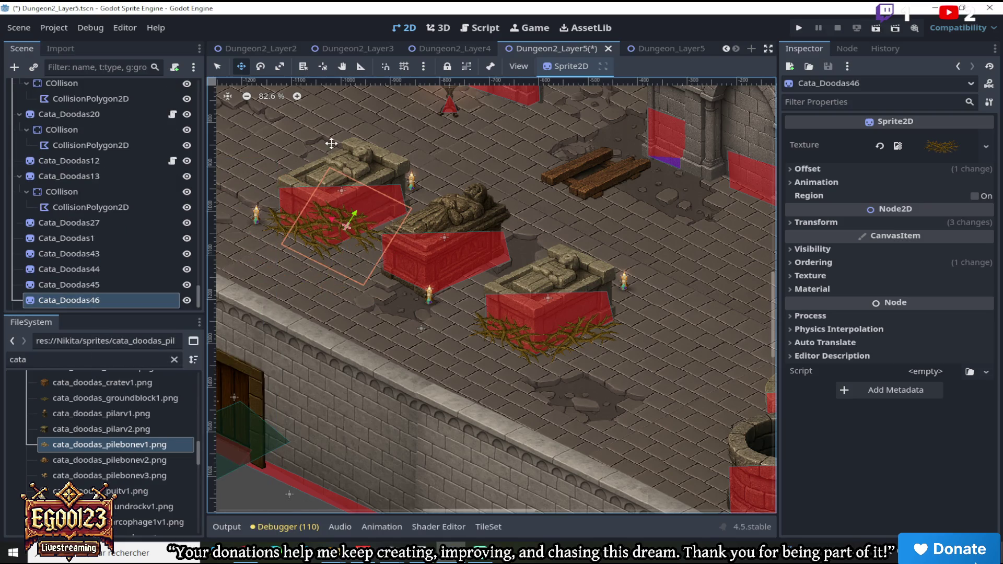
left_click(260, 67)
mouse_move(342, 96)
left_mouse_down()
mouse_move(466, 110)
mouse_move(500, 169)
left_mouse_up()
left_click(241, 67)
left_click_drag(381, 192, 362, 172)
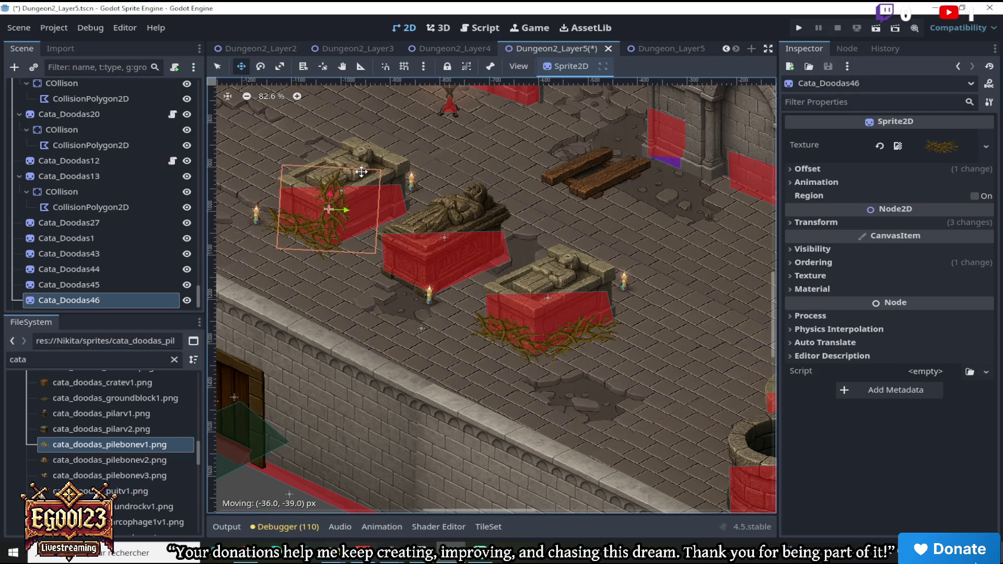
Duplicate Cata_Doodas46 as Cata_Doodas47, rotate it about 88 degrees and place it at the middle sarcophagus base
right_click(102, 301)
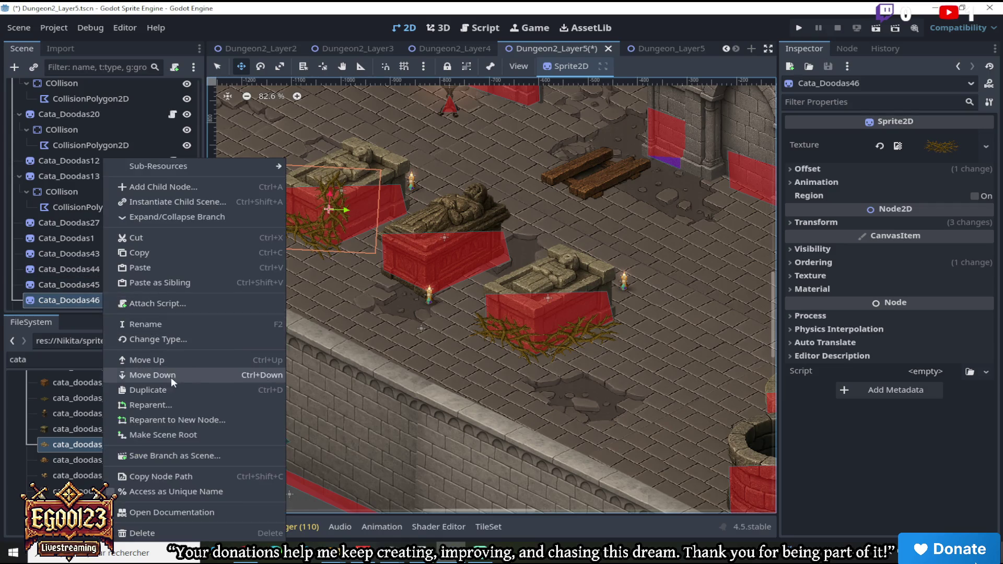
left_click(146, 390)
mouse_move(337, 196)
left_mouse_down()
mouse_move(385, 139)
mouse_move(363, 174)
left_mouse_up()
left_click(261, 66)
mouse_move(360, 116)
left_mouse_down()
mouse_move(489, 215)
mouse_move(360, 167)
mouse_move(365, 196)
mouse_move(281, 163)
mouse_move(293, 144)
mouse_move(385, 168)
mouse_move(344, 153)
left_mouse_up()
left_click(241, 67)
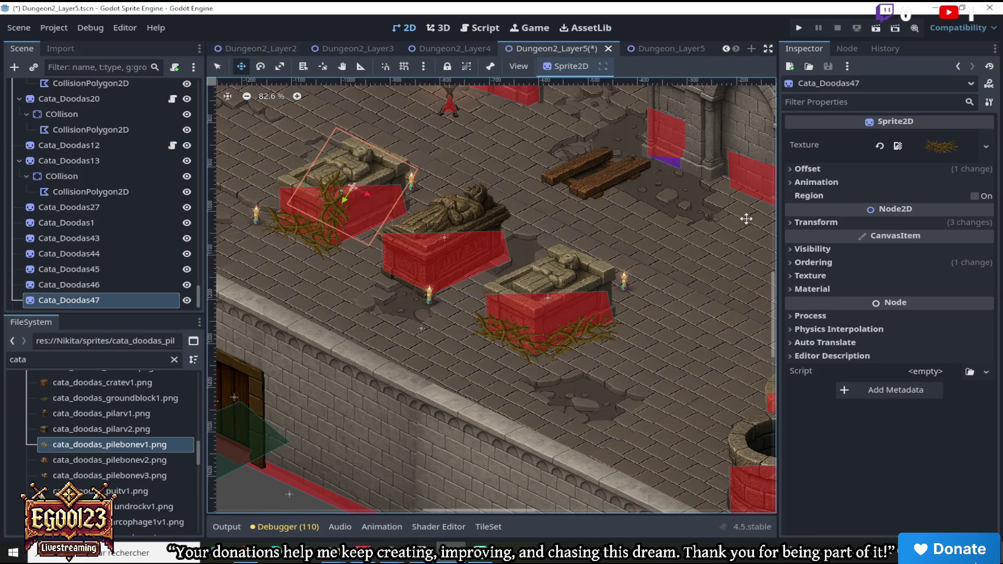
left_click(797, 263)
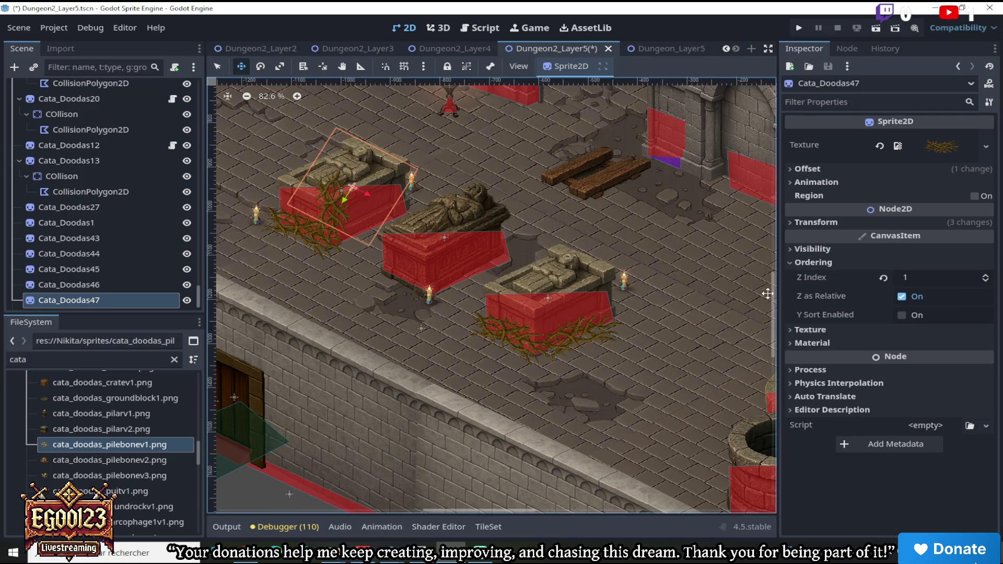
mouse_move(360, 189)
left_mouse_down()
mouse_move(385, 195)
mouse_move(389, 220)
mouse_move(385, 198)
left_mouse_up()
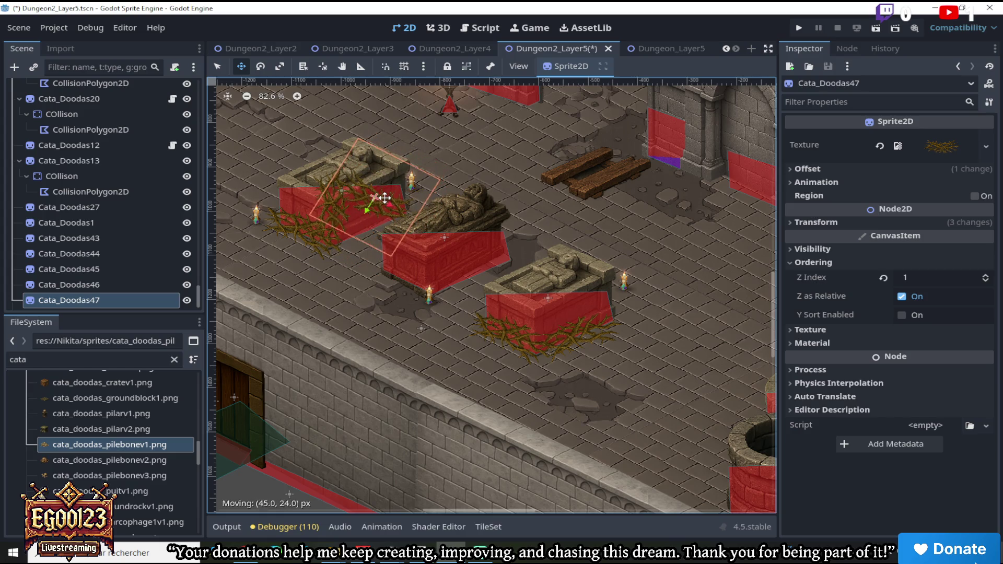
scroll(385, 198, "down", 4)
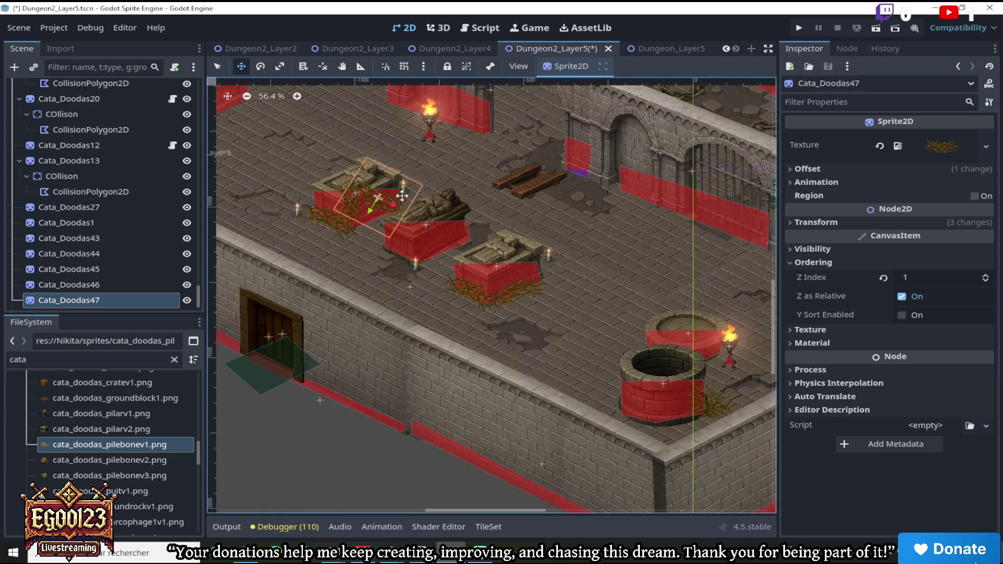
mouse_move(391, 199)
left_mouse_down()
mouse_move(424, 253)
mouse_move(424, 236)
mouse_move(456, 228)
mouse_move(414, 246)
mouse_move(335, 209)
mouse_move(427, 247)
left_mouse_up()
scroll(338, 185, "up", 3)
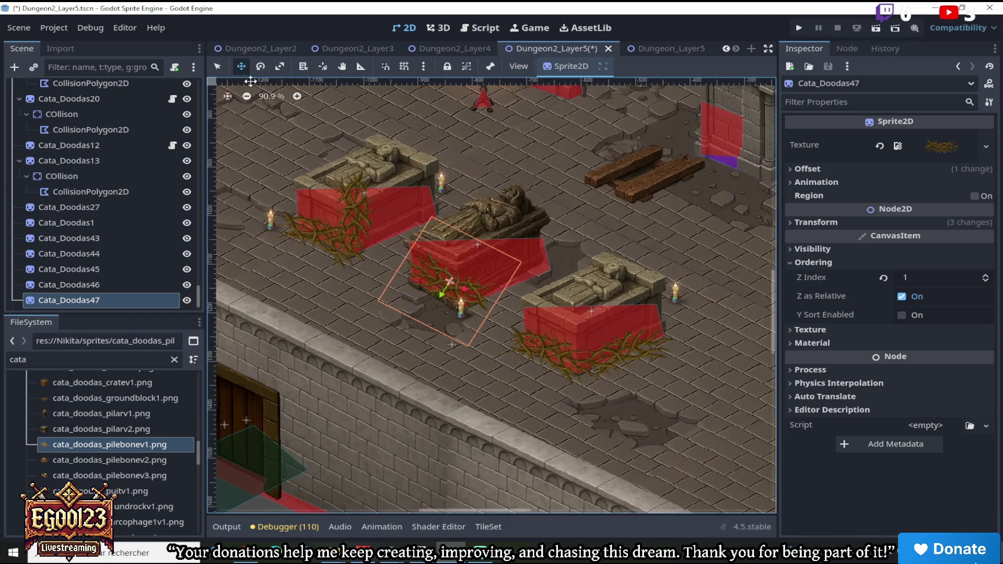
Rotate the left sarcophagus's bramble about 32 degrees and reposition it around the base
left_click(217, 68)
left_click(369, 218)
left_click(352, 218)
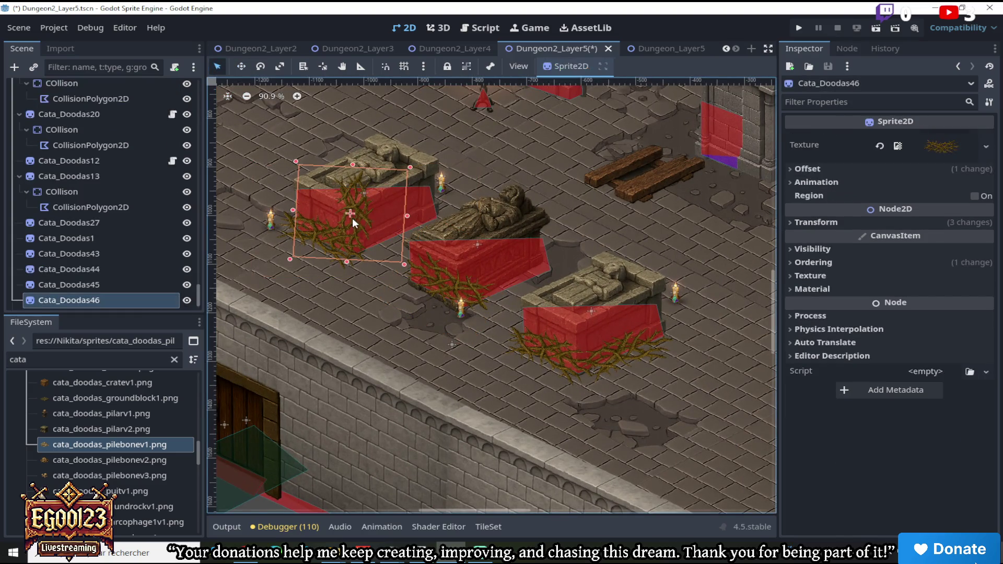
left_click(260, 66)
left_click_drag(401, 125, 434, 166)
left_click(242, 67)
left_click_drag(352, 191, 367, 202)
scroll(547, 256, "down", 2)
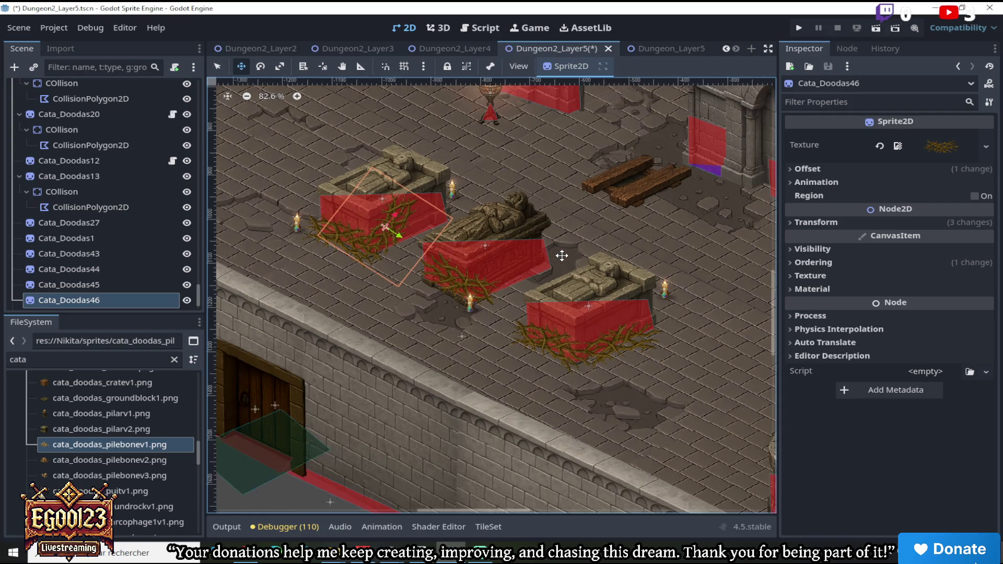
scroll(450, 244, "up", 2)
Nudge the middle bramble Cata_Doodas47 slightly left and down
key("q")
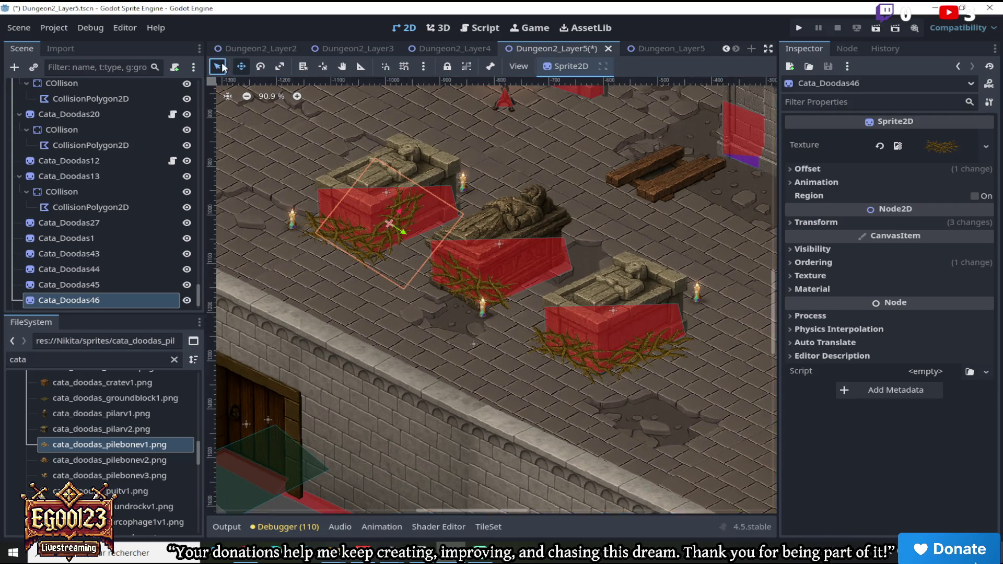
left_click(463, 281)
left_click(241, 66)
left_click_drag(472, 261, 459, 266)
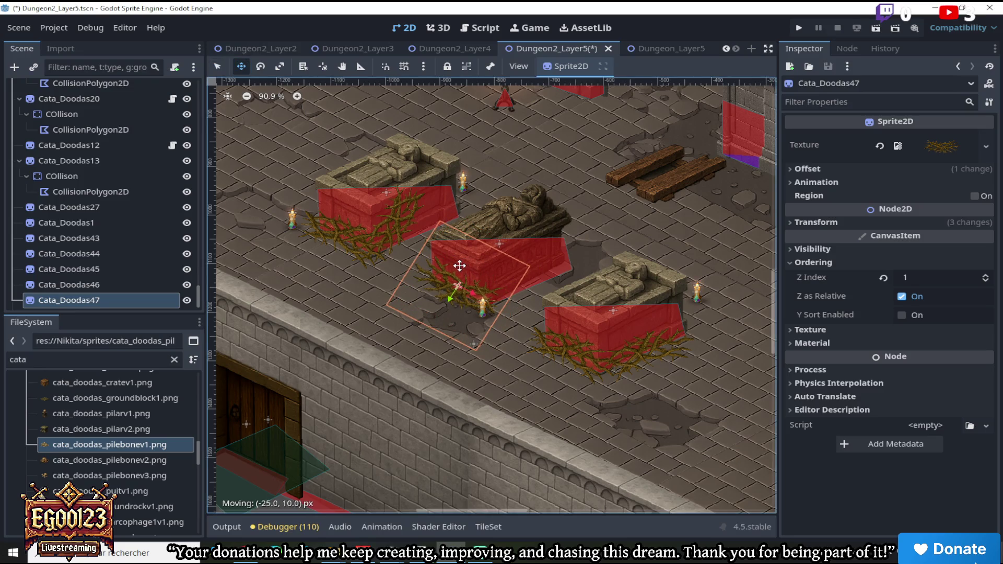
scroll(461, 266, "down", 7)
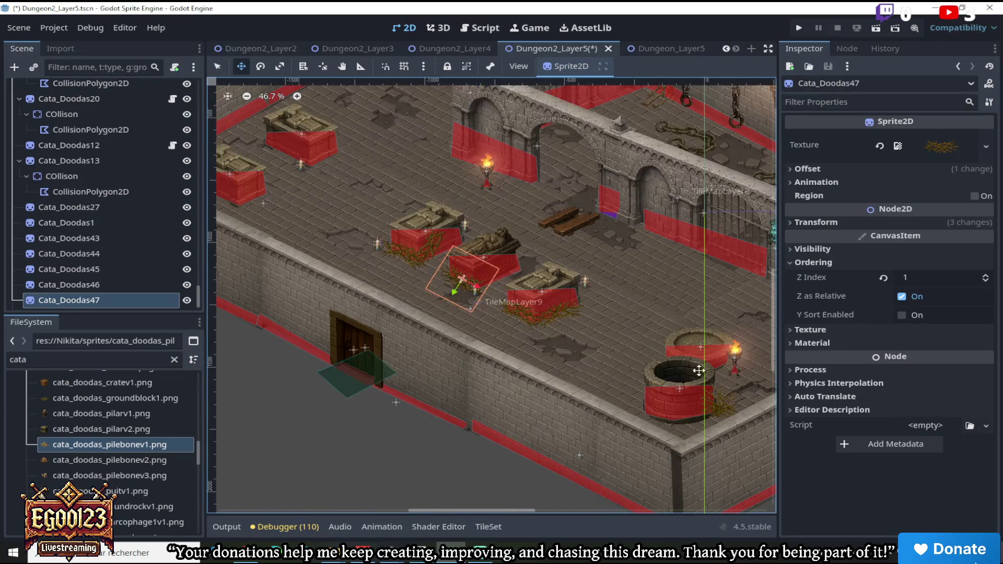
scroll(406, 217, "up", 5)
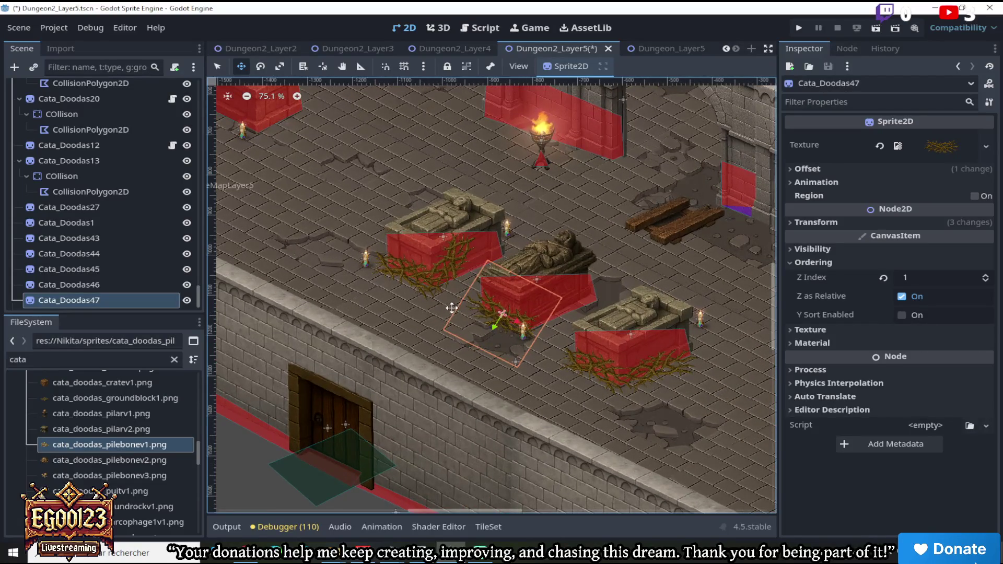
left_click_drag(466, 507, 412, 505)
left_click_drag(770, 337, 770, 308)
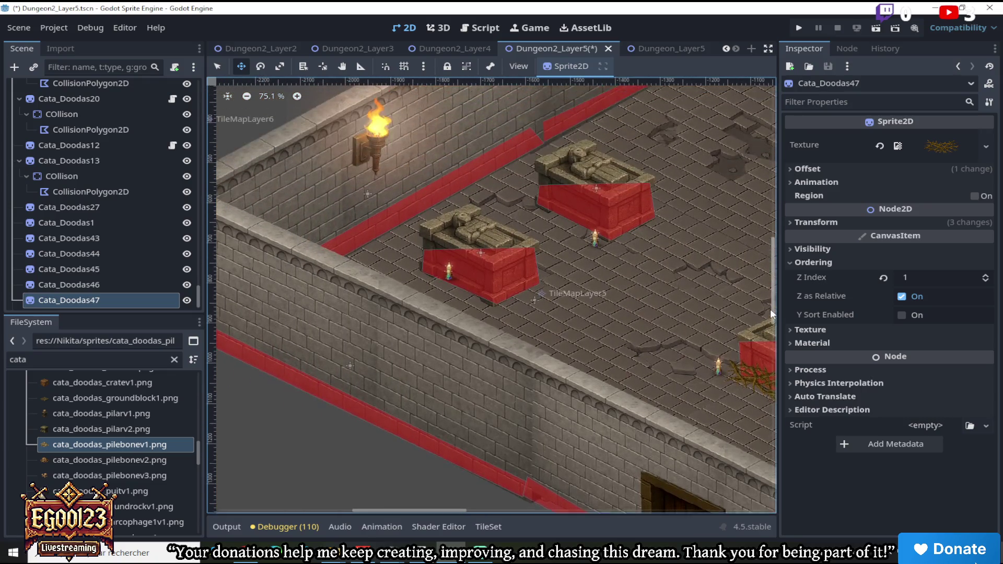
Duplicate Cata_Doodas47 as Cata_Doodas48 and place it at the nearer bare sarcophagus
scroll(523, 245, "up", 3)
right_click(85, 299)
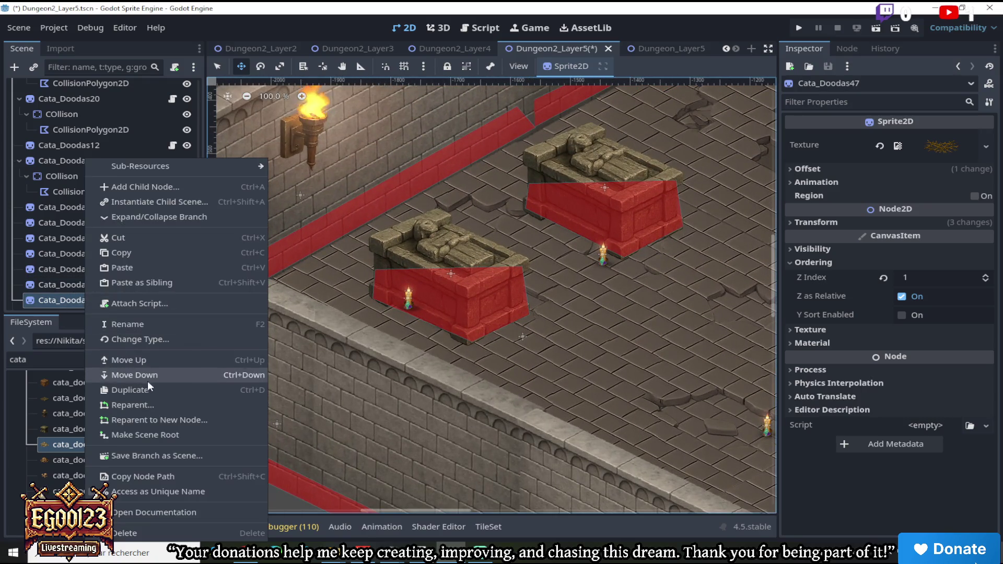
left_click(137, 389)
mouse_move(482, 267)
left_mouse_down()
mouse_move(400, 160)
mouse_move(455, 266)
mouse_move(377, 258)
left_mouse_up()
Duplicate it as Cata_Doodas49, move it along the wall sarcophagus front, tilted slightly counter-clockwise
right_click(130, 288)
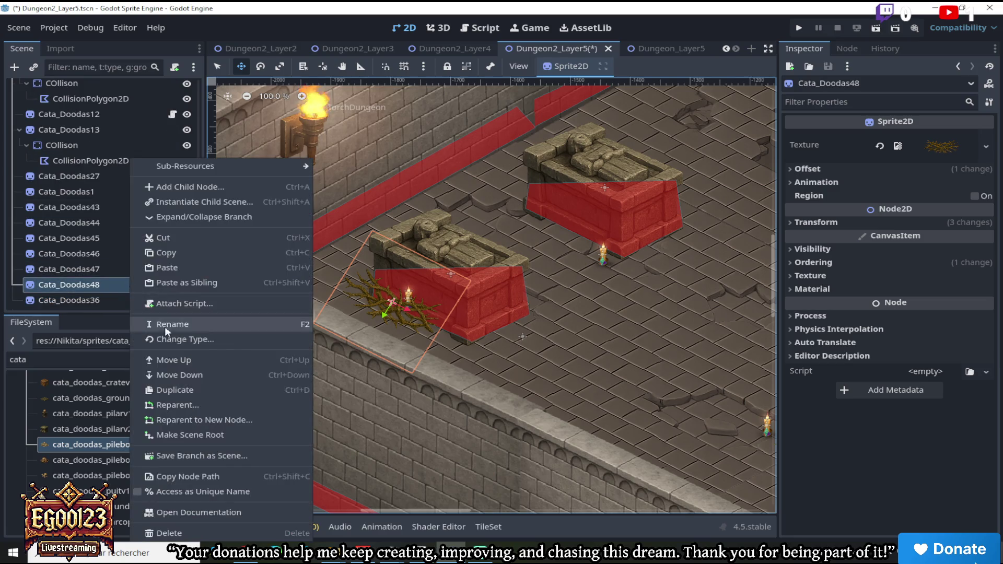
left_click(196, 390)
left_click_drag(405, 312, 482, 335)
left_click(260, 66)
left_click_drag(347, 221, 334, 242)
left_click(241, 67)
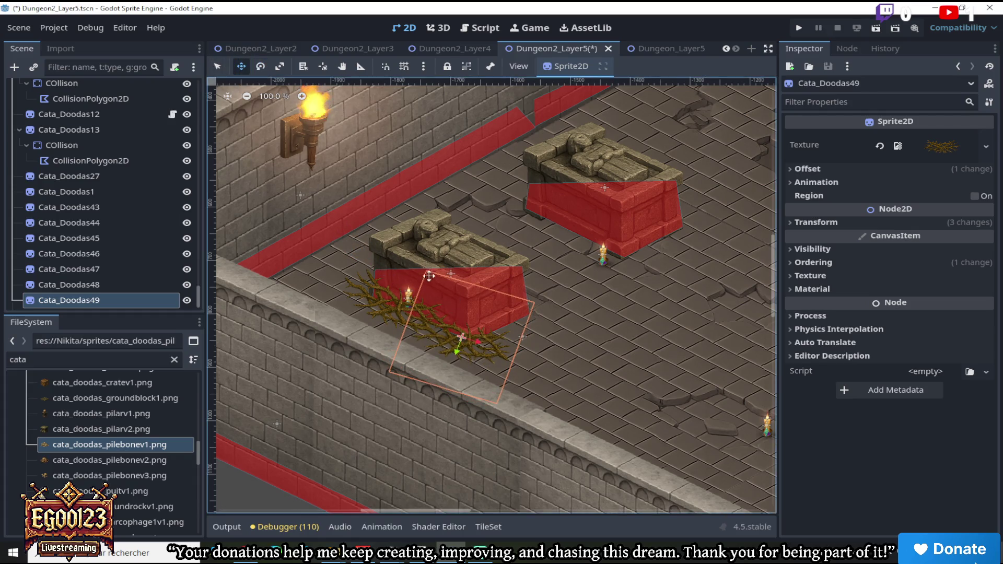
Add Cata_Doodas50 on the upper sarcophagus, rotated about -104 degrees and shifted onto its front
scroll(452, 275, "down", 2)
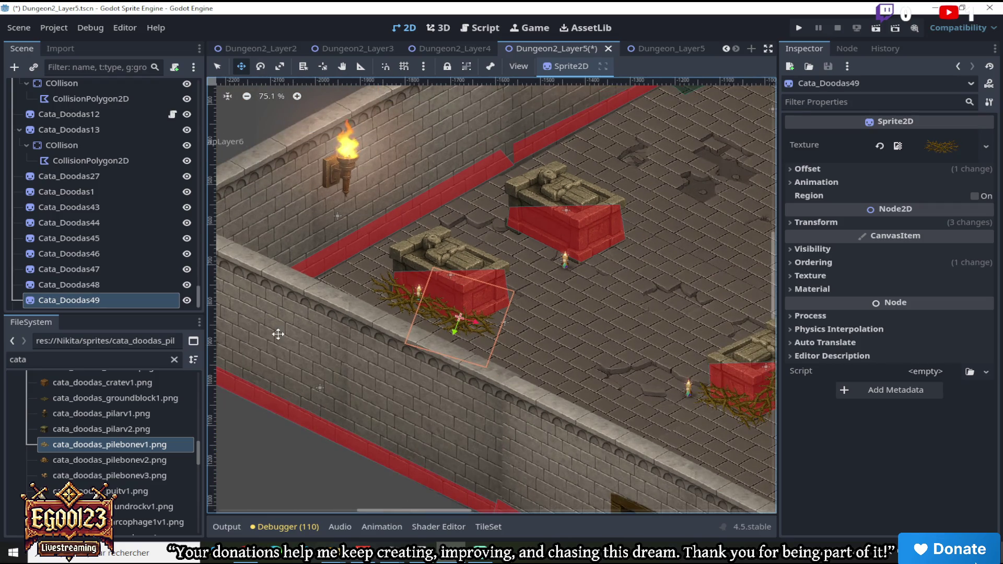
right_click(96, 298)
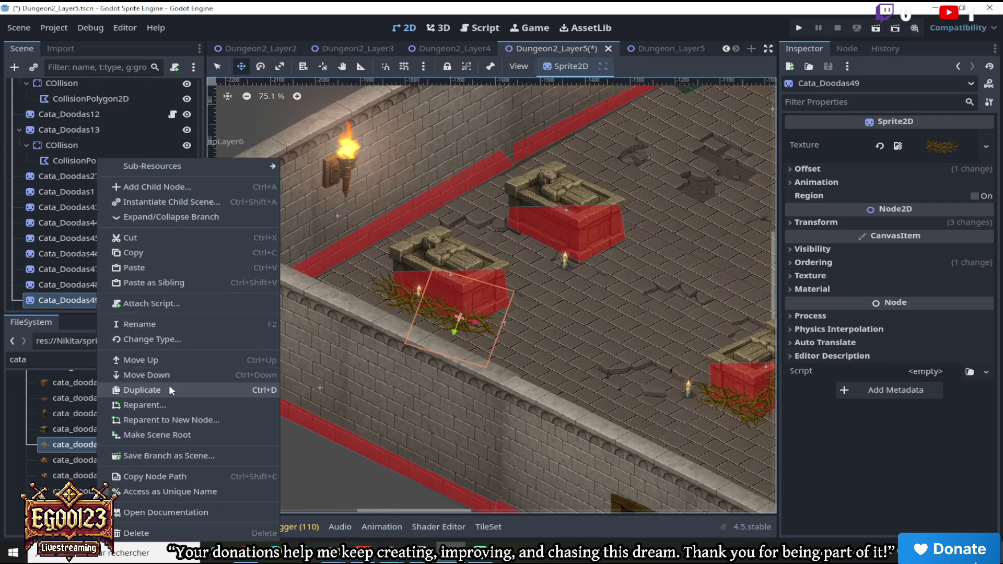
left_click(170, 389)
mouse_move(459, 270)
left_mouse_down()
mouse_move(556, 193)
mouse_move(530, 188)
left_mouse_up()
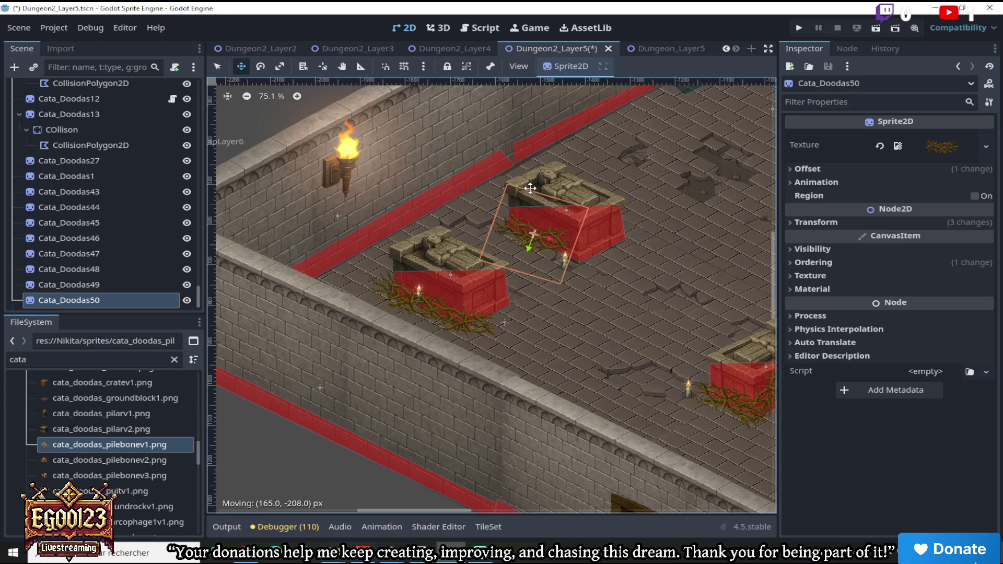
left_click(260, 67)
mouse_move(406, 249)
left_mouse_down()
mouse_move(503, 374)
mouse_move(488, 363)
left_mouse_up()
key("w")
left_click_drag(457, 163, 508, 172)
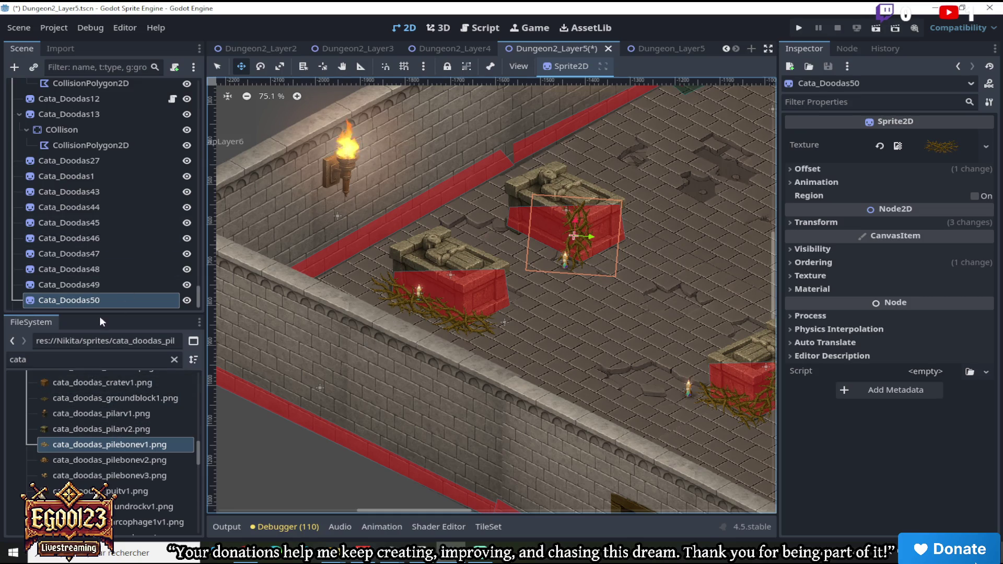
Duplicate Cata_Doodas50, then rotate the copy and set it on the left sarcophagus
right_click(116, 300)
left_click(164, 389)
left_click_drag(544, 223, 486, 212)
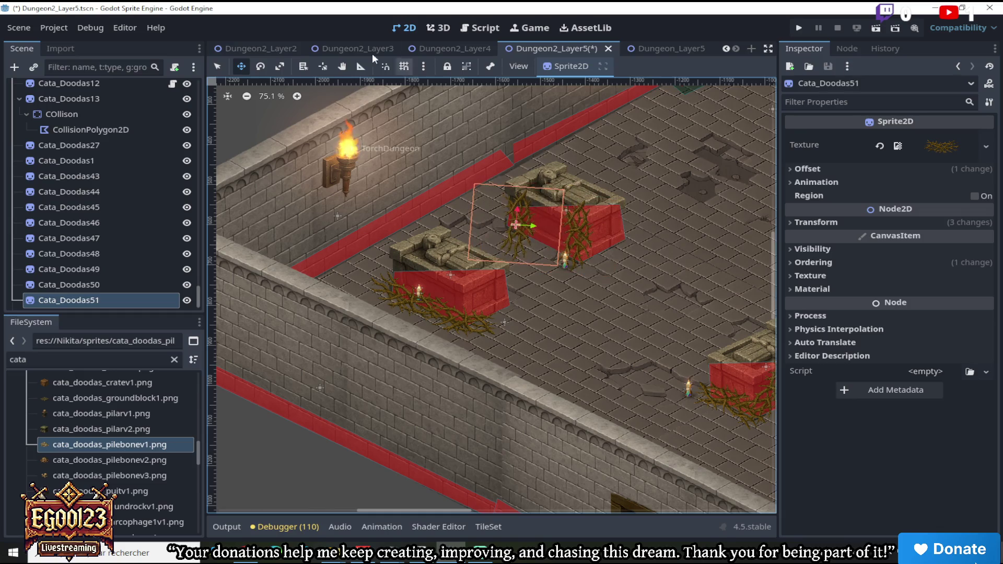
mouse_move(569, 177)
left_mouse_down()
mouse_move(615, 169)
mouse_move(673, 244)
left_mouse_up()
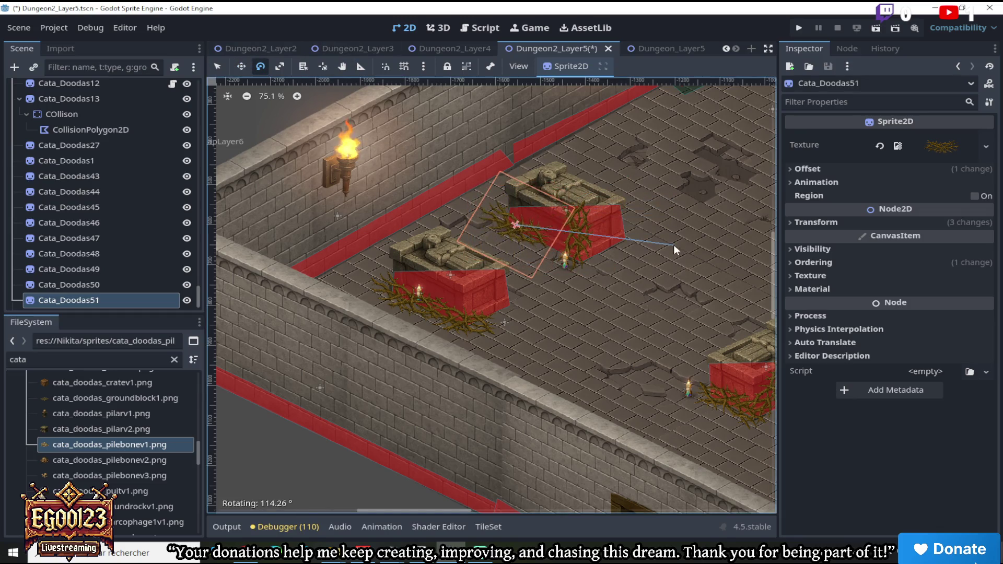
left_click(241, 66)
left_click_drag(512, 193, 538, 209)
scroll(537, 209, "down", 3)
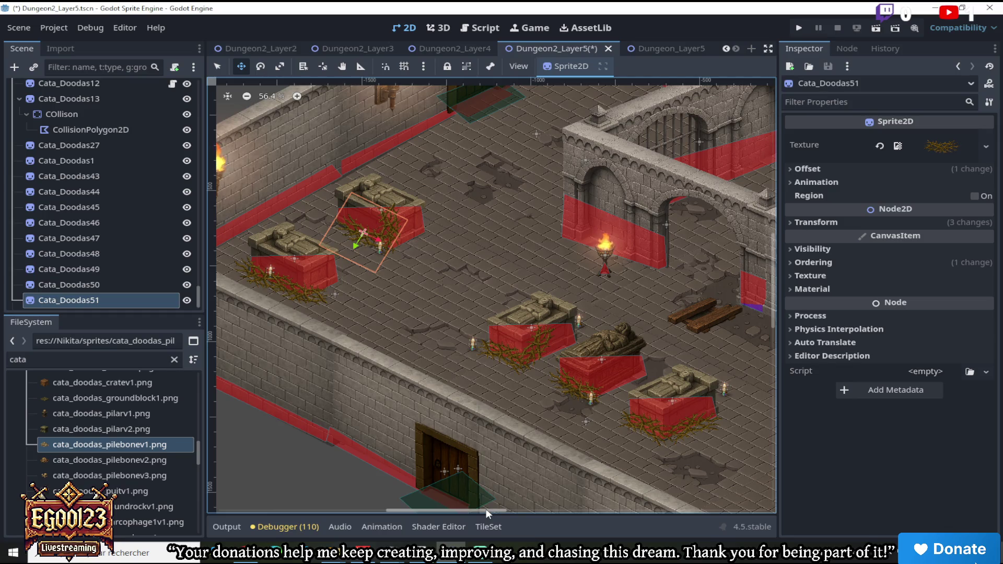
scroll(391, 207, "up", 4)
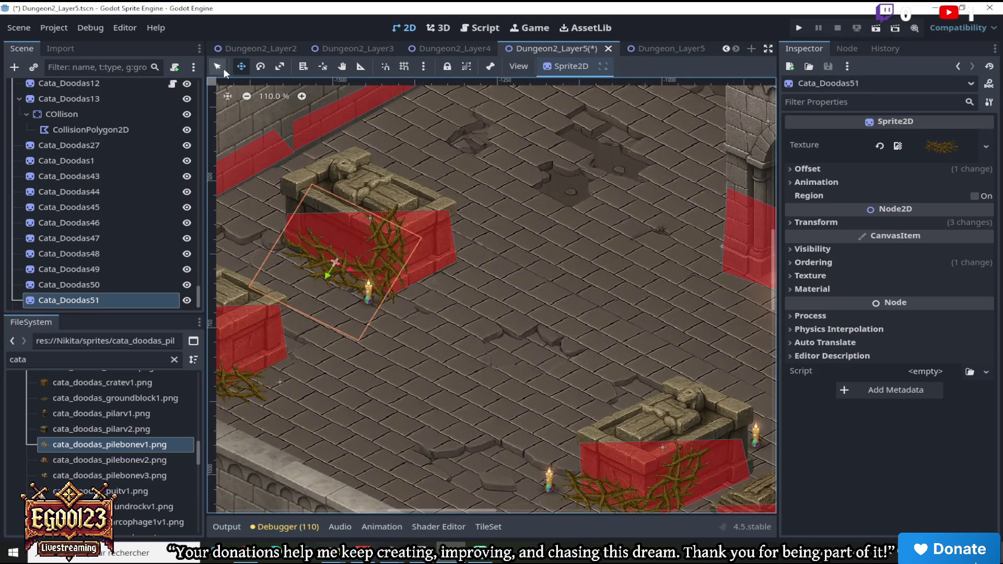
Duplicate the pile again as Cata_Doodas52, shift it right and rotate it to a new angle
right_click(124, 295)
left_click(182, 390)
left_click_drag(351, 239, 470, 253)
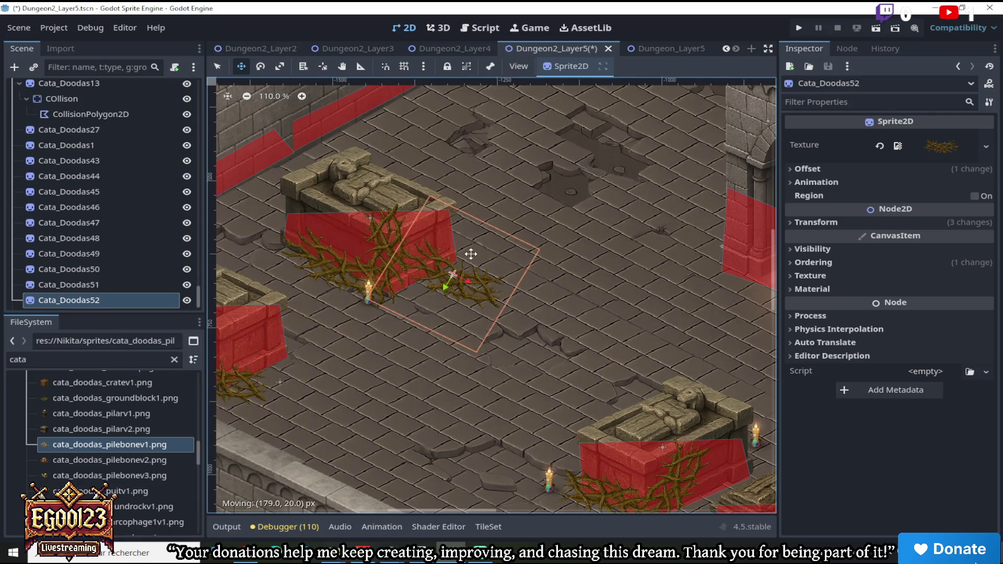
left_click(260, 67)
left_click_drag(300, 310, 313, 292)
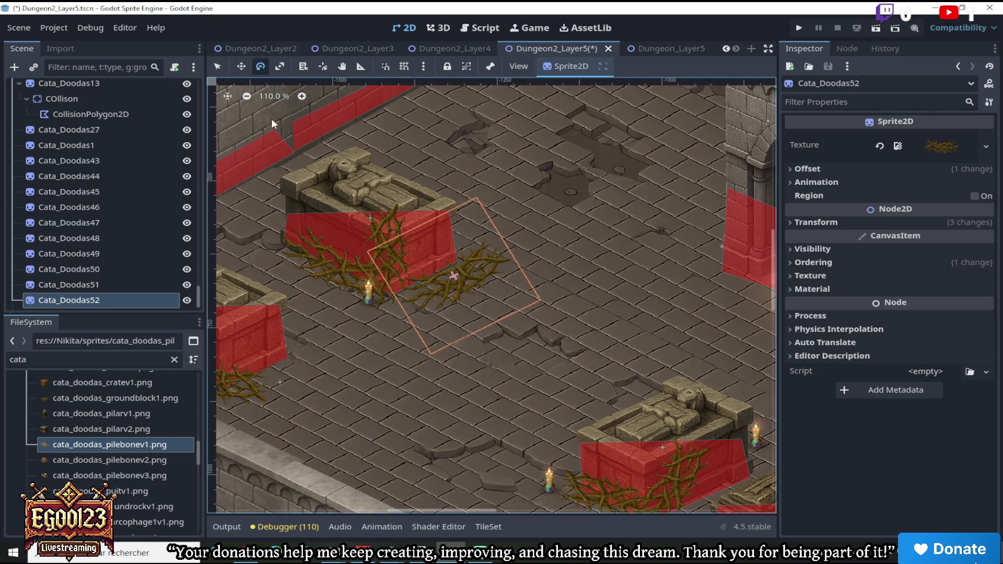
key("w")
left_click_drag(439, 238, 412, 233)
scroll(421, 237, "down", 5)
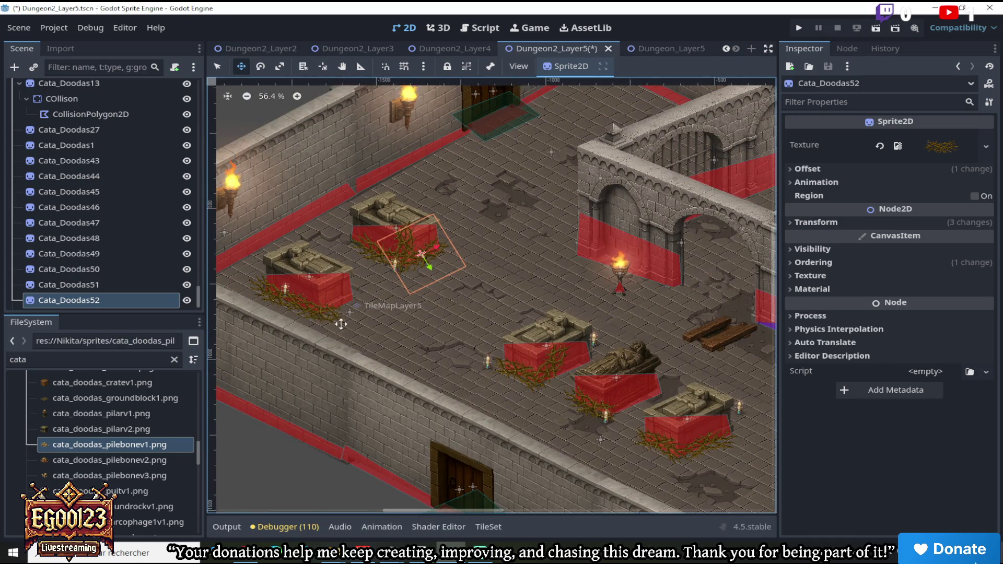
scroll(308, 319, "up", 5)
Nudge Cata_Doodas49 slightly up-left and tilt it counterclockwise
left_click(218, 66)
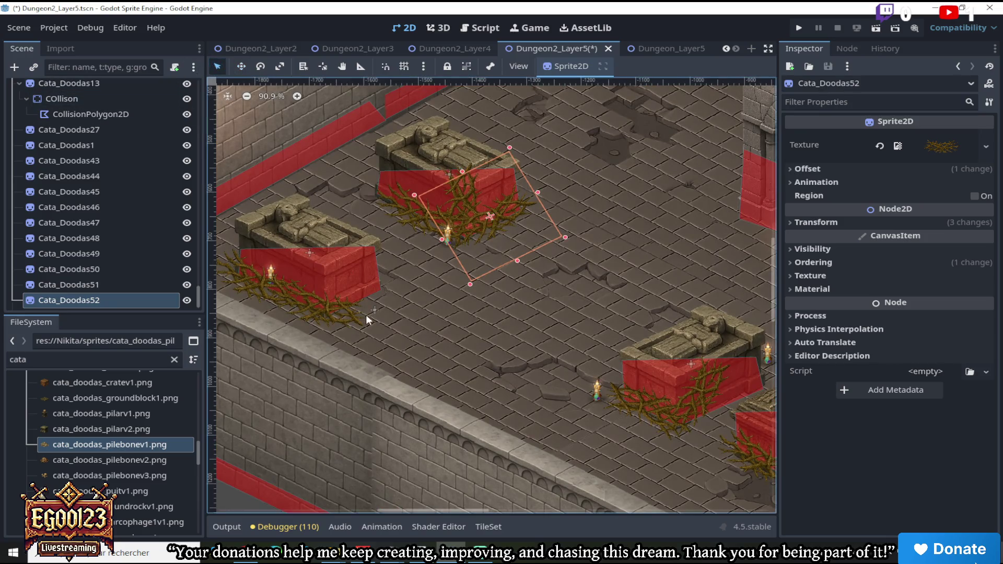
left_click(326, 308)
mouse_move(331, 295)
left_mouse_down()
mouse_move(319, 293)
mouse_move(329, 296)
left_mouse_up()
left_click(260, 67)
left_click_drag(244, 180, 221, 236)
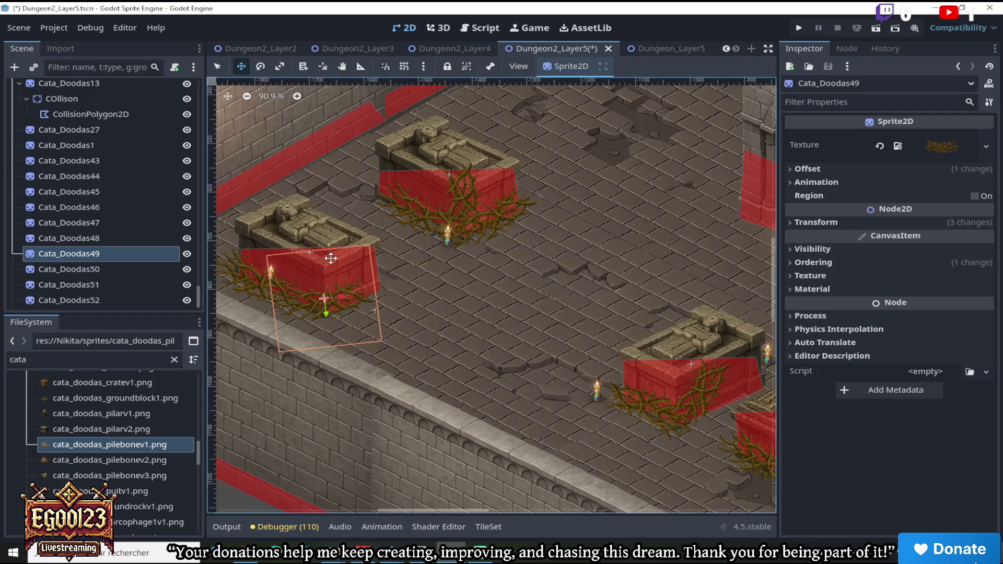
Rotate the Cata_Doodas45 bramble pile at the sarcophagus foot to a new angle
scroll(418, 293, "down", 6)
left_click_drag(462, 512, 503, 512)
scroll(397, 367, "up", 9)
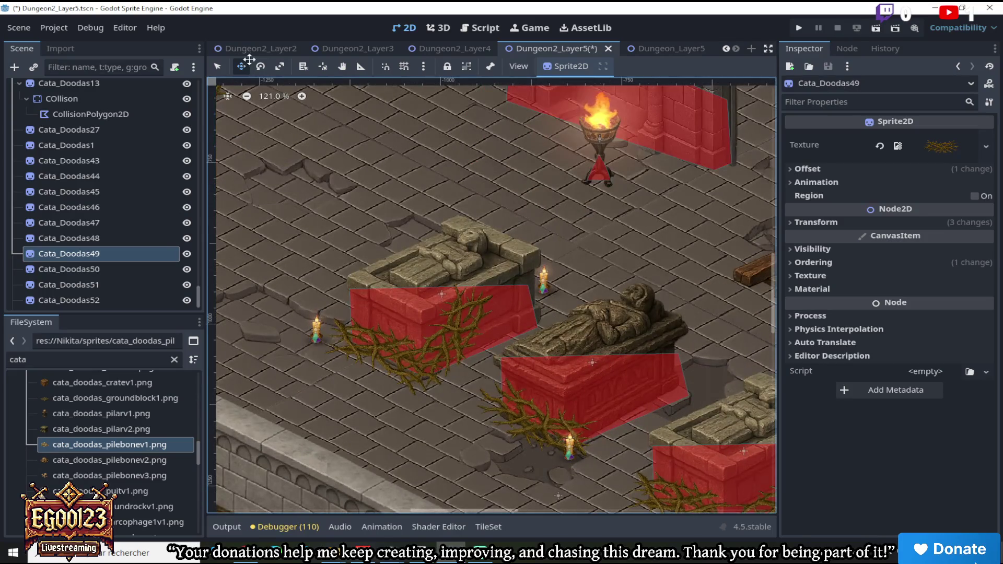
left_click(219, 67)
left_click(366, 350)
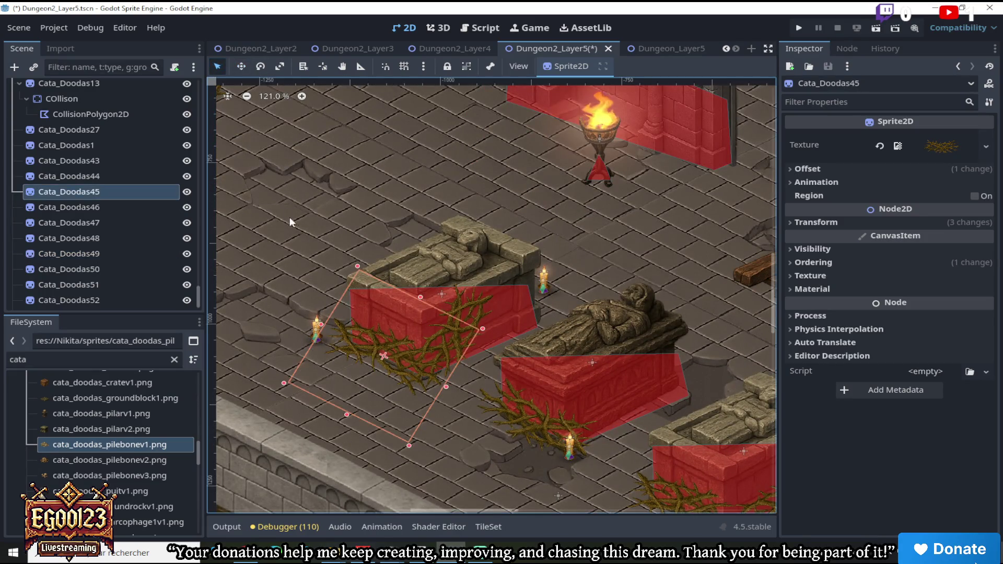
left_click(261, 67)
mouse_move(357, 266)
left_mouse_down()
mouse_move(249, 270)
mouse_move(402, 443)
left_mouse_up()
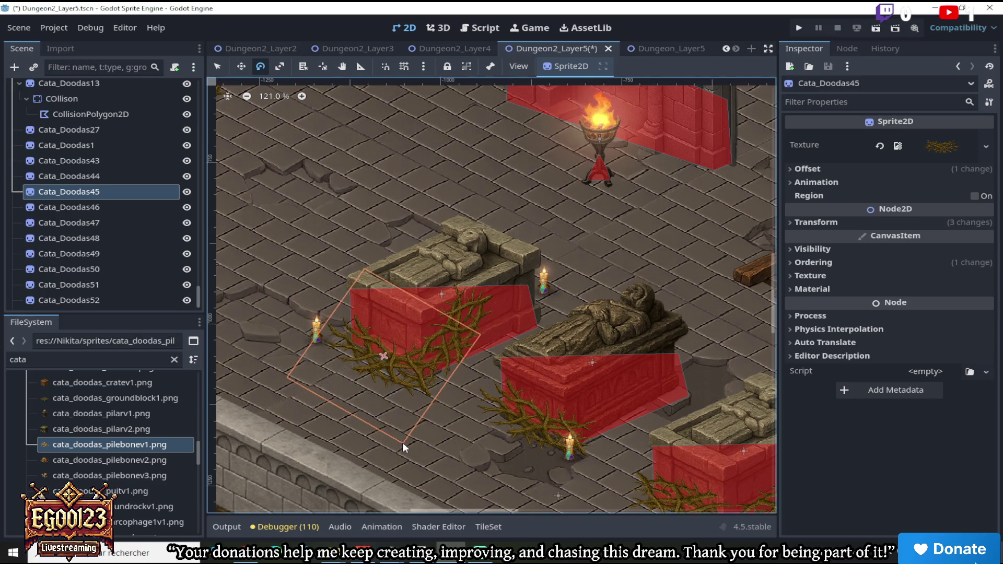
Zoom and pan around the room to review the brambles by the sarcophagi and well
scroll(489, 432, "down", 7)
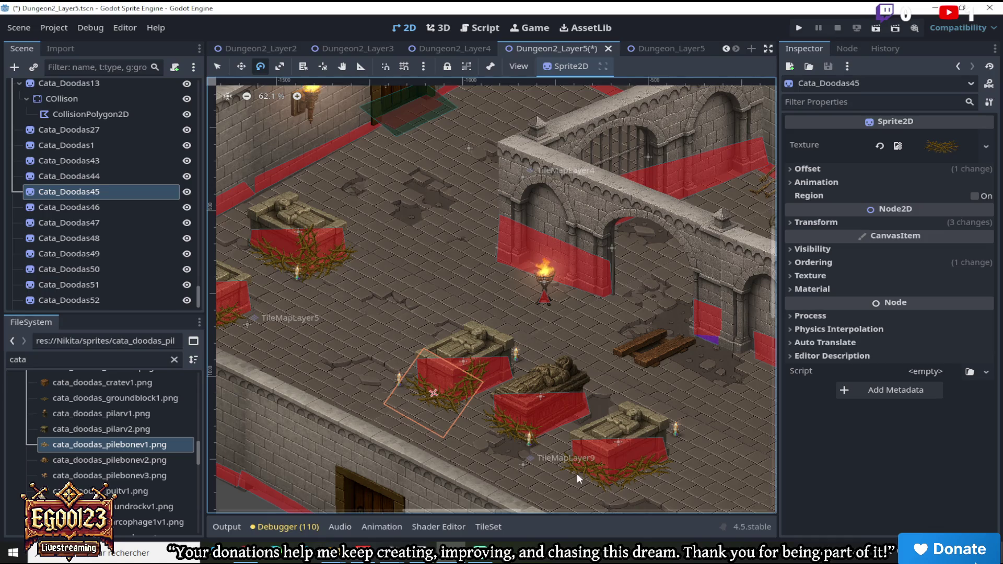
scroll(549, 435, "up", 3)
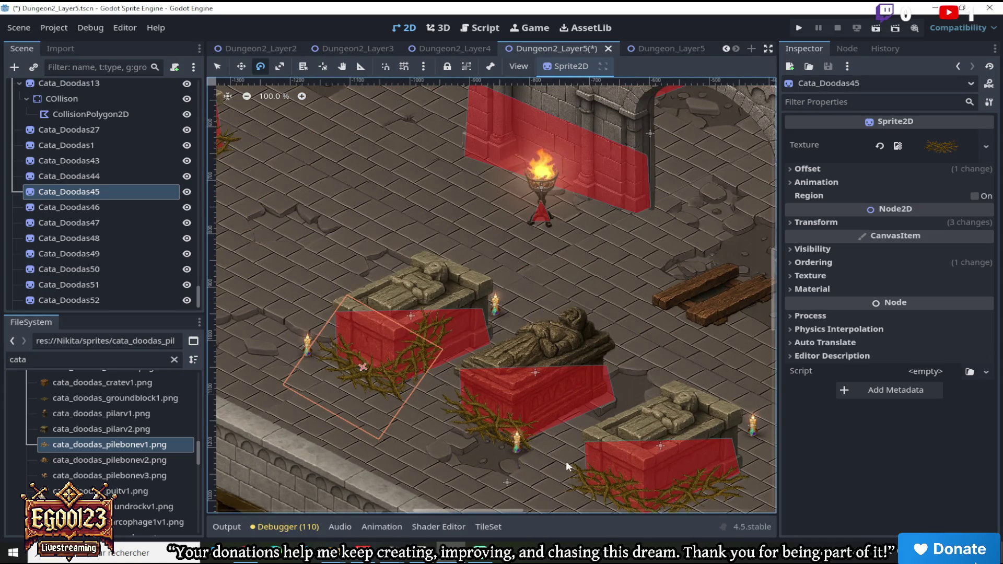
scroll(551, 460, "down", 4)
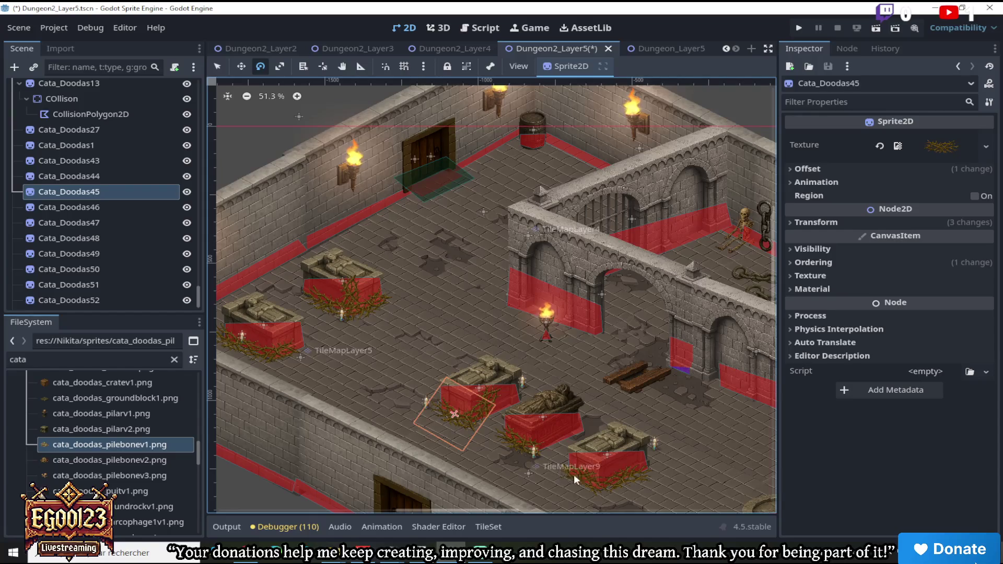
left_click_drag(774, 295, 776, 331)
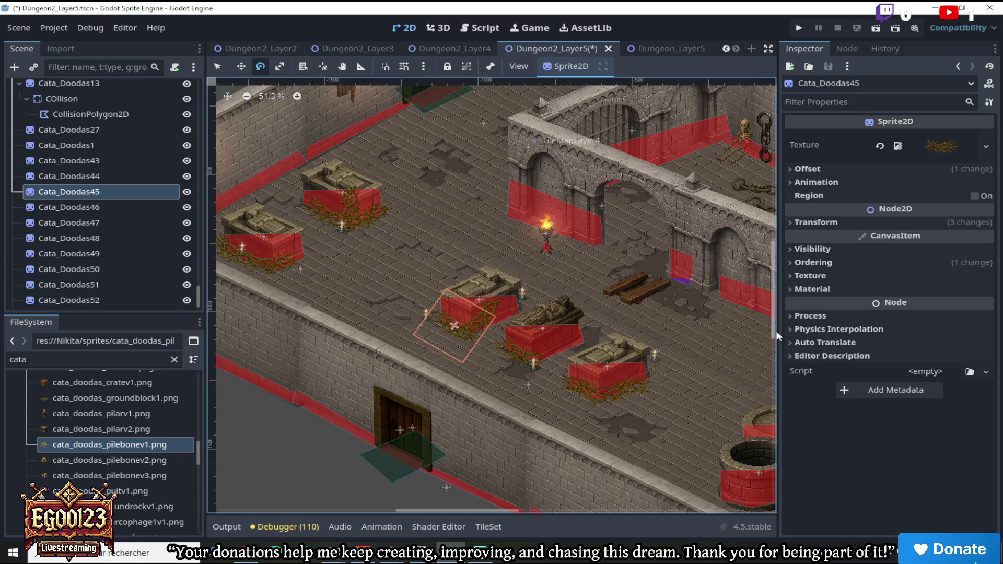
left_click_drag(776, 331, 769, 279)
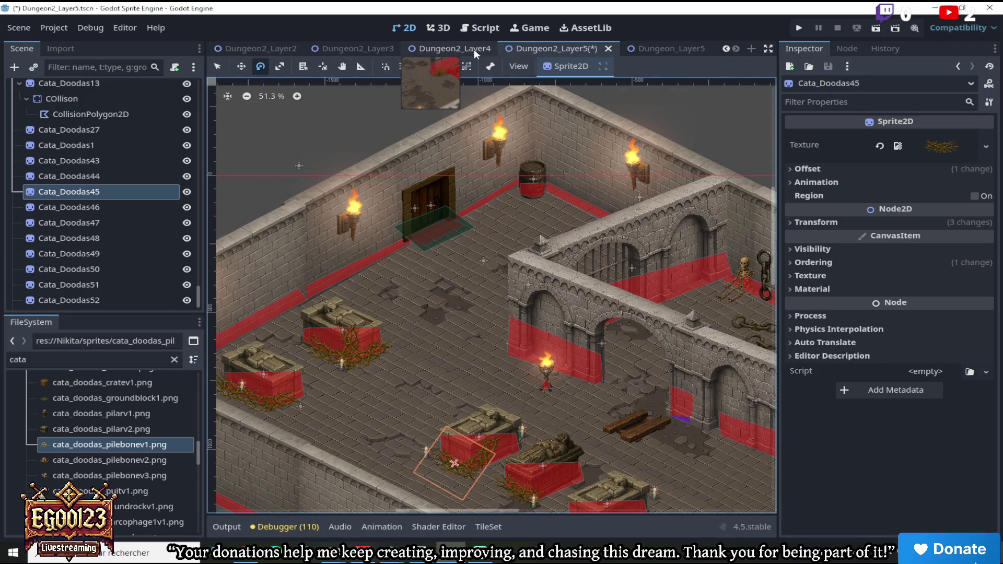
scroll(648, 384, "down", 8)
scroll(676, 397, "up", 4)
scroll(677, 397, "up", 5)
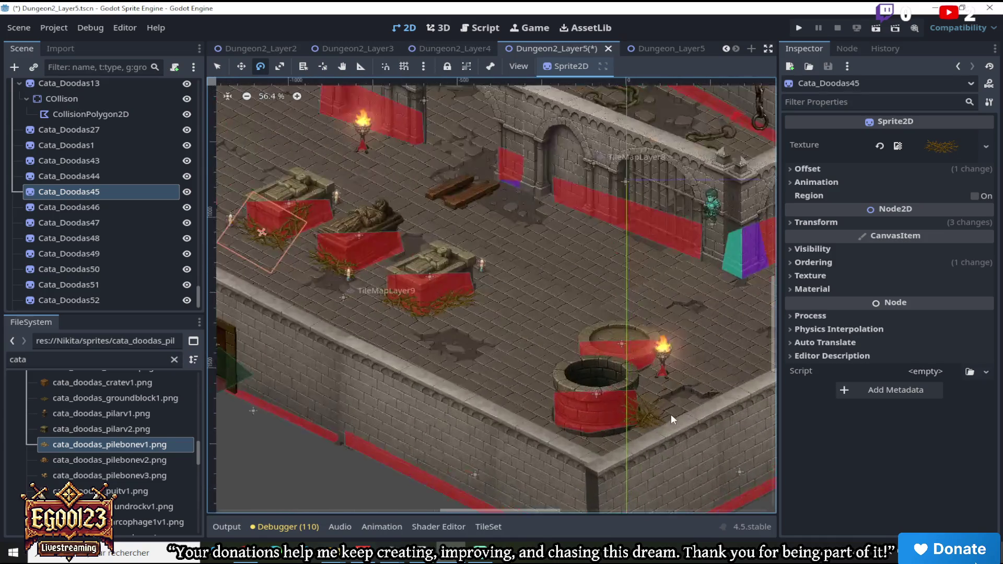
scroll(648, 413, "up", 2)
scroll(653, 418, "down", 2)
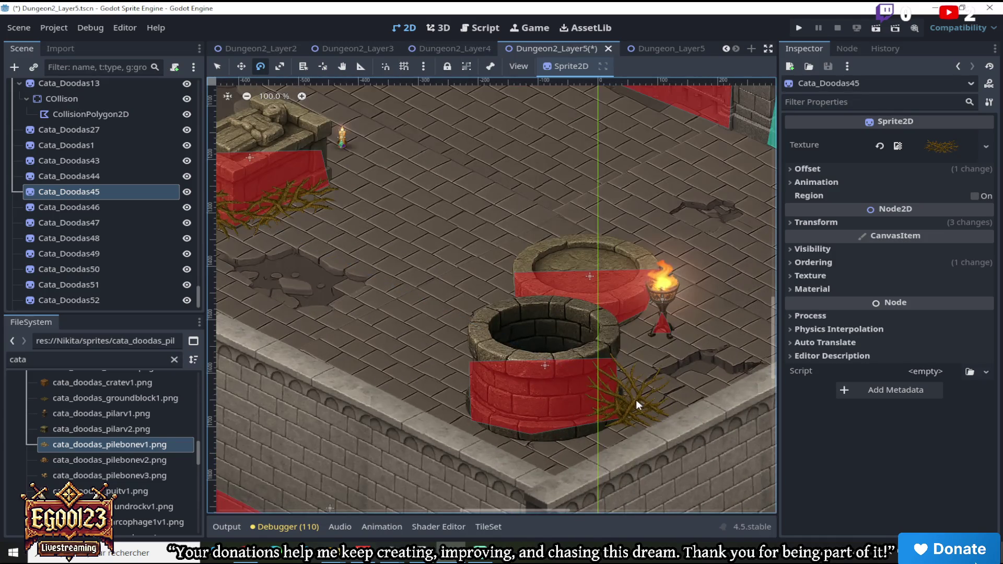
scroll(543, 392, "down", 4)
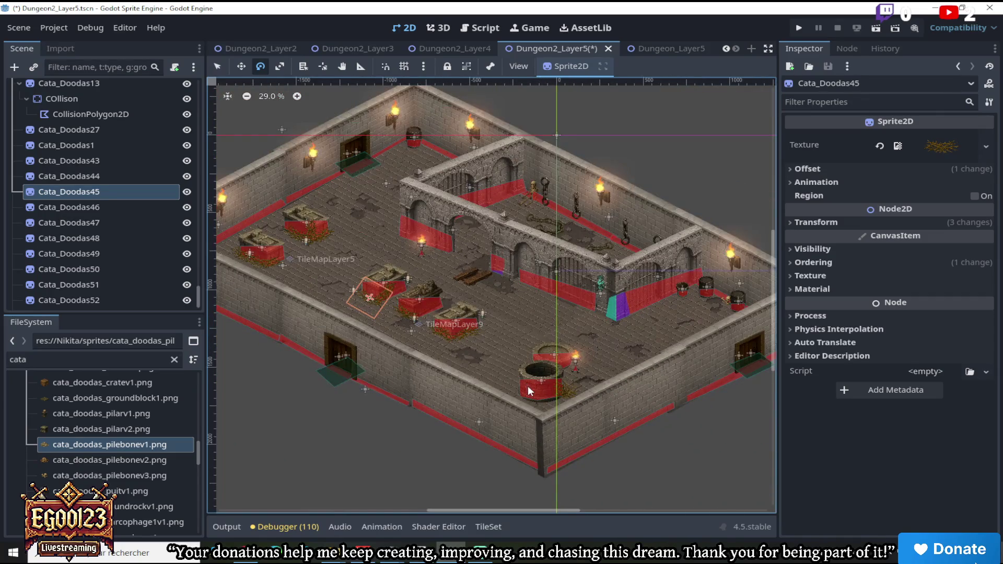
scroll(526, 382, "up", 2)
left_click(214, 66)
scroll(491, 369, "up", 2)
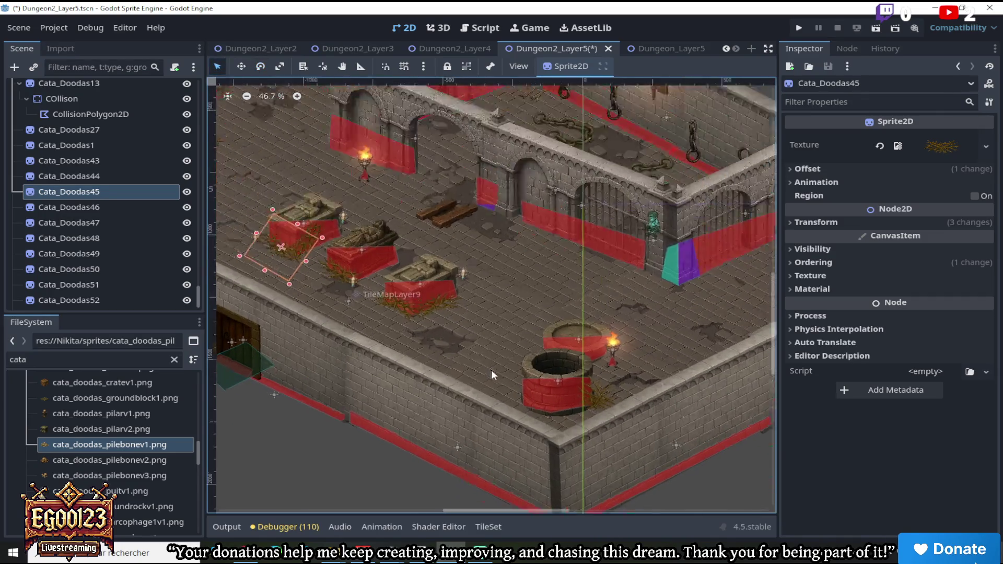
Select the bramble pile right of the well, cancelling a mistaken file duplication
scroll(639, 415, "up", 1)
left_click(643, 418)
scroll(647, 422, "up", 2)
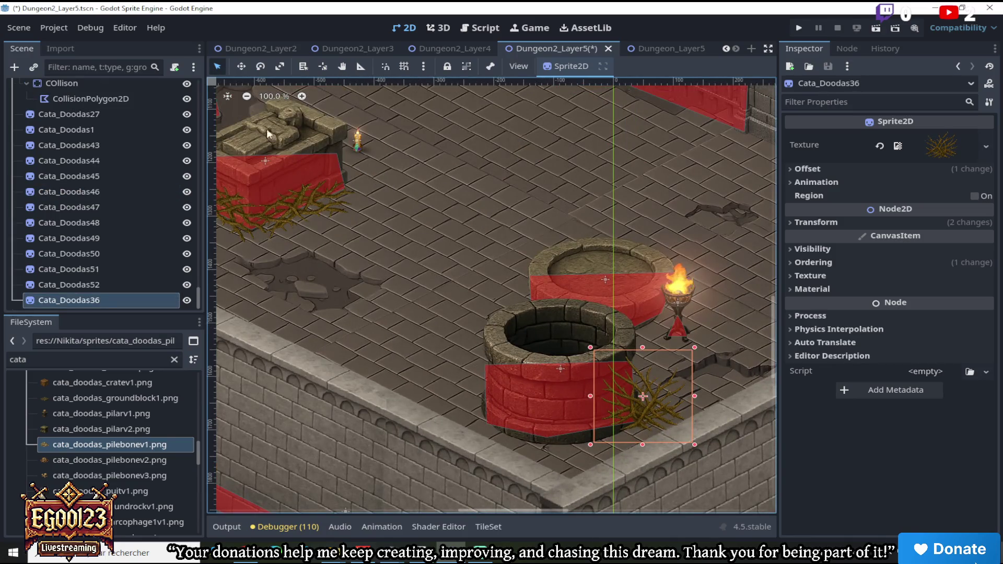
right_click(133, 446)
left_click(200, 413)
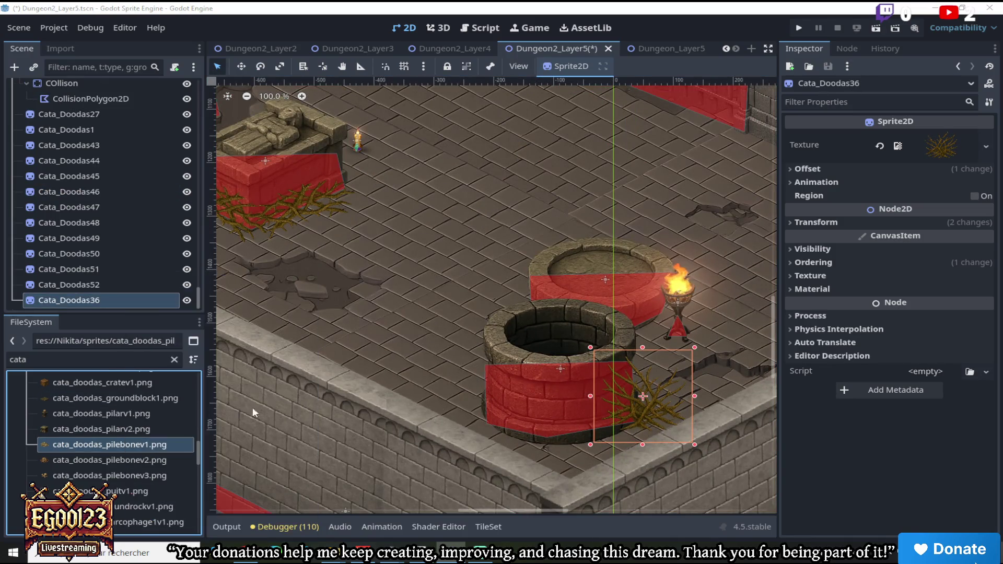
key("ctrl+d")
left_click(575, 337)
Duplicate Cata_Doodas36 and move the copy to the well's left side with Z Index 1
right_click(121, 301)
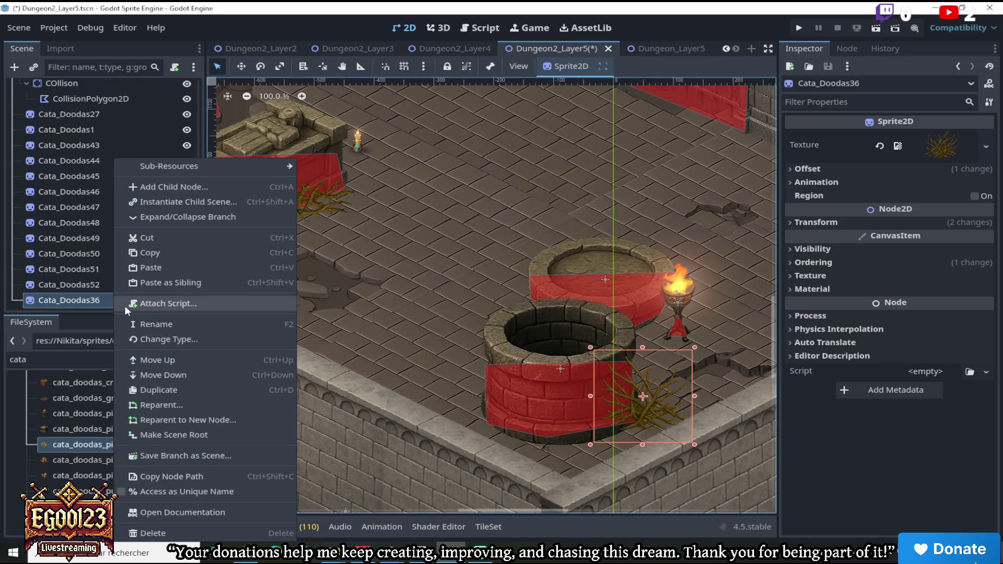
left_click(157, 389)
key("w")
mouse_move(651, 344)
left_mouse_down()
mouse_move(447, 313)
mouse_move(456, 285)
mouse_move(502, 242)
mouse_move(520, 246)
mouse_move(511, 253)
left_mouse_up()
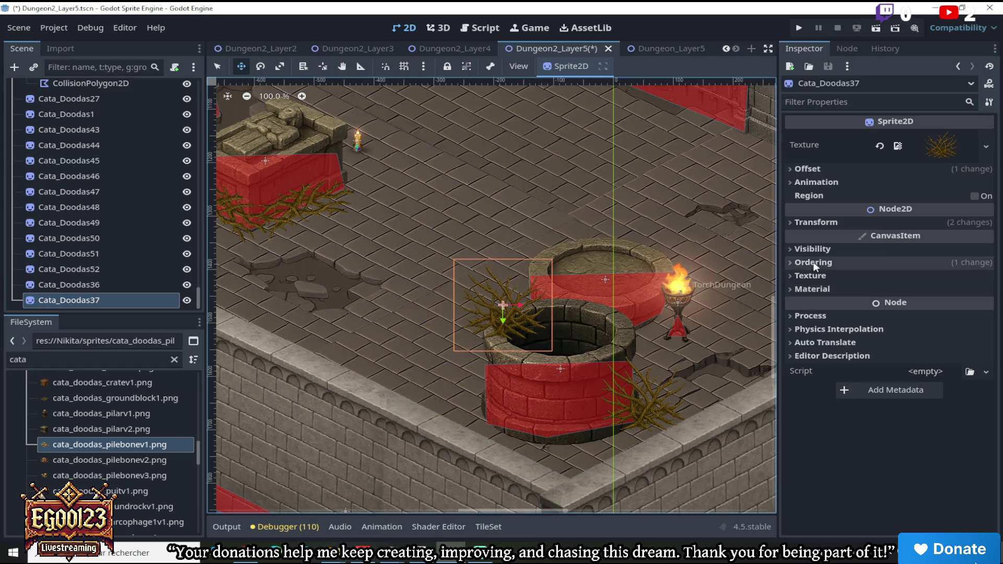
left_click(796, 263)
left_click(986, 281)
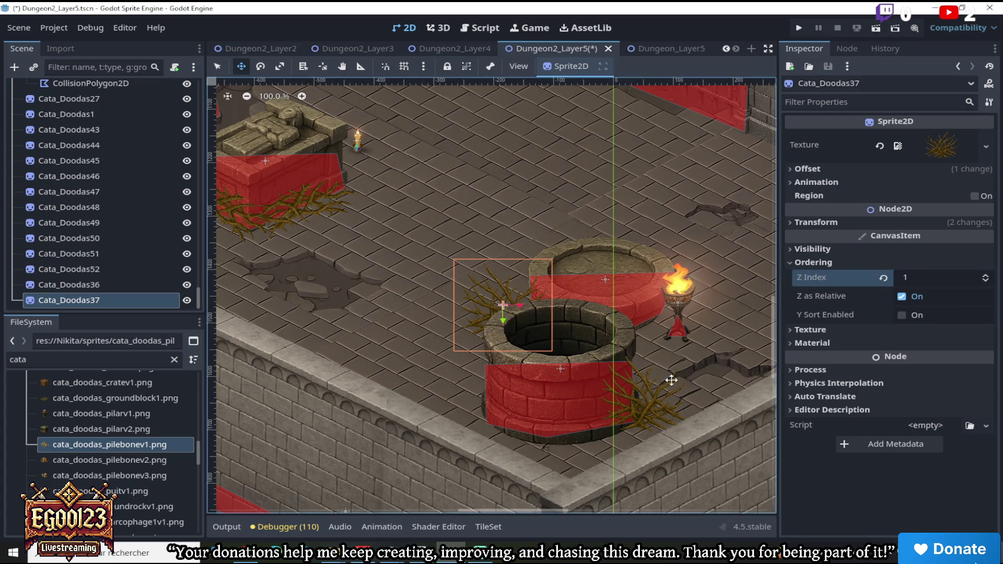
Lower the original right-side bramble pile's Z Index from 2 to 1 as well
left_click(217, 67)
left_click(647, 402)
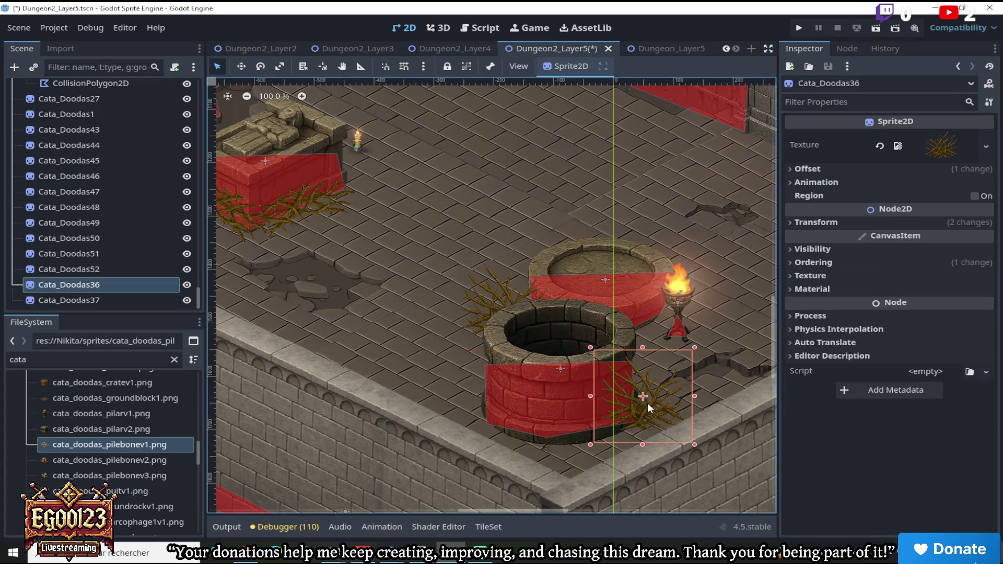
left_click(804, 263)
left_click(987, 280)
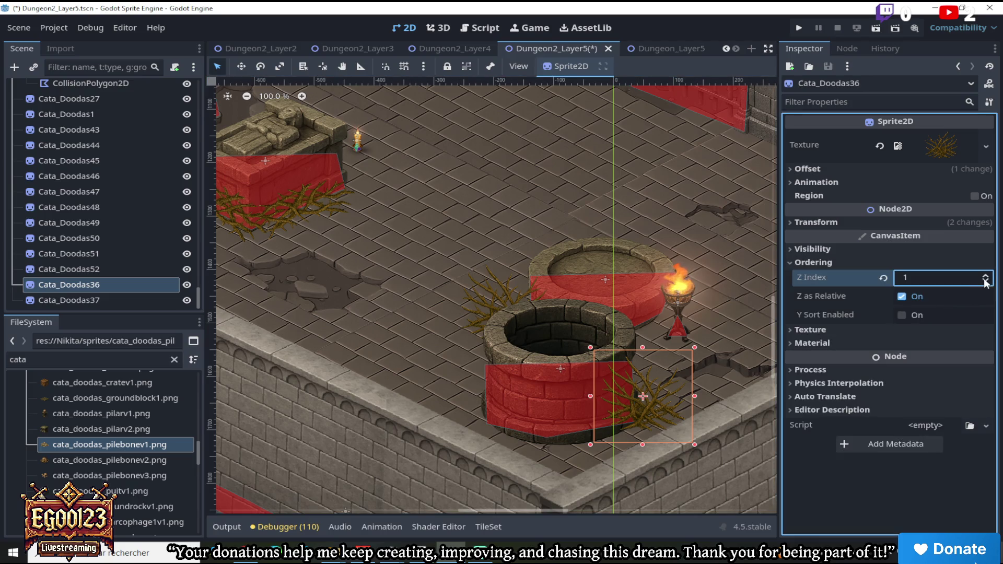
scroll(637, 297, "down", 5)
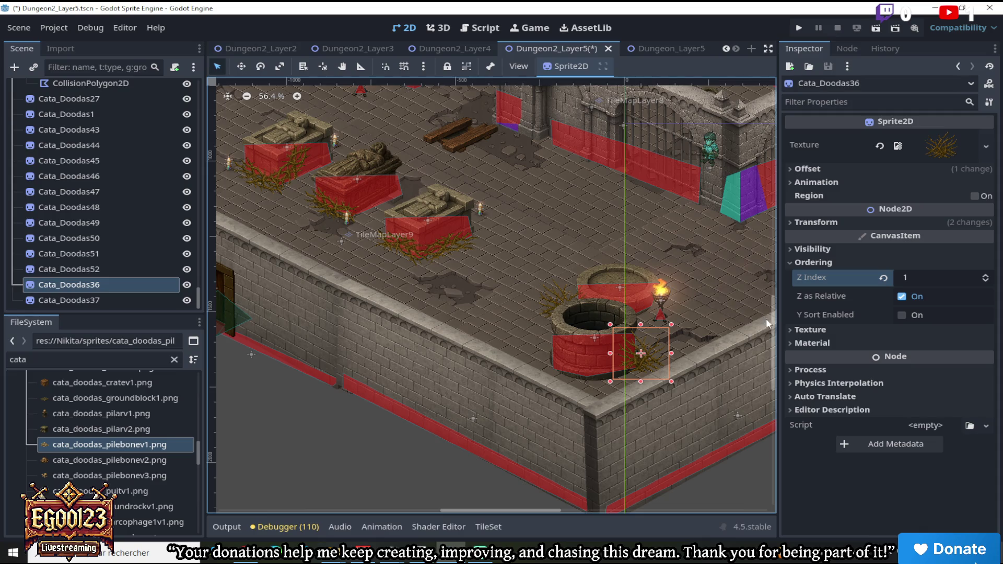
scroll(559, 295, "up", 3)
left_click(558, 311)
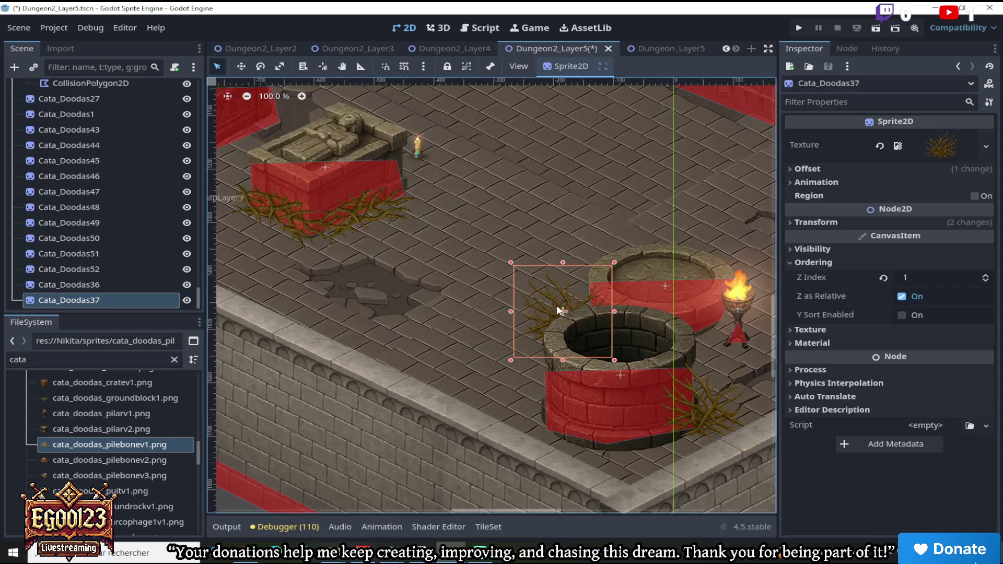
Duplicate the Cata_Doodas37 bramble and move the copy below the well
right_click(109, 300)
left_click(147, 386)
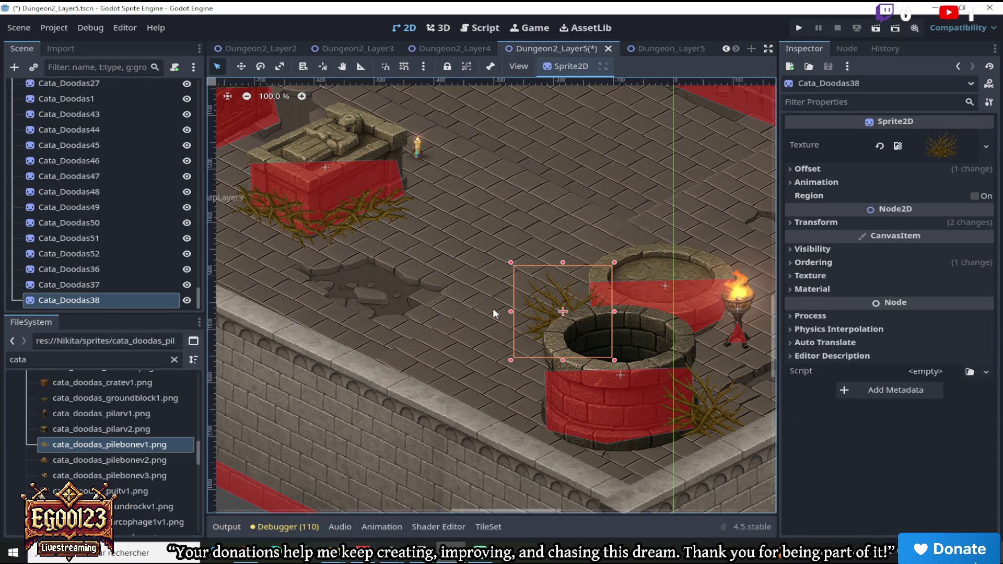
key("w")
mouse_move(500, 267)
left_mouse_down()
mouse_move(463, 365)
mouse_move(473, 371)
mouse_move(642, 283)
left_mouse_up()
scroll(669, 293, "down", 3)
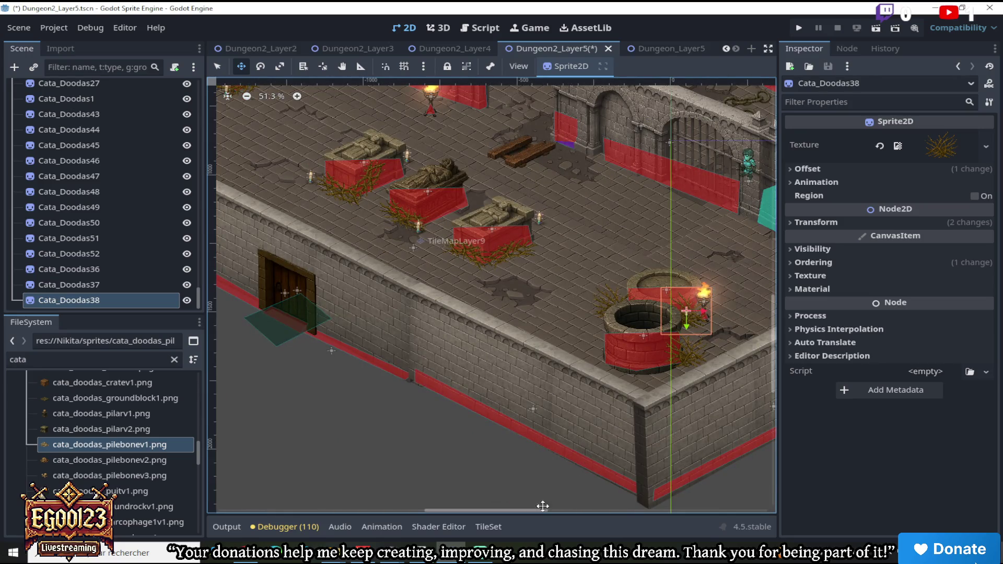
scroll(600, 509, "right", 5)
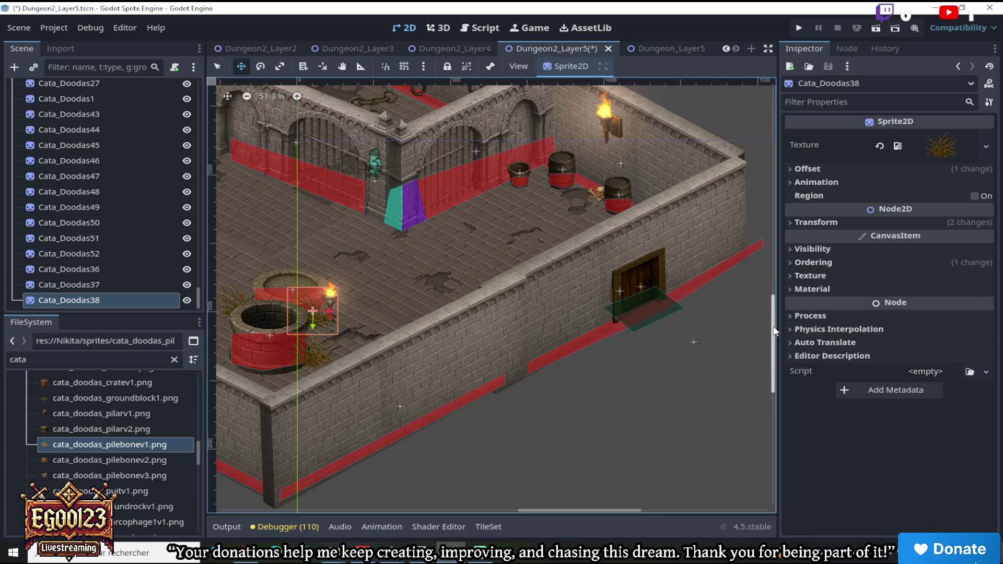
scroll(770, 292, "up", 1)
scroll(524, 276, "up", 5)
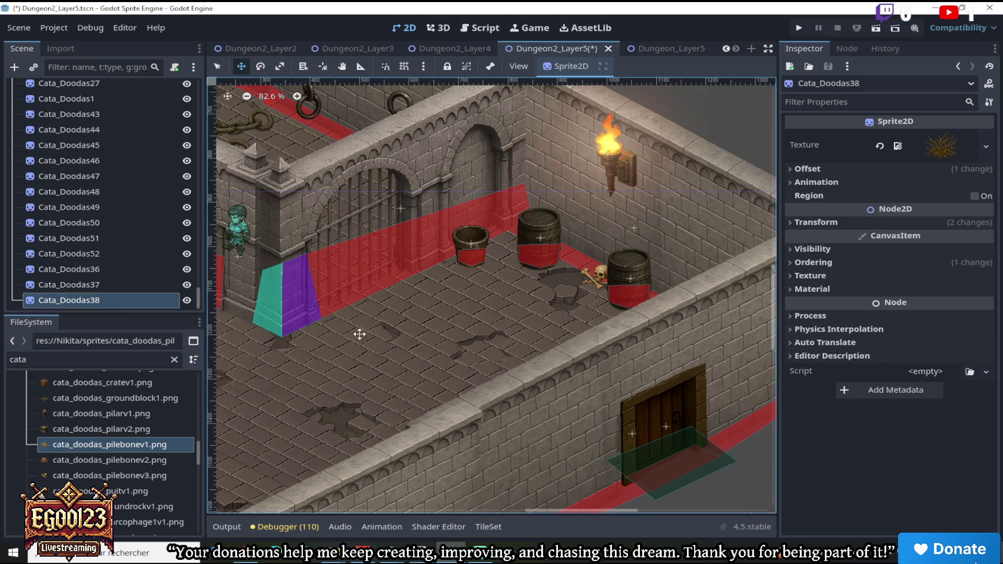
scroll(362, 333, "down", 3)
Add two more bramble copies, placing one between the barrels and one beside a barrel
right_click(90, 302)
left_click(125, 392)
mouse_move(627, 283)
left_mouse_down()
mouse_move(707, 235)
mouse_move(663, 226)
mouse_move(661, 211)
left_mouse_up()
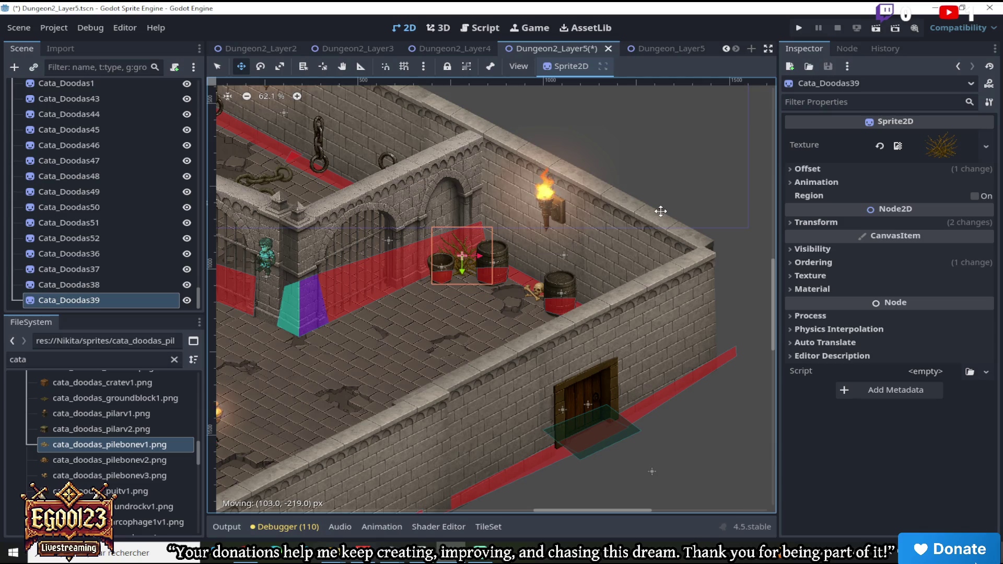
scroll(557, 178, "up", 3)
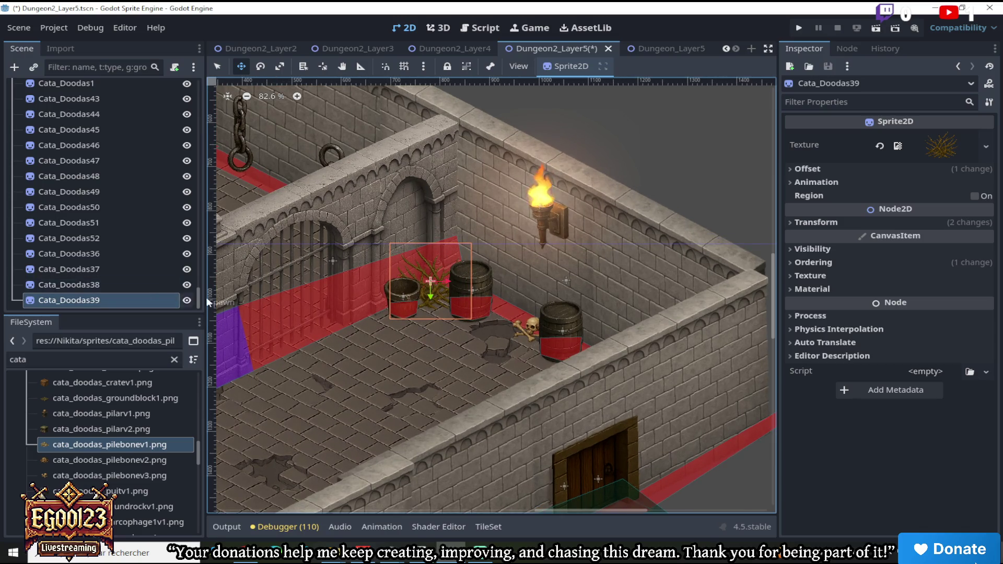
right_click(96, 308)
left_click(126, 389)
mouse_move(482, 304)
left_mouse_down()
mouse_move(648, 368)
mouse_move(396, 320)
mouse_move(661, 401)
mouse_move(655, 373)
mouse_move(542, 318)
left_mouse_up()
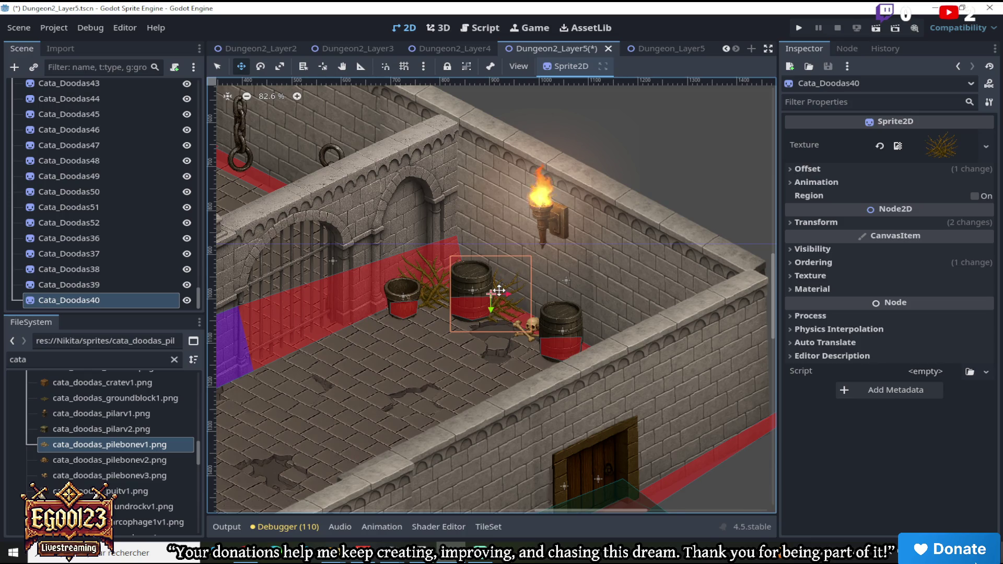
scroll(499, 291, "up", 1)
left_click_drag(623, 512, 499, 508)
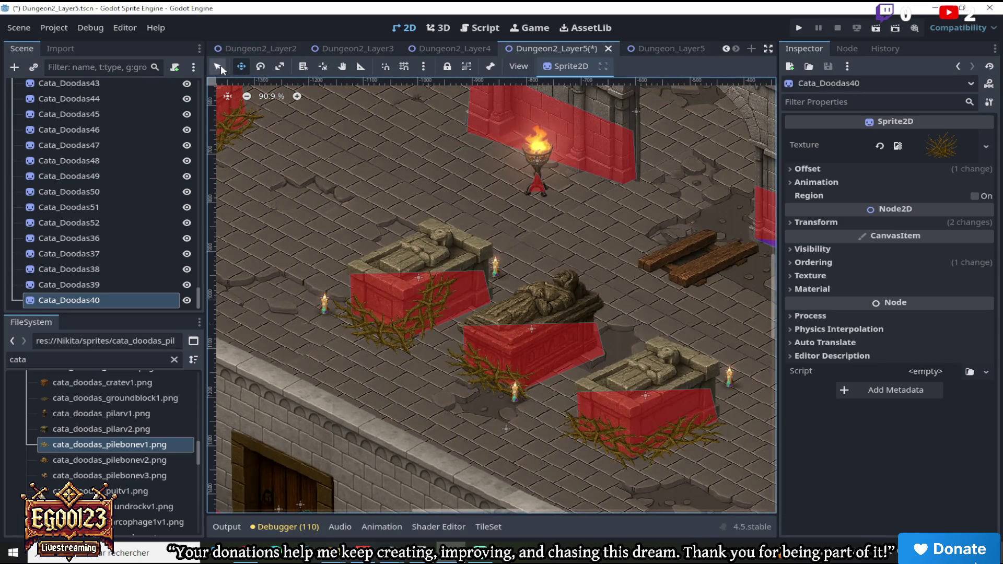
Select Cata_Doodas46, undoing an accidental paste of copied nodes under it
left_click(433, 320)
right_click(140, 134)
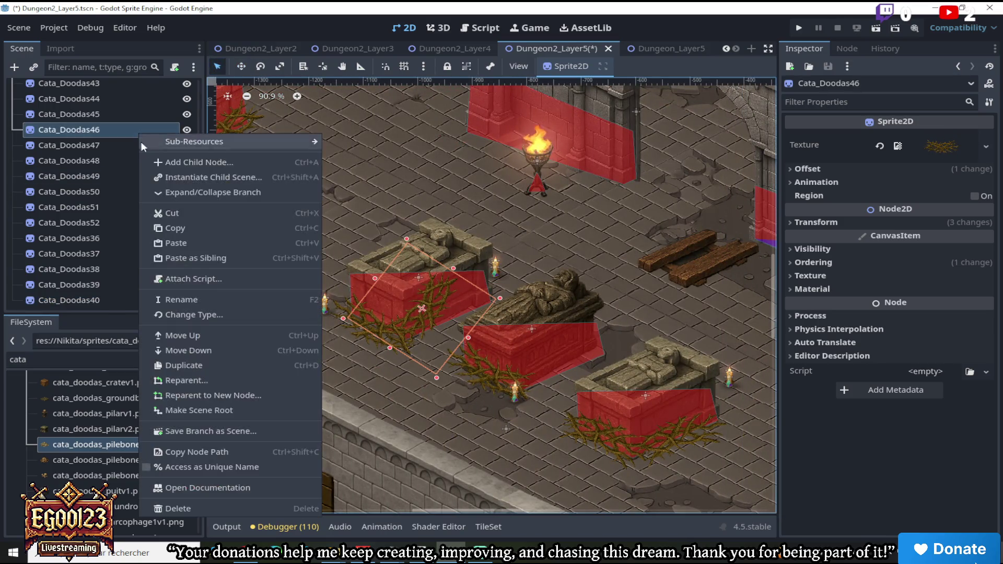
left_click(167, 242)
scroll(341, 199, "down", 6)
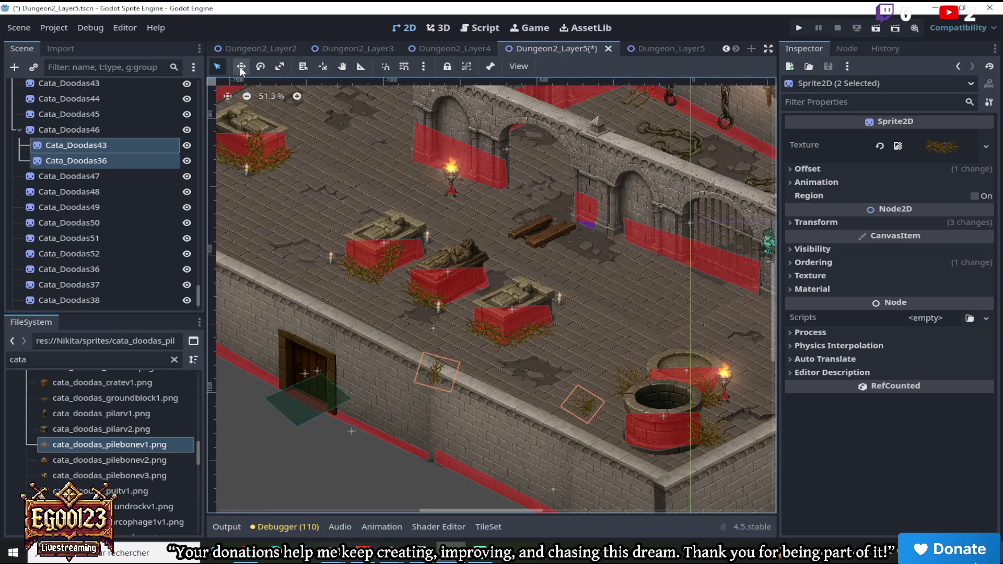
key("ctrl+z")
left_click(111, 134)
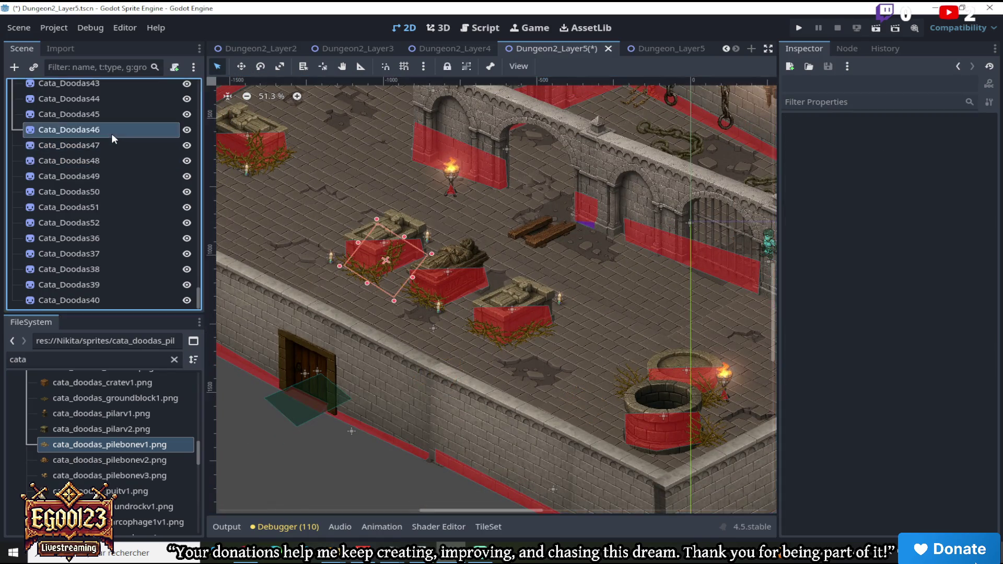
Duplicate Cata_Doodas46 as Cata_Doodas53 and position it beside the wall torch
right_click(145, 135)
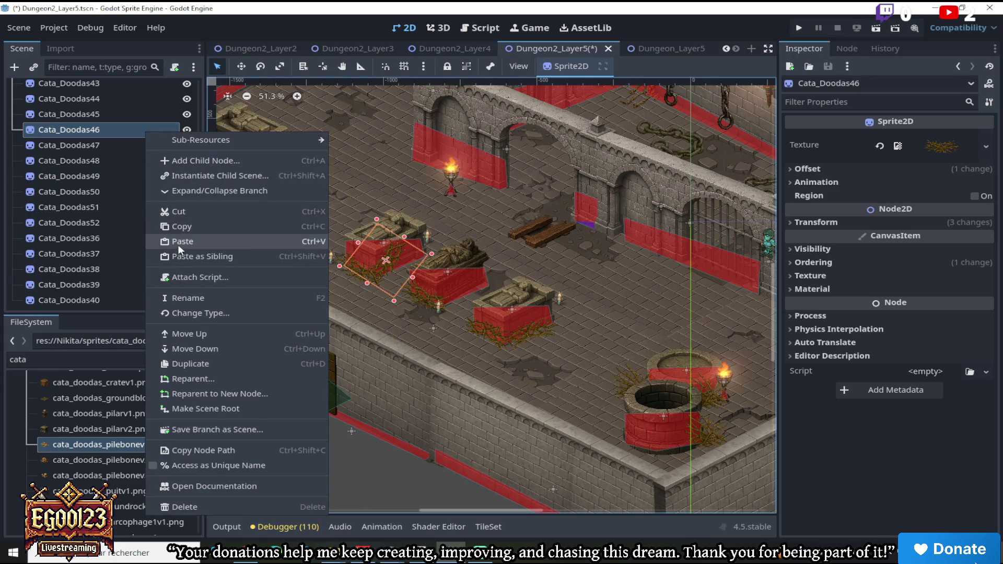
left_click(195, 364)
left_click(242, 67)
left_click_drag(386, 260, 740, 313)
left_click_drag(446, 507, 541, 507)
mouse_move(313, 314)
left_mouse_down()
mouse_move(470, 272)
mouse_move(546, 211)
mouse_move(569, 237)
left_mouse_up()
scroll(546, 212, "up", 6)
scroll(545, 212, "up", 3)
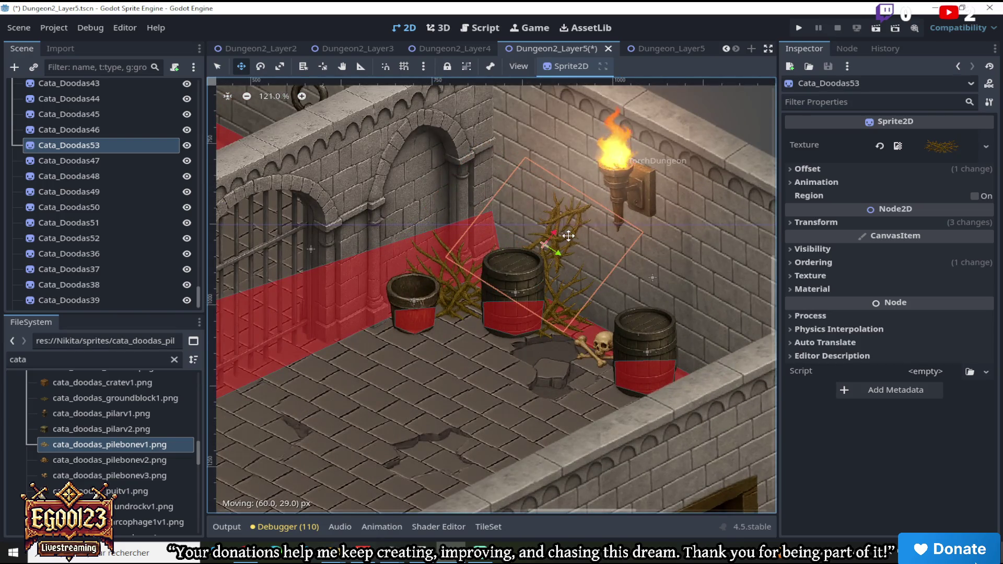
scroll(568, 236, "down", 3)
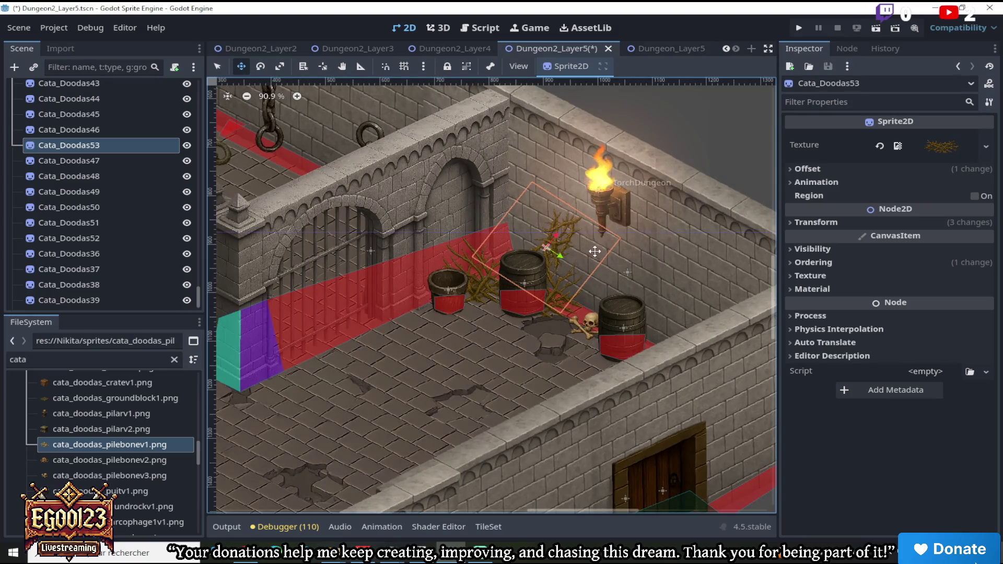
scroll(593, 250, "down", 5)
scroll(623, 289, "up", 3)
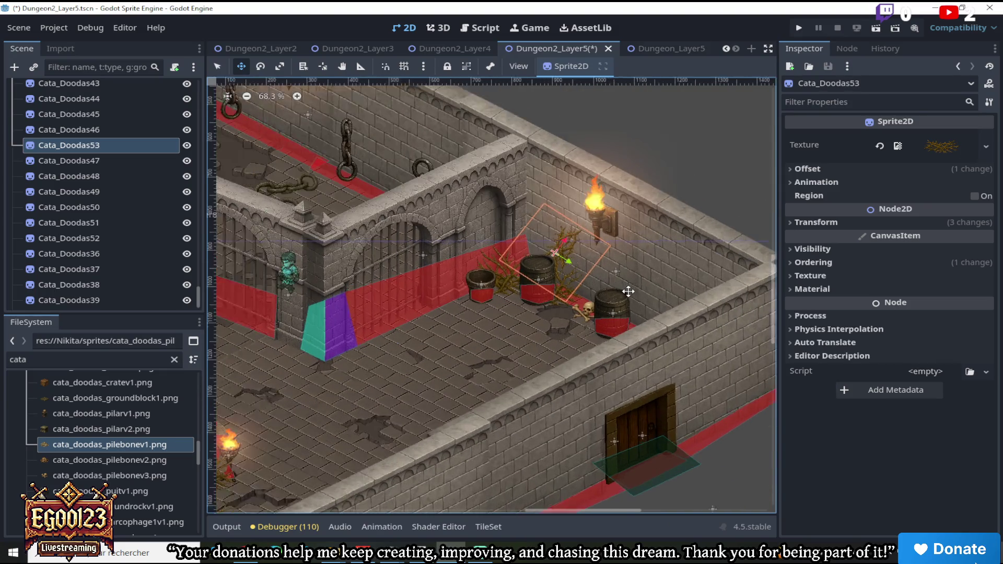
left_click_drag(581, 515, 516, 505)
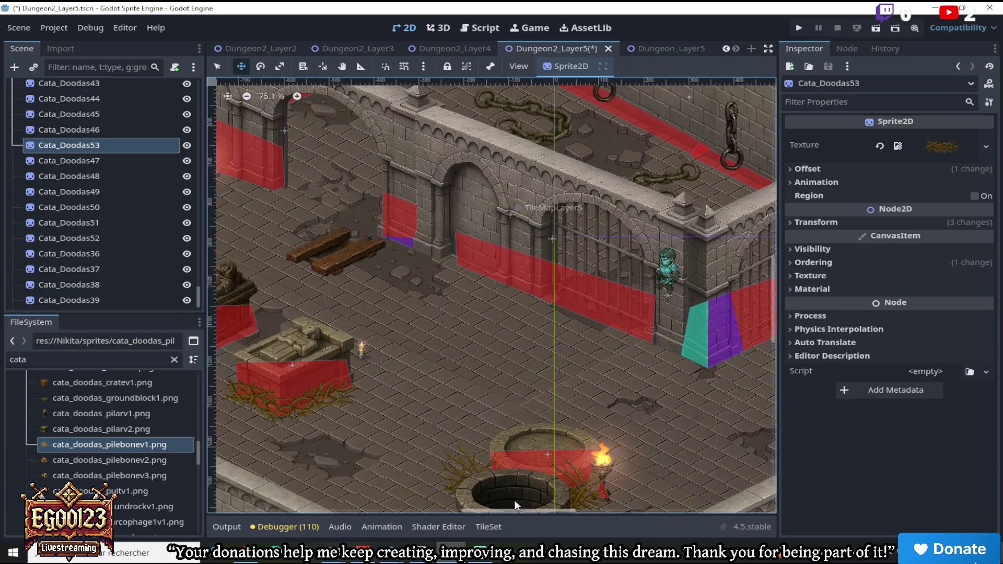
left_click_drag(775, 331, 767, 255)
left_click_drag(573, 514, 511, 505)
scroll(591, 123, "up", 2)
scroll(566, 160, "down", 2)
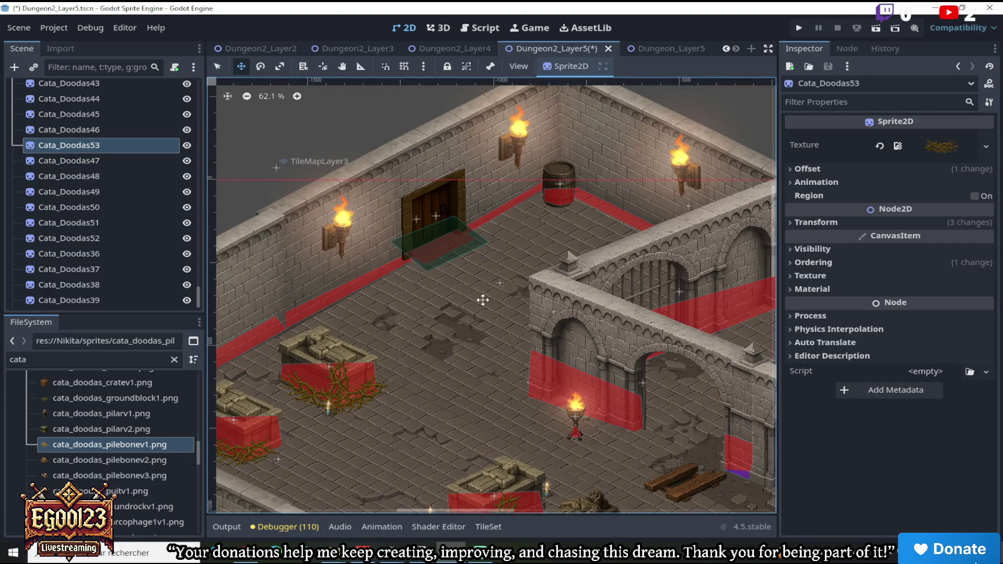
Undo the accidental paste of two brambles under Cata_Doodas53 and reselect it
right_click(168, 145)
left_click(217, 253)
scroll(393, 170, "down", 1)
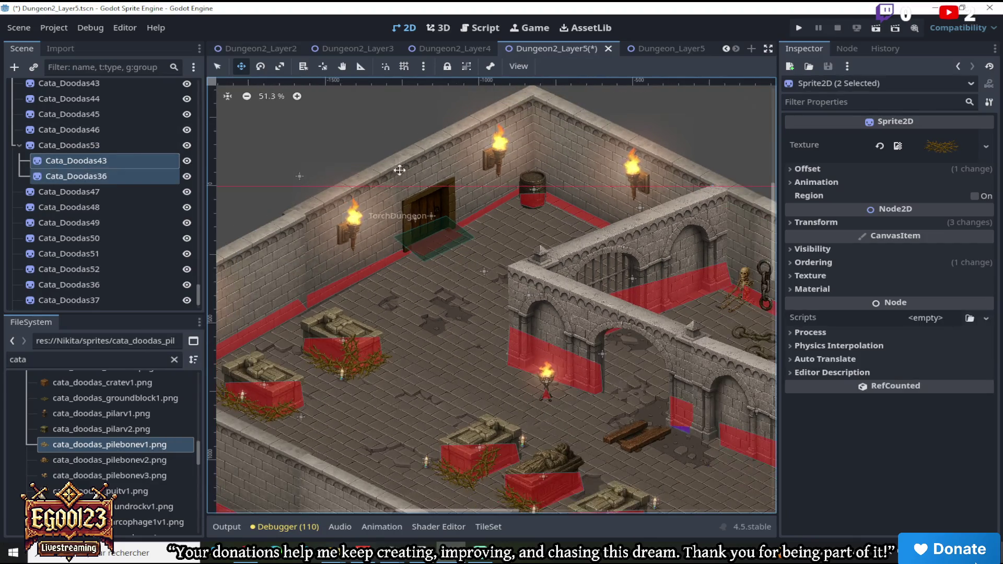
mouse_move(510, 246)
left_mouse_down()
mouse_move(555, 217)
mouse_move(456, 191)
left_mouse_up()
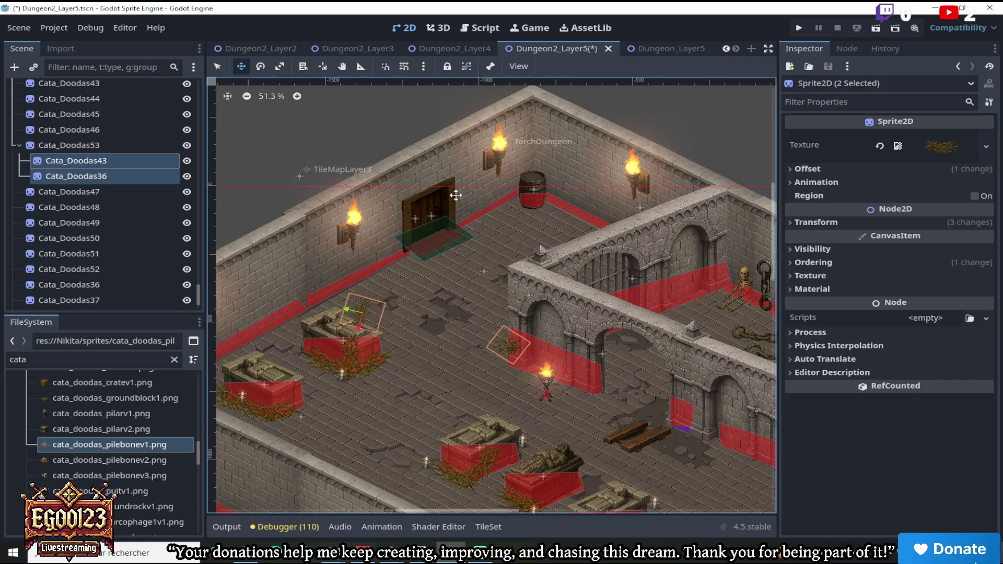
key("ctrl+z")
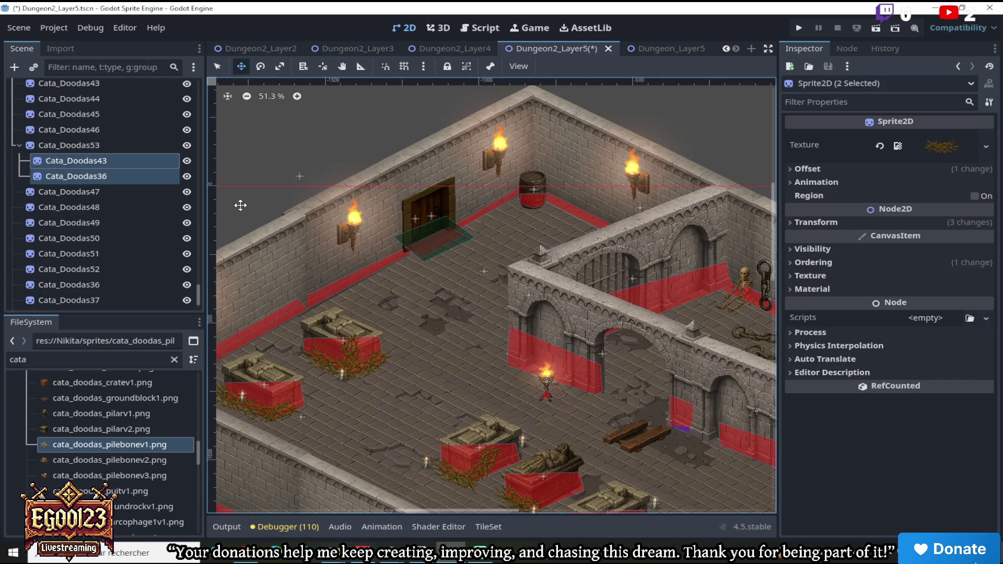
key("ctrl+z")
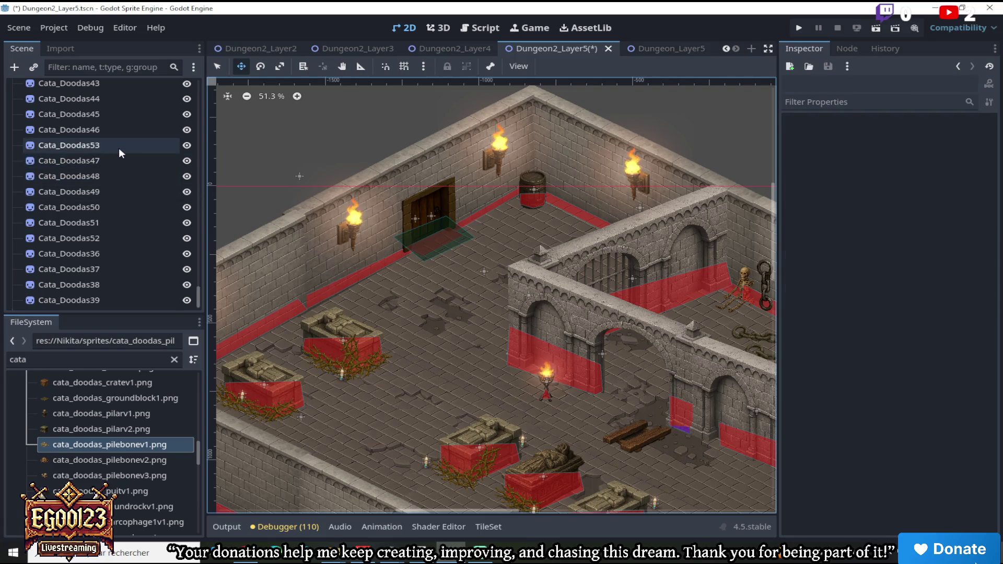
left_click(118, 149)
Duplicate the Cata_Doodas52 bramble and place the copy on the upper-right floor beside the barrel
key("q")
double_click(105, 238)
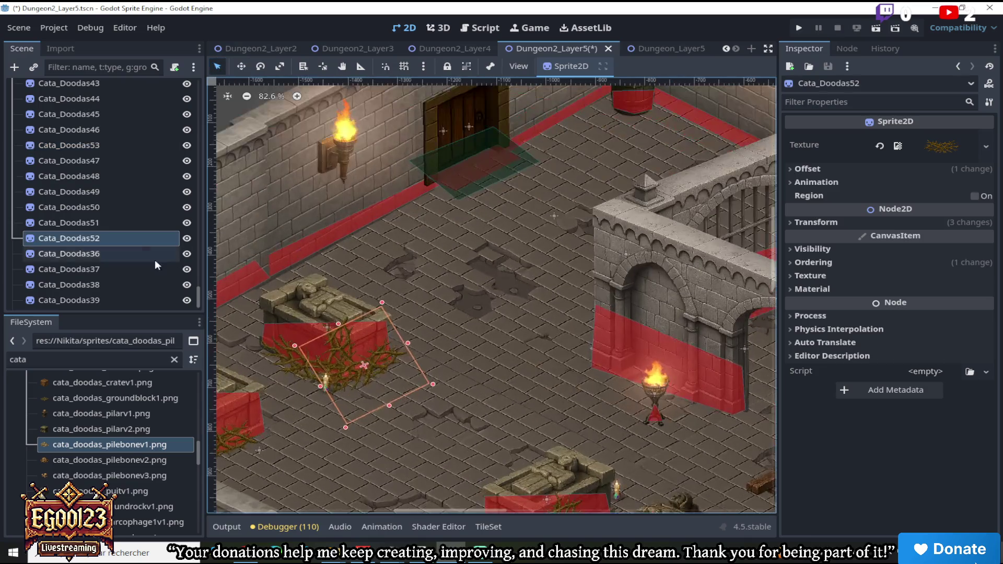
right_click(143, 236)
left_click(209, 391)
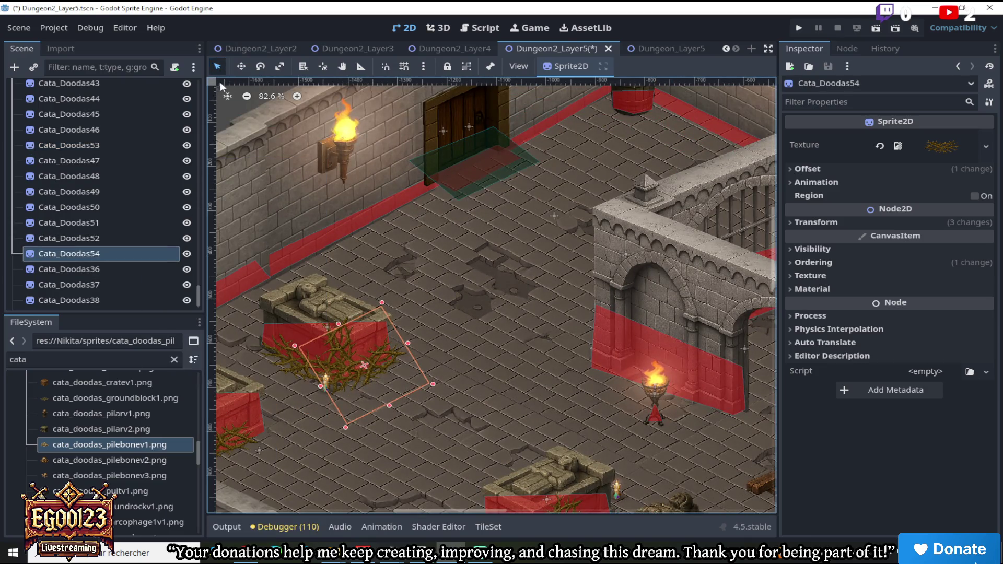
key("w")
left_click_drag(356, 212, 649, 150)
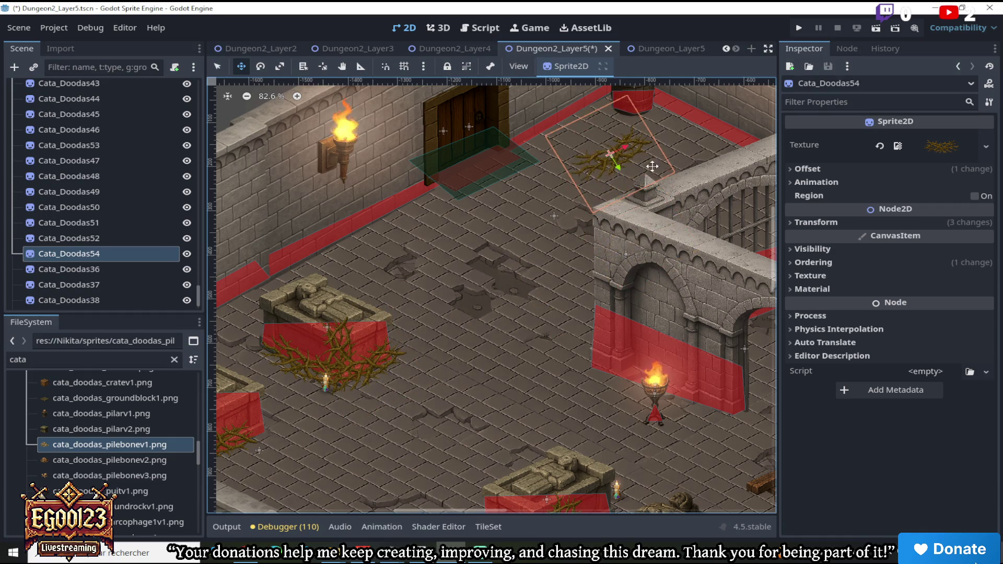
scroll(774, 238, "up", 5)
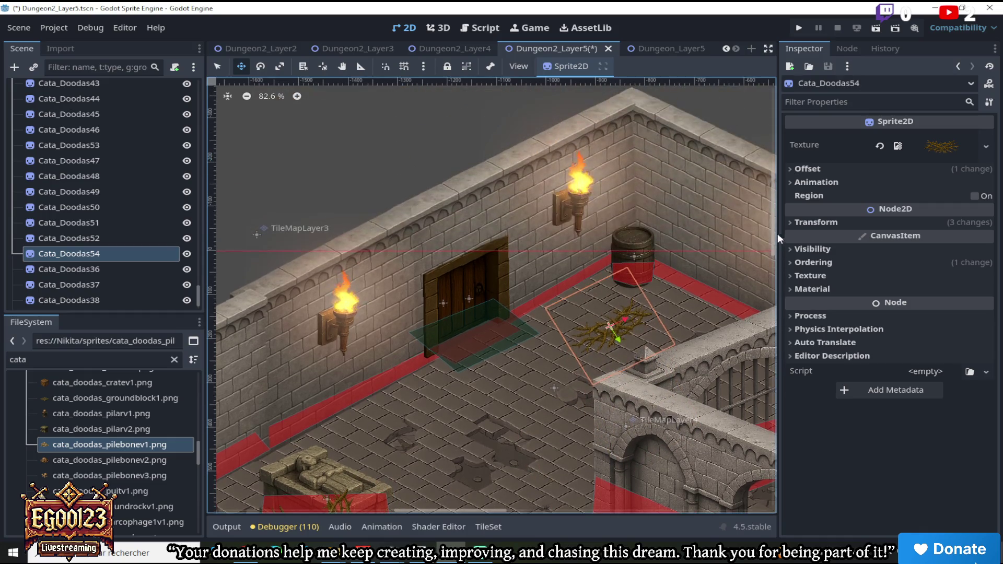
left_click_drag(610, 327, 675, 272)
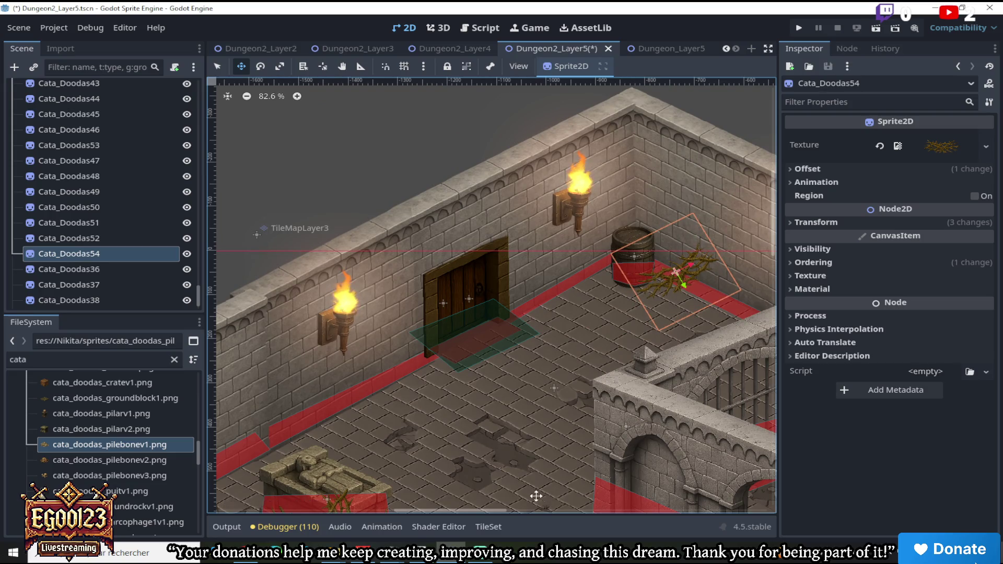
left_click_drag(500, 512, 535, 509)
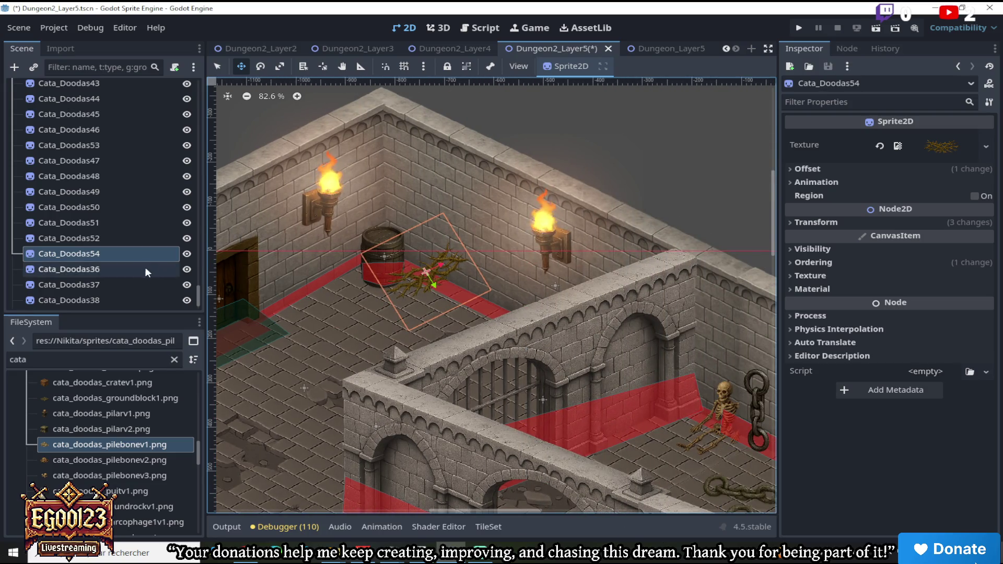
Duplicate the bramble twice more, stacking the copies up the wall toward the torch with a slight tilt
right_click(135, 255)
left_click(156, 389)
mouse_move(436, 262)
left_mouse_down()
mouse_move(505, 206)
mouse_move(494, 217)
left_mouse_up()
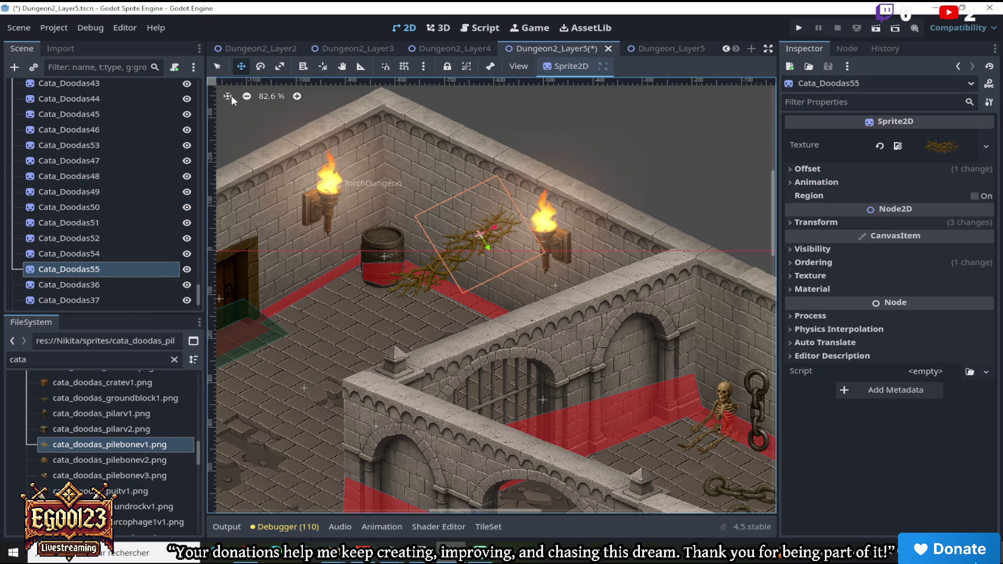
right_click(114, 268)
left_click(172, 382)
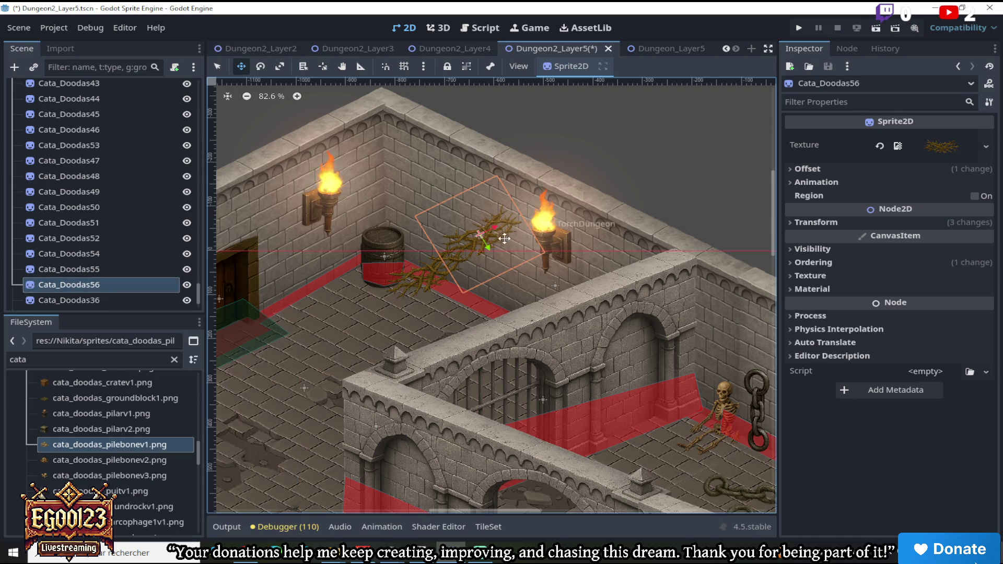
left_click(261, 66)
left_click_drag(523, 172, 555, 147)
left_click(241, 66)
left_click_drag(403, 161, 455, 158)
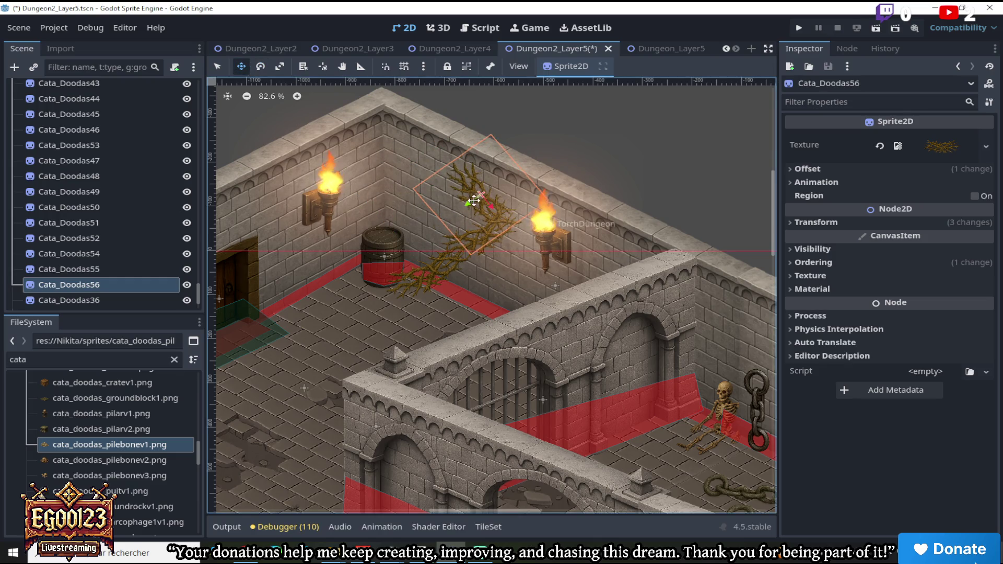
Duplicate Cata_Doodas56 and move the copy higher up the wall, rotated to follow it
right_click(116, 287)
left_click(168, 387)
left_click_drag(478, 195, 448, 151)
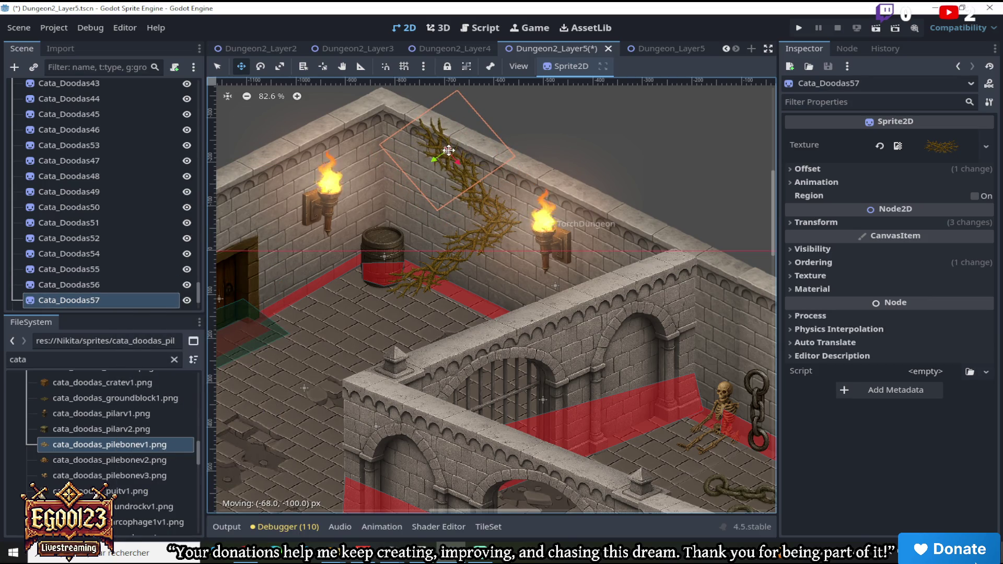
left_click(261, 67)
left_click_drag(363, 110, 330, 64)
left_click(242, 67)
left_click_drag(394, 122, 400, 127)
Rotate the lower vine piece Cata_Doodas55 about 13 degrees
key("q")
left_click(500, 224)
left_click(497, 240)
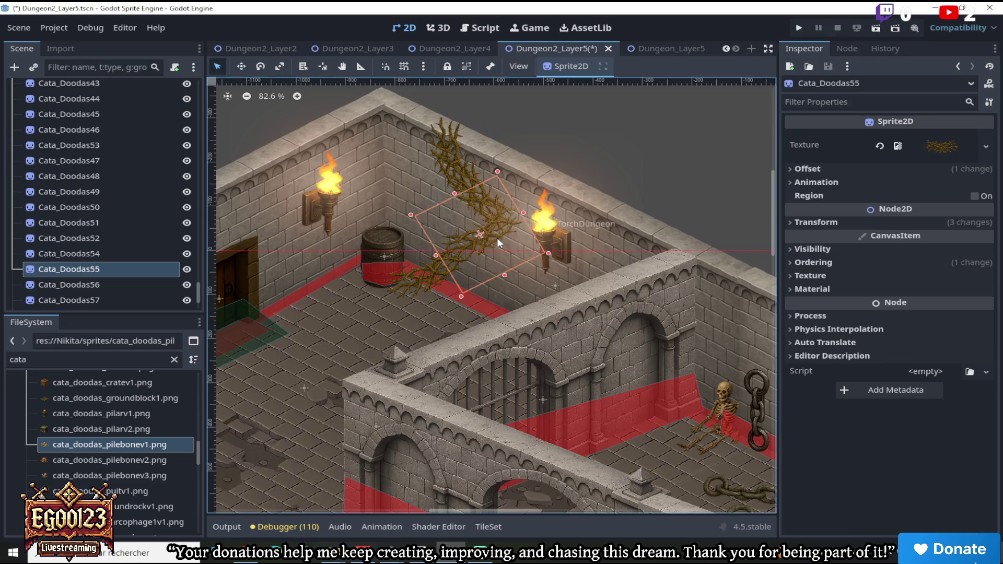
key("e")
left_click_drag(343, 158, 336, 188)
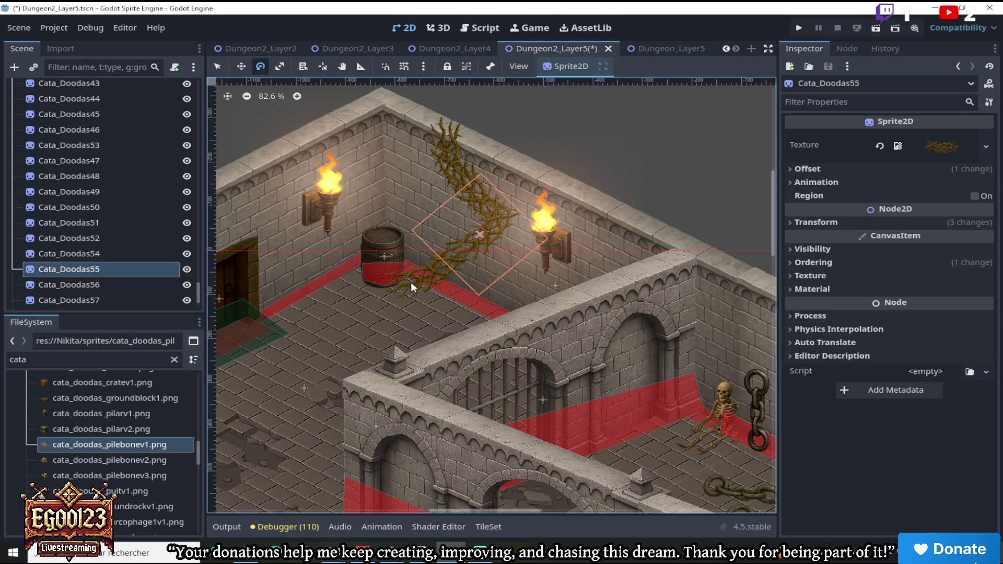
left_click(118, 278)
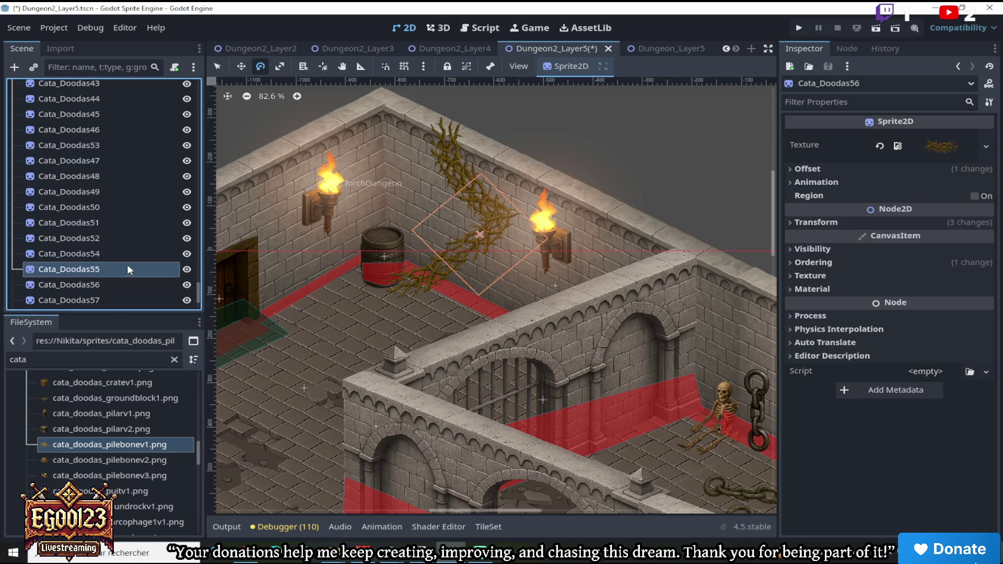
left_click(124, 269)
Rotate Cata_Doodas54 about 12 degrees, then select the bramble bush beside the barrels
left_click(220, 68)
left_click(418, 286)
left_click(415, 287)
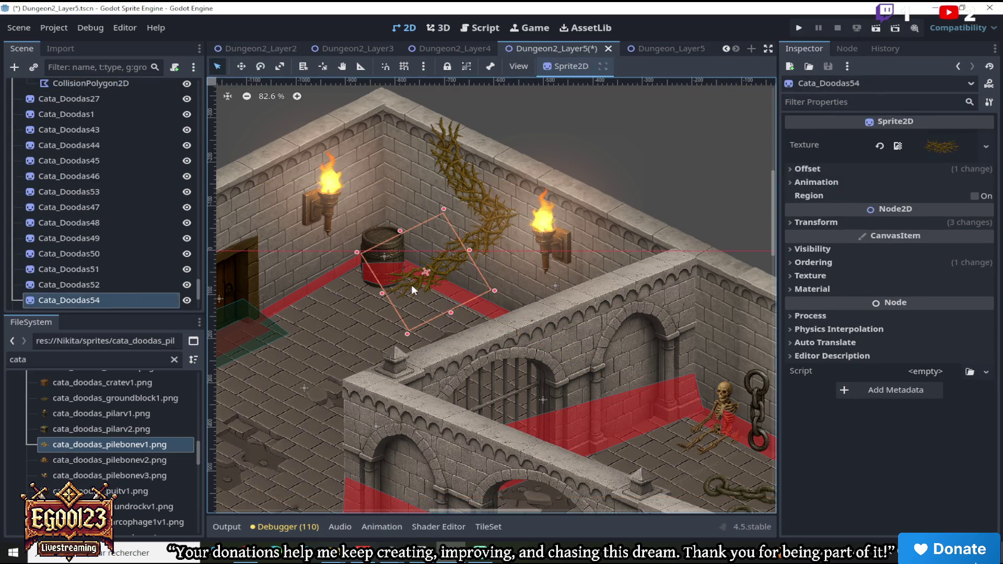
left_click(260, 67)
mouse_move(400, 140)
left_mouse_down()
mouse_move(444, 130)
mouse_move(419, 139)
left_mouse_up()
scroll(418, 241, "down", 3)
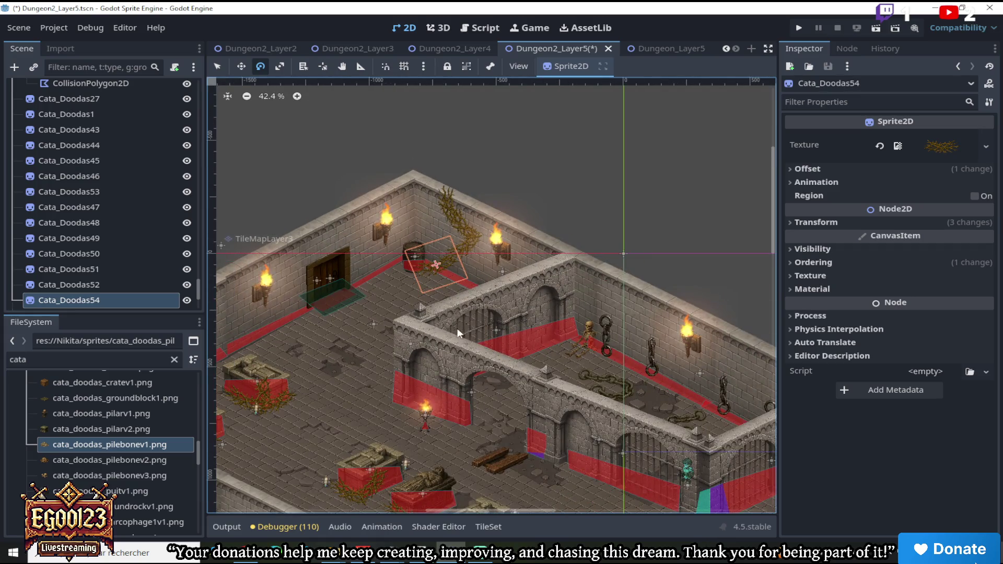
scroll(371, 358, "up", 2)
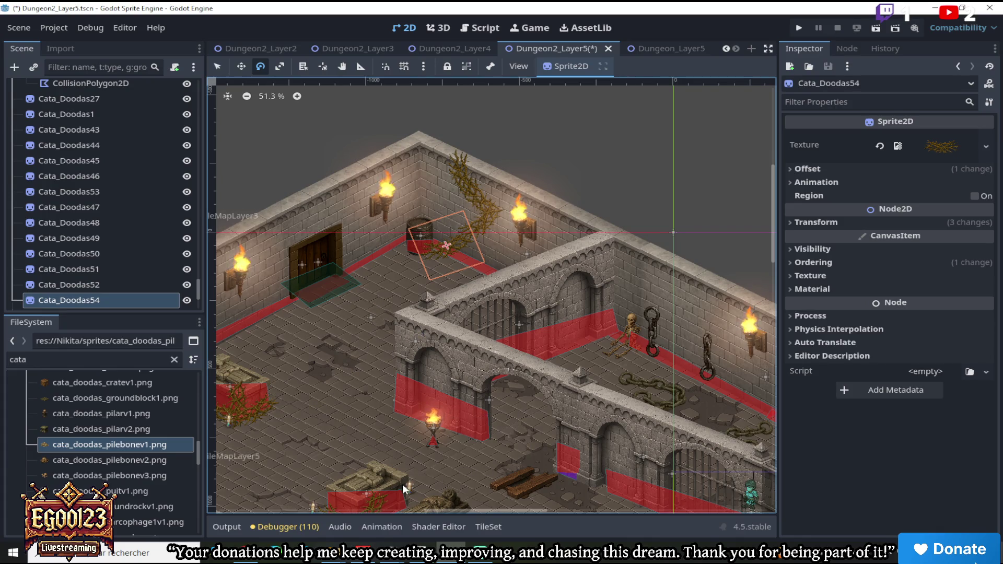
left_click_drag(515, 510, 594, 521)
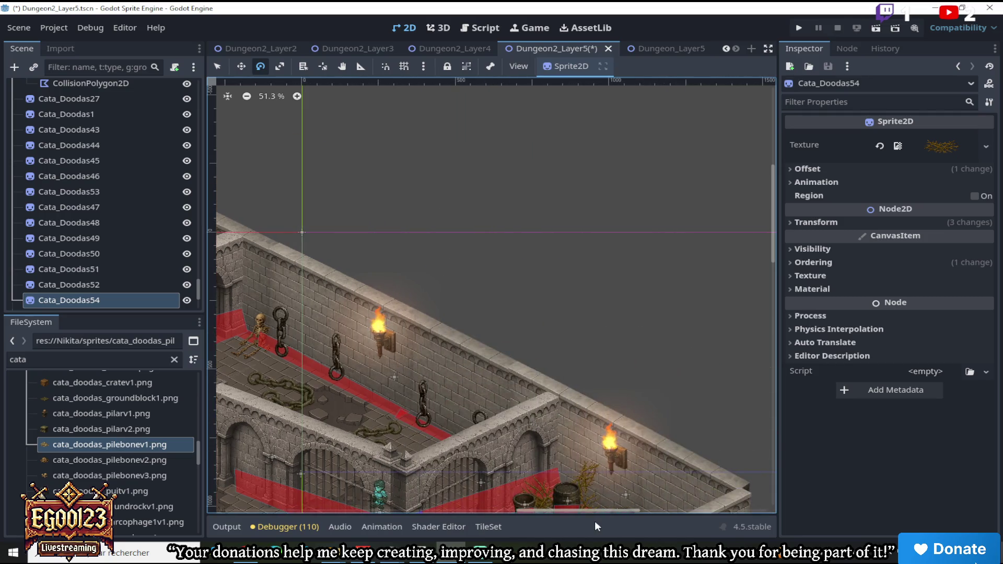
scroll(591, 371, "up", 10)
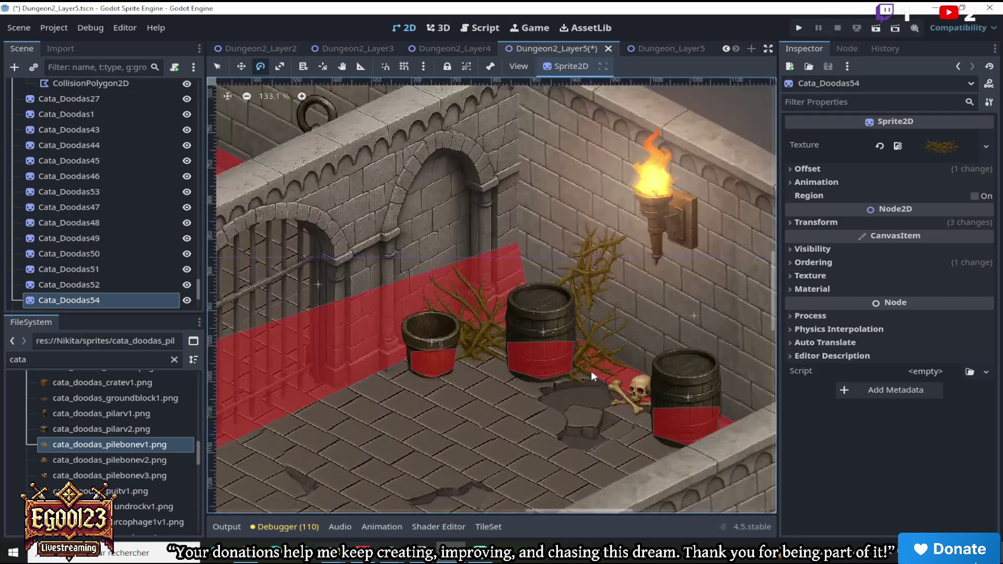
scroll(486, 346, "down", 6)
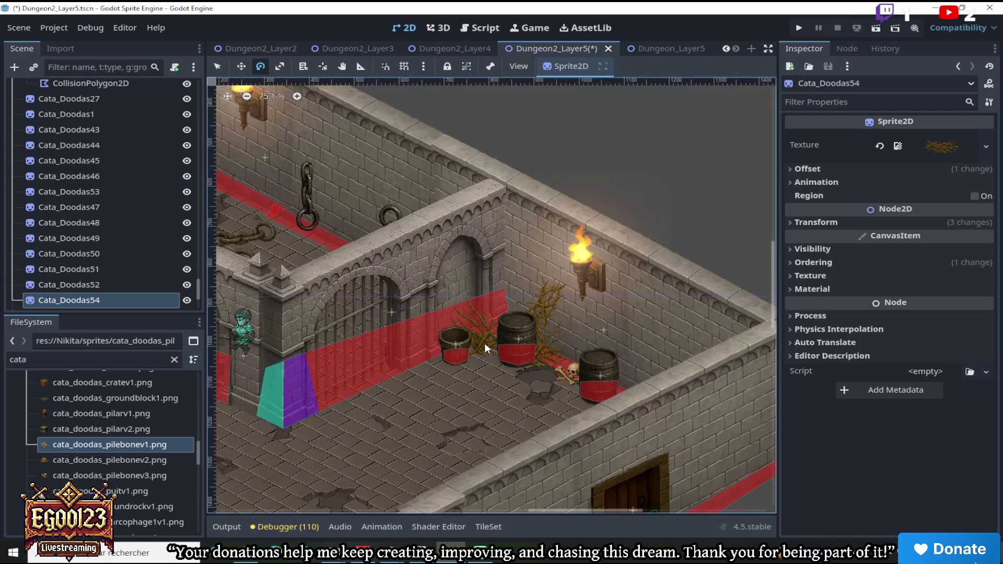
scroll(485, 344, "down", 5)
key("q")
scroll(493, 340, "up", 6)
left_click(509, 333)
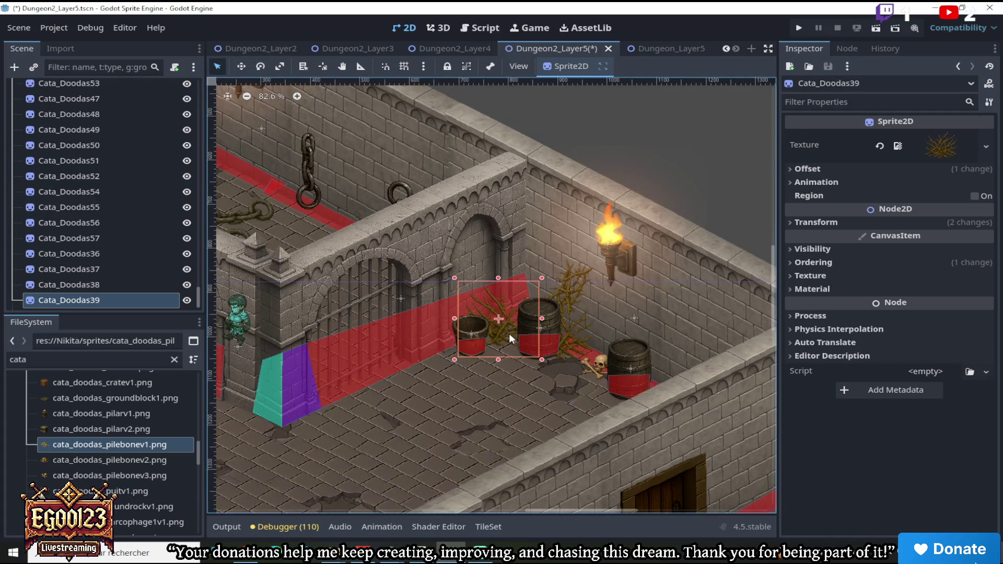
Duplicate the Cata_Doodas39 bramble bush and move the copy to the vine's base by the barrel
right_click(100, 300)
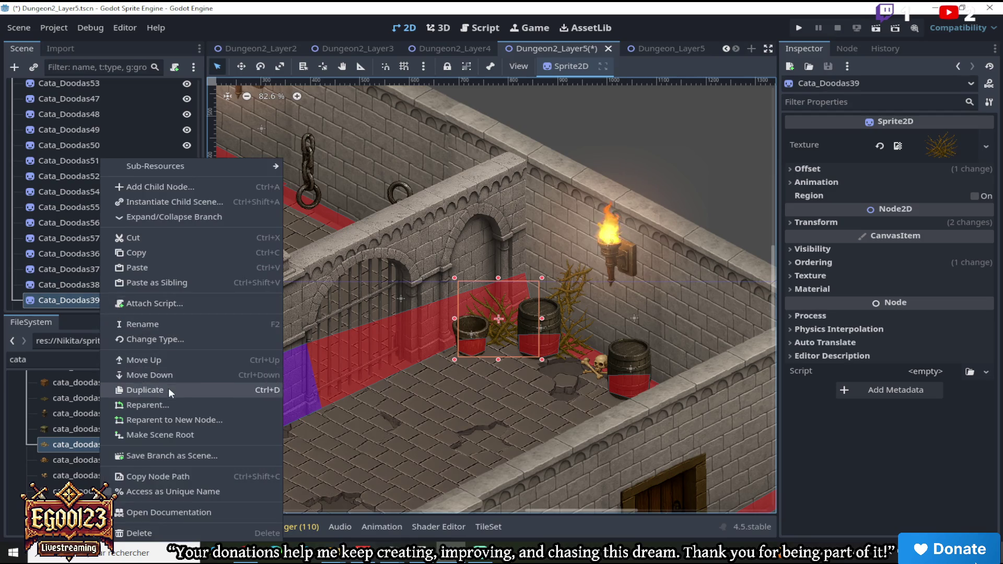
left_click(144, 390)
scroll(338, 240, "down", 6)
key("w")
left_click_drag(397, 234, 243, 153)
left_click_drag(627, 510, 528, 511)
left_click_drag(776, 347, 776, 282)
left_click_drag(608, 345, 383, 200)
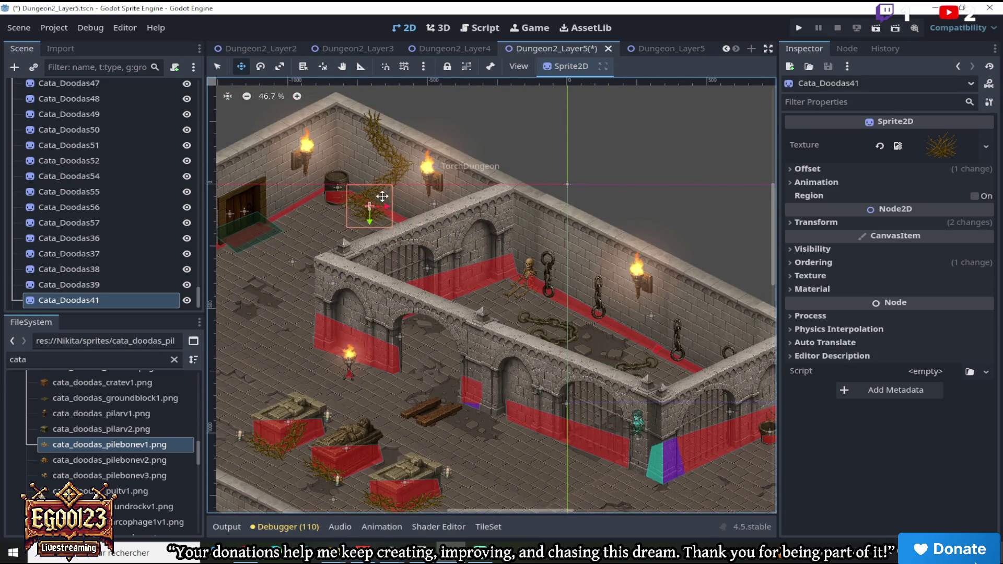
scroll(383, 200, "up", 3)
left_click_drag(408, 235, 426, 225)
Zoom and pan around the upper room to review the bush and climbing vine
scroll(426, 225, "down", 3)
scroll(441, 195, "up", 1)
scroll(459, 232, "up", 1)
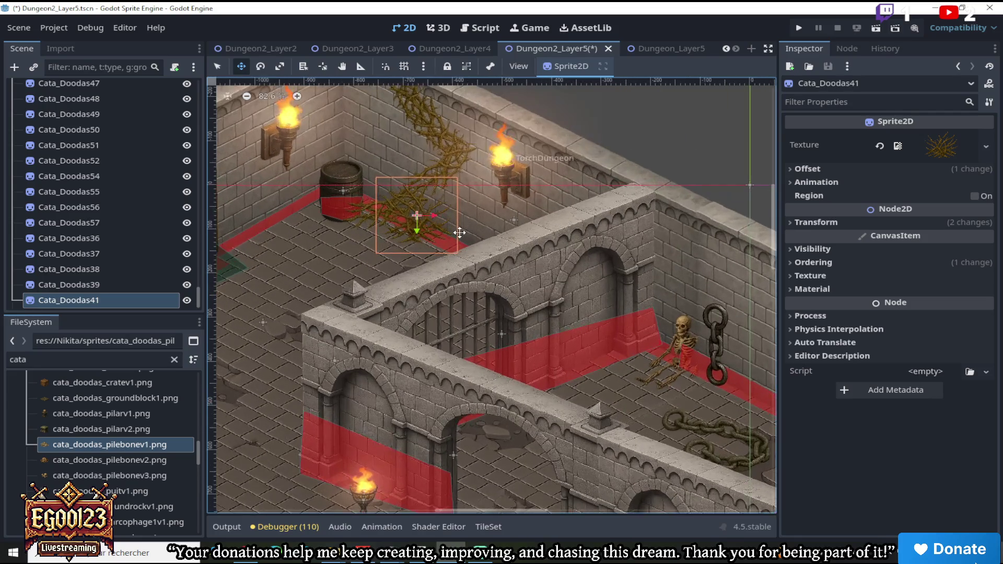
scroll(459, 233, "down", 2)
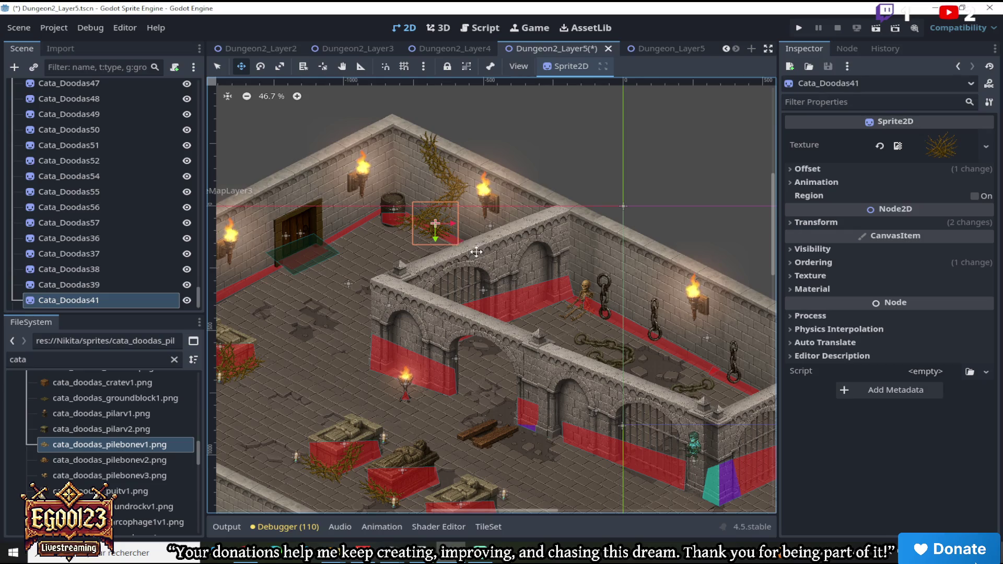
scroll(396, 228, "up", 2)
scroll(417, 197, "up", 3)
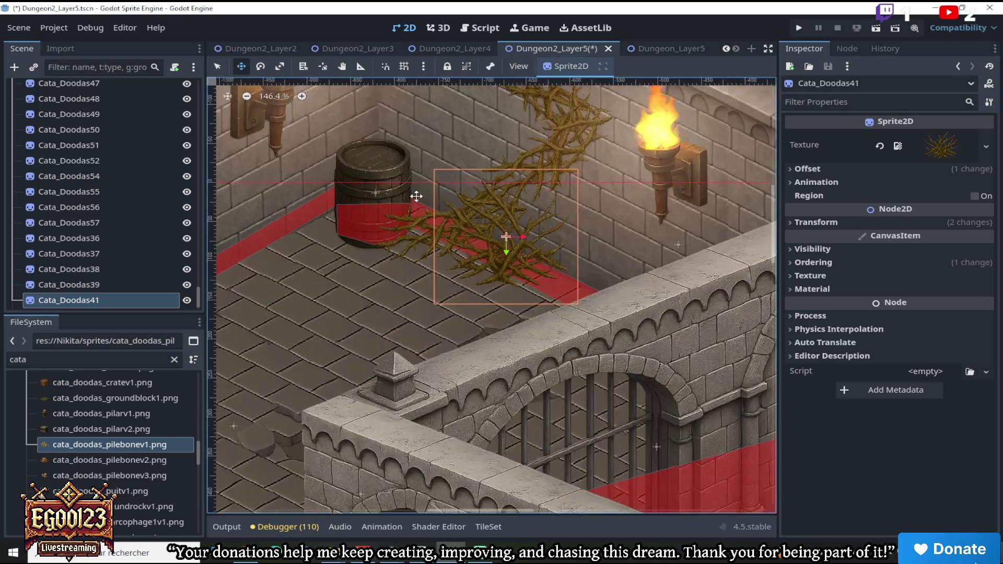
scroll(432, 219, "down", 4)
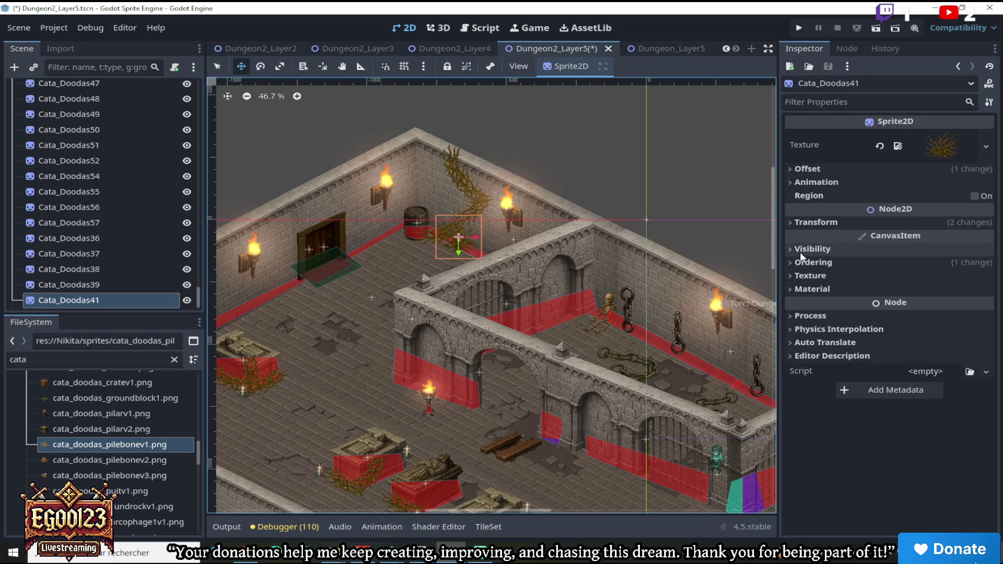
mouse_move(775, 252)
left_mouse_down()
mouse_move(791, 311)
mouse_move(801, 271)
mouse_move(827, 341)
mouse_move(825, 284)
left_mouse_up()
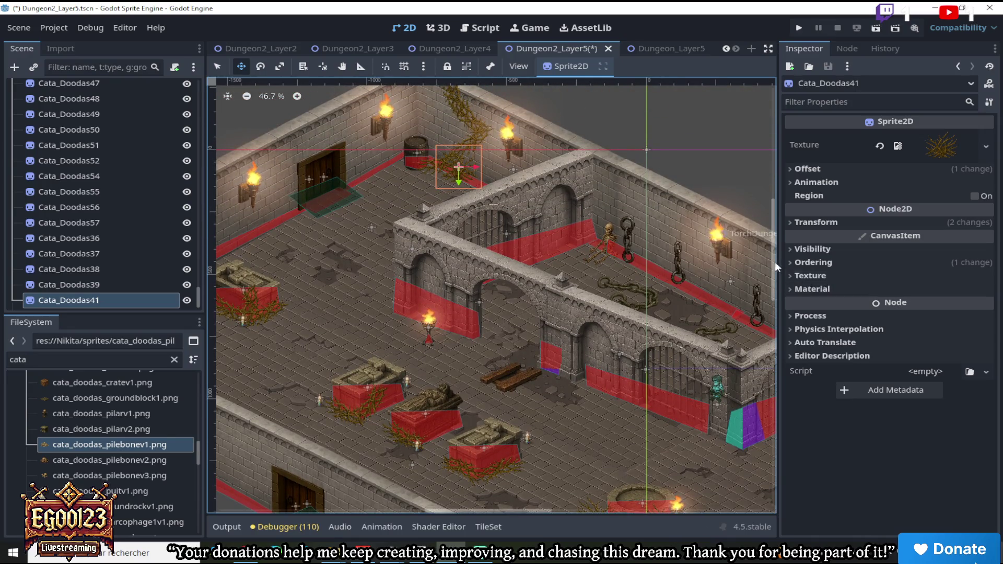
scroll(420, 288, "down", 5)
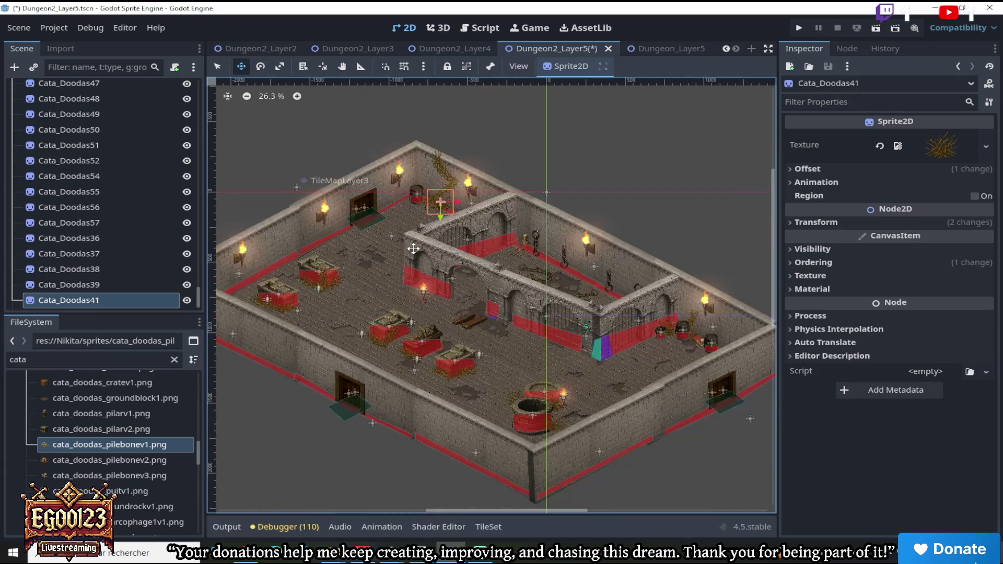
scroll(420, 287, "up", 6)
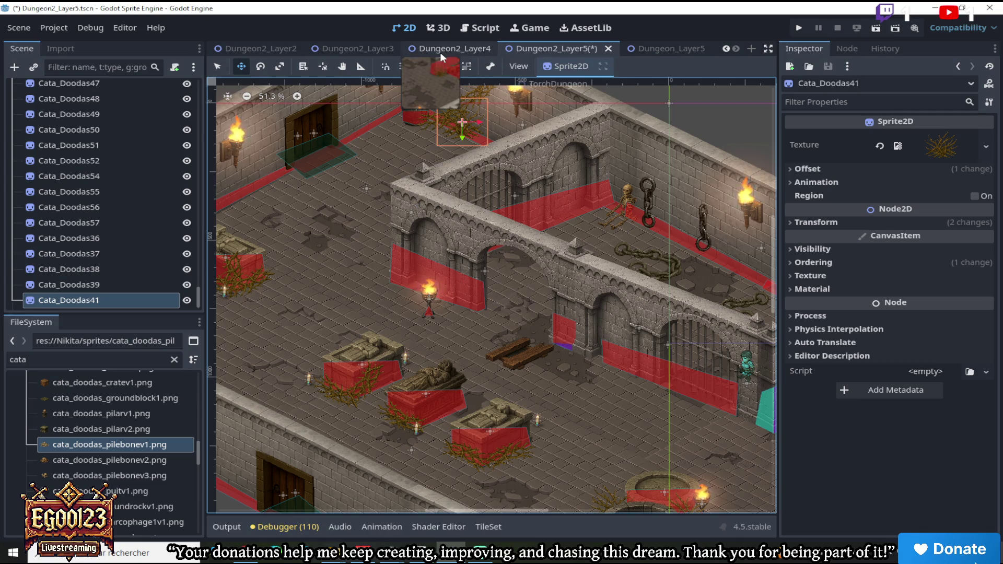
Glance at the Dungeon2_Layer3 scene, then return to Dungeon2_Layer5
left_click(374, 52)
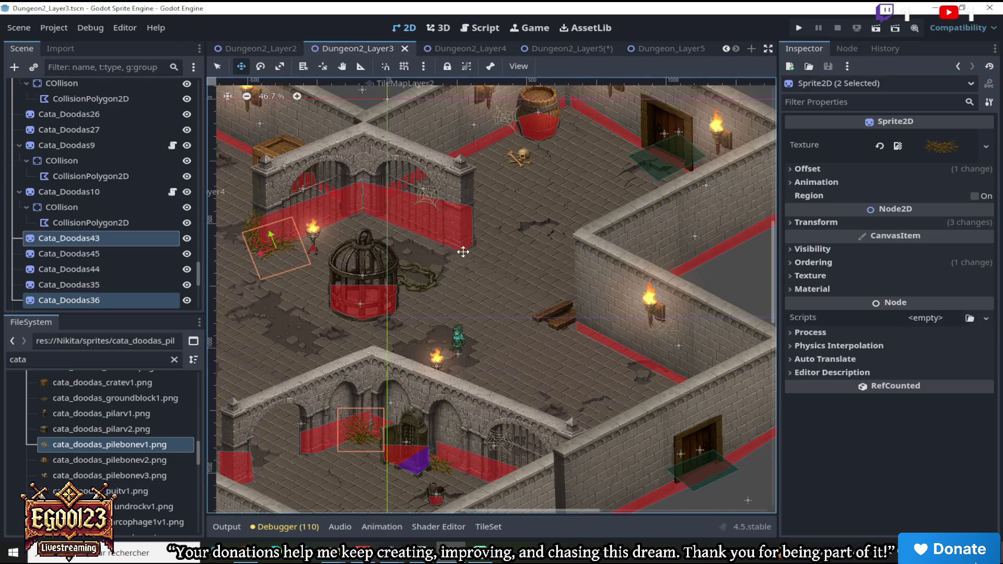
scroll(317, 182, "down", 2)
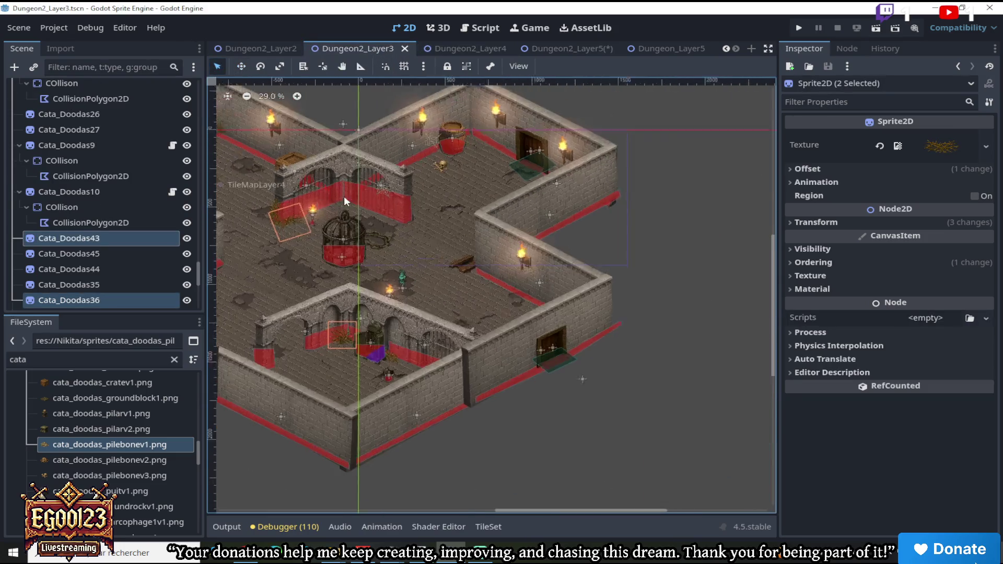
scroll(355, 193, "up", 2)
left_click(569, 48)
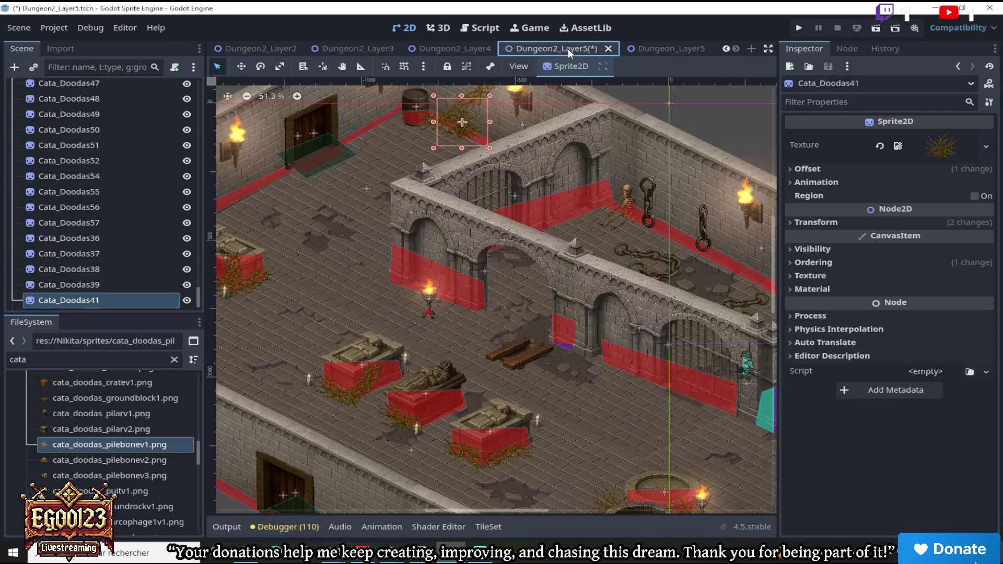
scroll(501, 275, "down", 2)
scroll(714, 359, "up", 2)
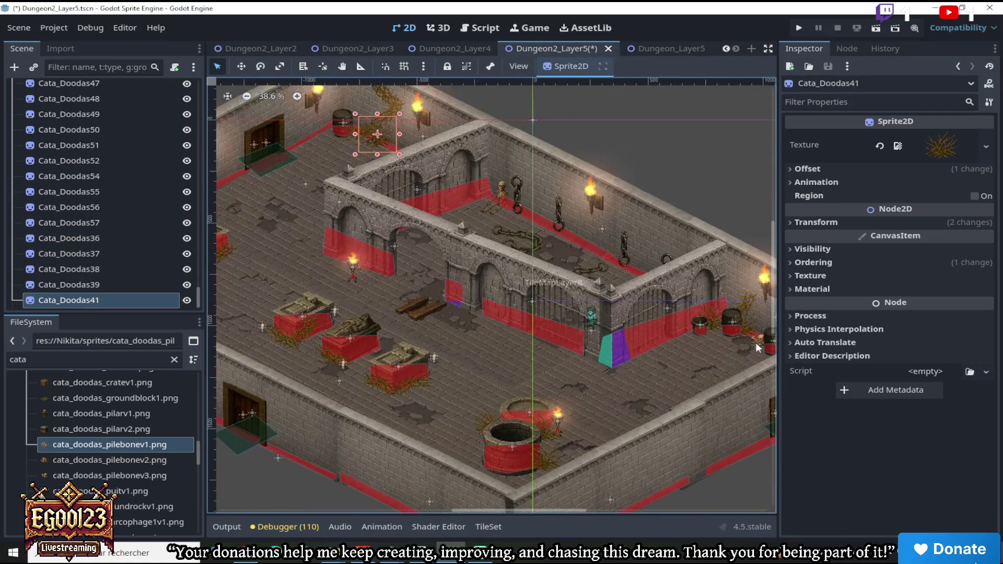
Duplicate the Cata_Doodas27 skull sprite and move the copy into the inner chained chamber
left_click(759, 340)
right_click(107, 87)
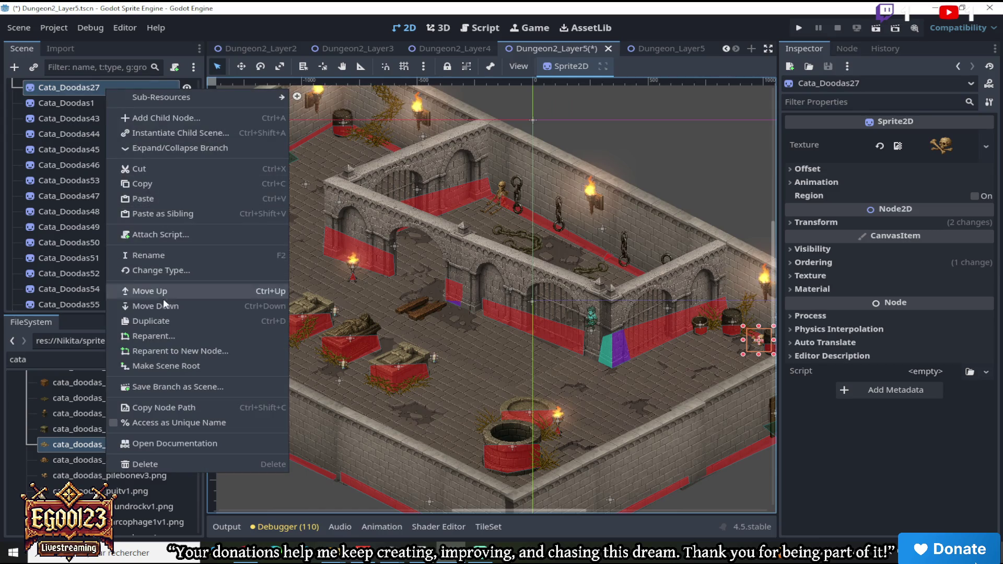
left_click(165, 321)
left_click(241, 66)
mouse_move(643, 296)
left_mouse_down()
mouse_move(455, 196)
mouse_move(471, 203)
left_mouse_up()
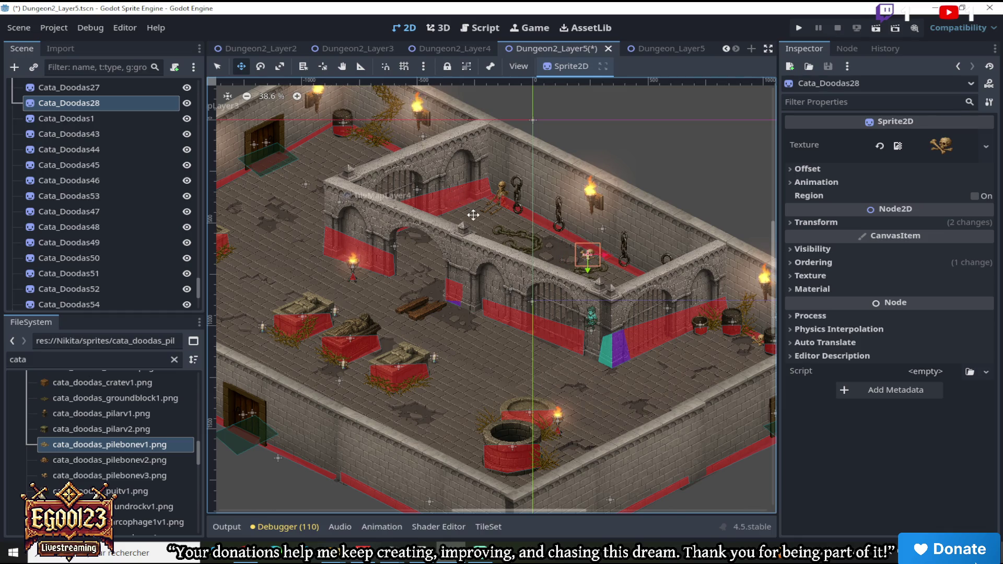
scroll(655, 246, "up", 5)
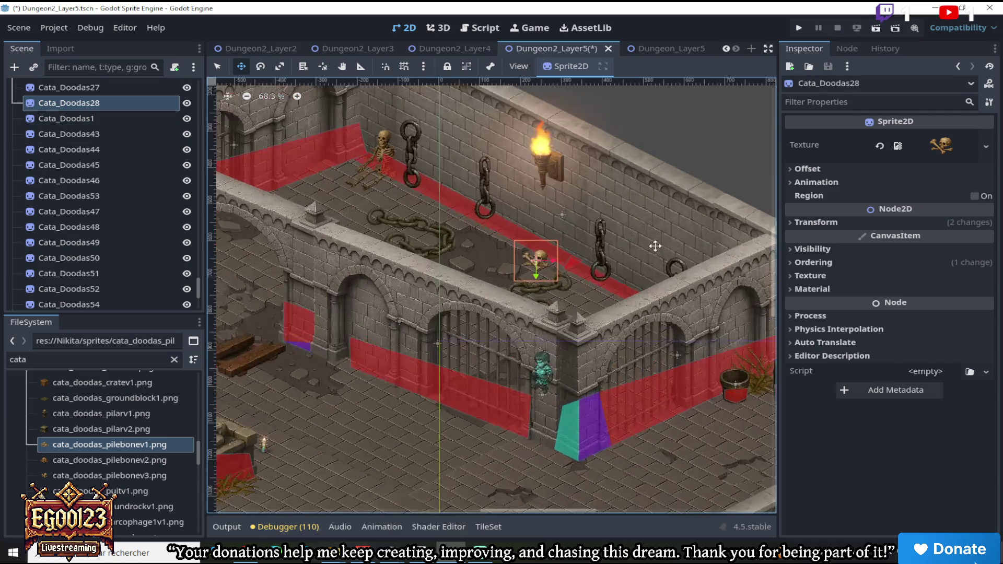
scroll(642, 234, "down", 5)
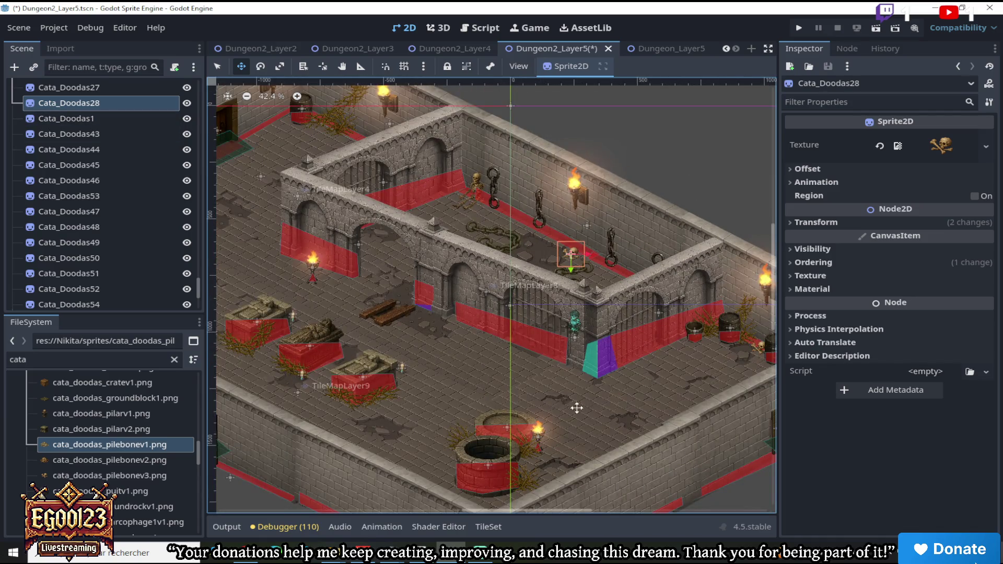
left_click_drag(538, 512, 465, 508)
left_click_drag(774, 321, 774, 277)
scroll(576, 210, "up", 5)
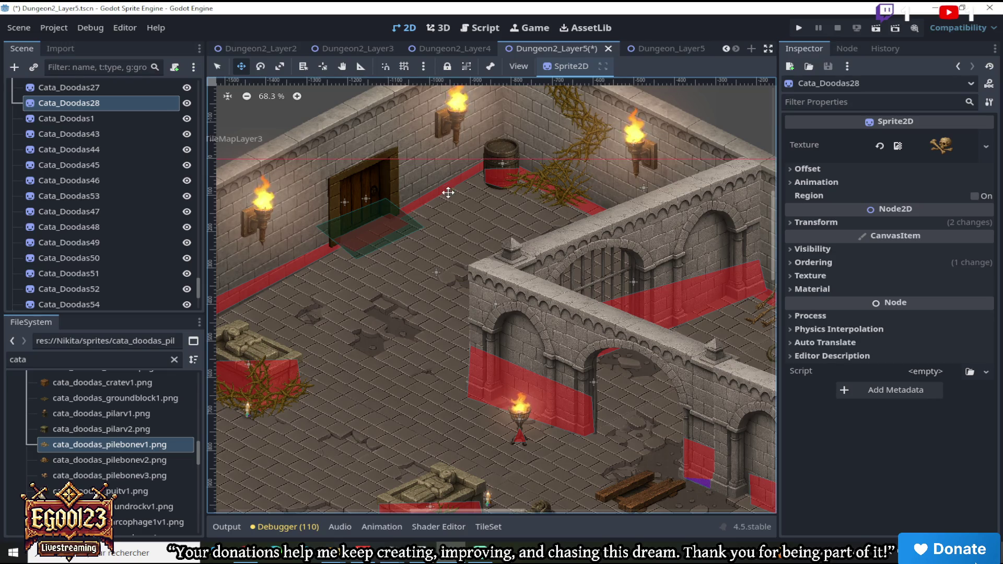
scroll(494, 259, "down", 3)
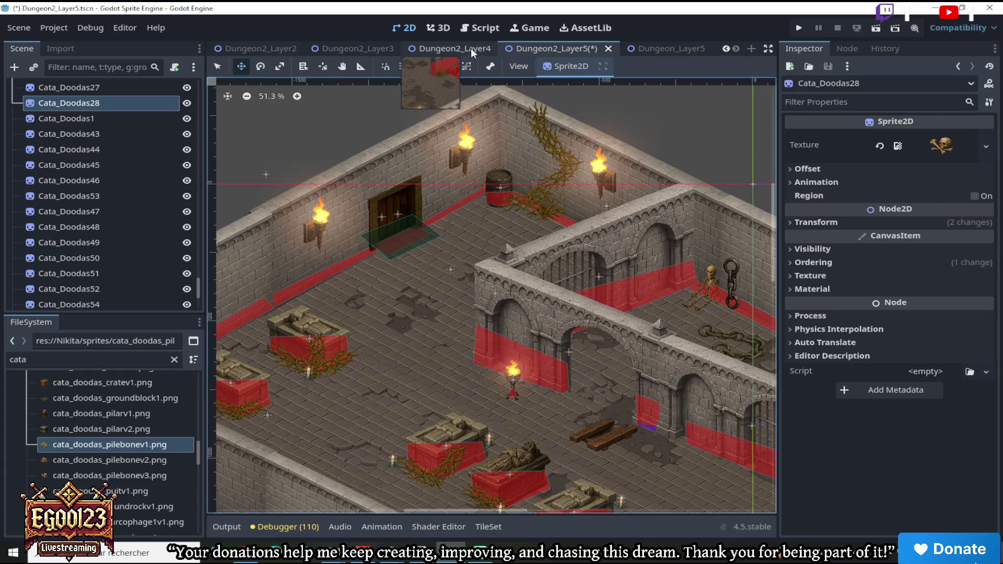
In Dungeon2_Layer4, filter nodes by 'web', copy the six Doodas_Web cobwebs, and return to Dungeon2_Layer5
left_click(471, 48)
scroll(456, 170, "up", 3)
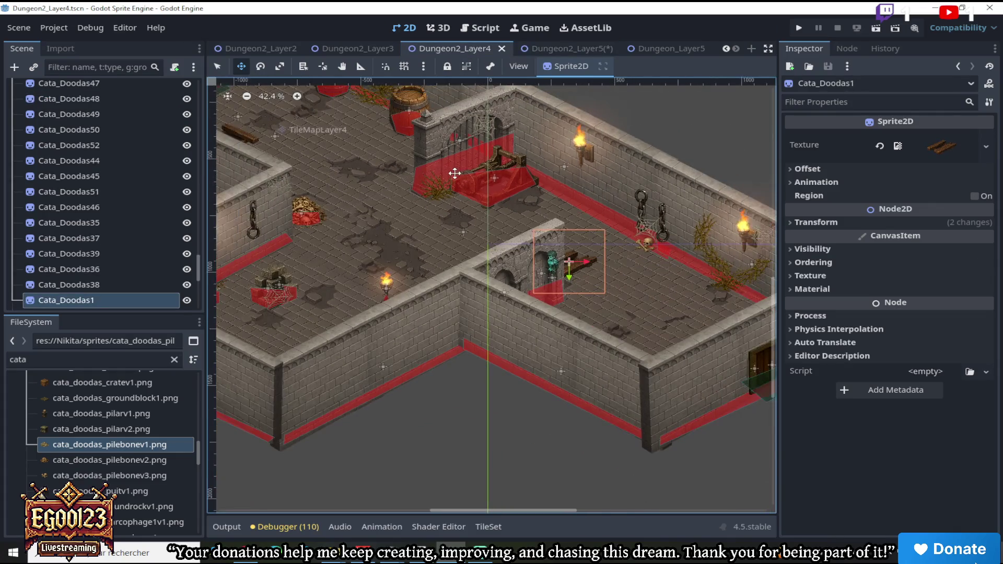
left_click(95, 68)
type("web")
left_click(62, 165)
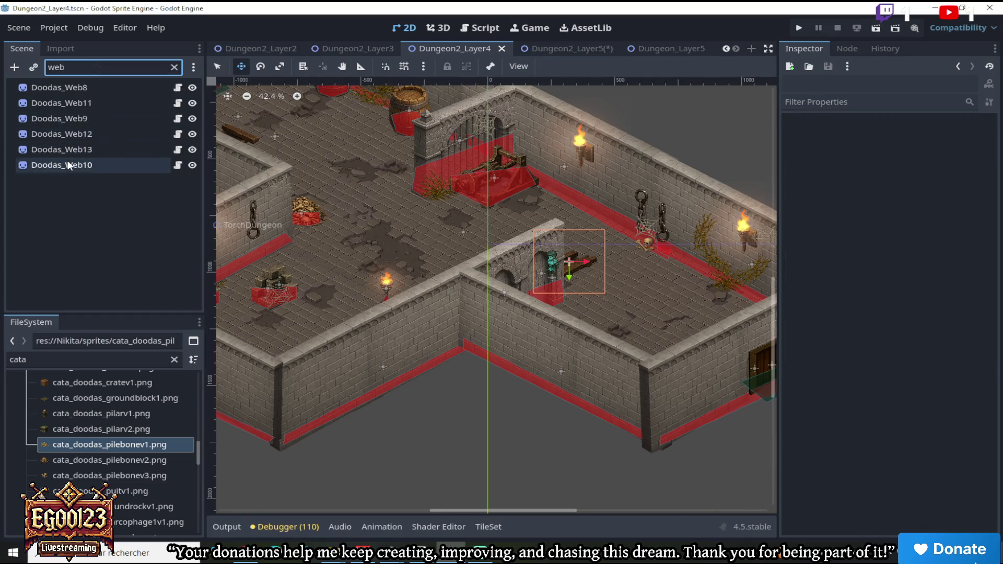
left_click(82, 89, "shift")
right_click(83, 88)
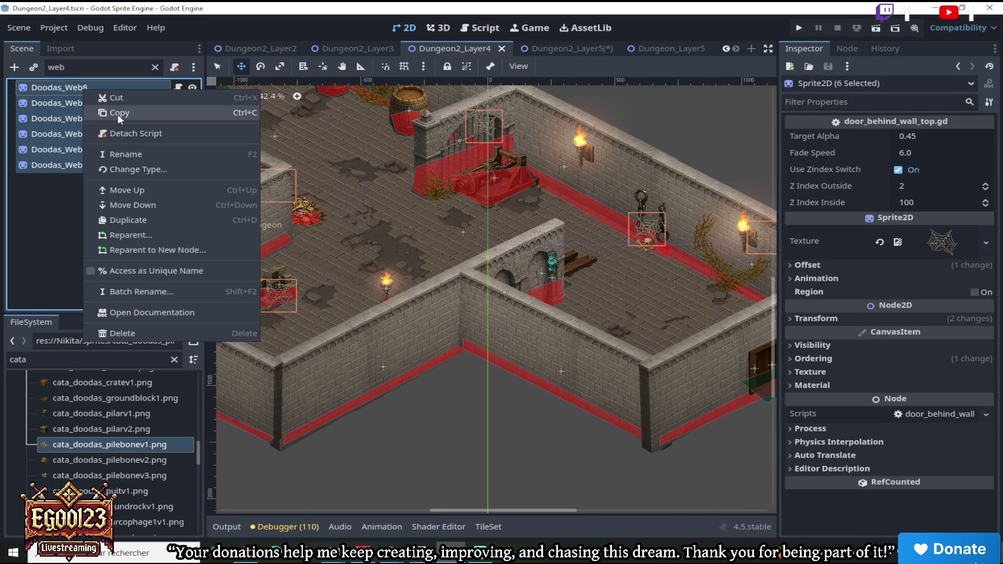
left_click(118, 113)
left_click(560, 53)
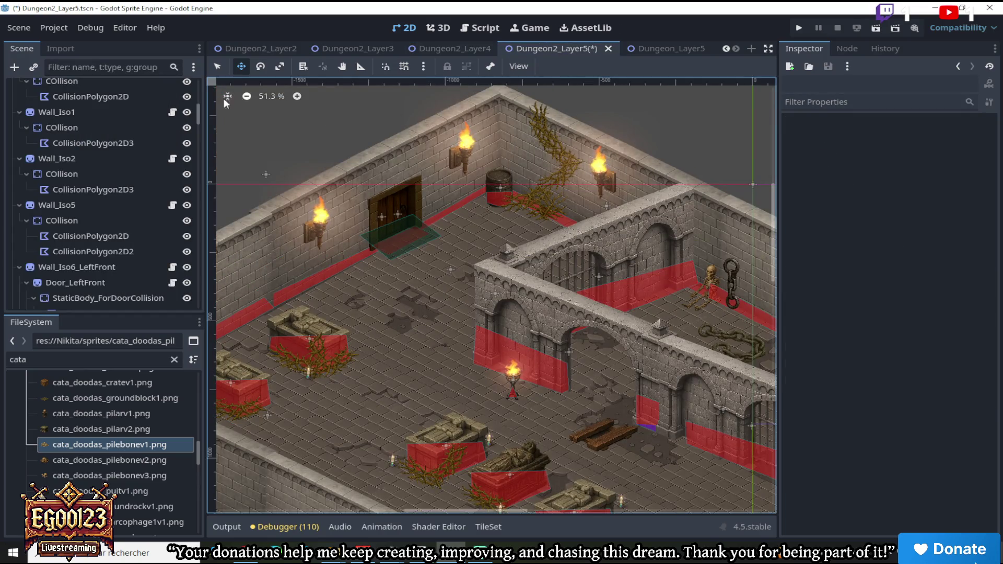
Paste the copied cobweb nodes under the Dungeon2_Layer5 root node
scroll(201, 109, "up", 1)
scroll(200, 108, "up", 10)
right_click(119, 86)
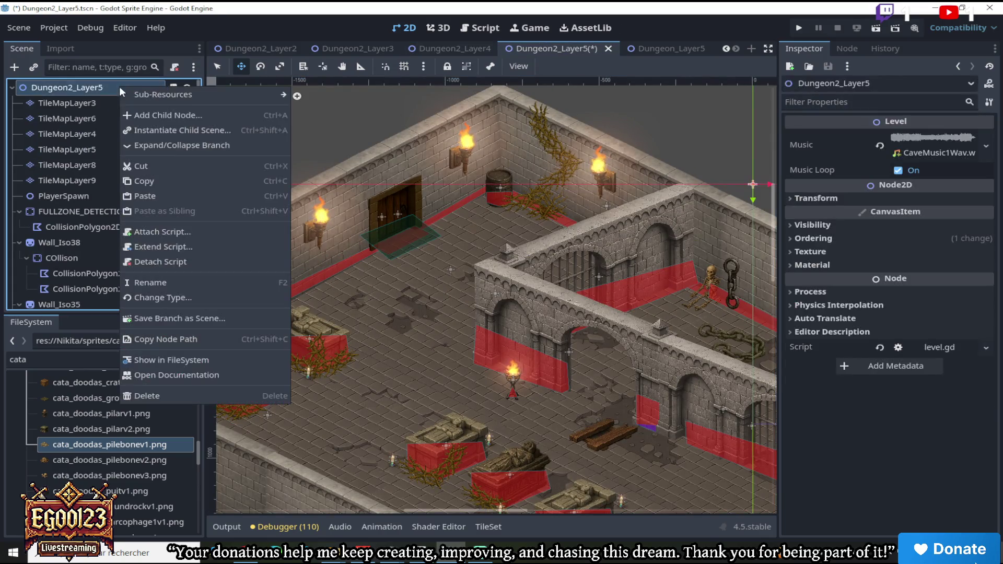
left_click(198, 197)
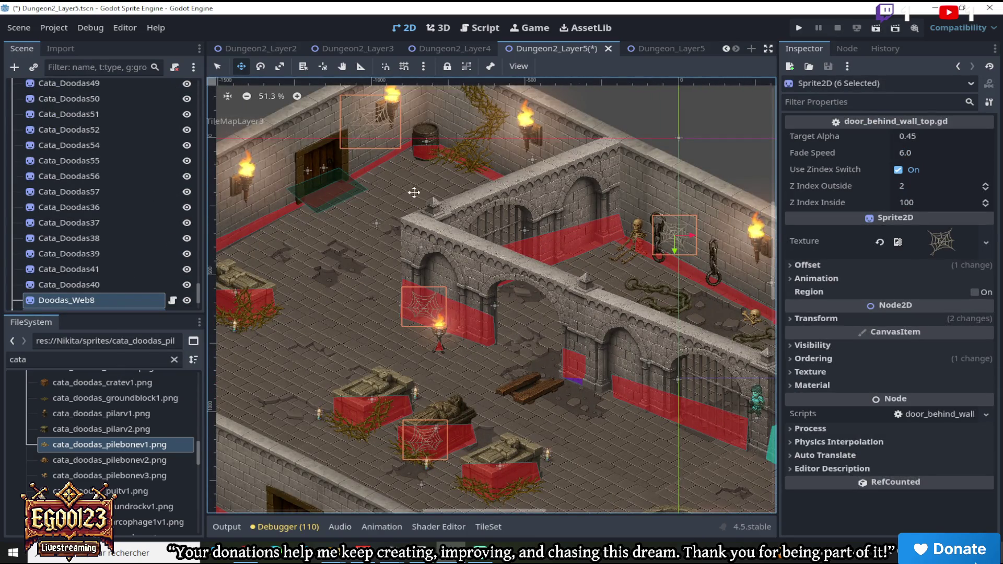
With the Select tool, single out the Doodas_Web12 cobweb
left_click(218, 67)
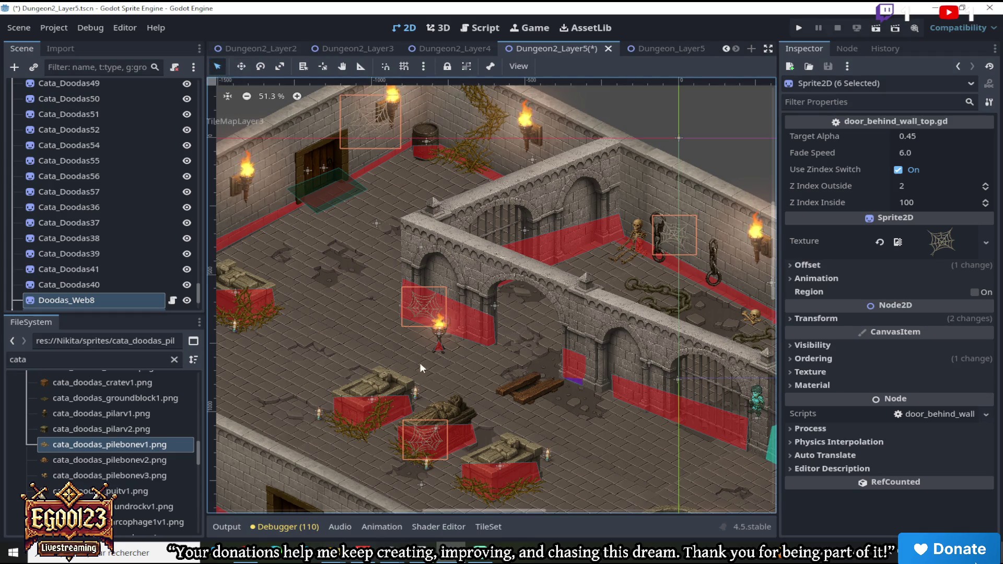
left_click_drag(471, 510, 543, 516)
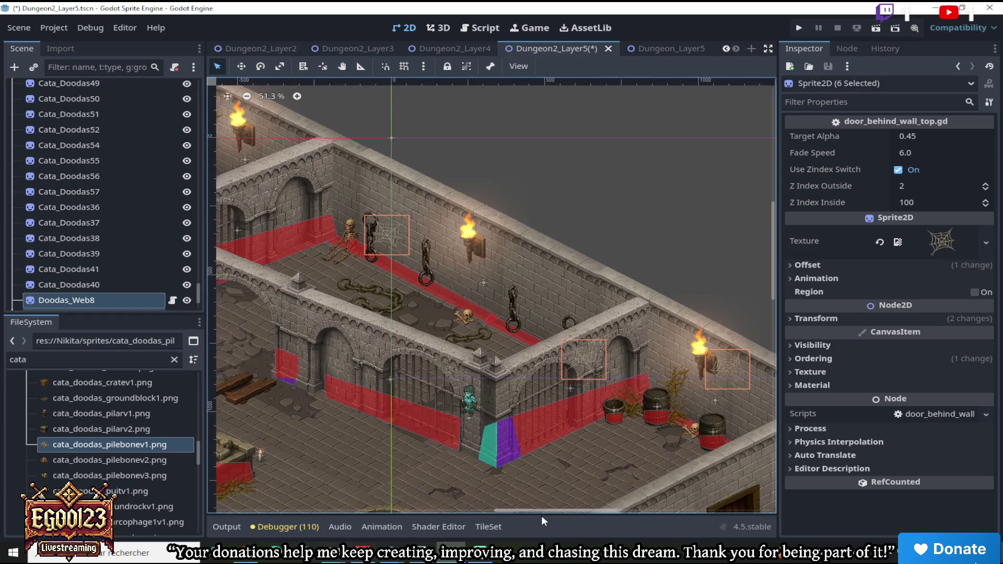
scroll(442, 336, "down", 3)
scroll(431, 357, "up", 1)
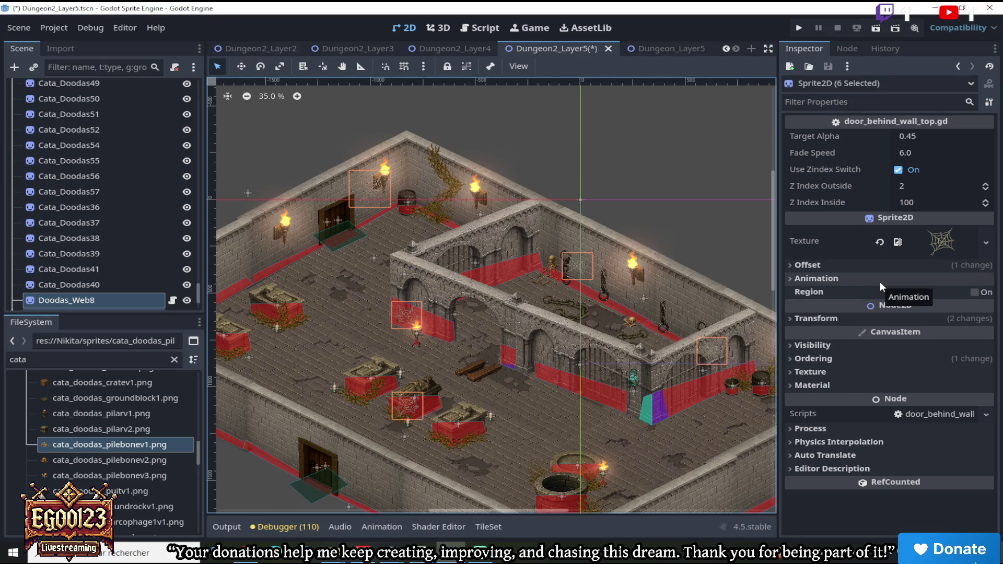
scroll(448, 393, "up", 2)
scroll(147, 265, "down", 2)
left_click(107, 267)
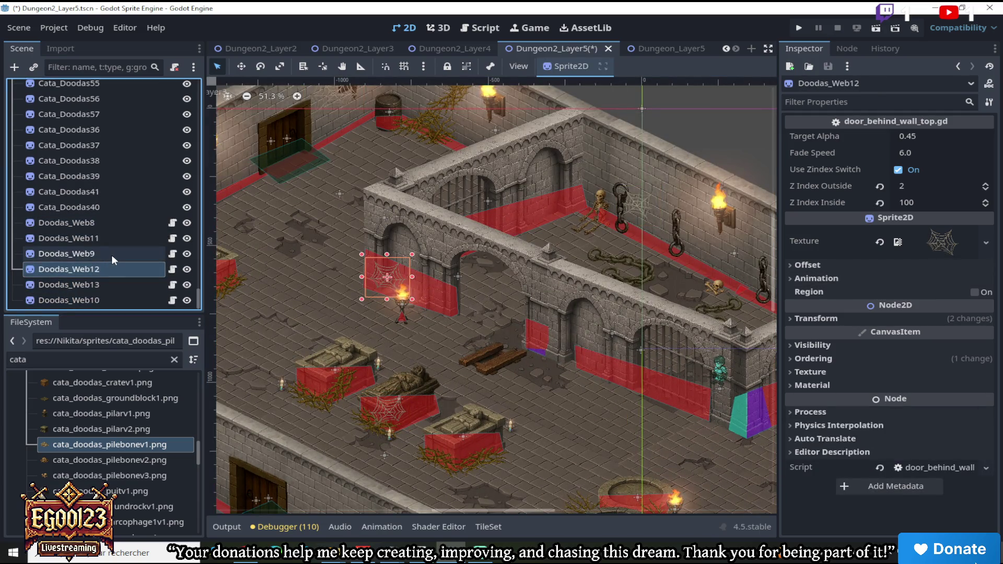
Inspect the Ordering properties of the Doodas_Web12 and Doodas_Web13 cobwebs
left_click(791, 359)
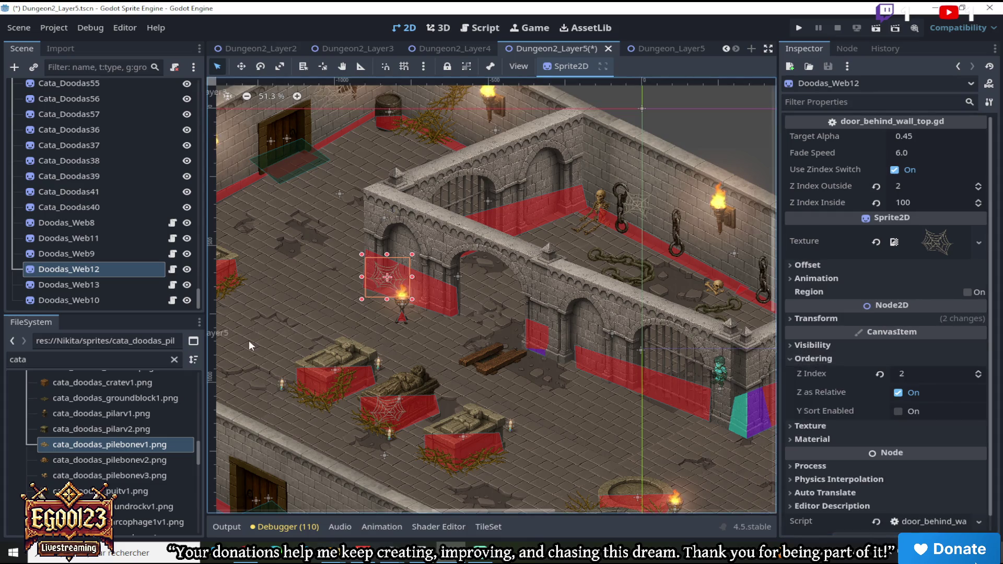
left_click(92, 285)
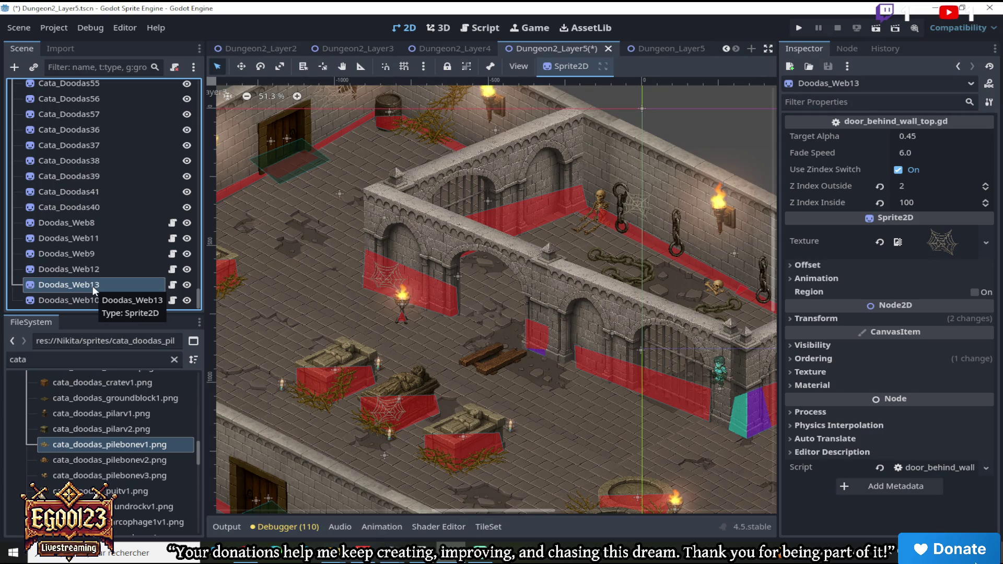
scroll(722, 384, "down", 6)
left_click_drag(549, 510, 589, 509)
scroll(686, 355, "right", 2)
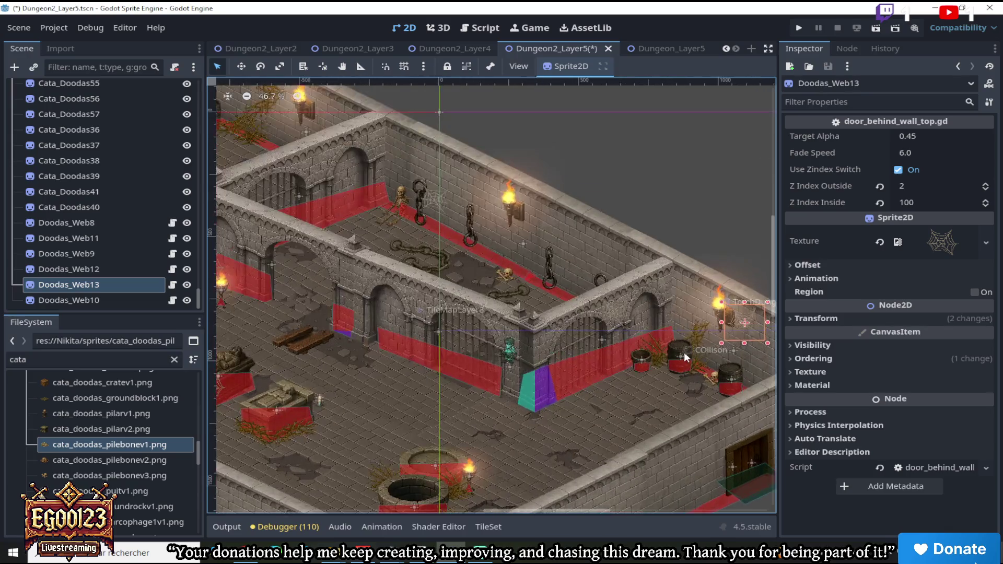
scroll(686, 356, "right", 2)
left_click(792, 360)
left_click(792, 359)
Lower Doodas_Web10's Z Index from 2 to 1
left_click(126, 300)
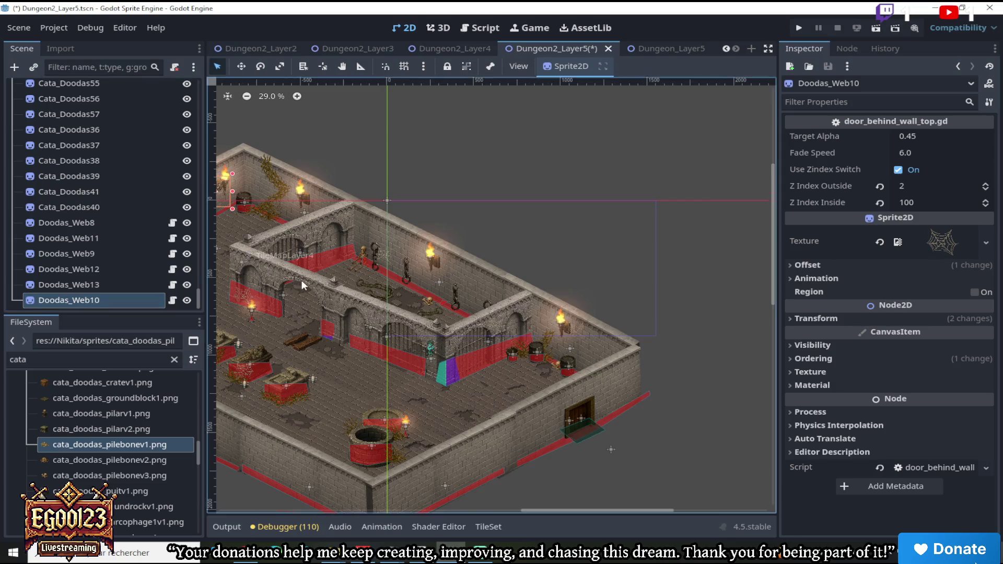
scroll(302, 280, "up", 2)
left_click_drag(566, 507, 512, 505)
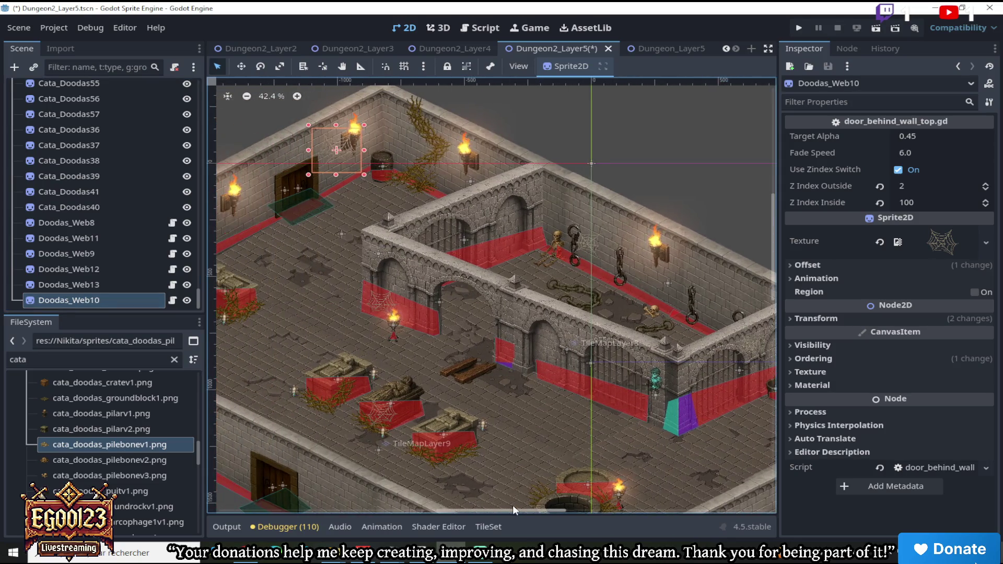
left_click(813, 359)
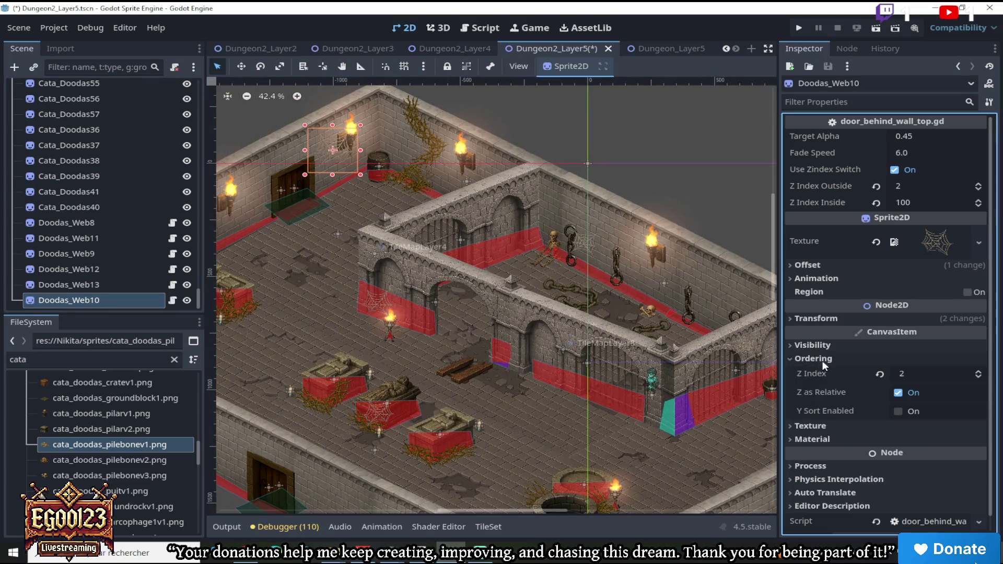
left_click(979, 378)
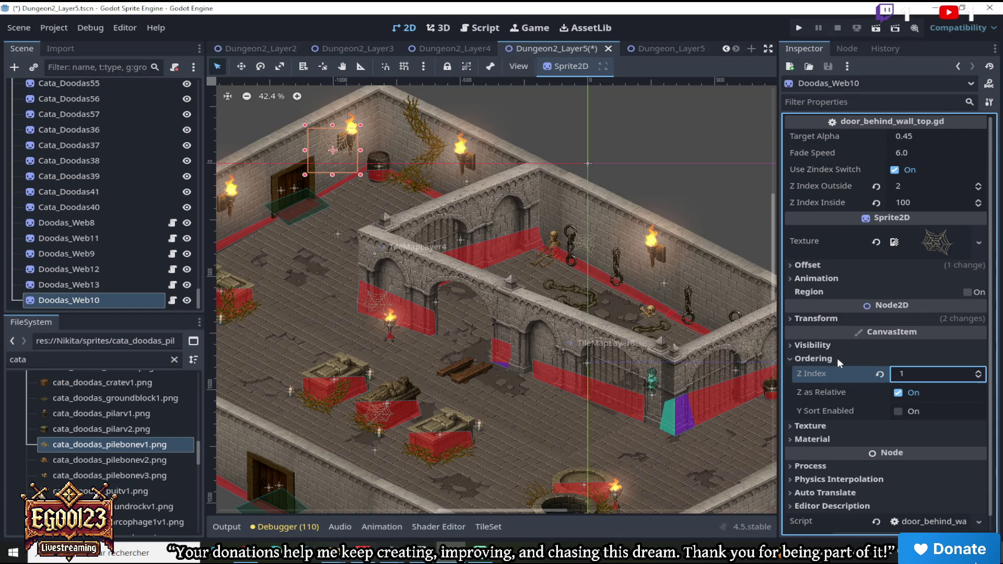
left_click(134, 286)
left_click(123, 297)
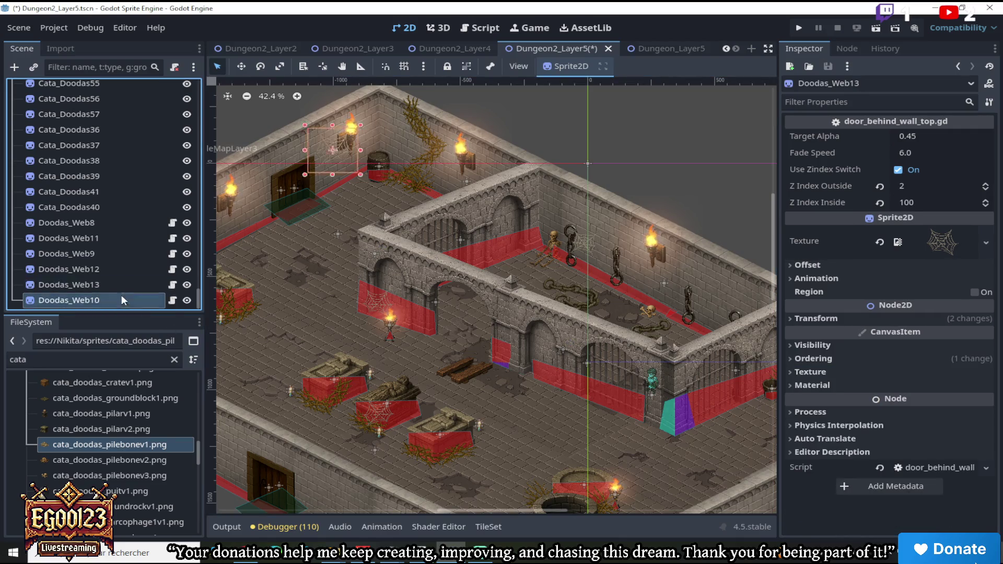
left_click(901, 371)
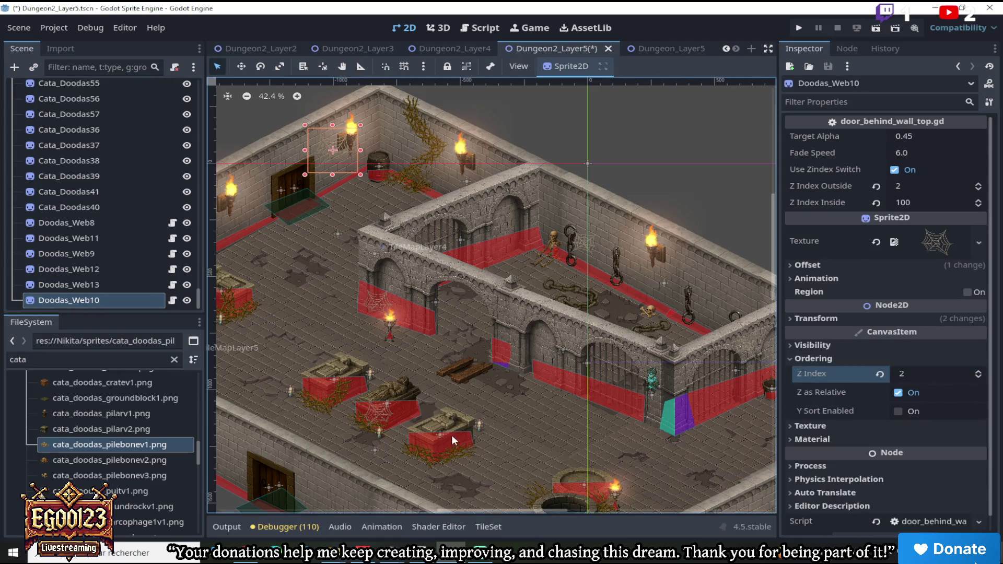
Check Doodas_Web9 and Doodas_Web11's Z Index, then lower Doodas_Web8's from 2 to 1
left_click(127, 252)
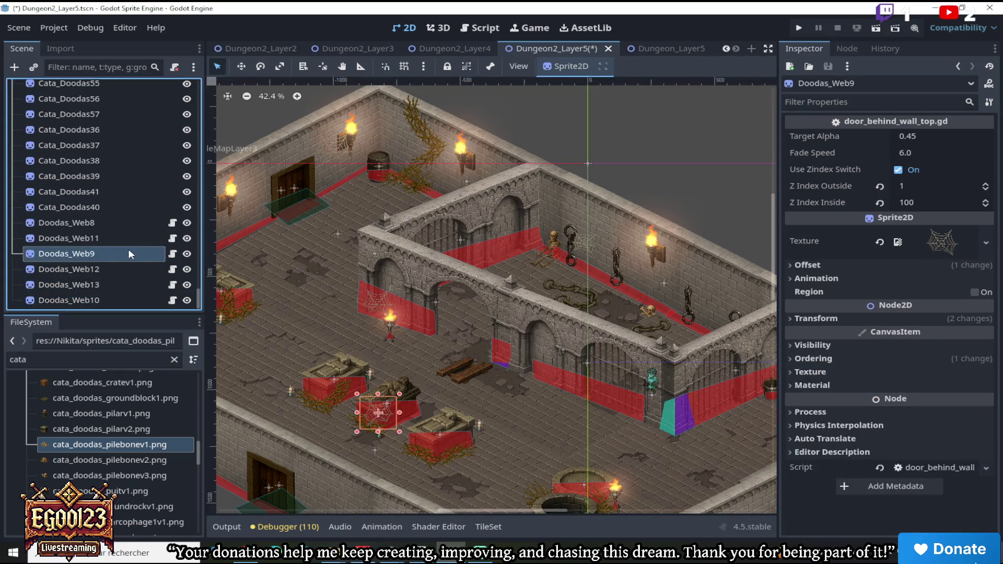
left_click(825, 360)
left_click(831, 373)
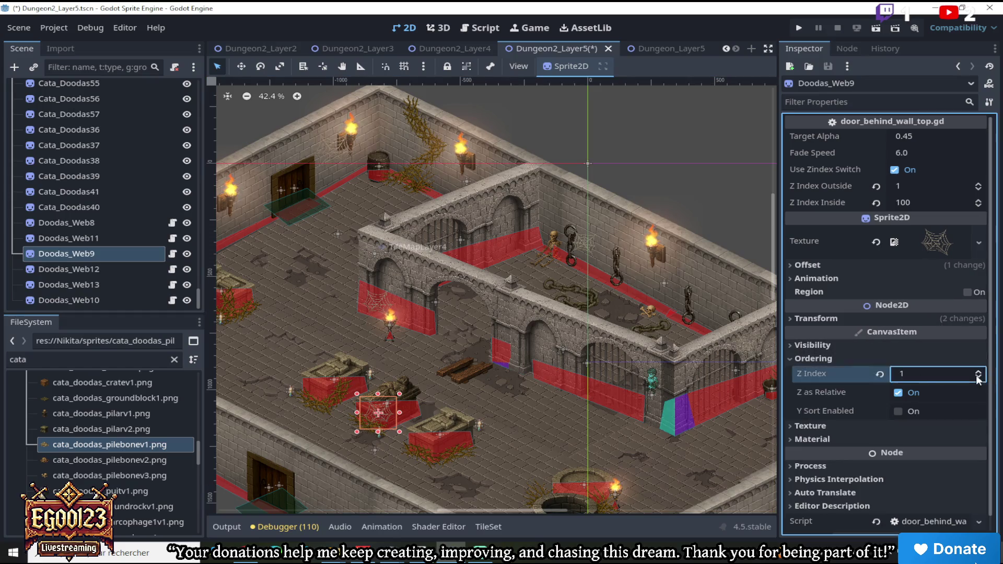
left_click(110, 238)
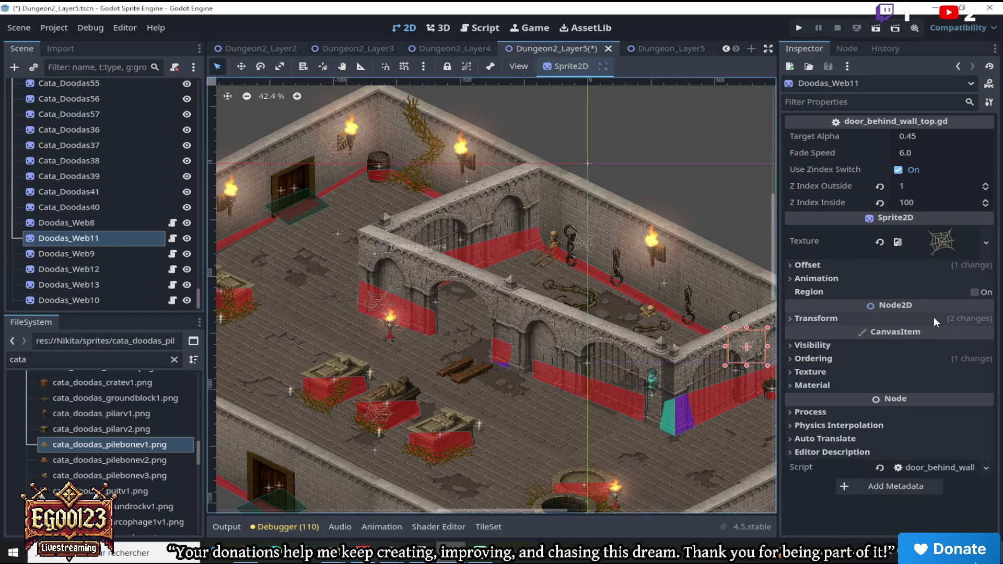
left_click(819, 359)
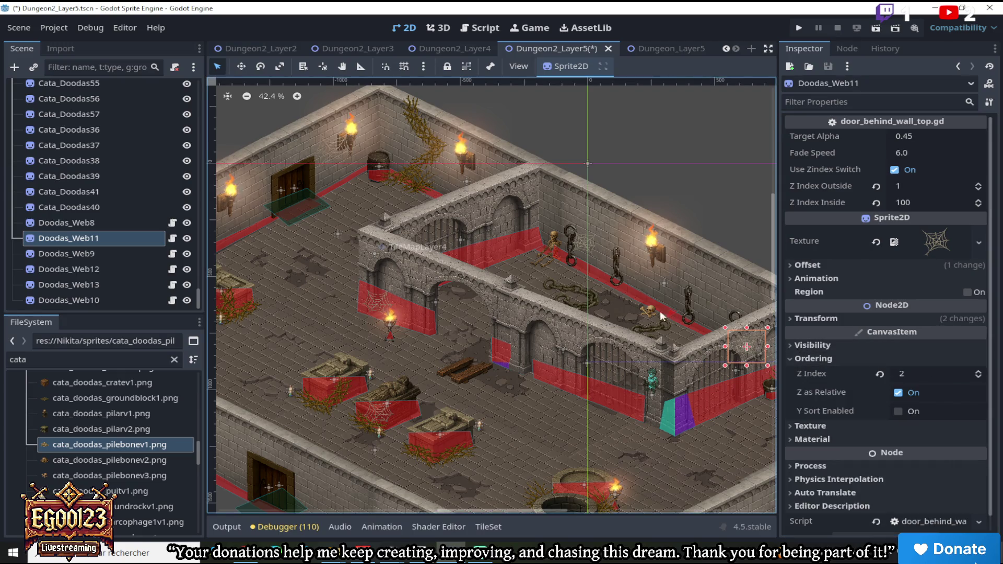
left_click(121, 222)
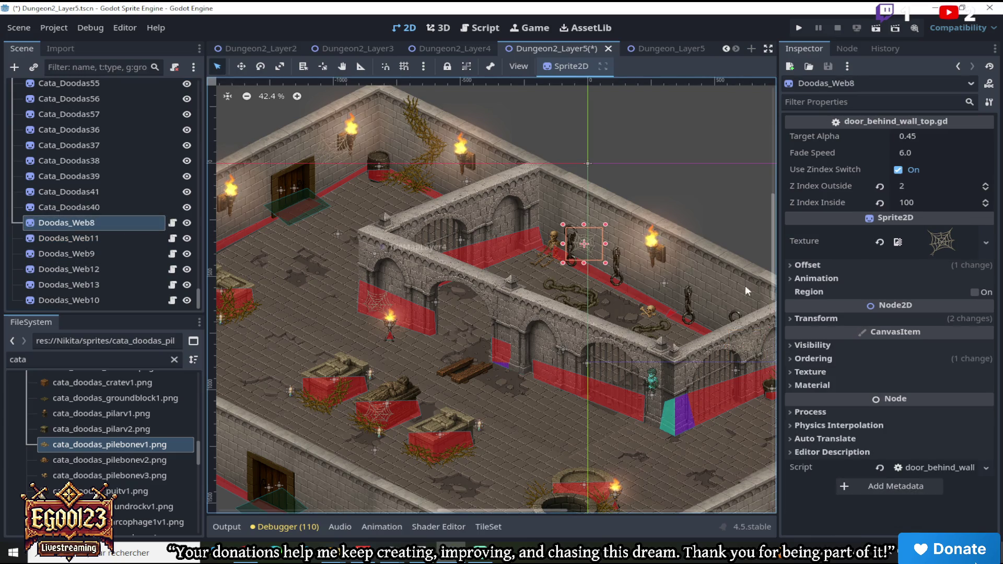
left_click(813, 359)
left_click(979, 377)
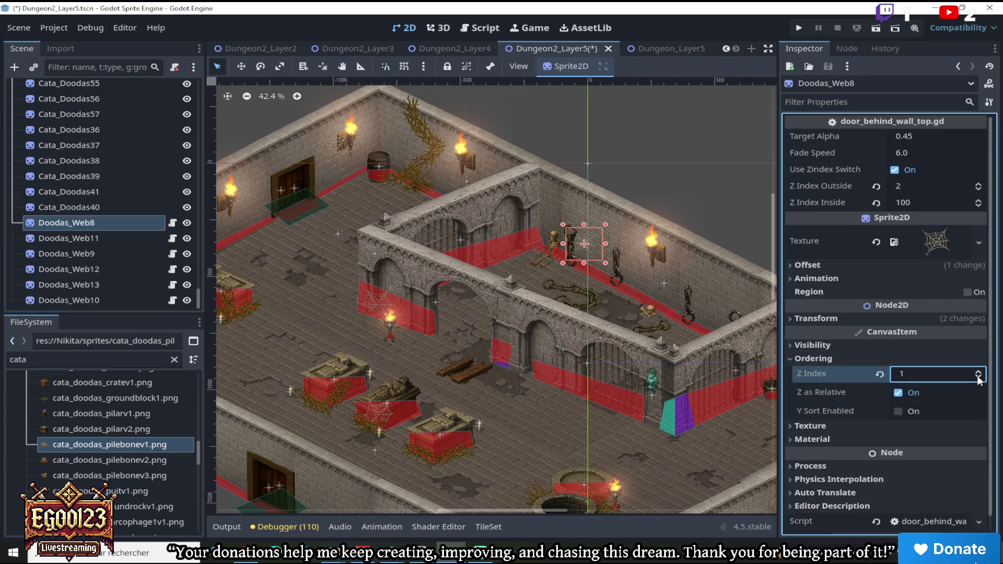
scroll(606, 228, "up", 4)
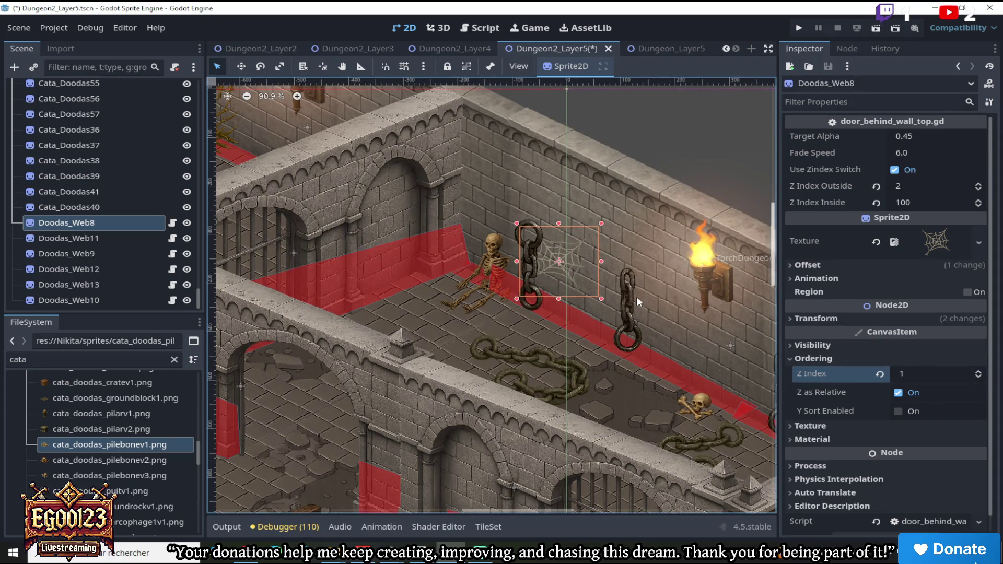
scroll(556, 290, "down", 6)
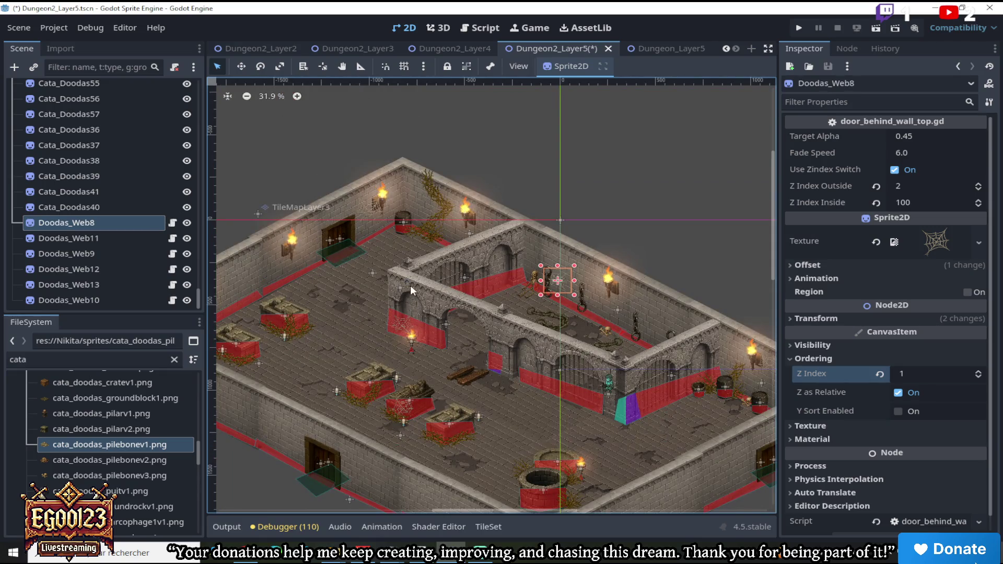
left_click(23, 30)
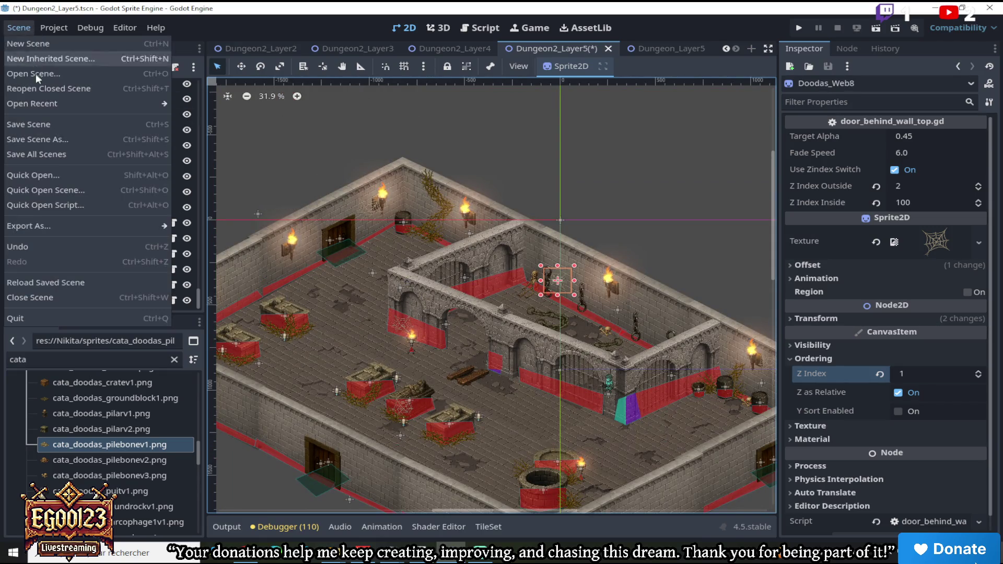
Save all scenes, then in Dungeon2_Layer4 select the cracked-floor shadow sprite near the barrels
left_click(41, 153)
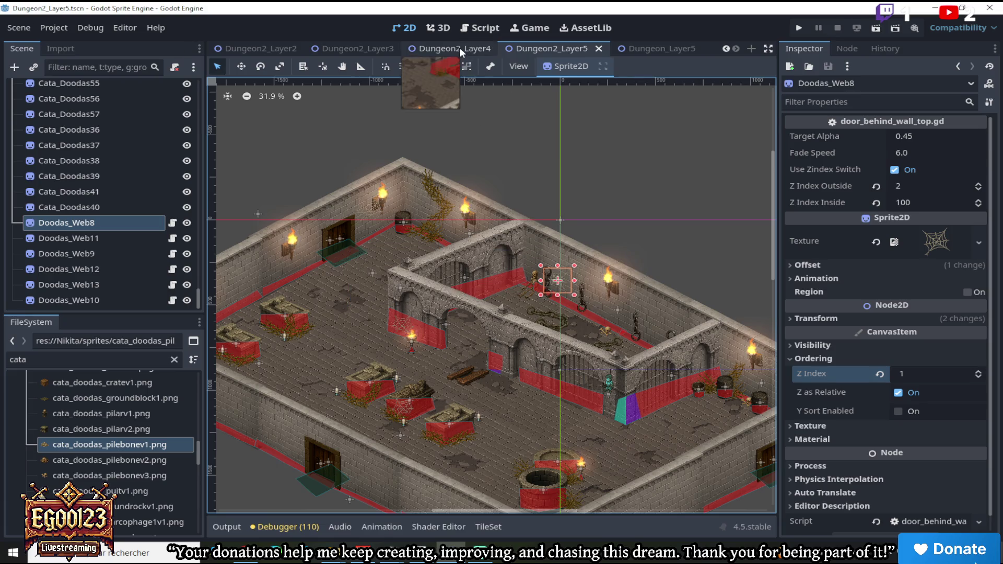
left_click(460, 48)
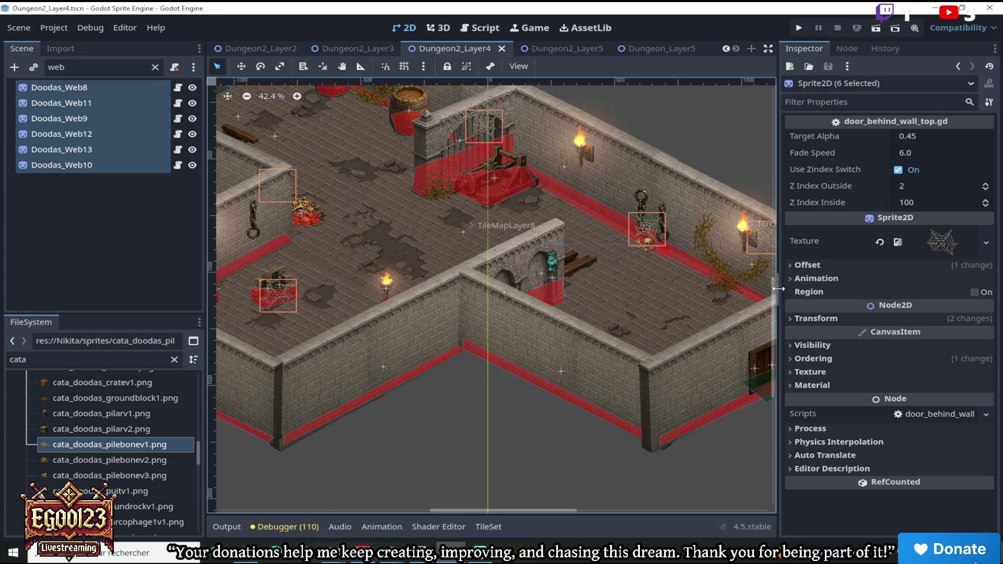
mouse_move(778, 287)
left_mouse_down()
mouse_move(767, 259)
mouse_move(775, 243)
left_mouse_up()
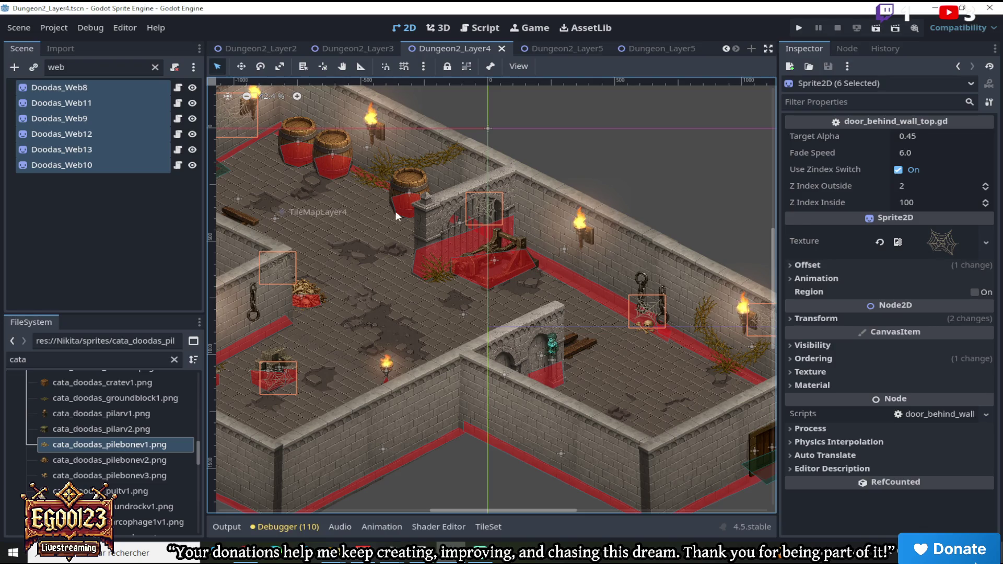
scroll(368, 200, "down", 3)
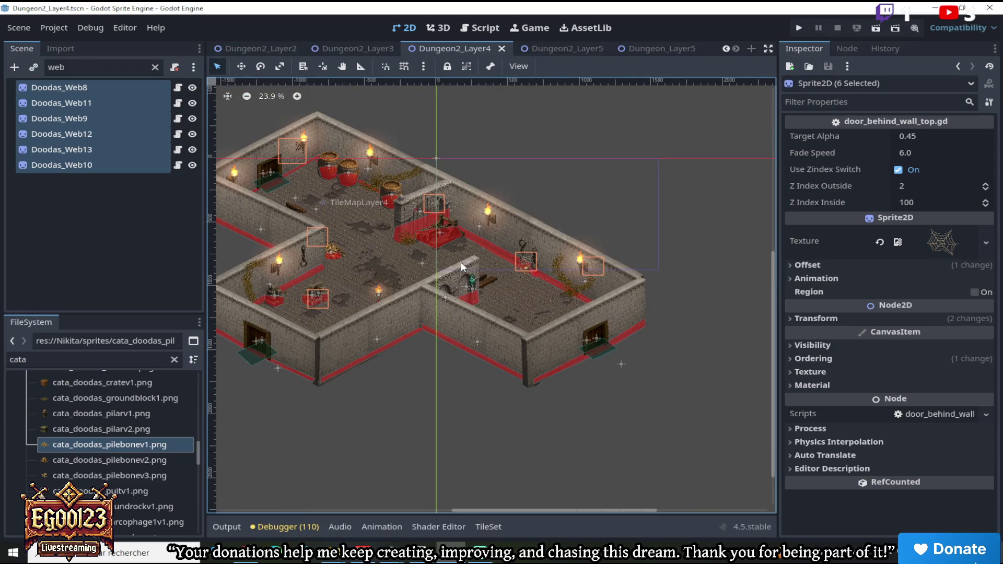
scroll(376, 246, "up", 5)
left_click(396, 204)
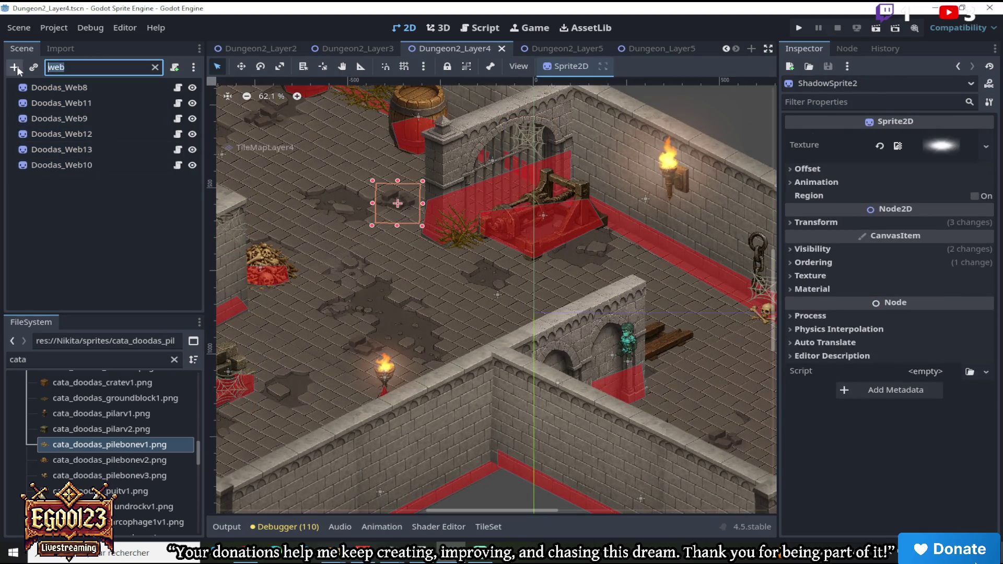
Clear the scene filter and copy the Doodas_BrickGround9 cracked-floor node from Dungeon2_Layer4
left_click(155, 67)
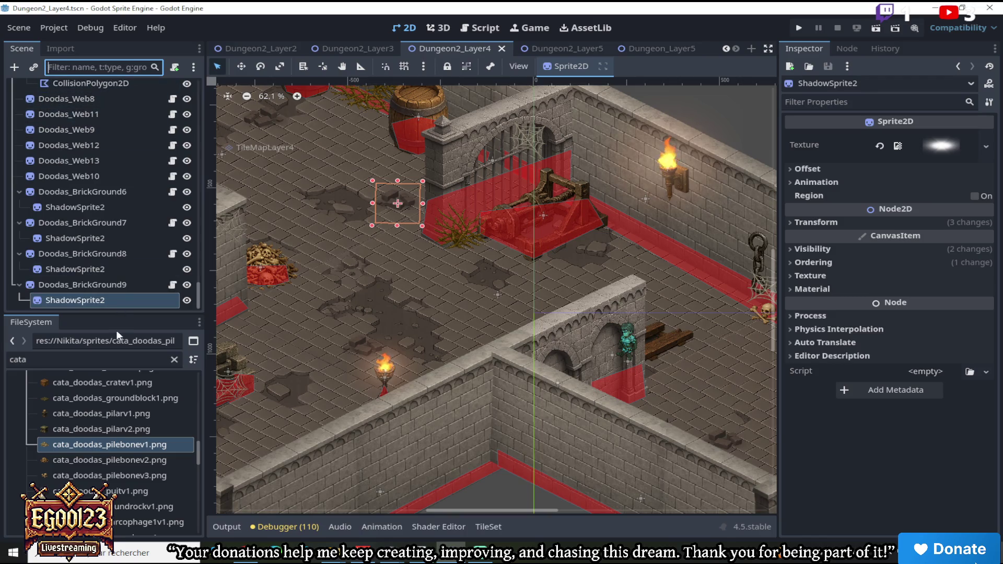
left_click(102, 285)
right_click(102, 285)
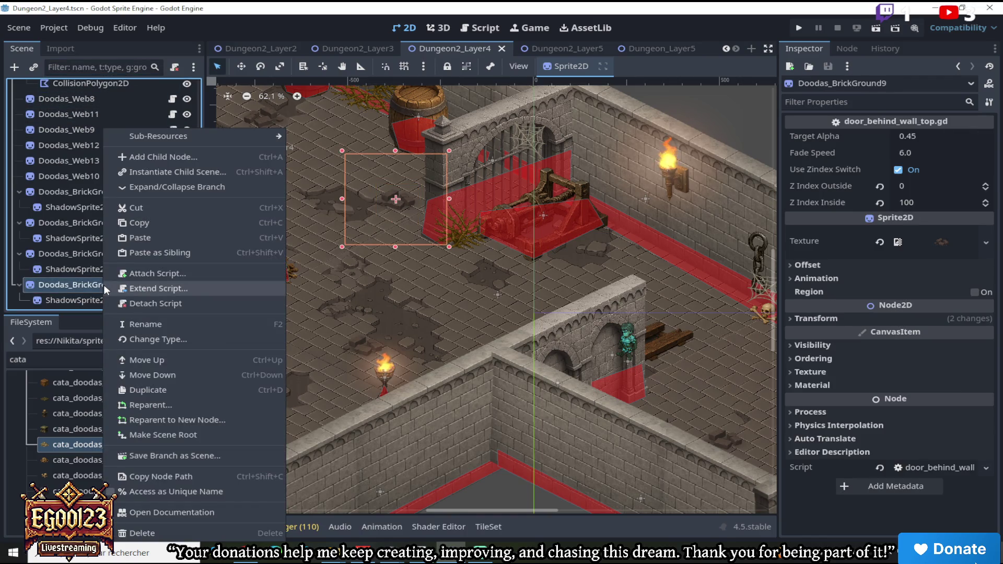
left_click(150, 227)
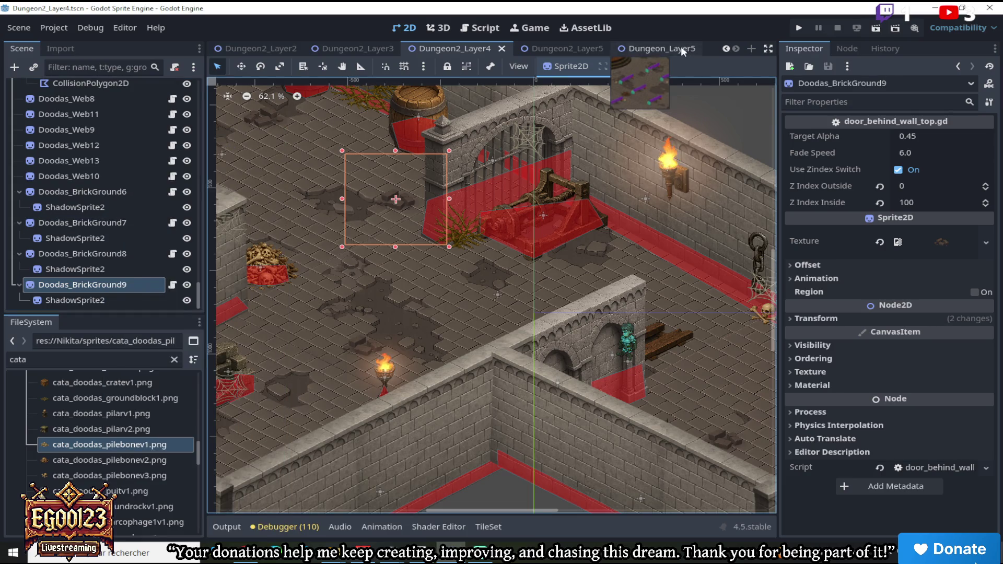
Paste the copied Doodas_BrickGround9 under the Dungeon2_Layer5 root node
left_click(682, 50)
left_click(555, 49)
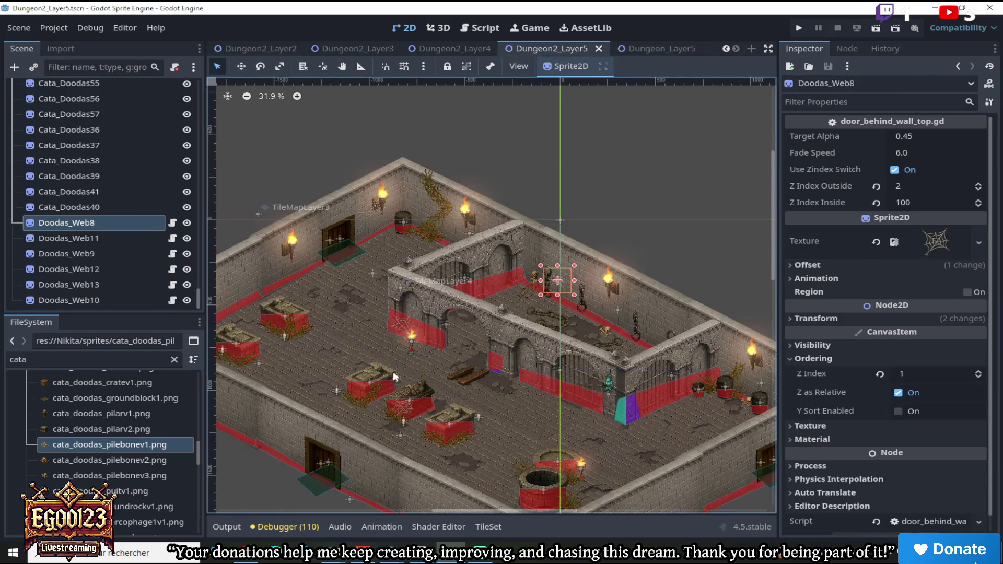
scroll(331, 194, "up", 3)
scroll(131, 209, "up", 15)
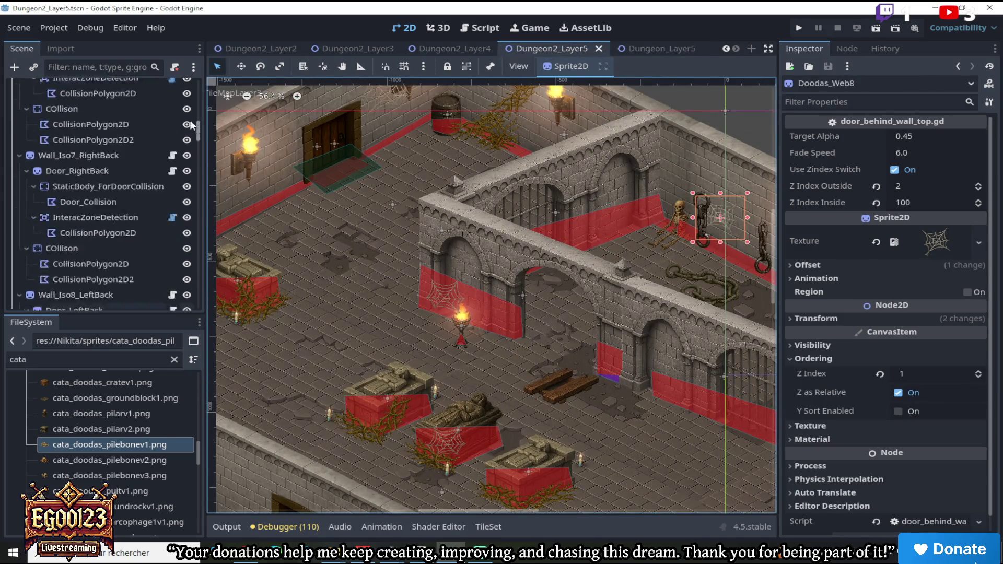
right_click(112, 87)
left_click(136, 194)
Move the pasted crack onto the open floor at the left
scroll(331, 211, "down", 3)
scroll(471, 248, "up", 3)
left_click(241, 67)
mouse_move(524, 260)
left_mouse_down()
mouse_move(331, 194)
mouse_move(251, 199)
mouse_move(262, 219)
mouse_move(247, 223)
left_mouse_up()
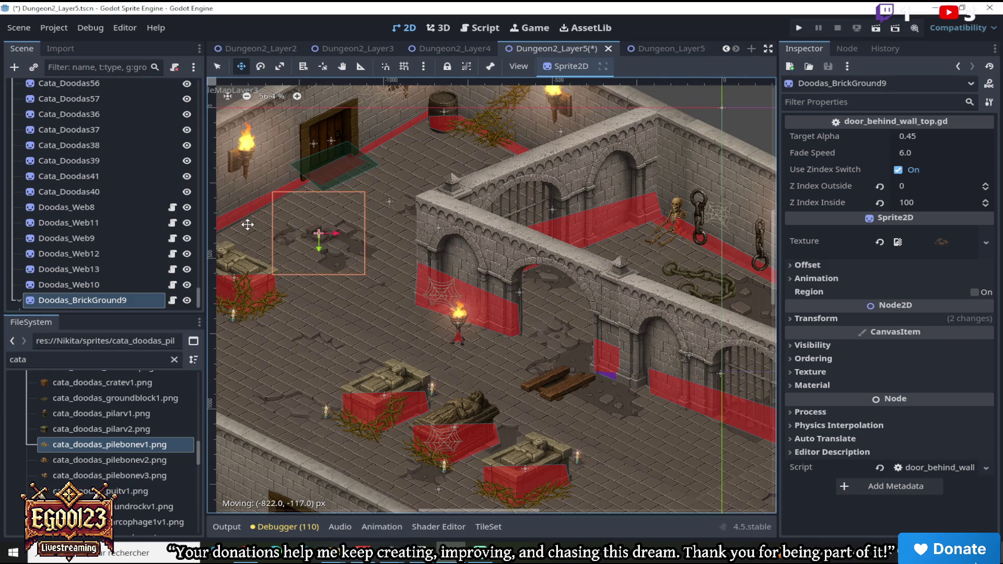
Duplicate the crack as Doodas_BrickGround10 beside the inner wall and flip it horizontally
right_click(102, 302)
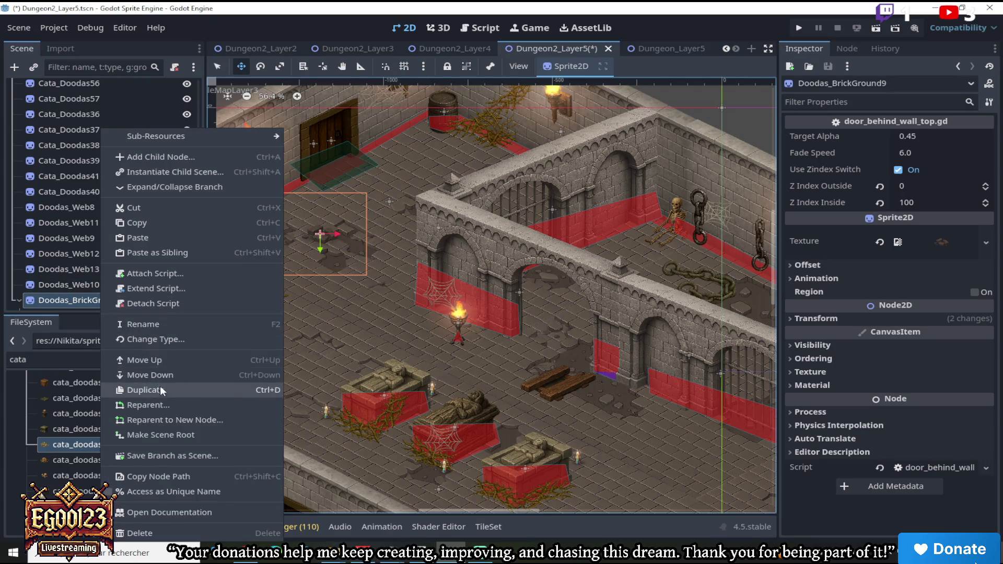
left_click(159, 385)
left_click_drag(366, 246, 429, 250)
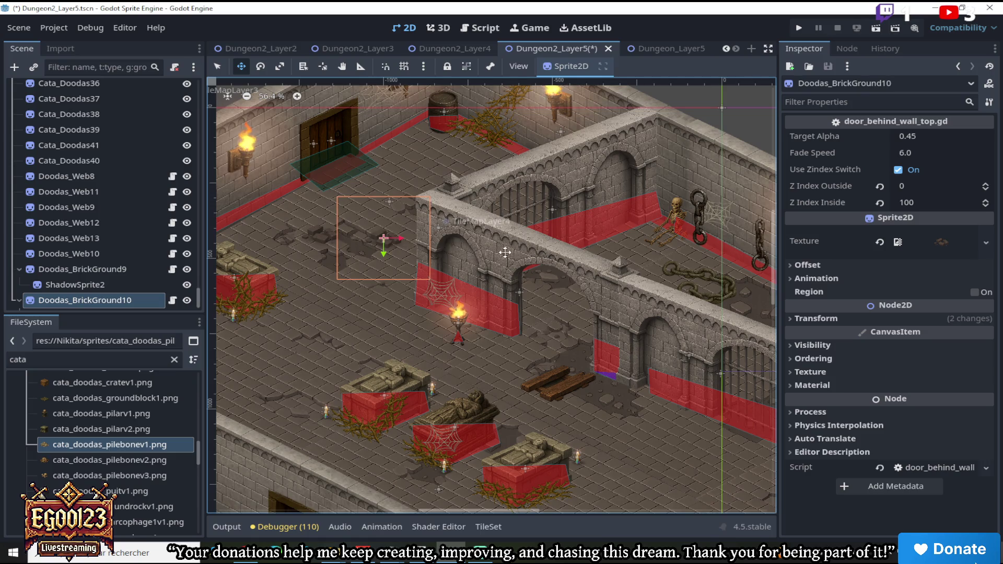
left_click(829, 265)
left_click(905, 340)
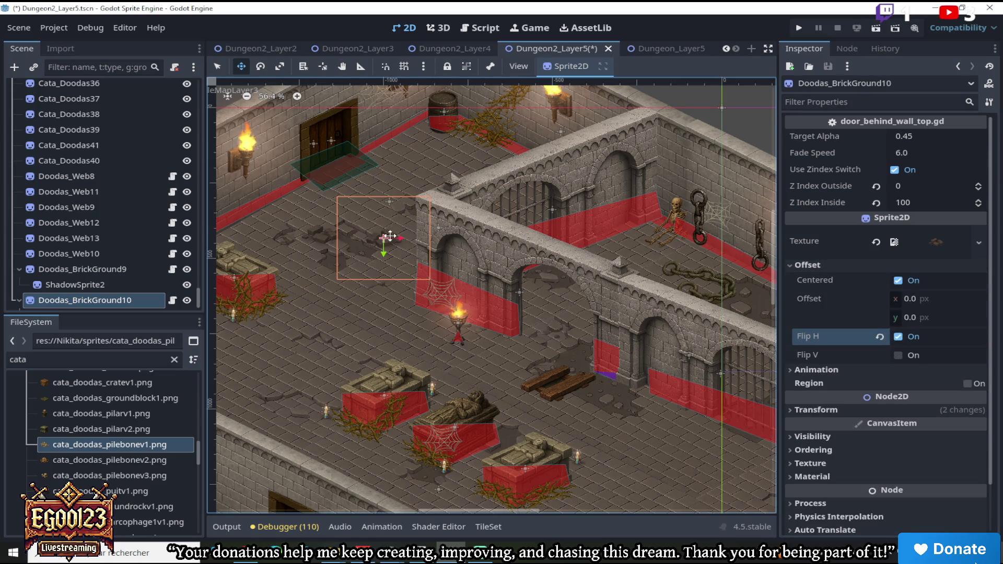
scroll(396, 274, "down", 4)
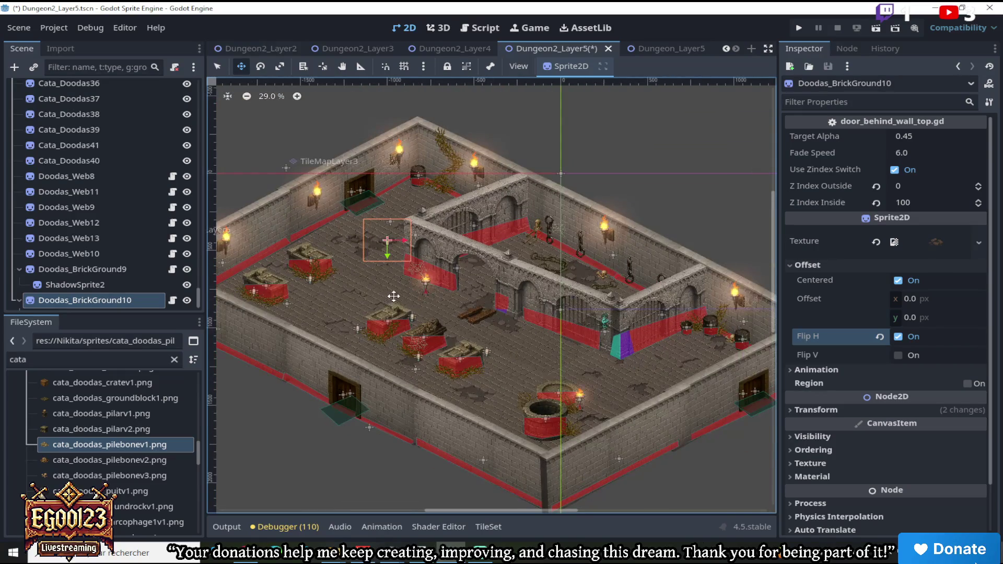
scroll(394, 298, "up", 2)
Add Doodas_BrickGround11 at the lower left and Doodas_BrickGround12 across the floor to the right
right_click(100, 303)
left_click(172, 390)
mouse_move(368, 255)
left_mouse_down()
mouse_move(240, 370)
mouse_move(293, 341)
mouse_move(260, 349)
left_mouse_up()
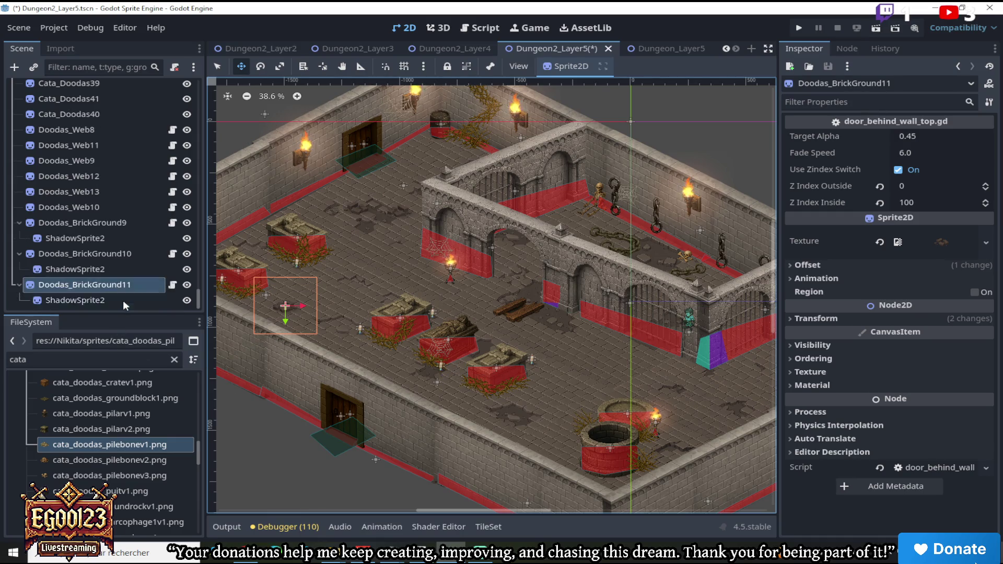
right_click(124, 285)
left_click(177, 388)
mouse_move(359, 321)
left_mouse_down()
mouse_move(604, 418)
mouse_move(549, 417)
left_mouse_up()
Place Doodas_BrickGround13 beside the well with its horizontal flip removed
right_click(109, 302)
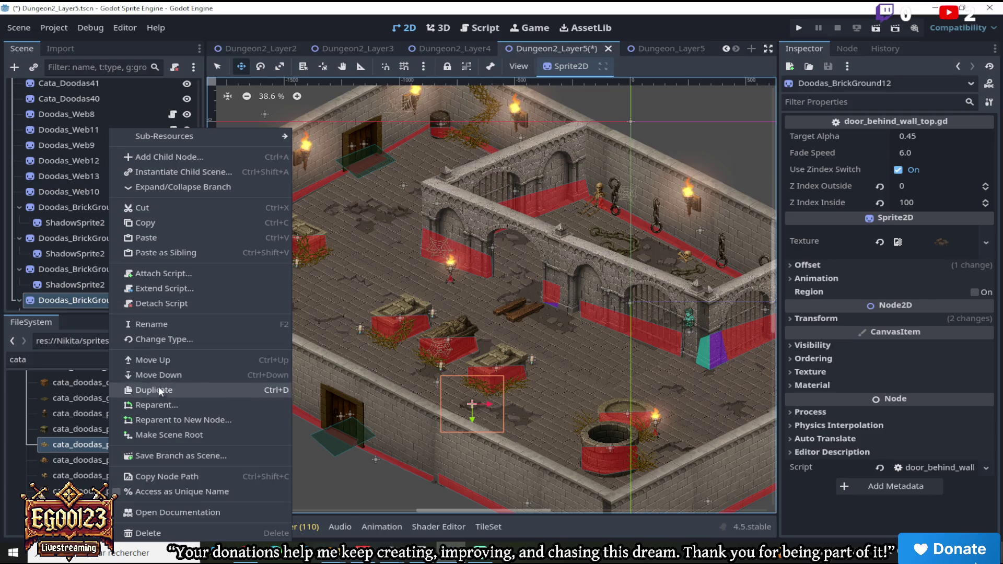
left_click(152, 389)
mouse_move(564, 374)
left_mouse_down()
mouse_move(594, 305)
mouse_move(572, 384)
mouse_move(559, 376)
left_mouse_up()
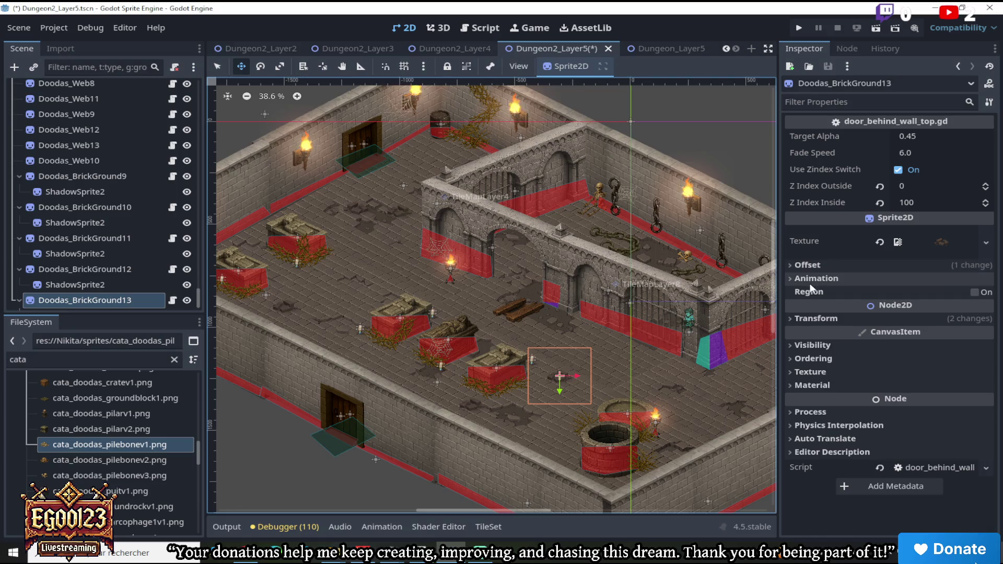
left_click(791, 264)
left_click(898, 337)
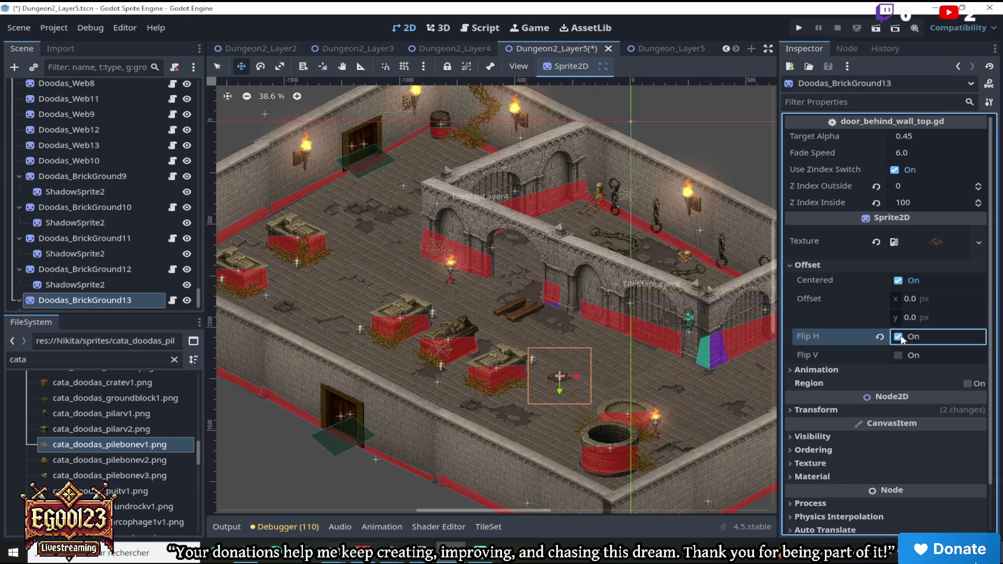
scroll(578, 397, "up", 6)
left_click_drag(550, 512, 602, 512)
Place Doodas_BrickGround14 on the floor below the pillar
right_click(124, 300)
left_click(182, 391)
mouse_move(456, 418)
left_mouse_down()
mouse_move(504, 417)
mouse_move(480, 421)
left_mouse_up()
left_click_drag(762, 438, 747, 443)
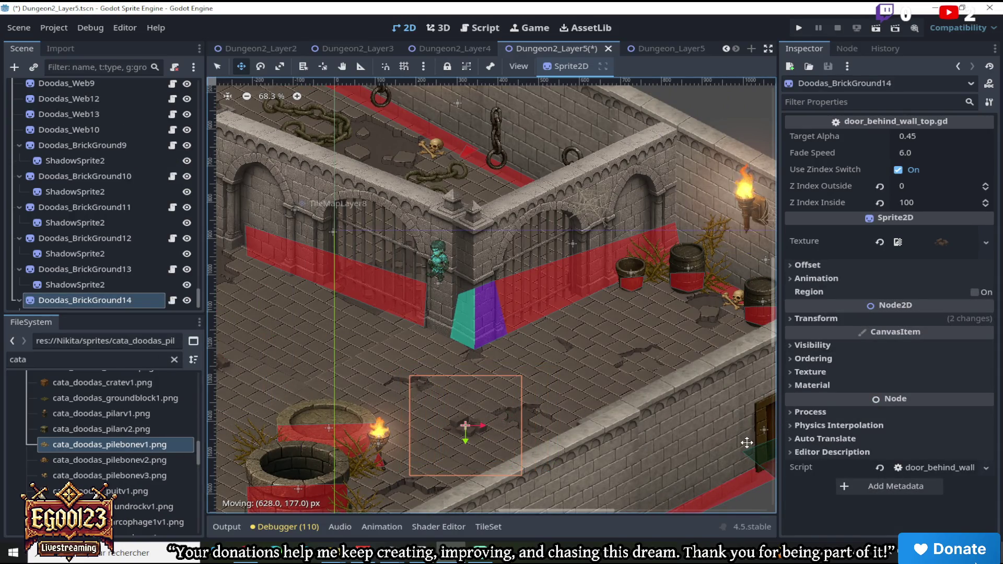
Place Doodas_BrickGround15 near the barrels and mirror it horizontally
right_click(135, 303)
left_click(209, 390)
left_click_drag(575, 379, 711, 288)
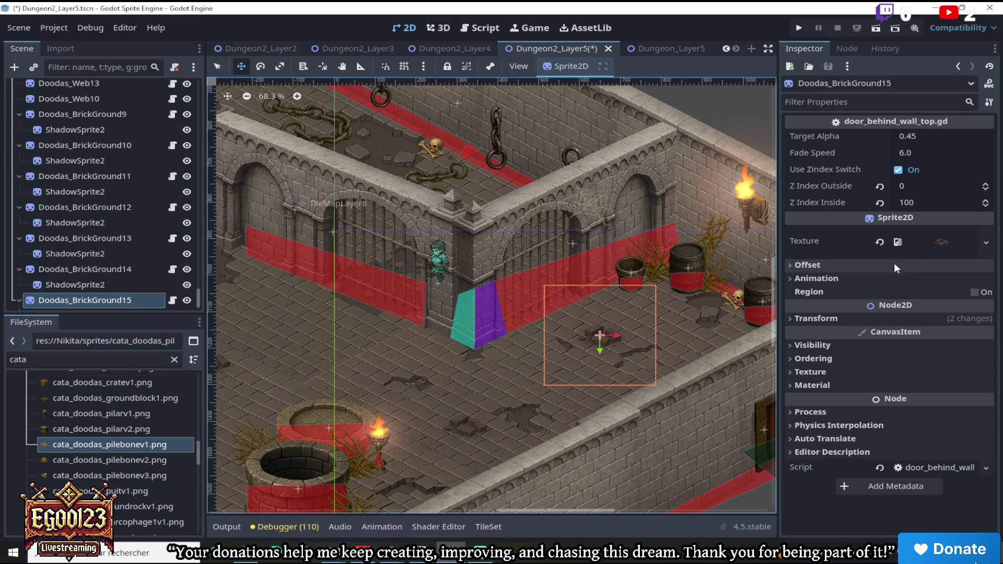
left_click(799, 265)
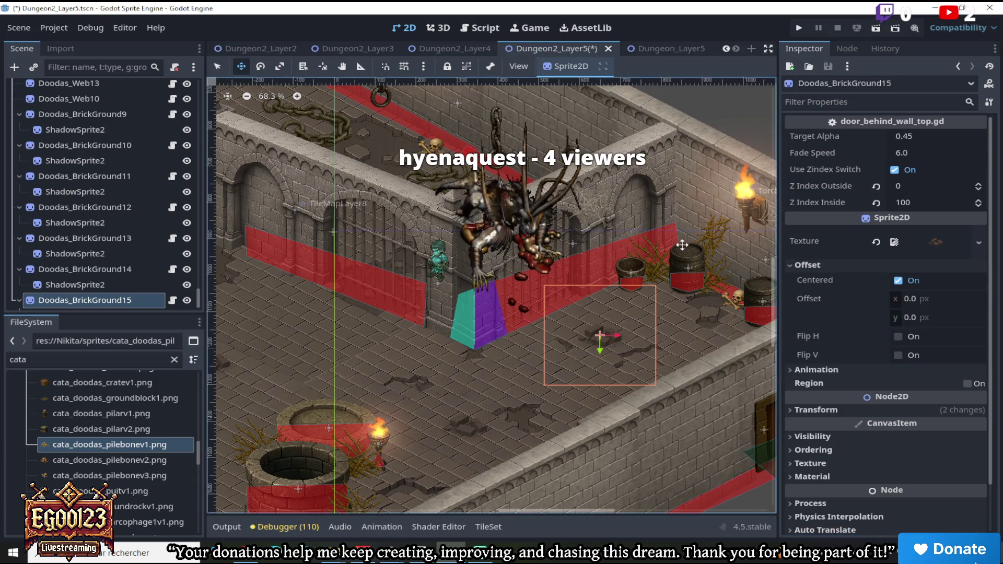
scroll(624, 349, "up", 1)
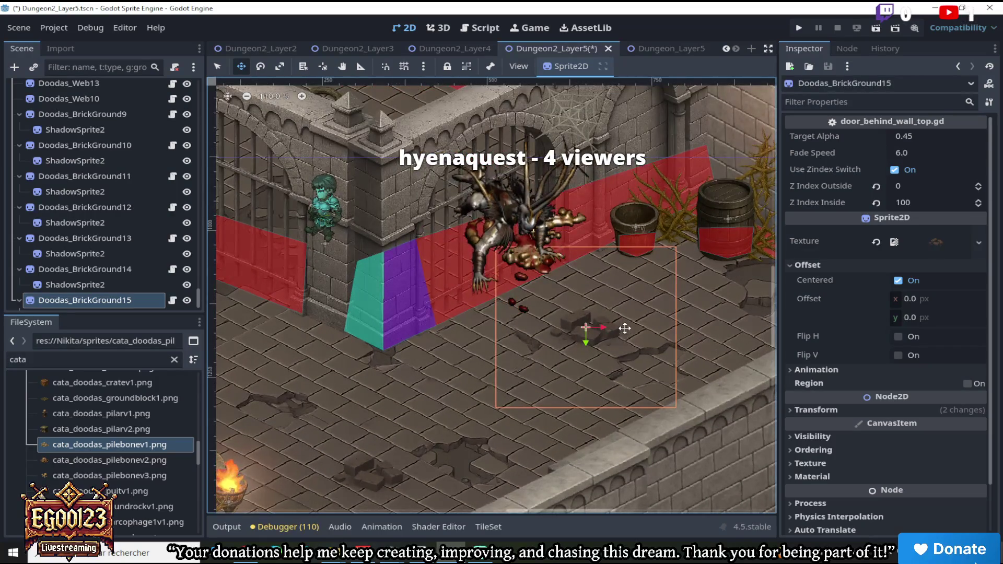
scroll(634, 346, "up", 1)
scroll(635, 347, "up", 1)
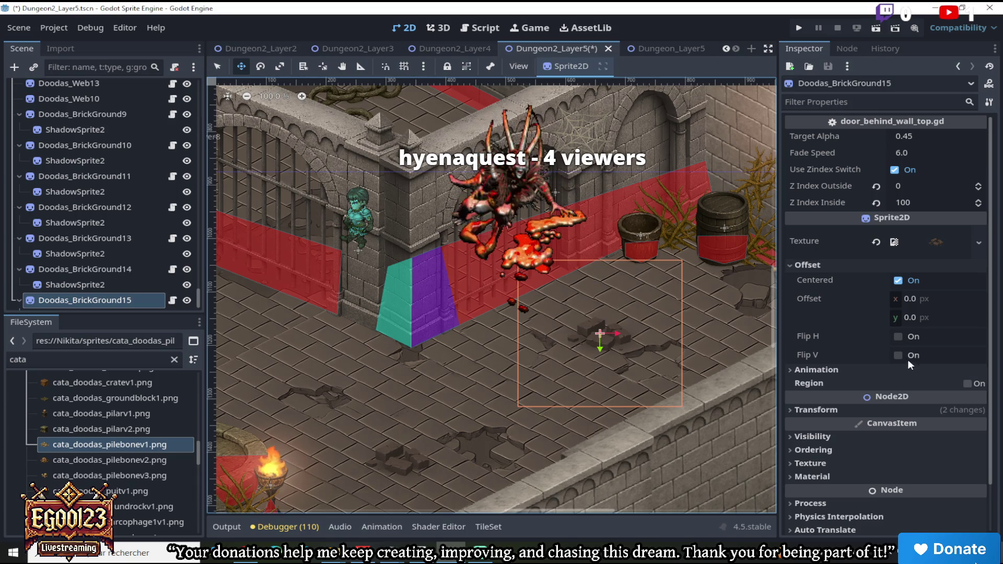
left_click(898, 337)
scroll(601, 339, "down", 10)
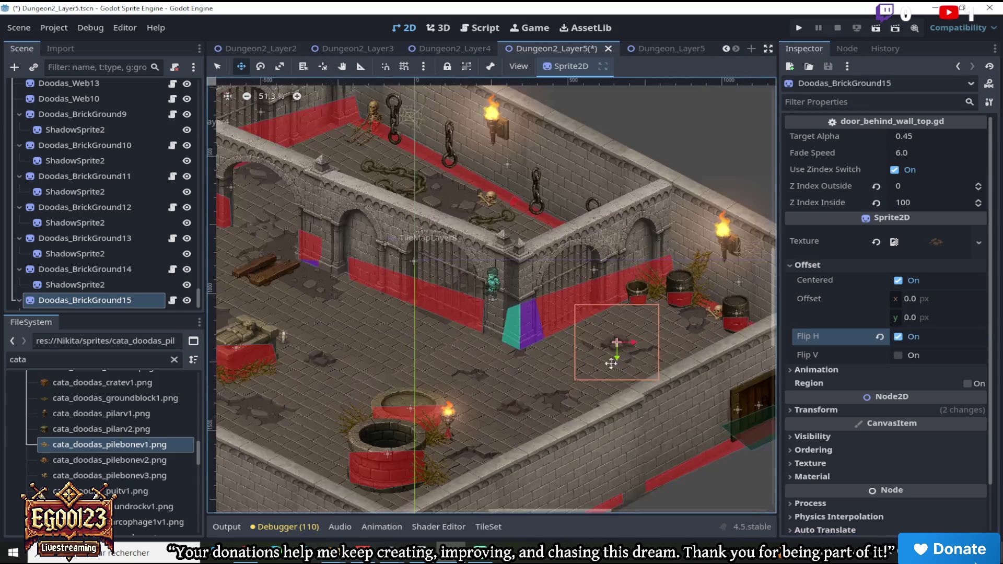
scroll(392, 360, "up", 5)
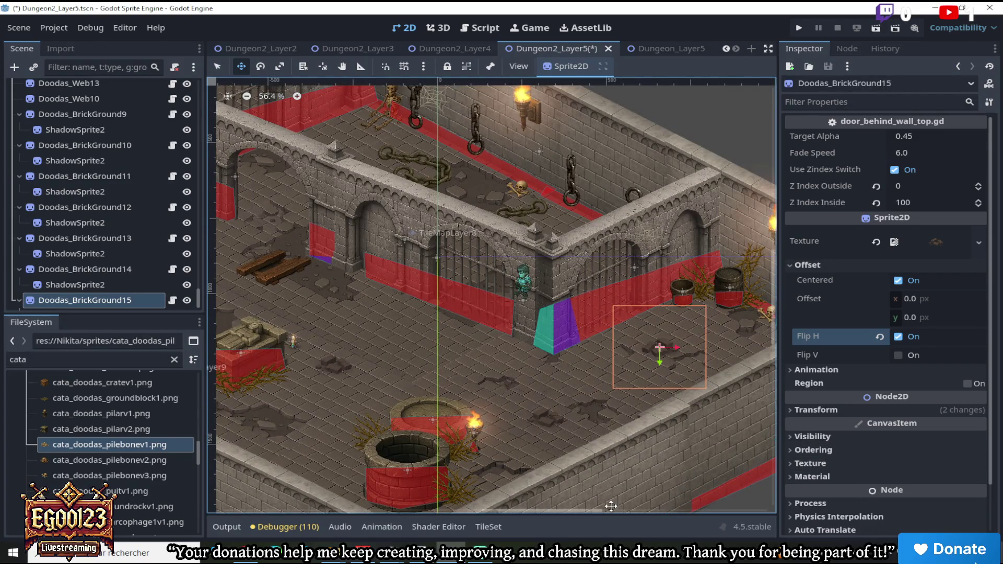
scroll(597, 454, "left", 3)
scroll(695, 366, "up", 2)
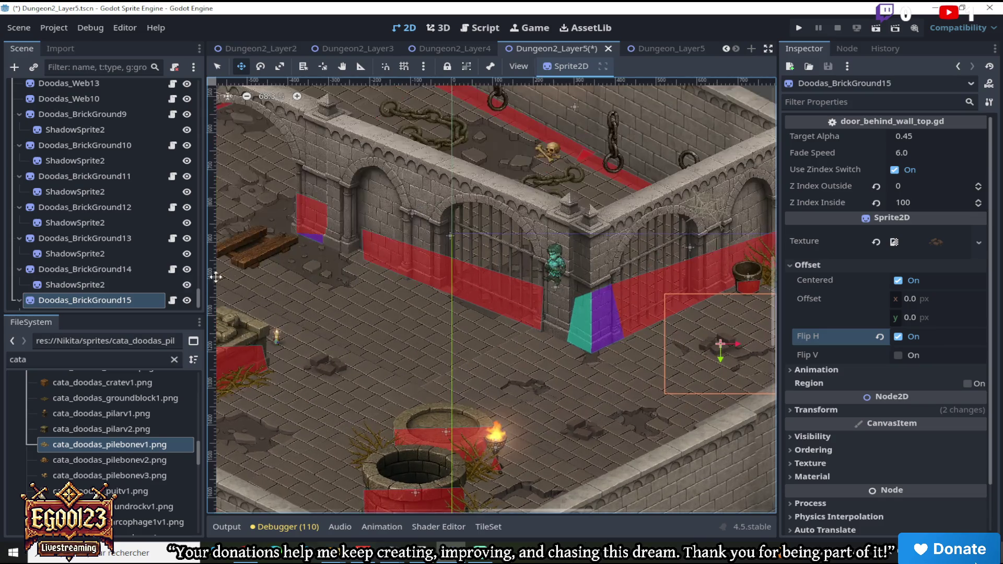
Place Doodas_BrickGround16 at the centre of the floor
right_click(112, 300)
left_click(162, 390)
mouse_move(349, 385)
left_mouse_down()
mouse_move(418, 331)
mouse_move(418, 317)
left_mouse_up()
scroll(418, 317, "down", 7)
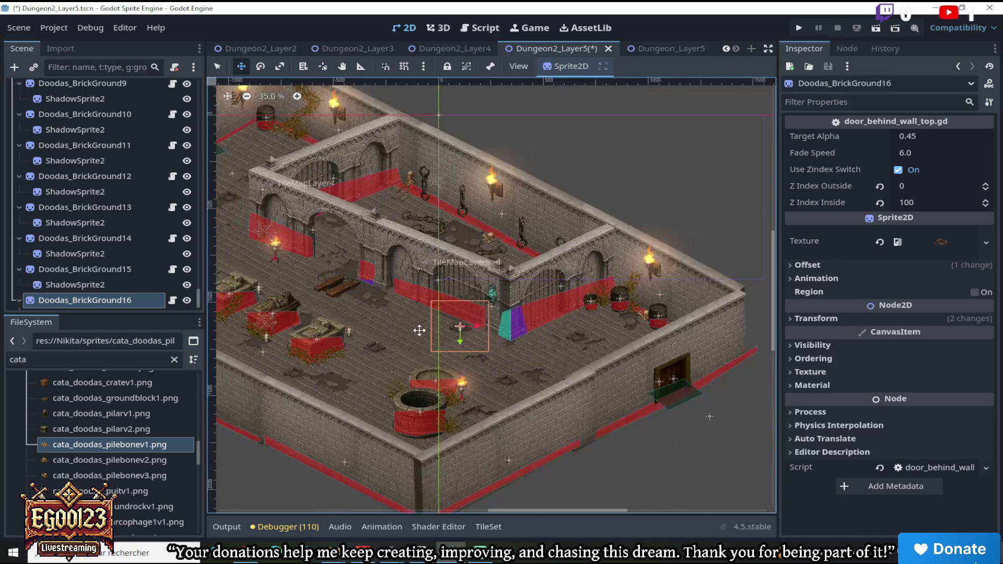
scroll(415, 320, "up", 7)
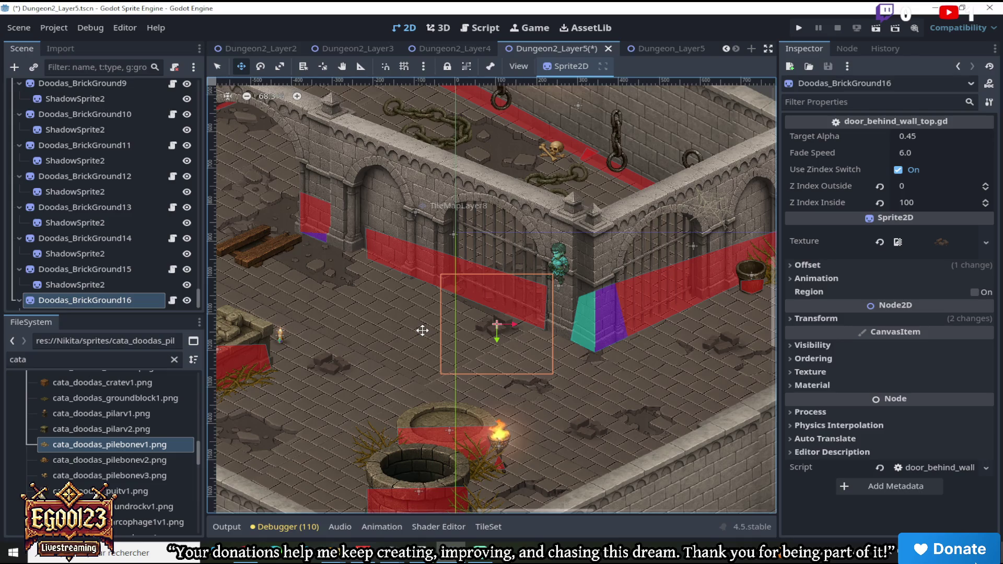
left_click(18, 27)
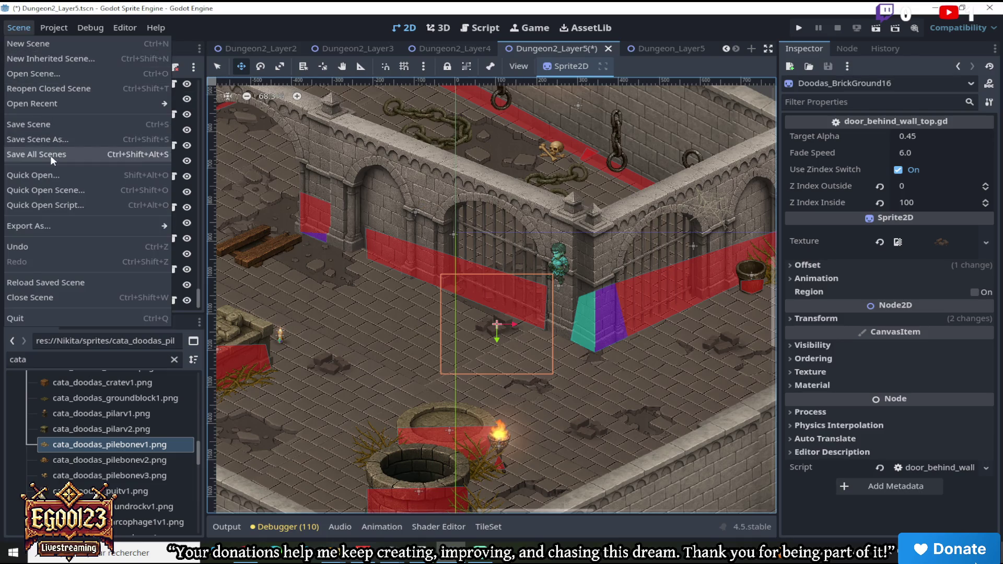
Save all open scenes, then run Dungeon2_MainLayer to playtest the dungeon
left_click(36, 153)
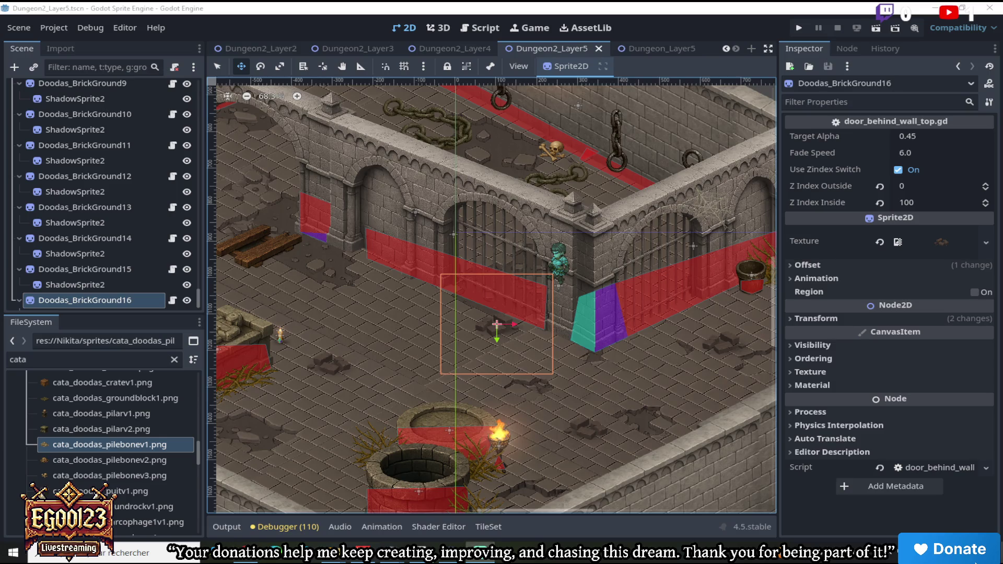
scroll(478, 249, "down", 2)
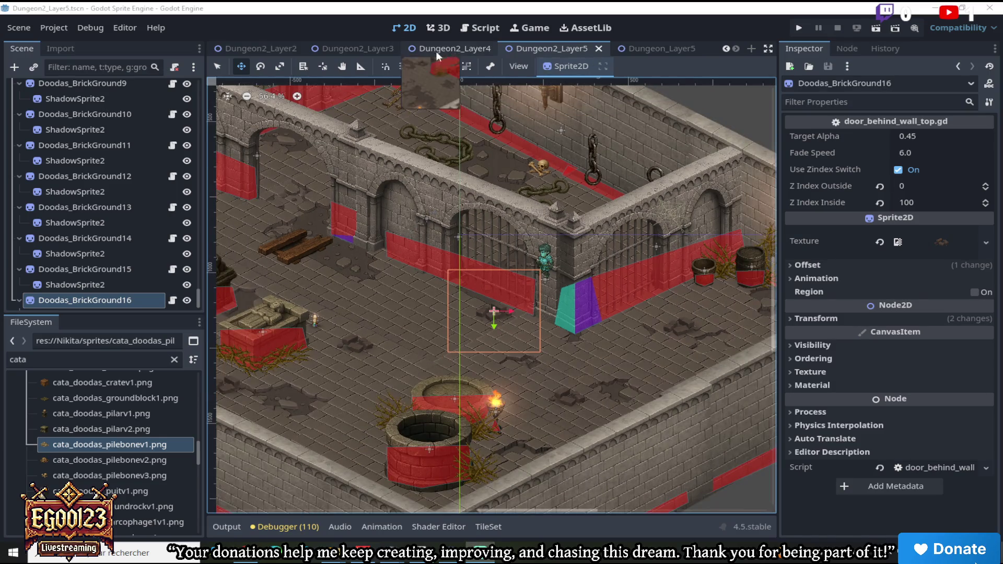
left_click(729, 49)
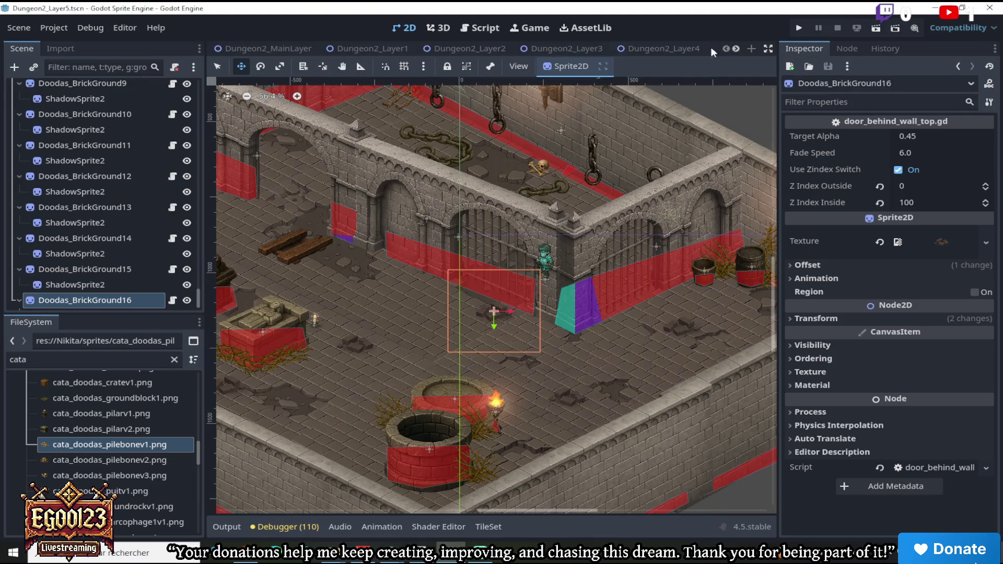
left_click(293, 43)
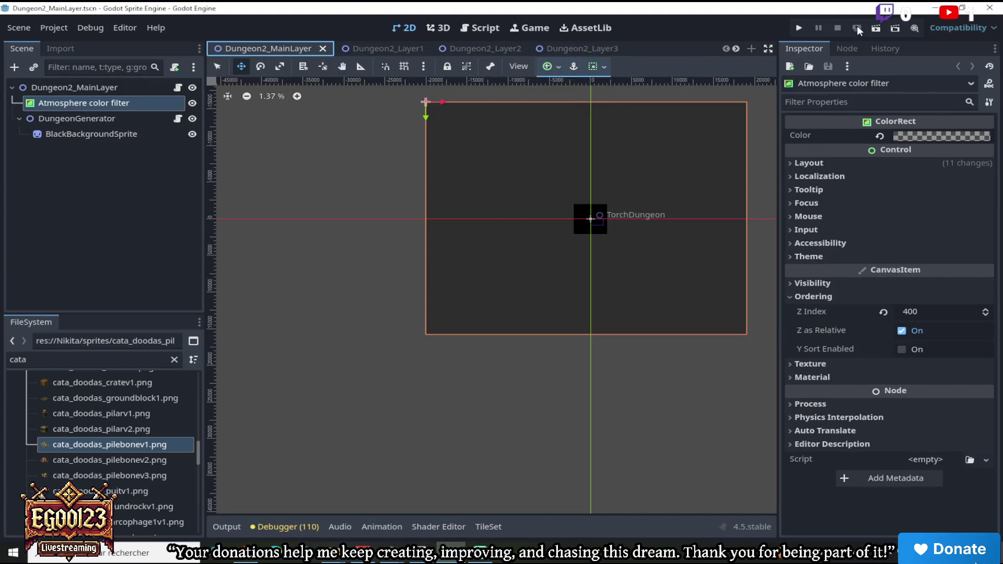
left_click(875, 29)
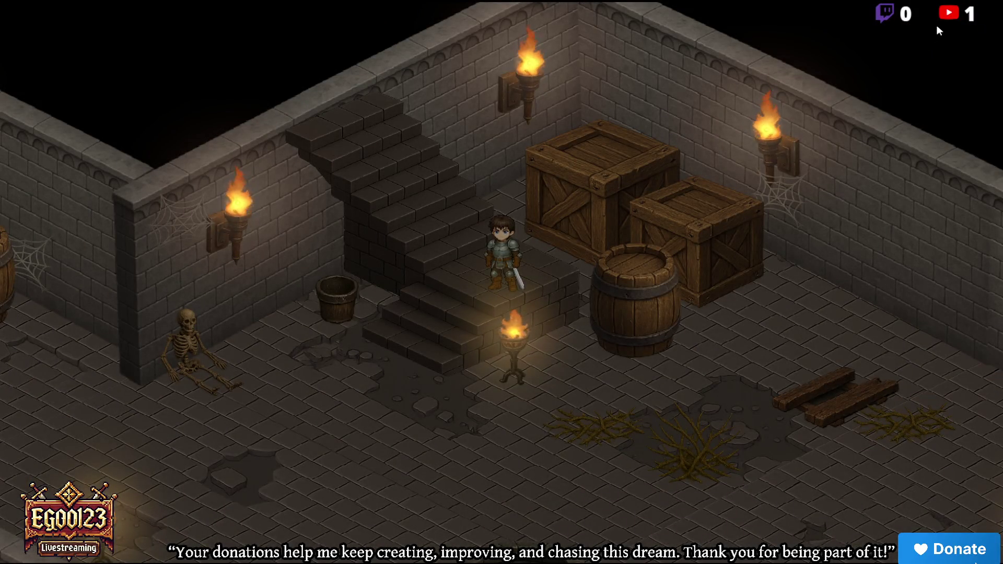
Walk the hero down the stairs, through the barrel room, past the gate pillar into the chain room
key("Down")
key("Down")
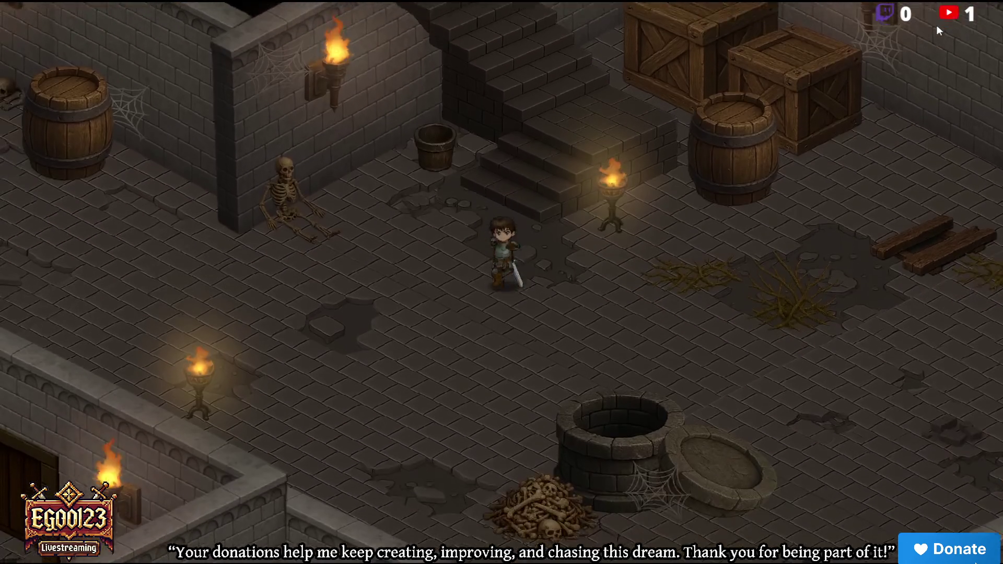
key("Right")
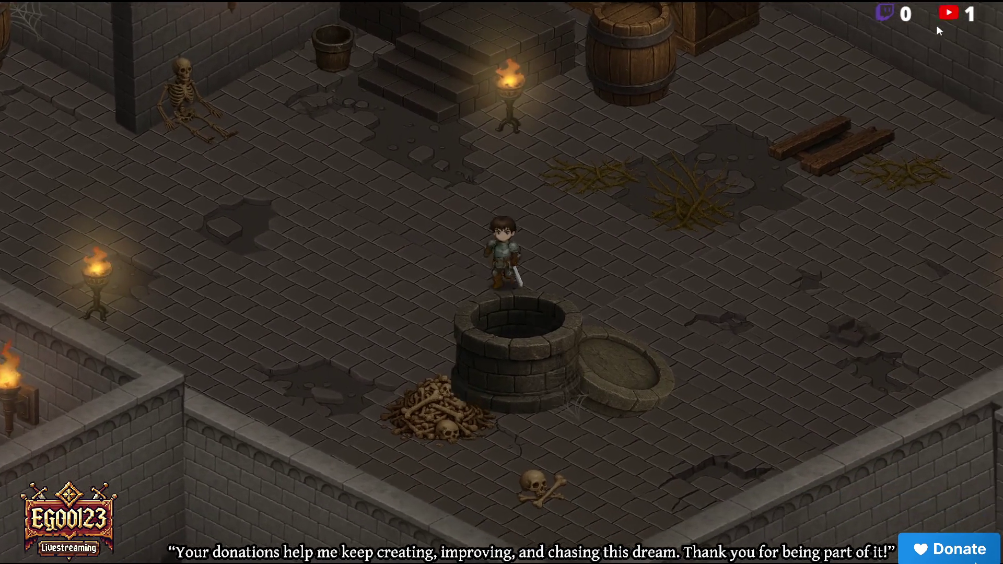
key("Right")
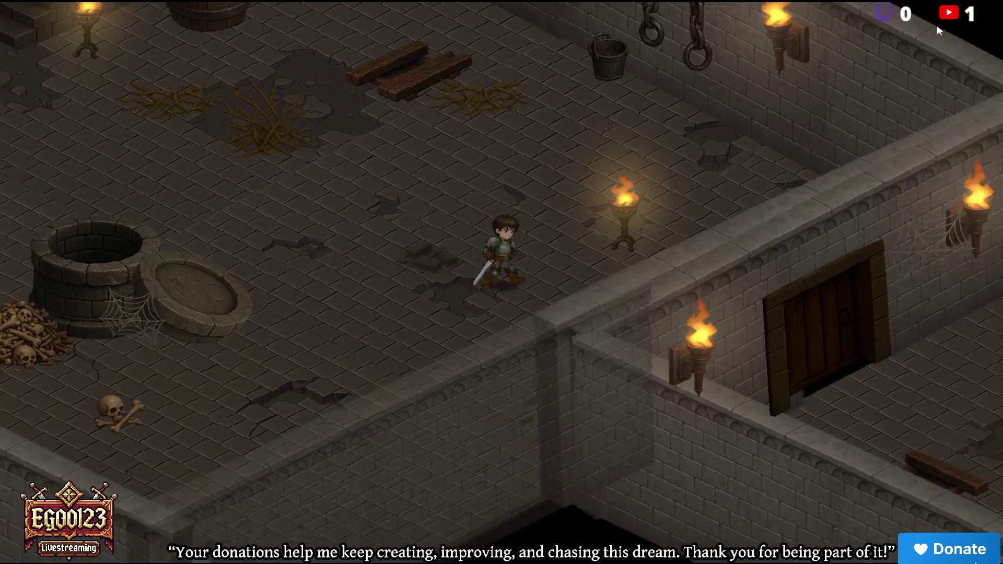
key("Down")
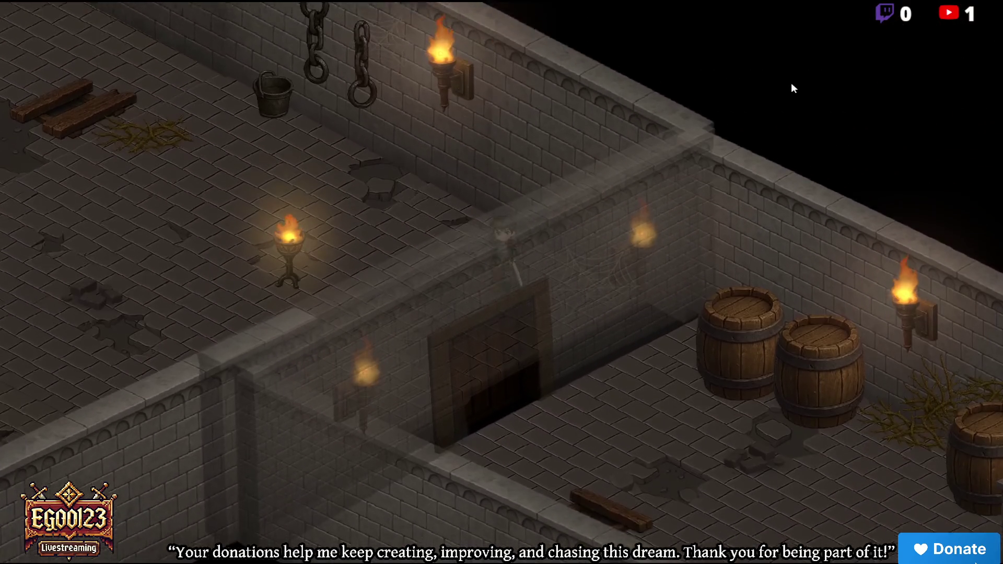
key("Down")
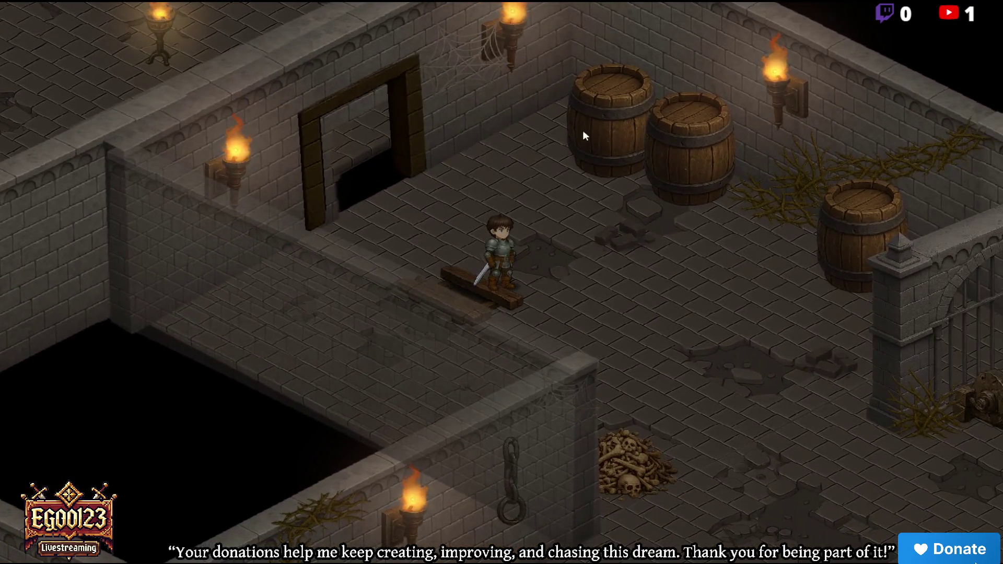
key("Right")
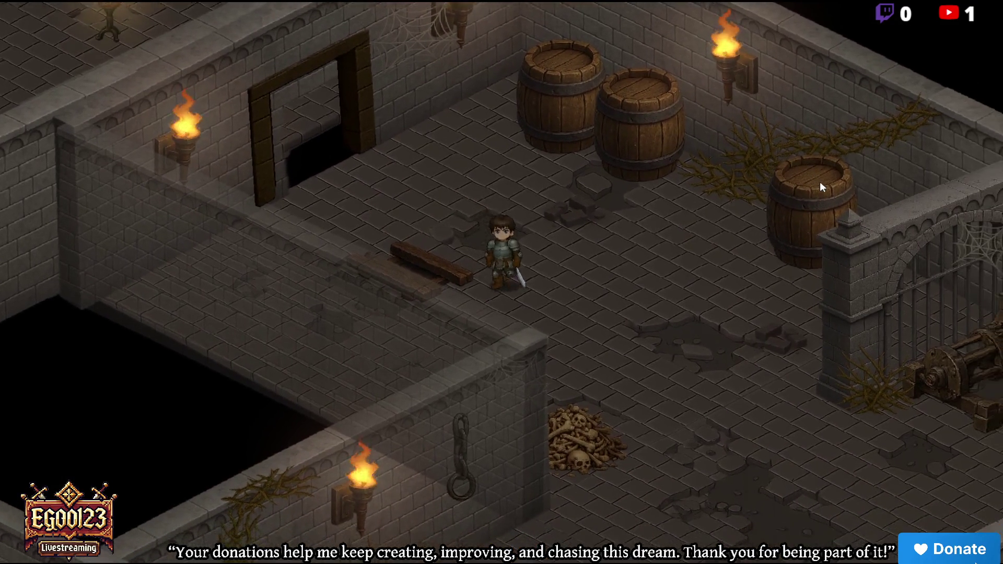
key("Up")
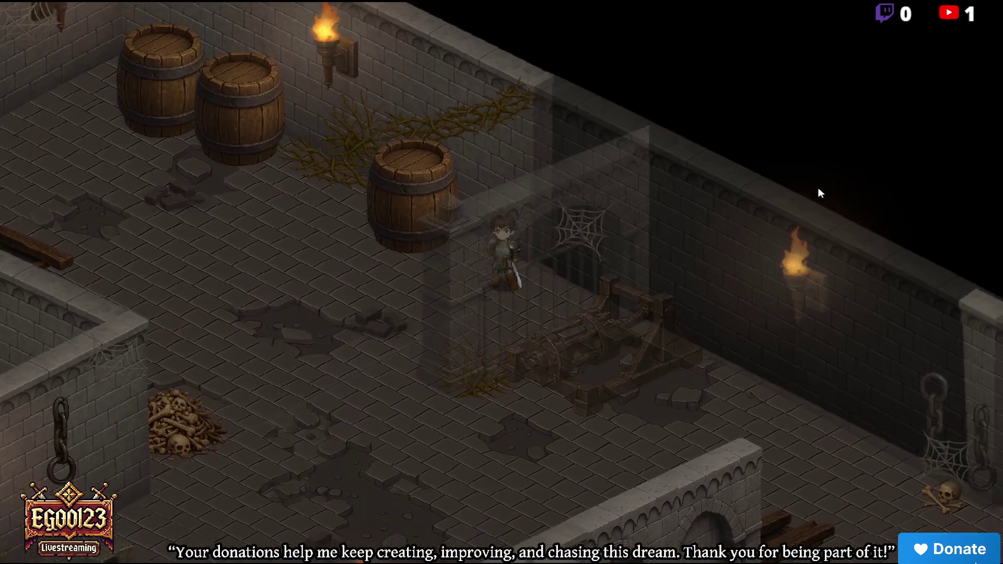
key("Down")
key("Right")
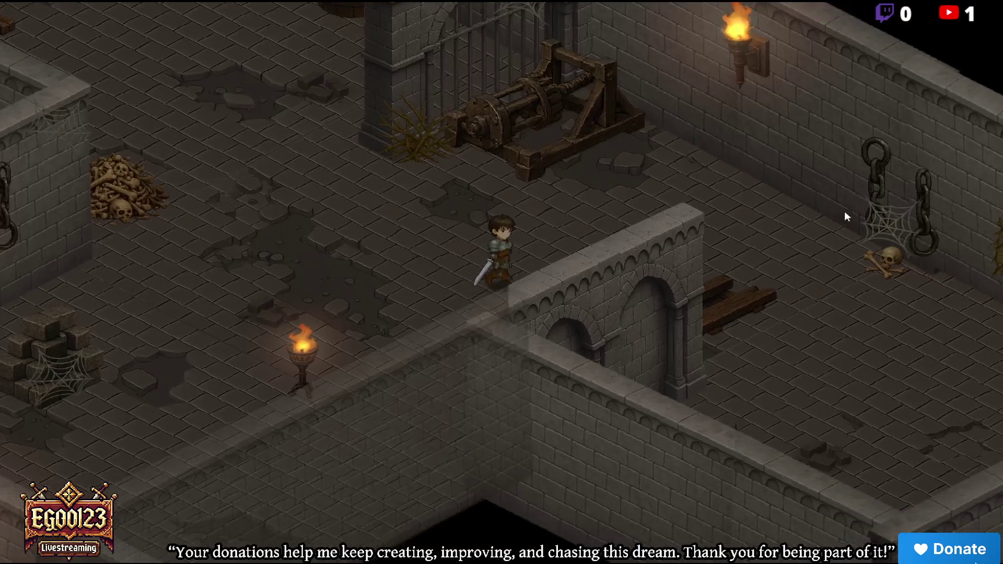
key("Left")
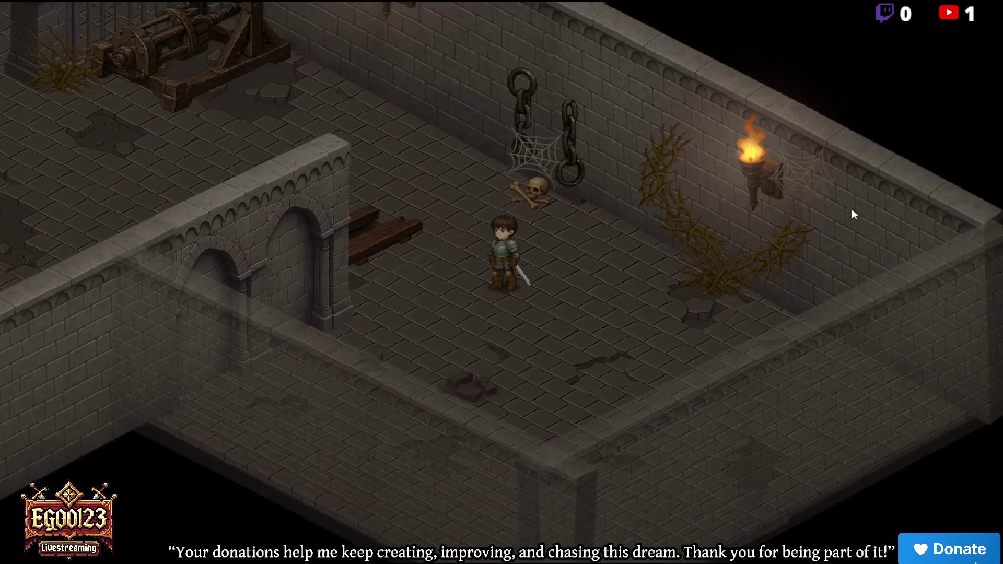
Walk down the arched corridor, past bone piles and cobwebbed rubble, toward the lower wall
key("Down")
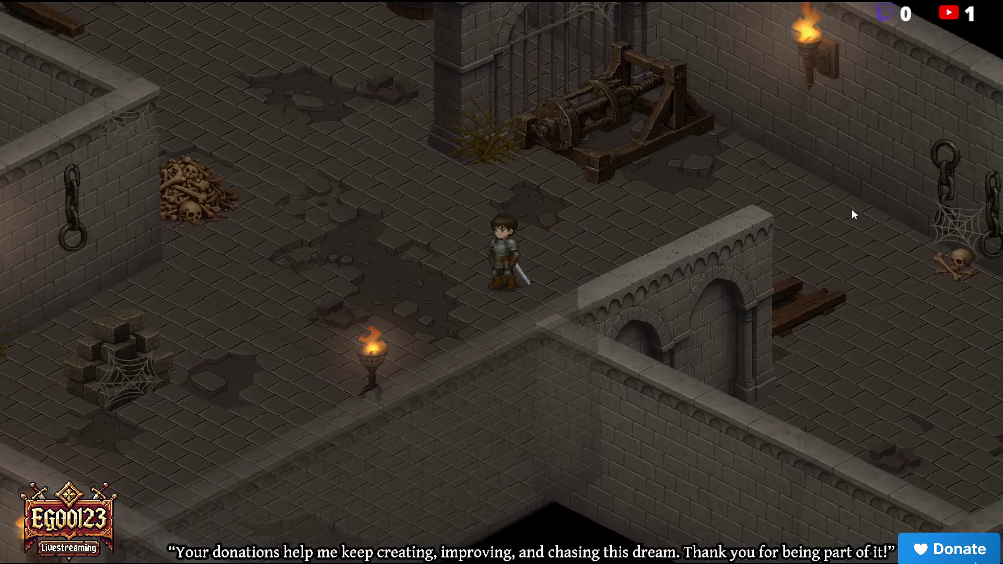
key("Down")
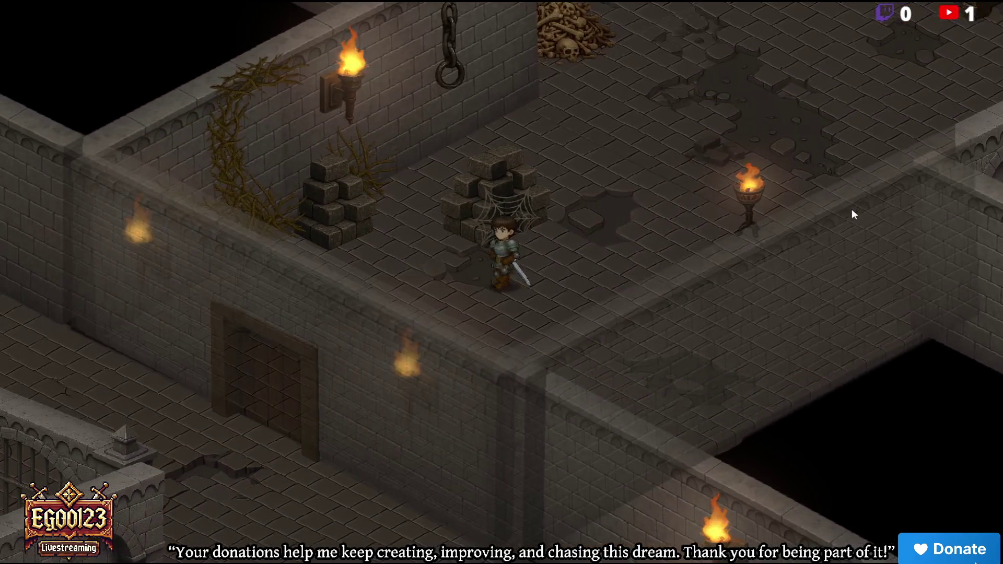
key("Down")
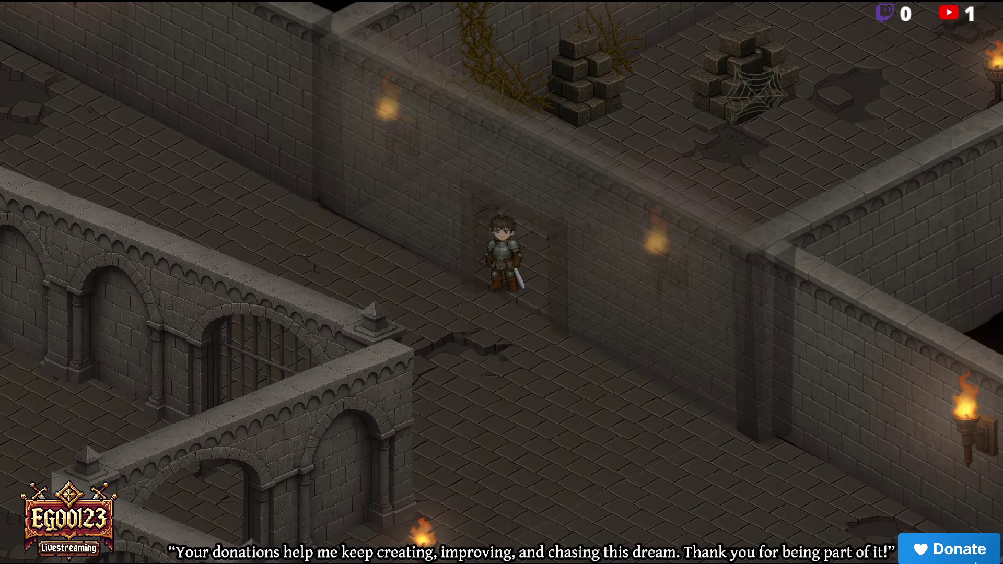
key("Down")
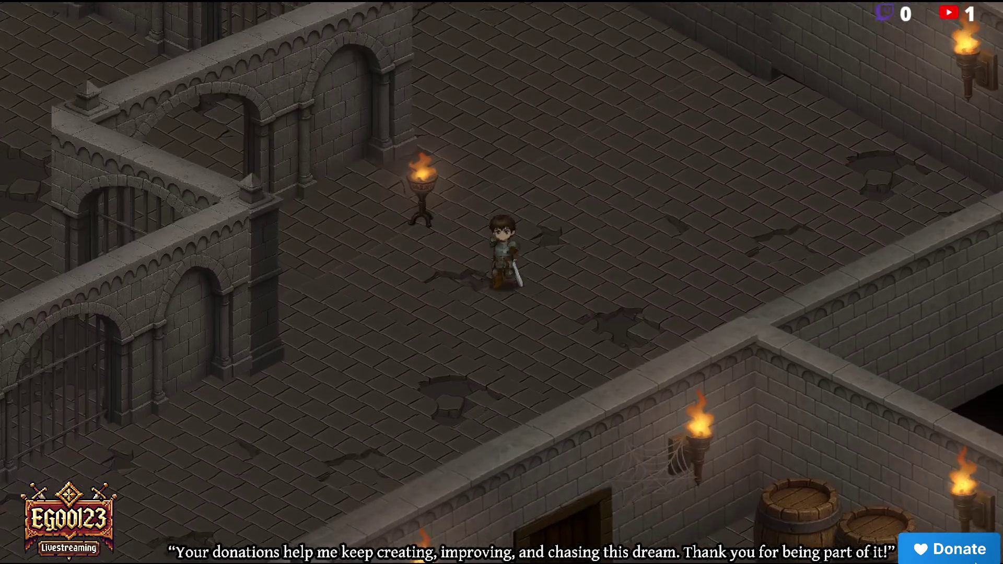
key("Down")
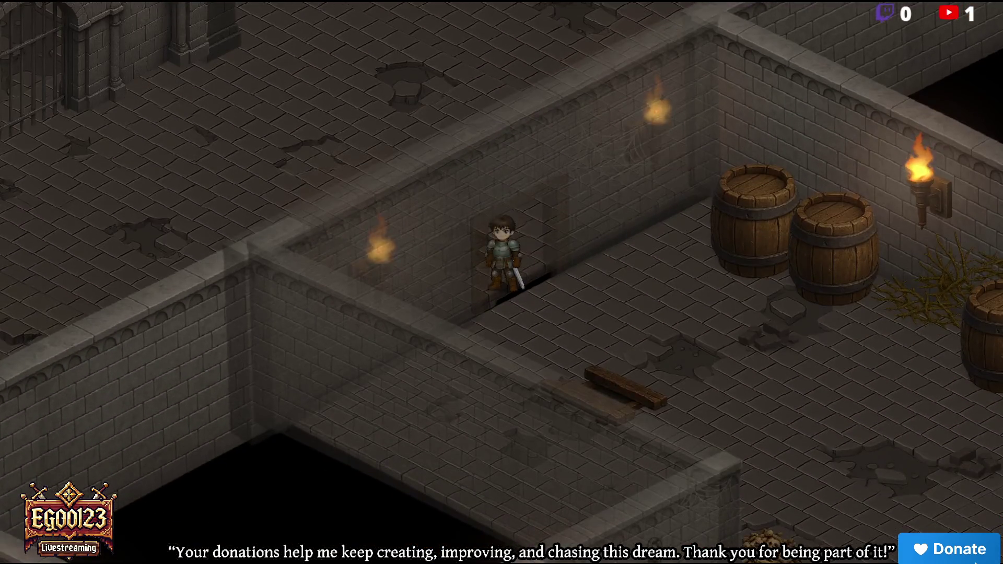
key("Down")
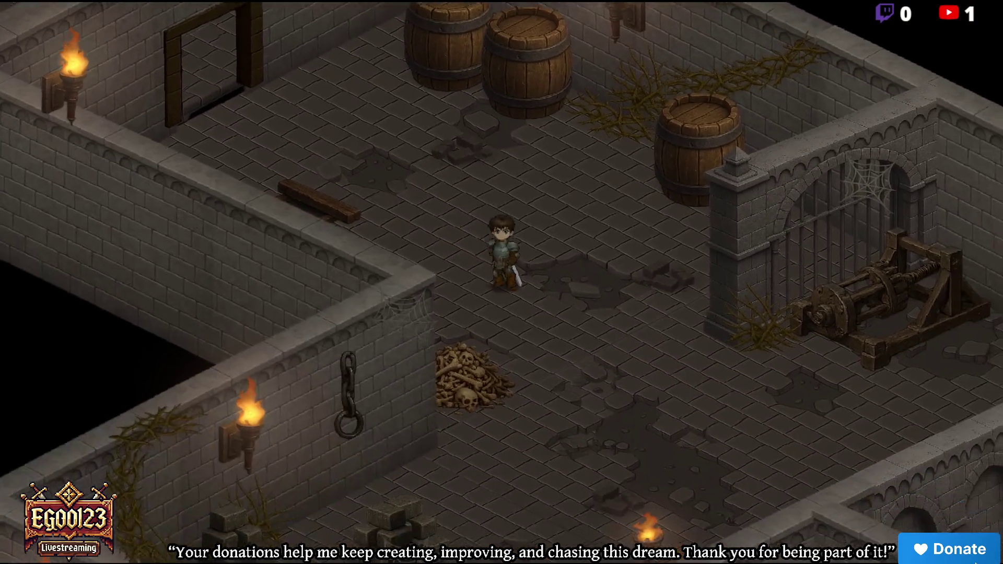
key("Left")
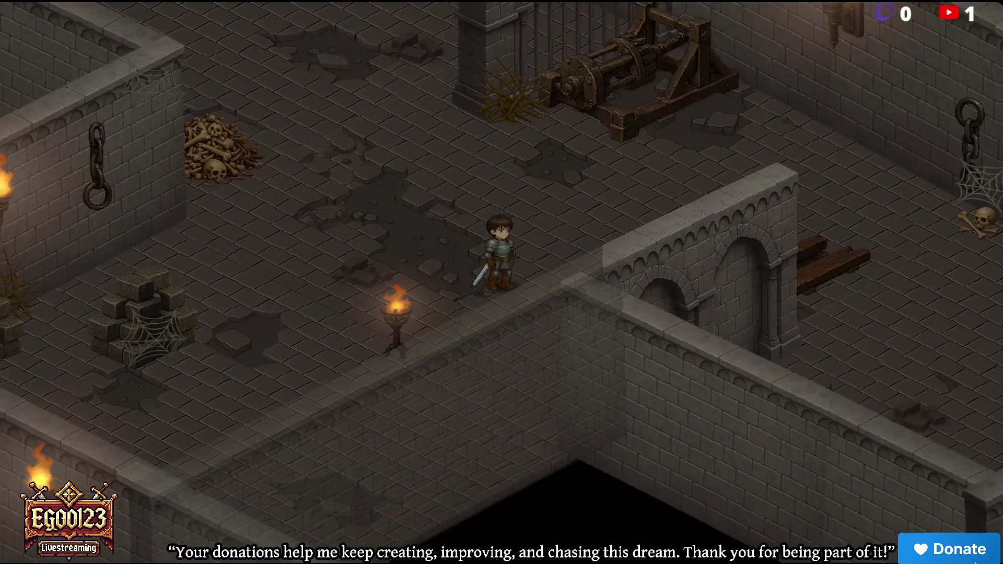
key("Left")
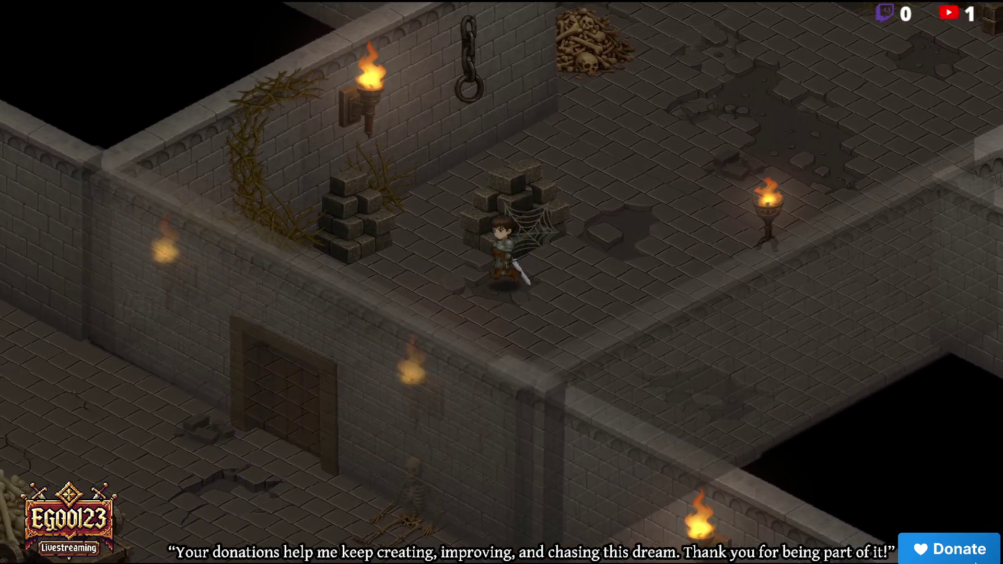
key("Left")
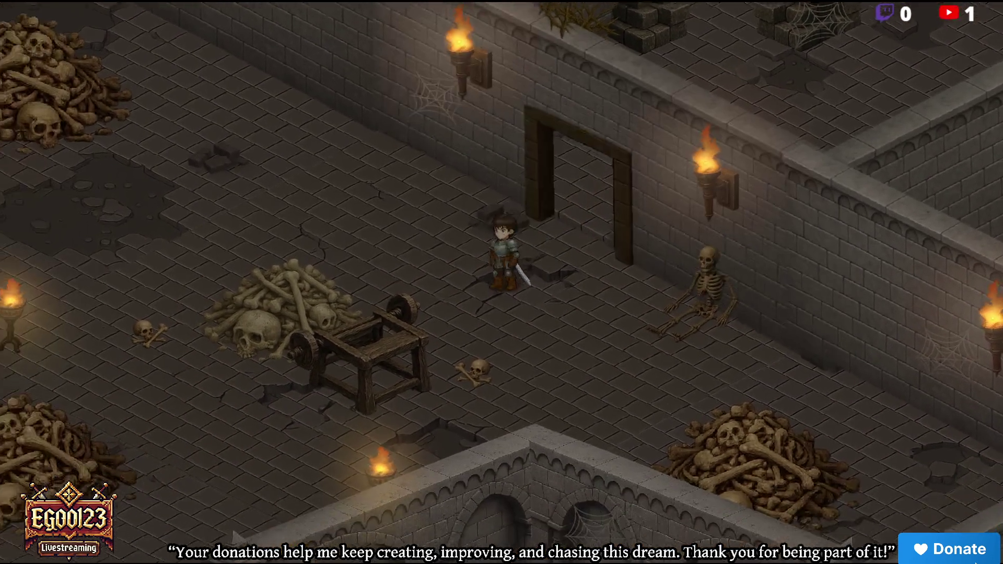
key("Down")
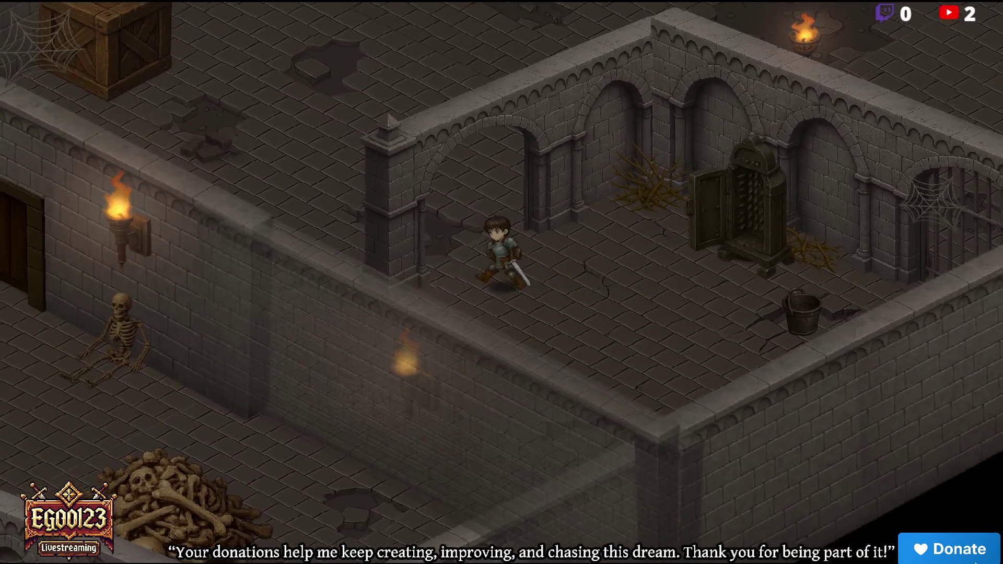
key("w")
key("a")
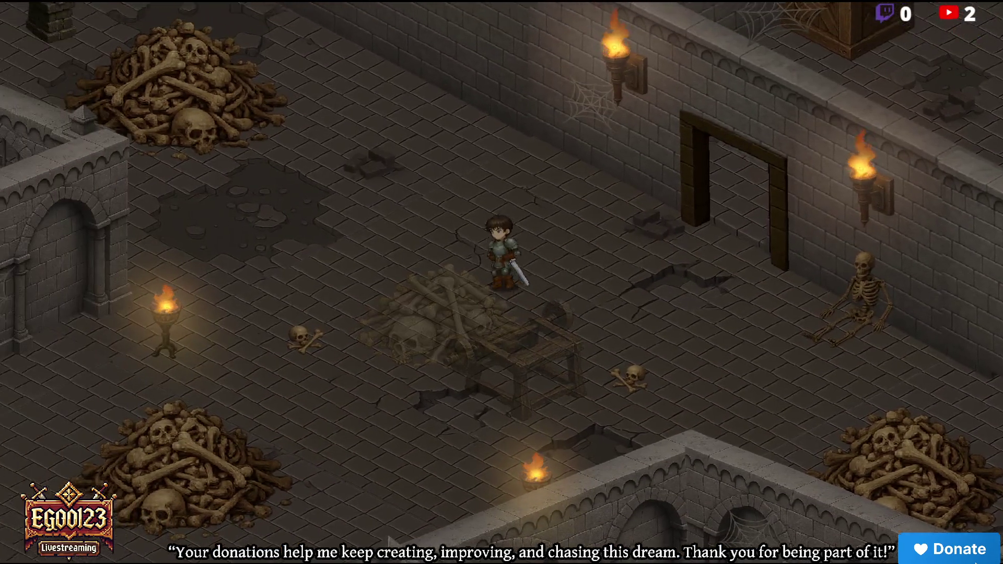
Walk the hero left and down-left into the candle-lit sarcophagus crypt beside the well
key("a")
key("s")
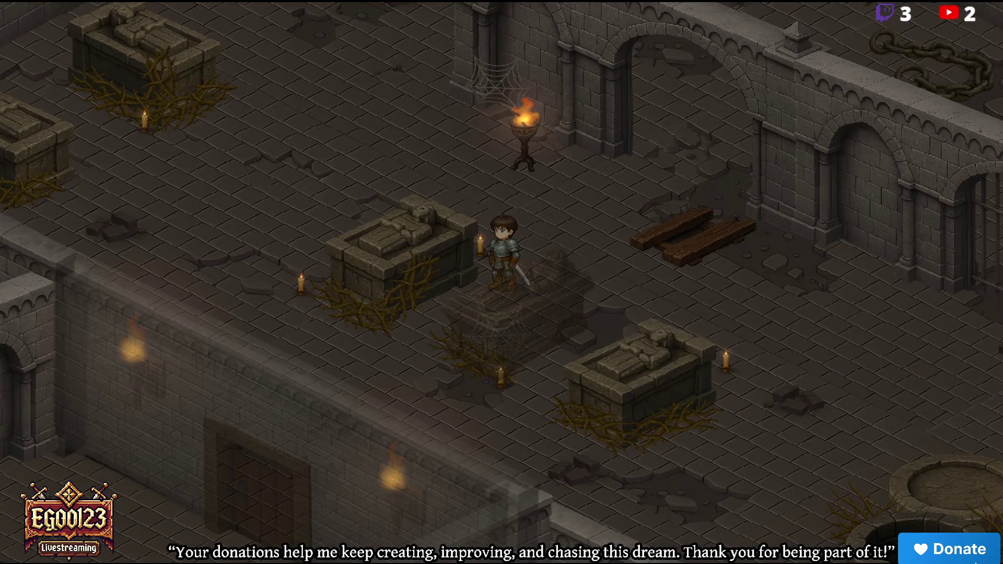
key("s")
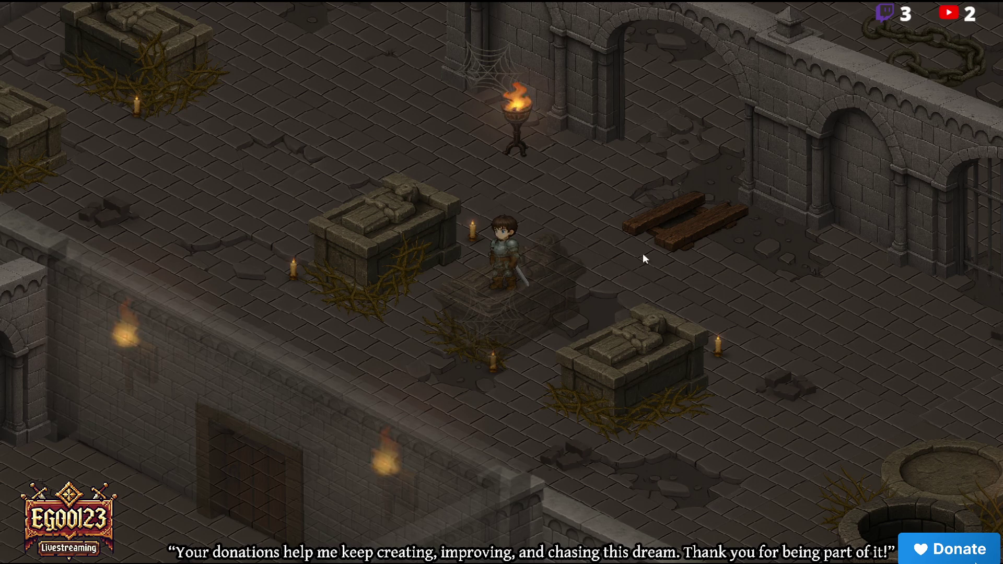
Walk the hero around the crypt tombs and behind the right sarcophagus
key("a")
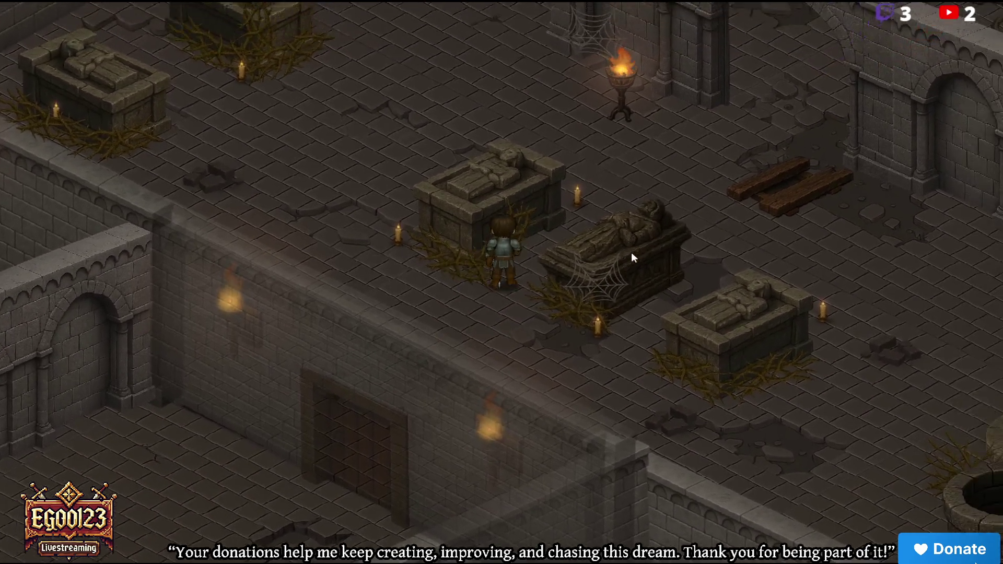
key("d")
key("a")
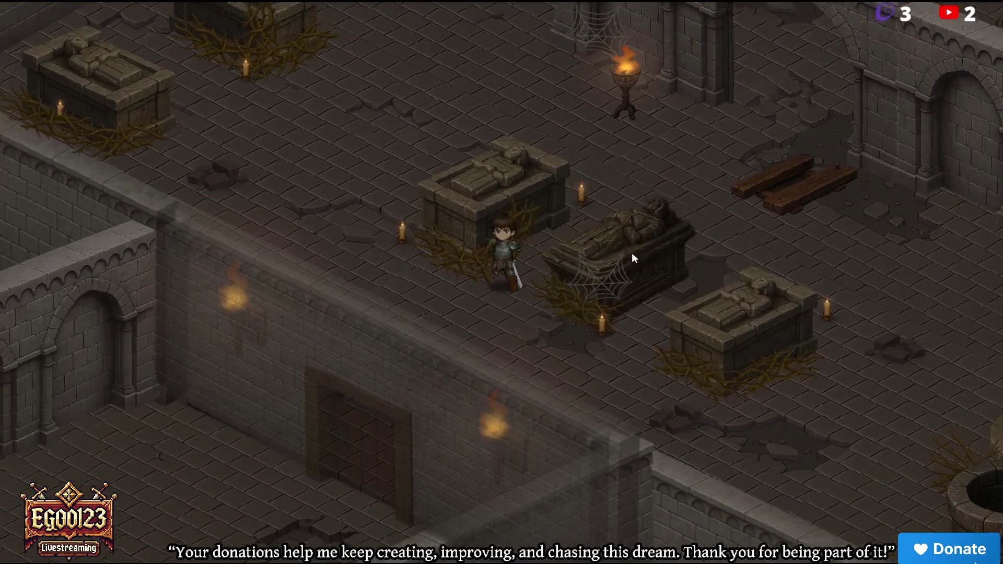
key("w")
key("d")
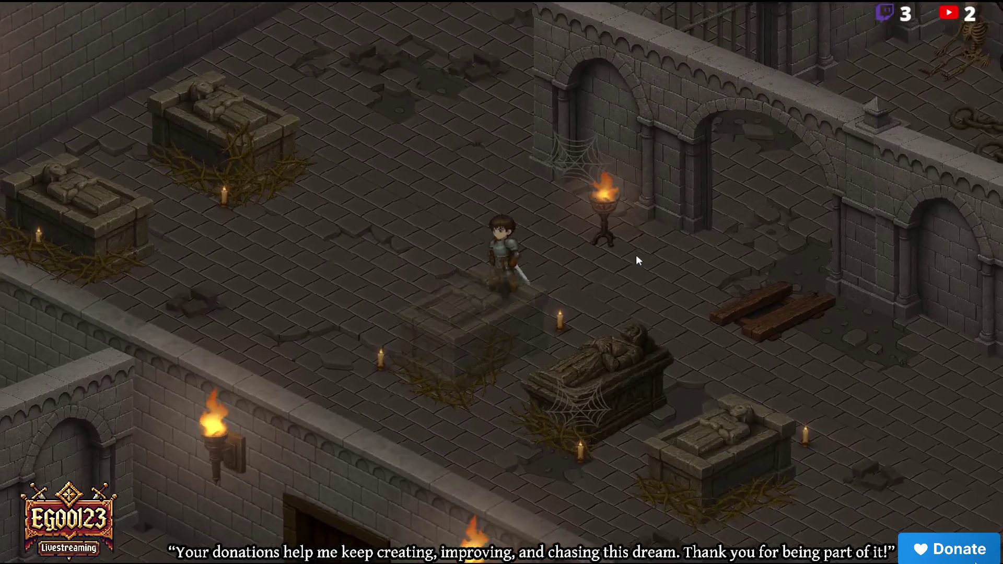
key("s")
key("d")
key("a")
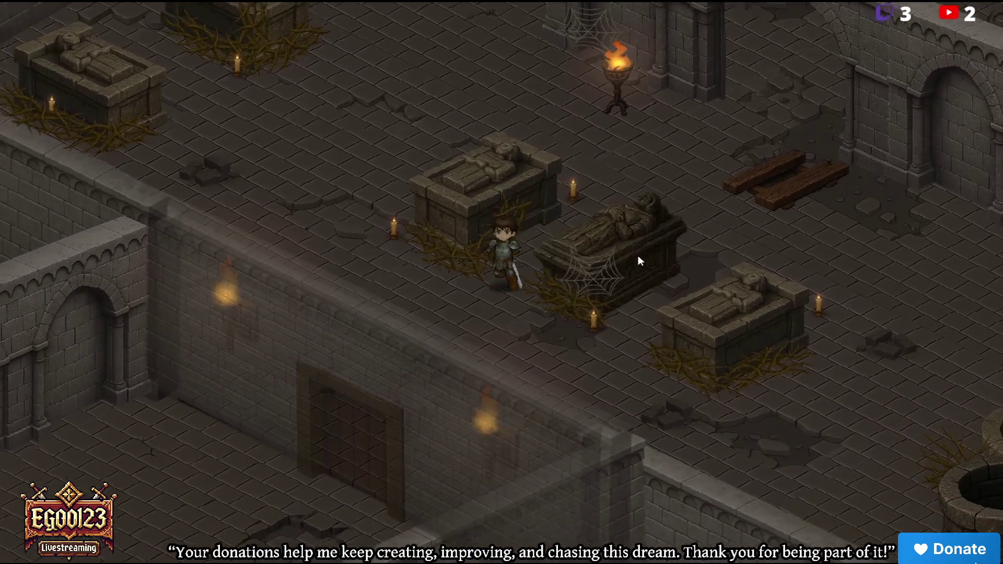
key("d")
key("d")
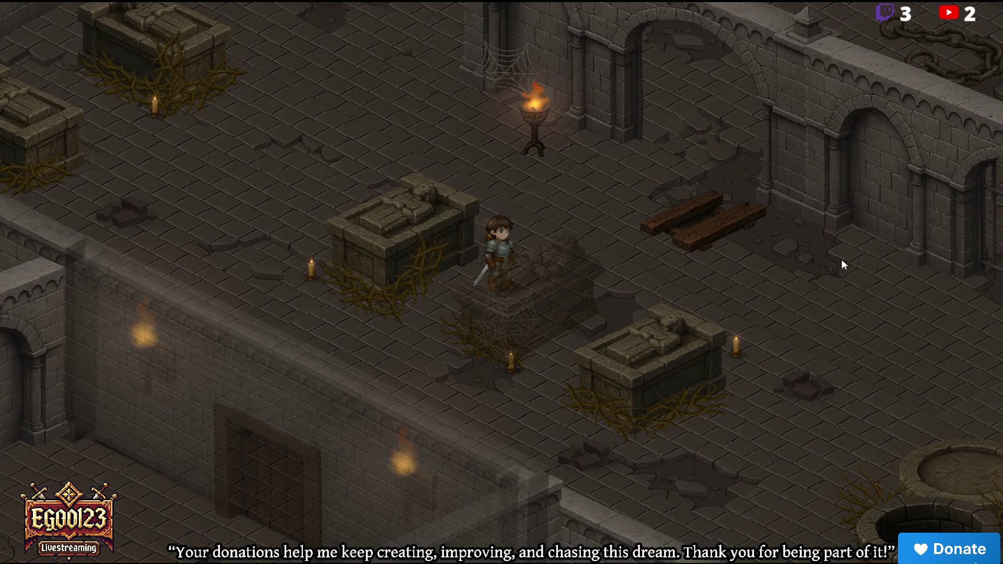
key("a")
key("d")
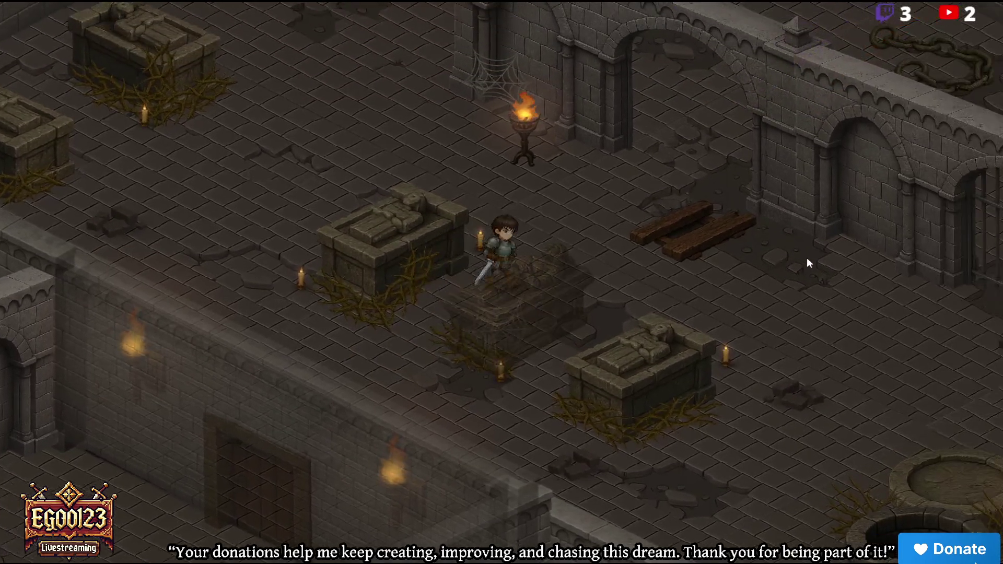
key("s")
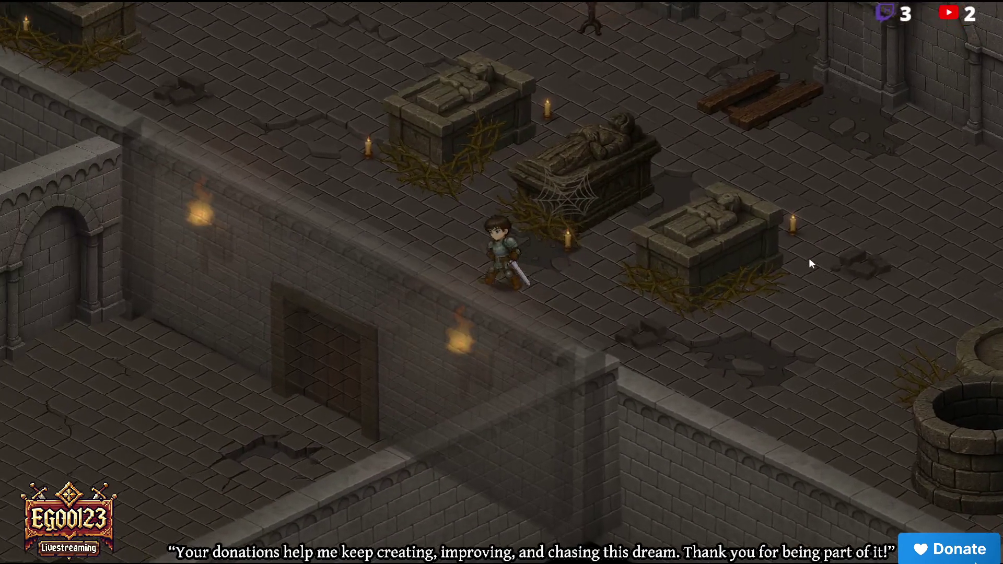
key("d")
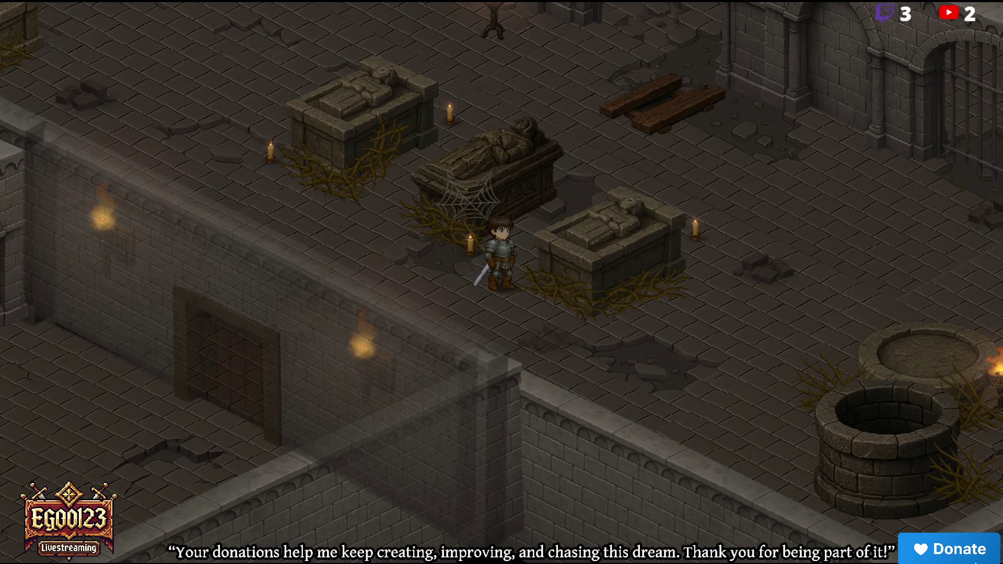
left_click(727, 241)
Walk up into the arched room, through the chained cell past the skull, back to the tombs
key("a")
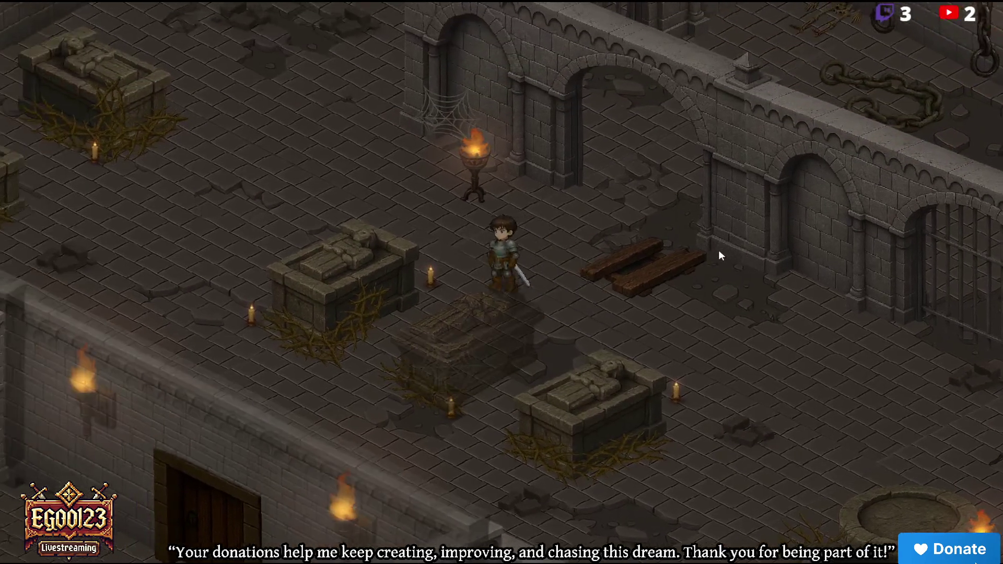
key("w")
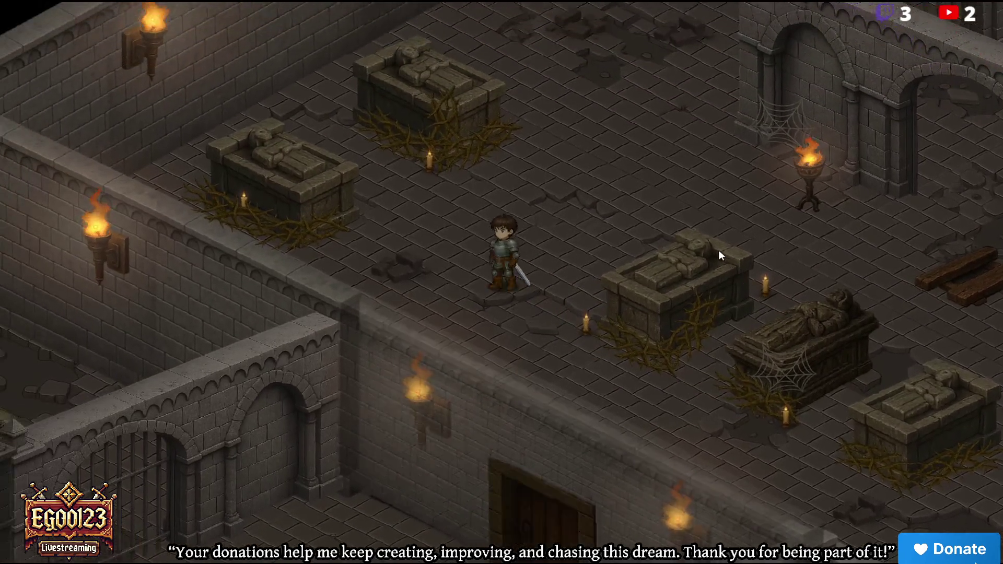
key("d")
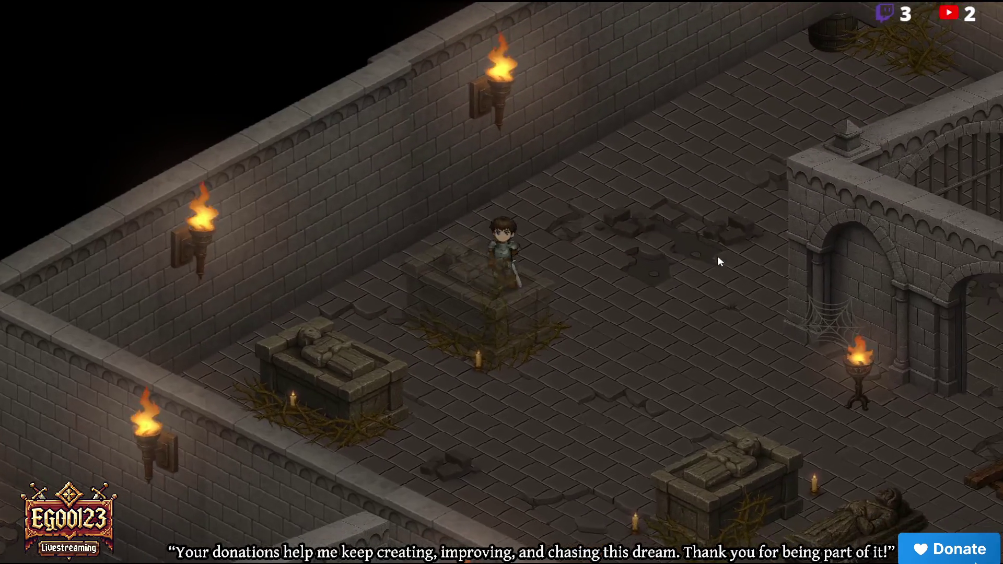
key("d")
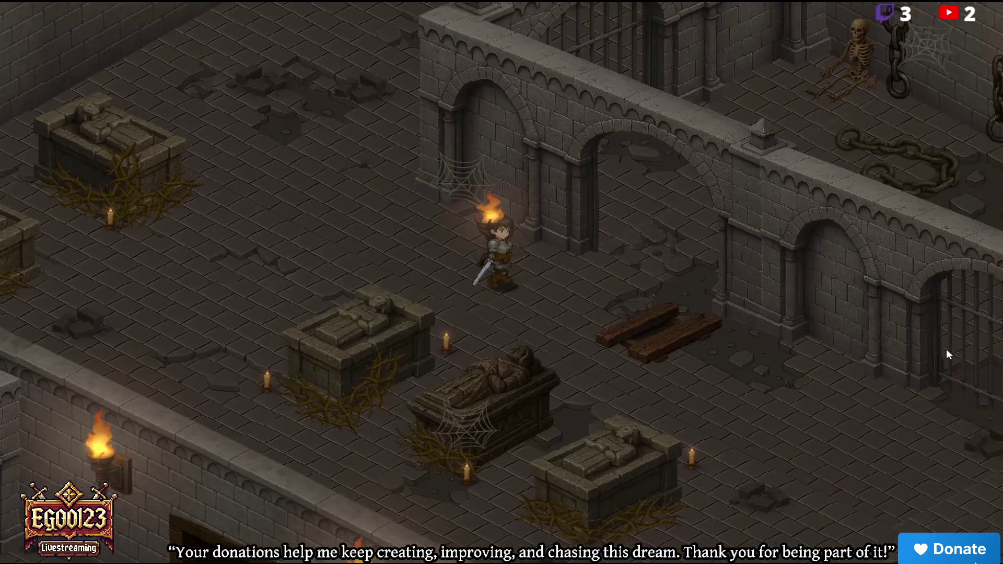
key("d")
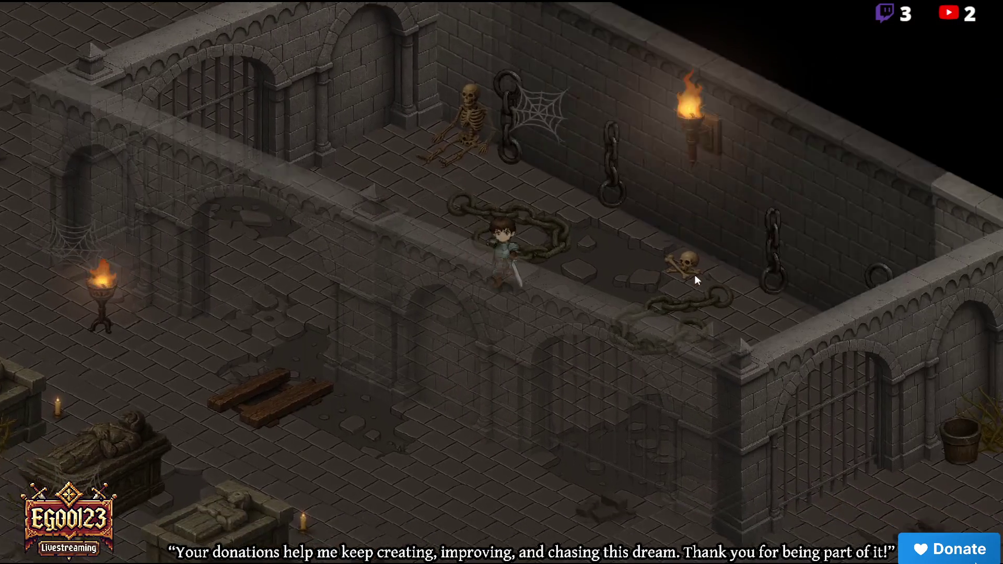
key("d")
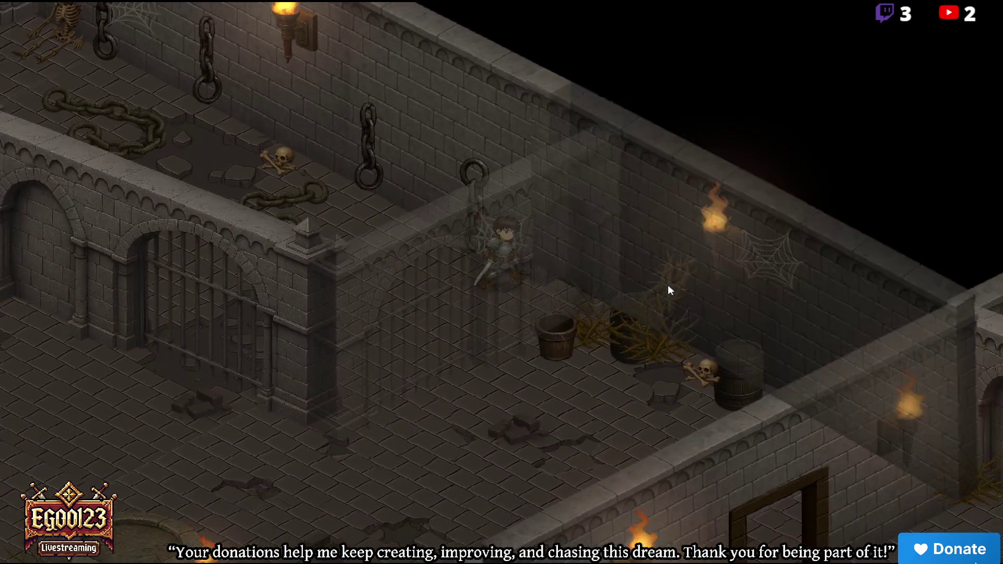
key("a")
key("a")
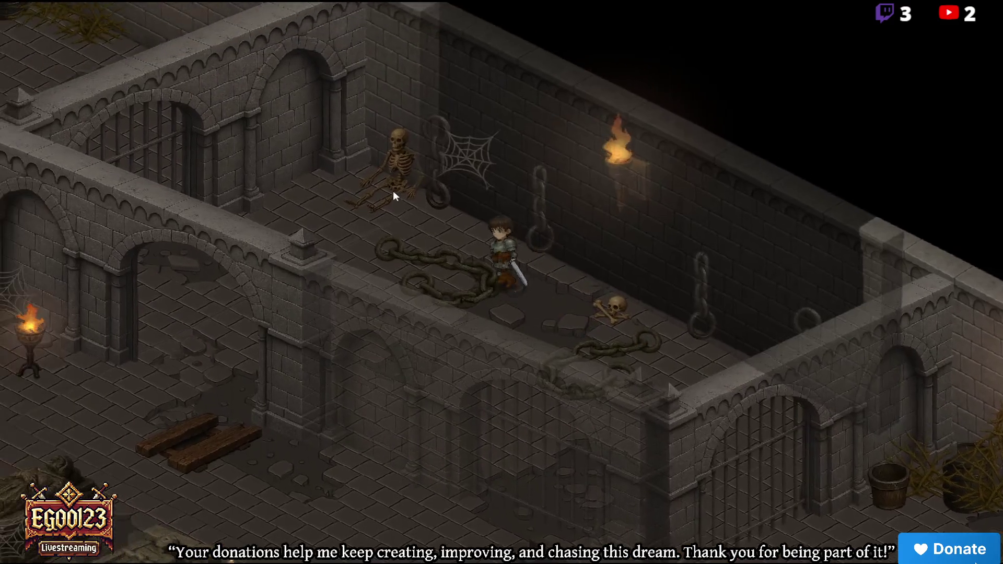
key("s")
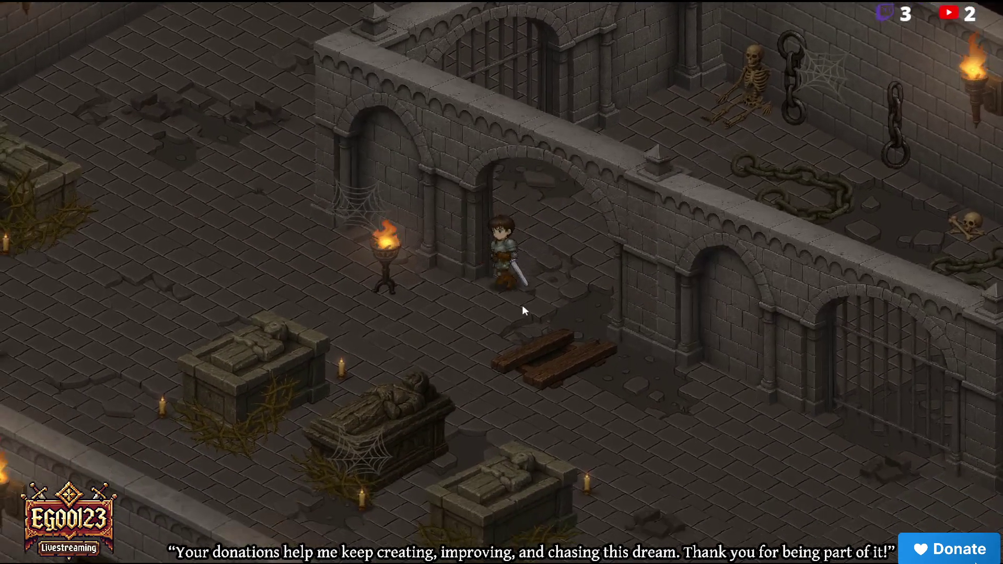
Walk through the torch-lit room and back down among the sarcophagi
key("w")
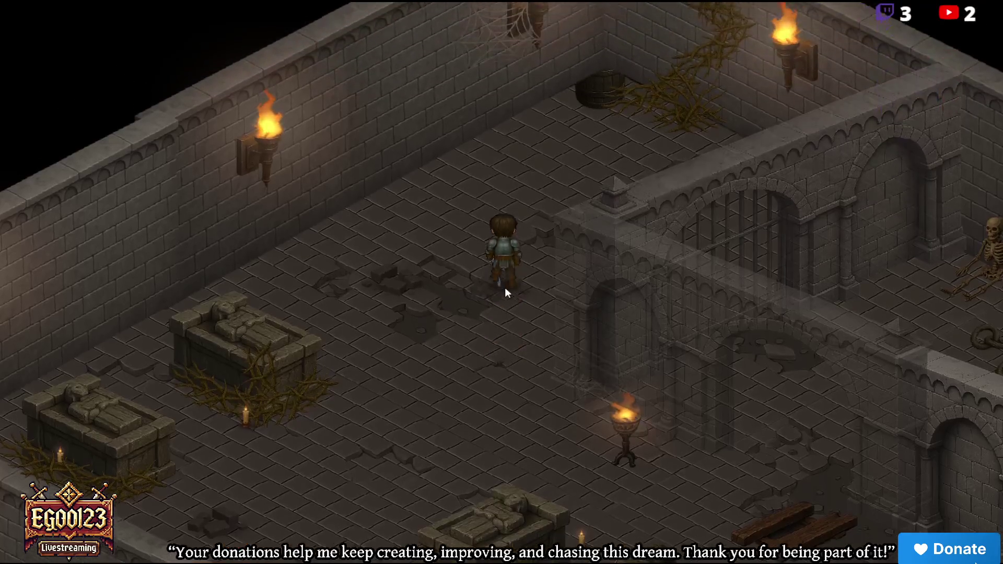
key("s")
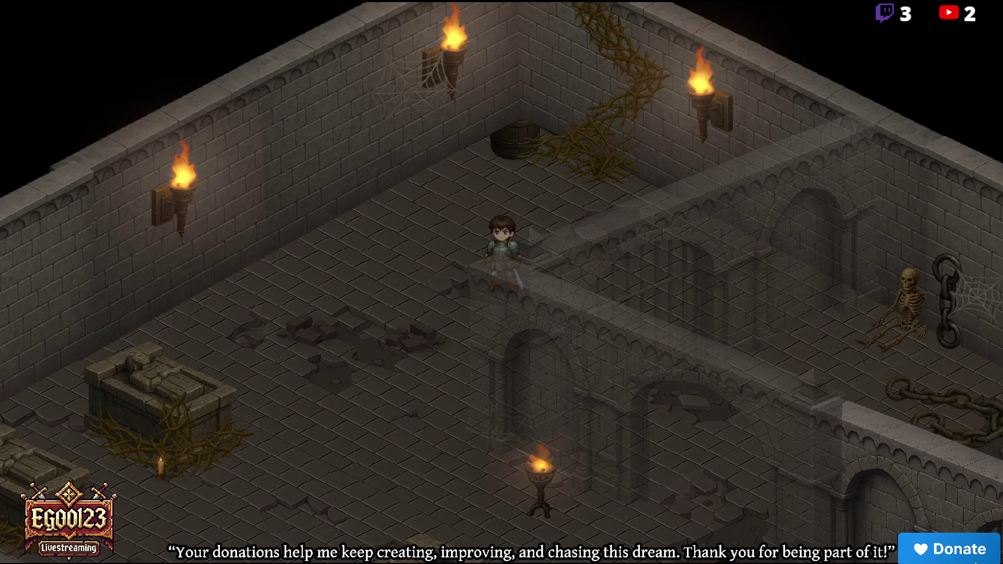
left_click(443, 222)
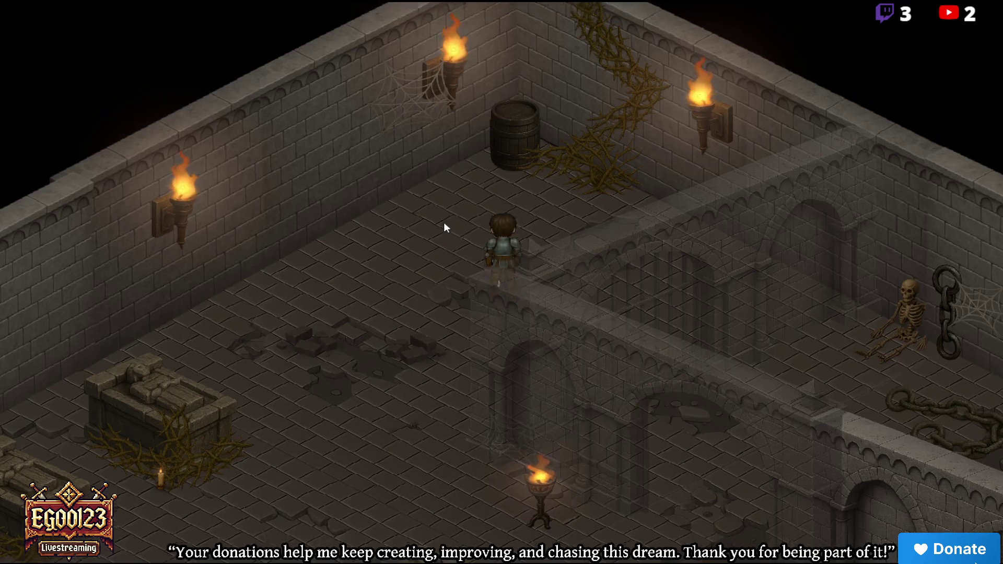
key("a")
key("s")
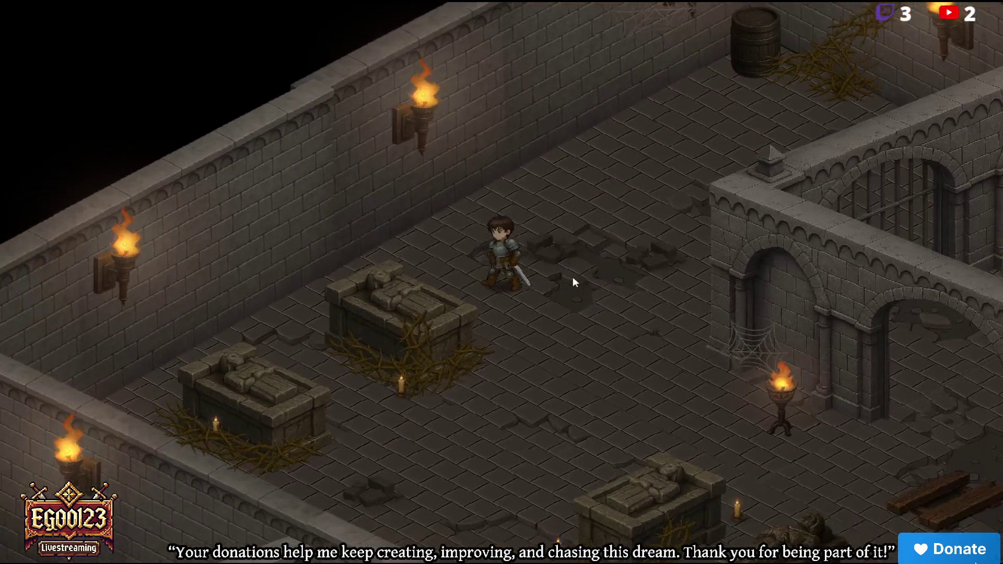
key("a")
key("s")
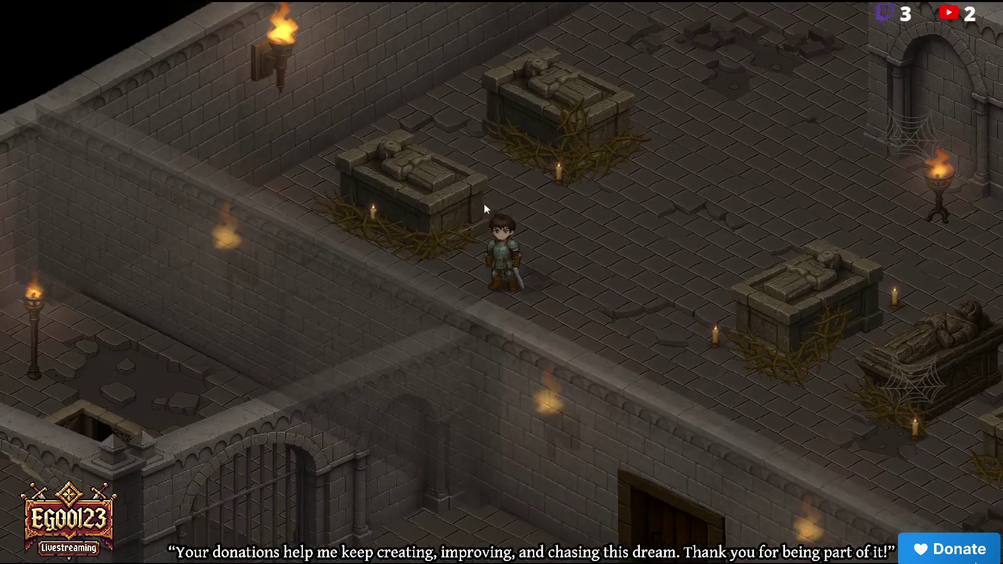
key("w")
key("w")
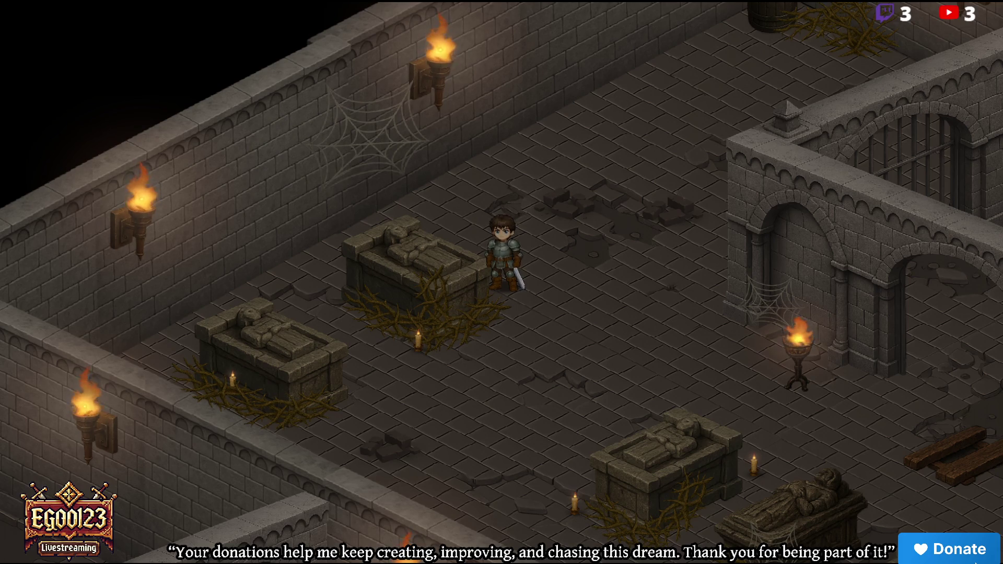
Walk the hero with the arrow keys along the corridor and through the crypt toward the well and barrels
key("Left")
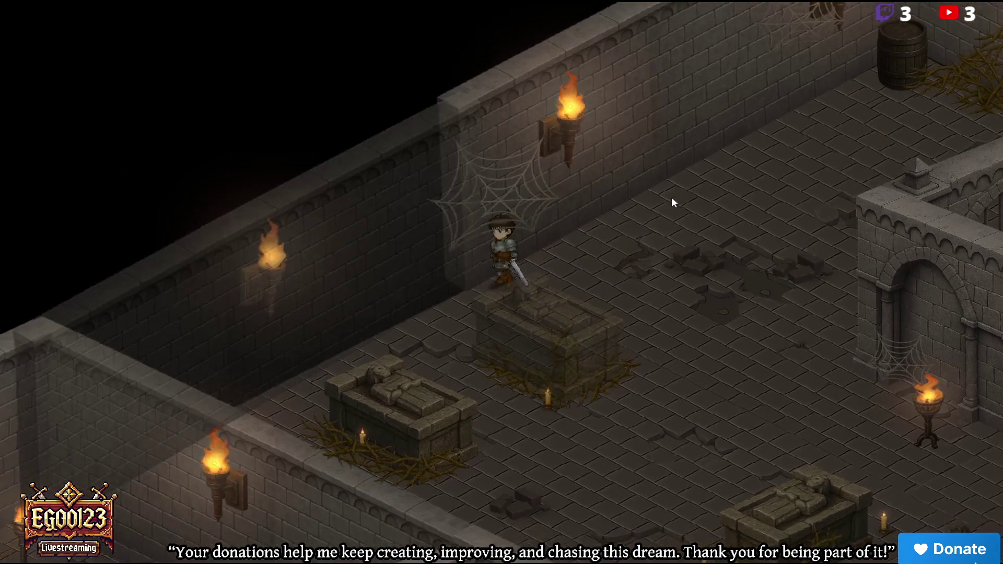
key("Right")
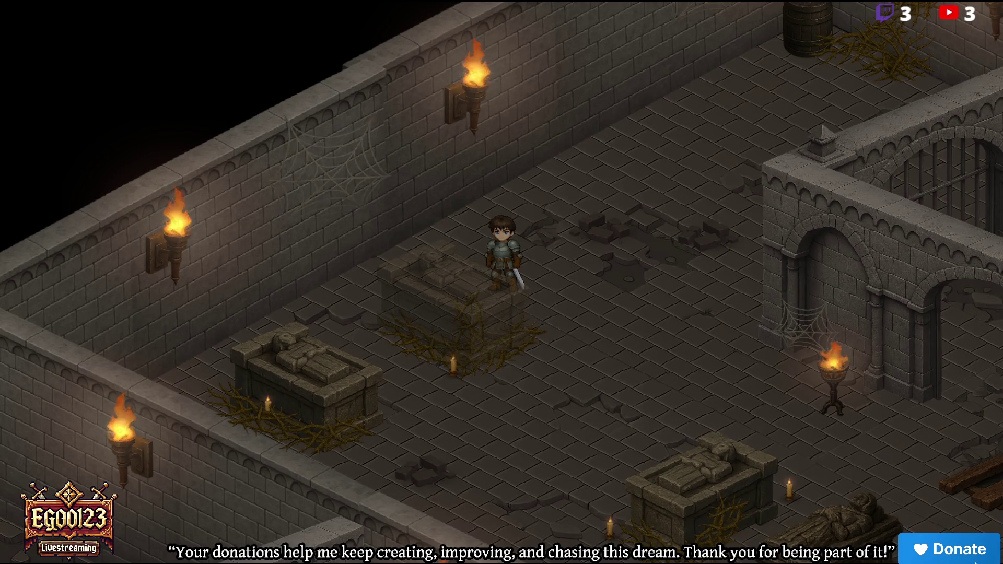
key("Left")
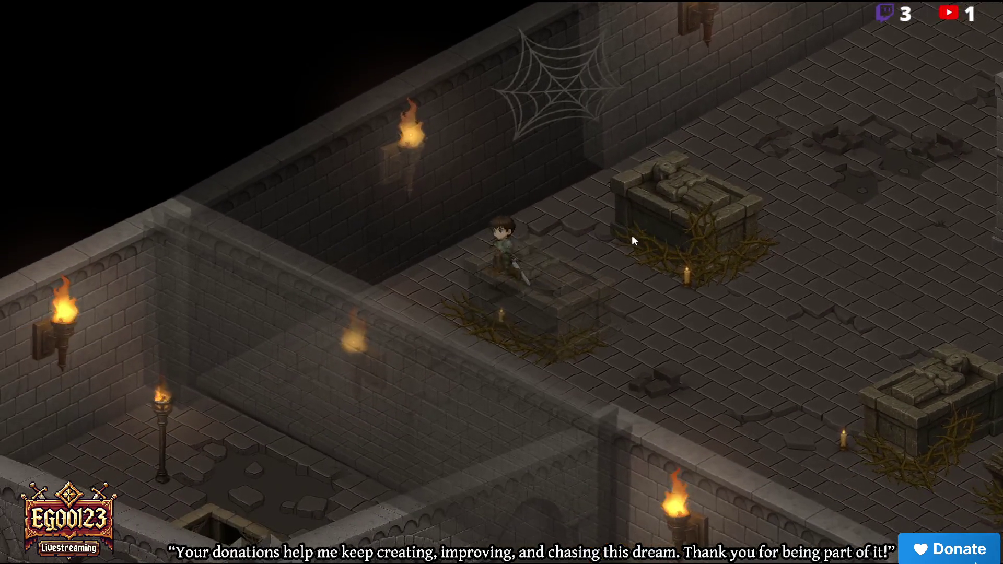
key("Down")
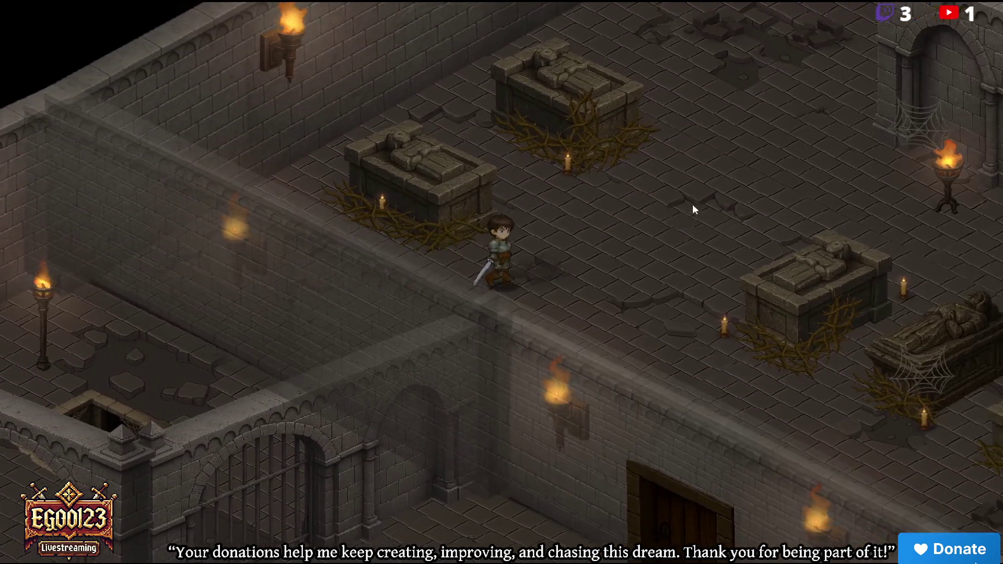
key("Right")
key("Down")
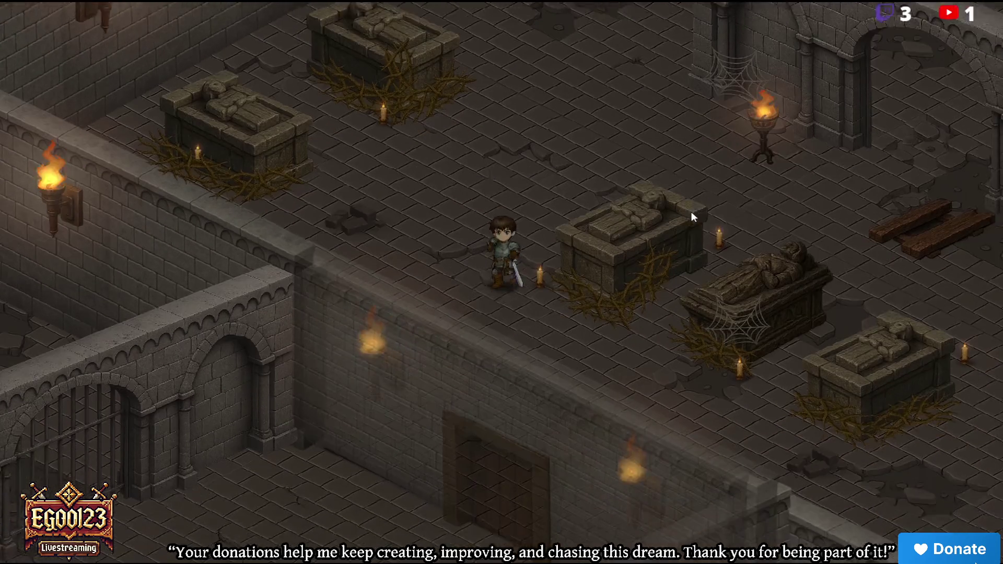
key("Down")
key("Right")
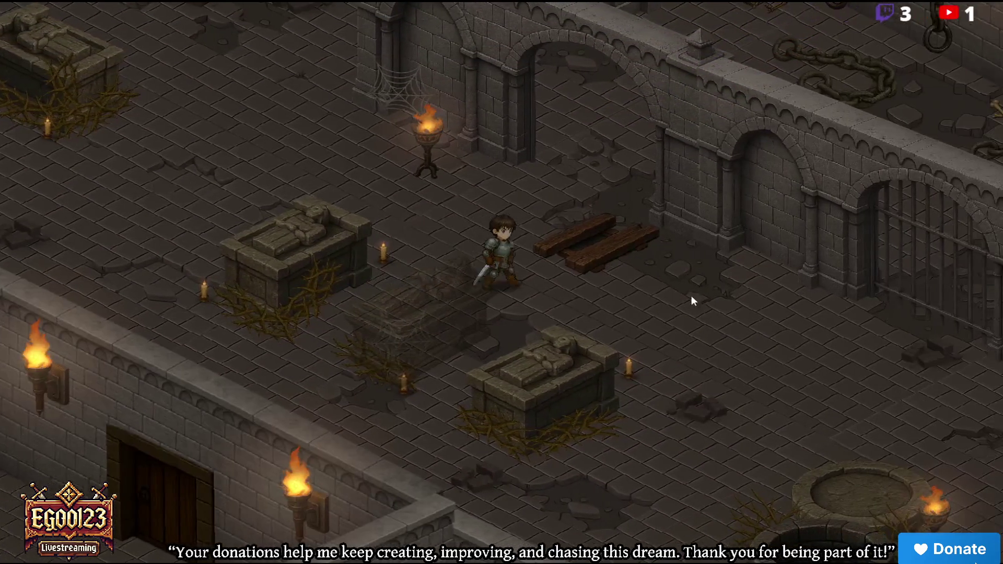
key("Right")
key("Down")
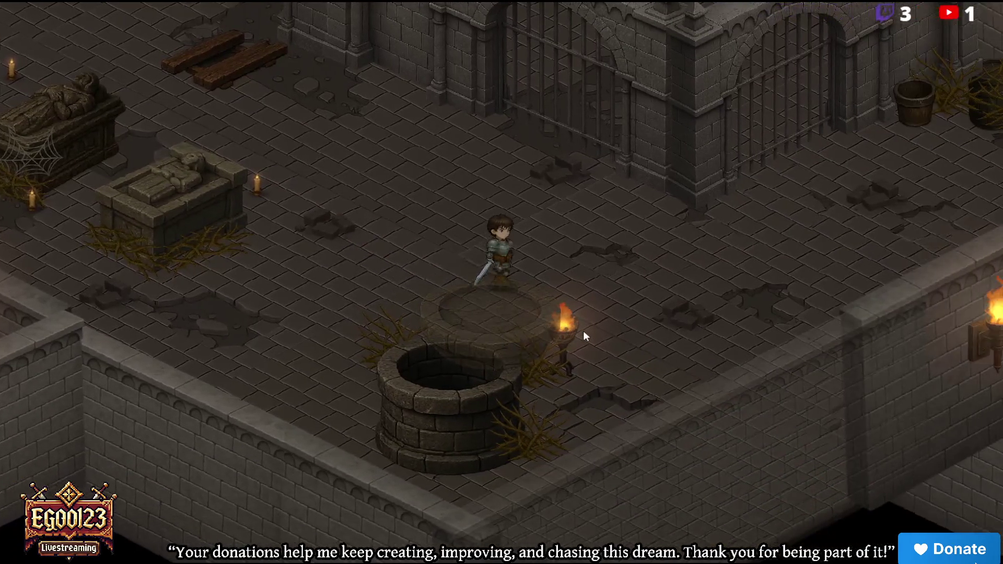
key("Right")
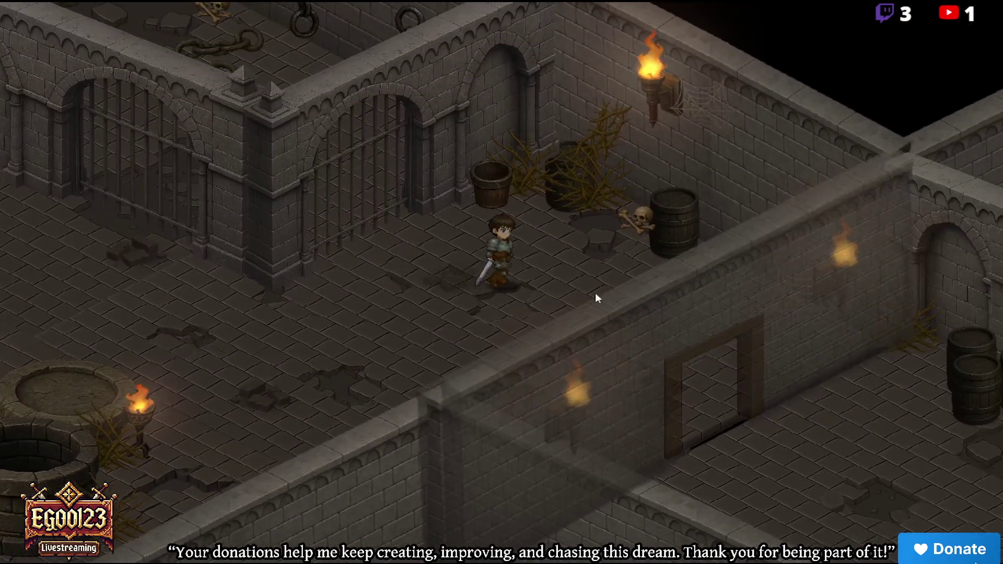
key("Right")
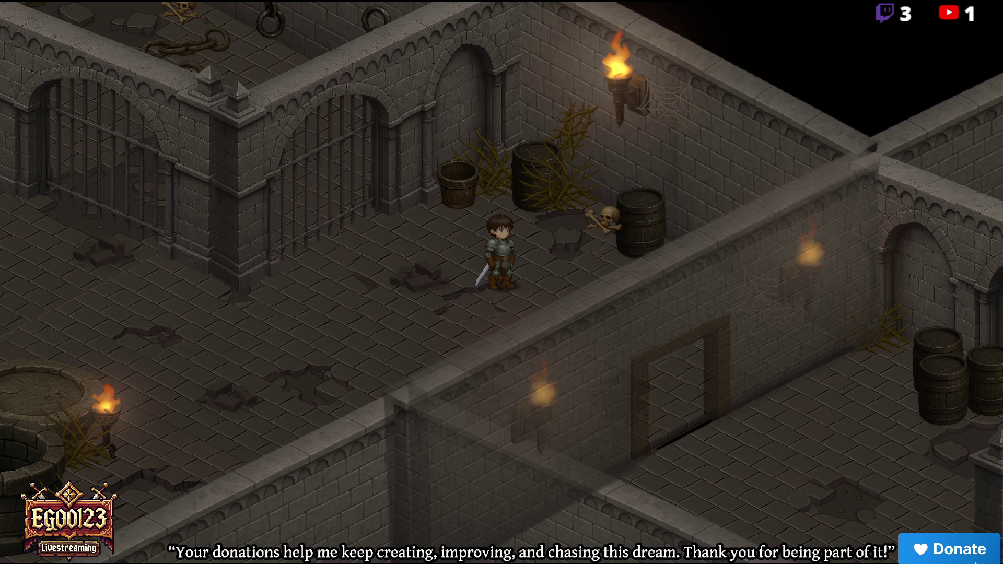
Walk the knight behind the wall and out again with WASD, then past the tombs toward the wooden planks
key("s+d")
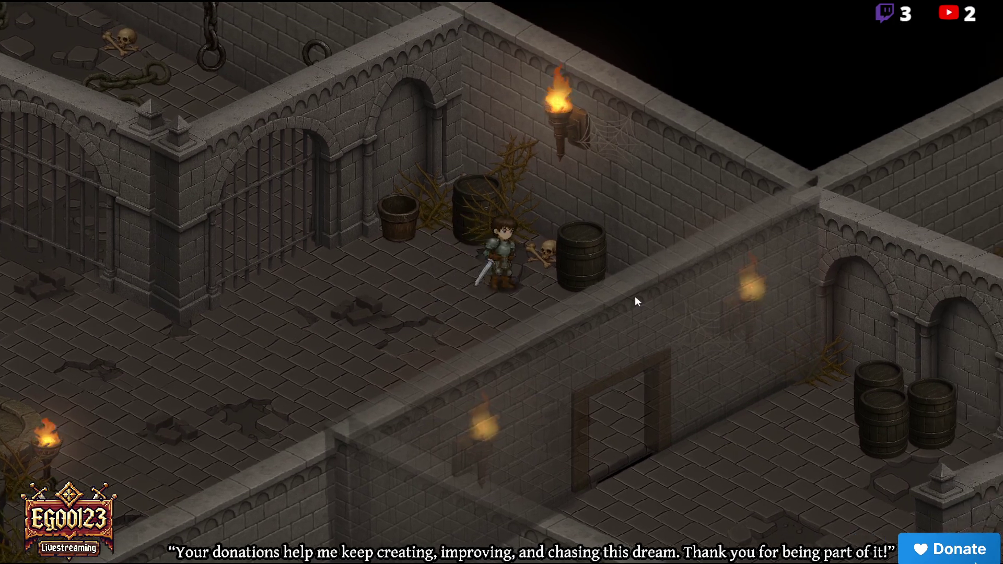
key("a")
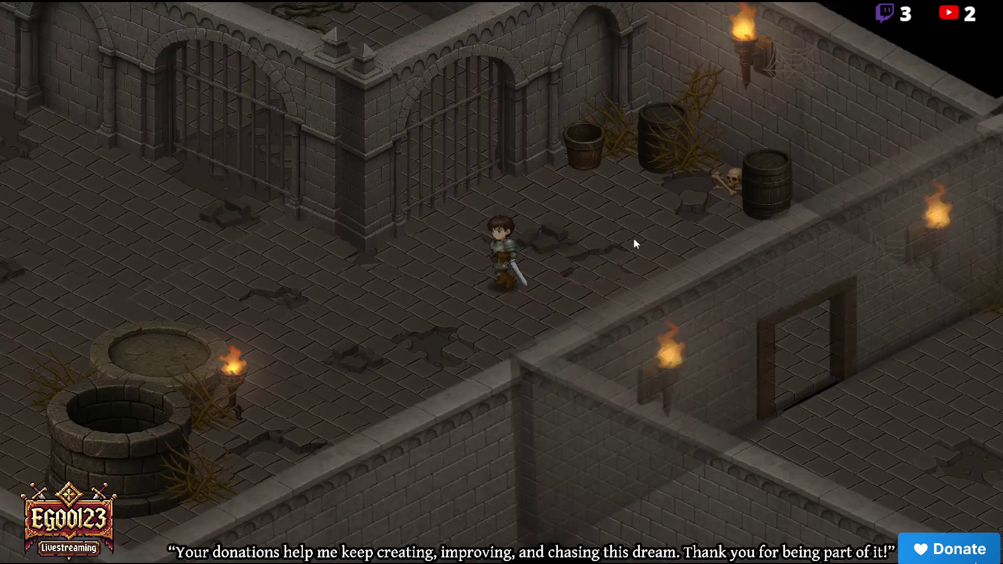
key("s+d")
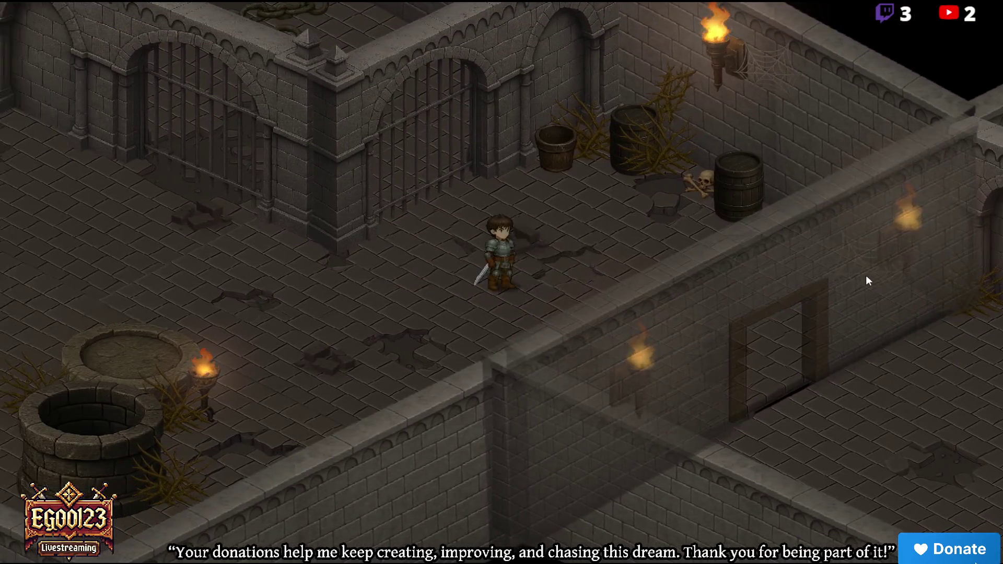
key("s+d")
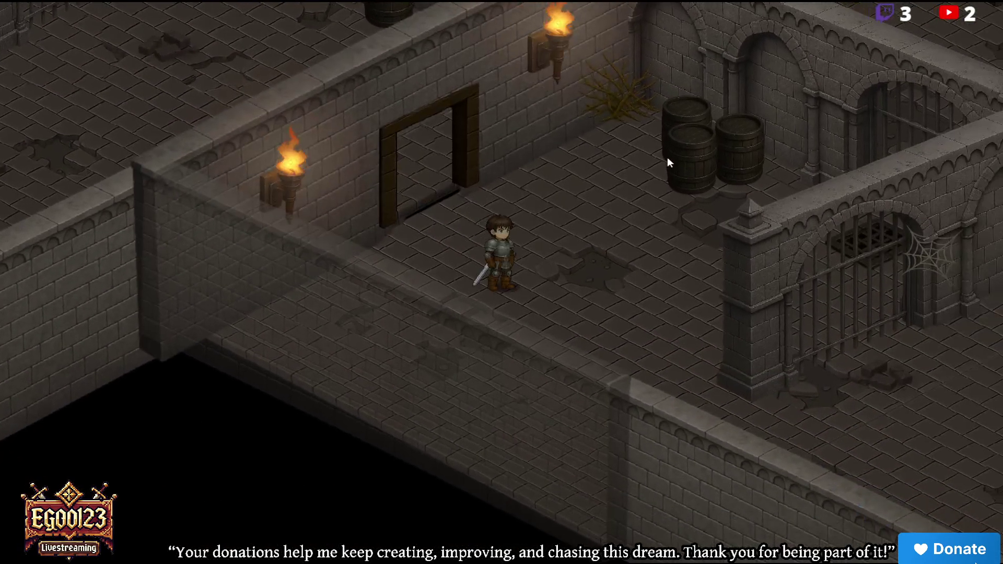
key("a")
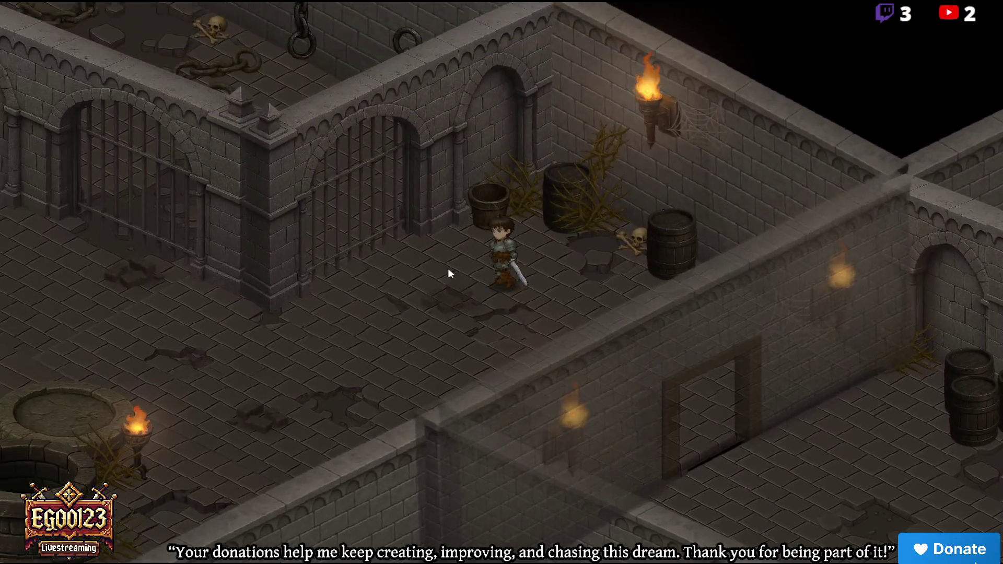
key("a")
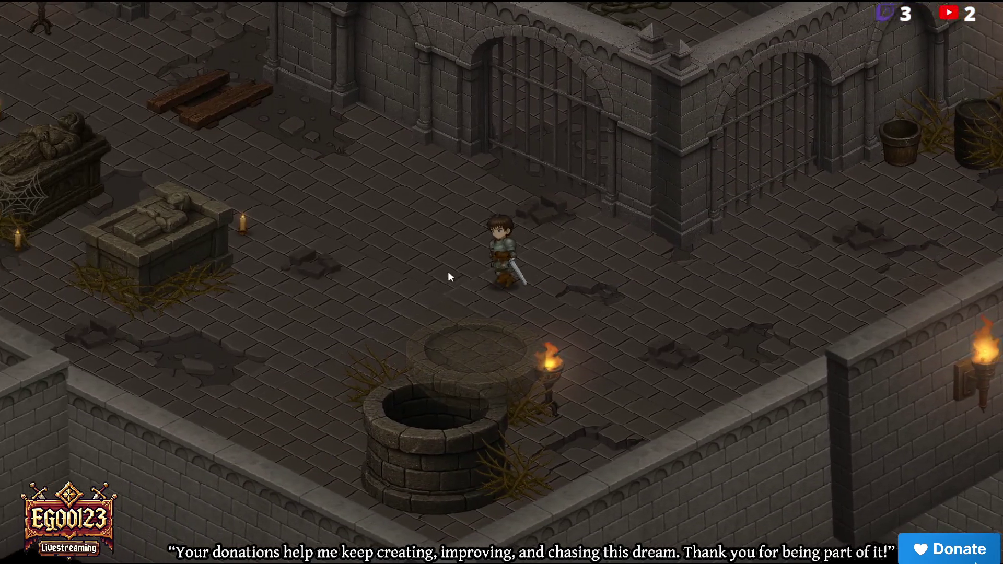
key("a")
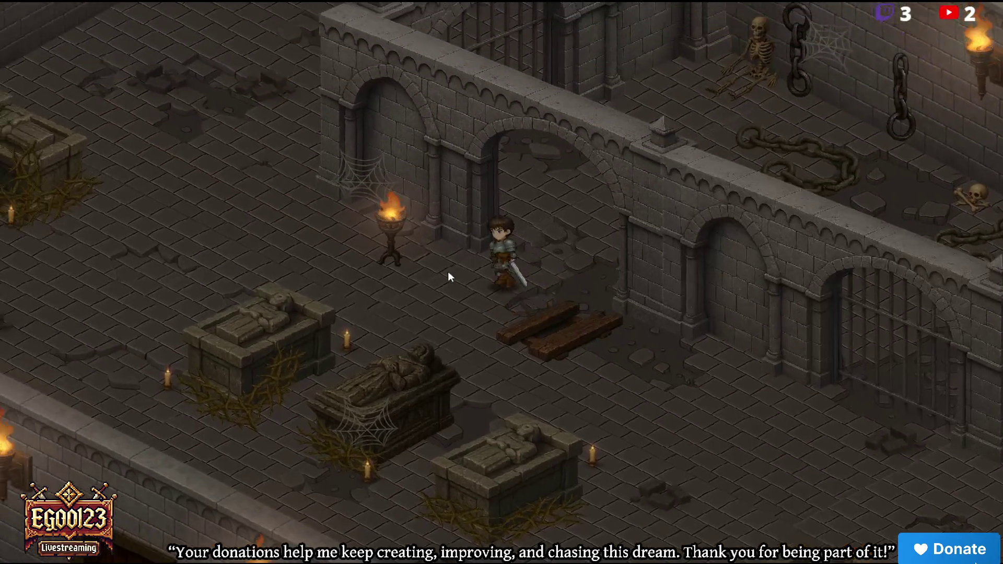
key("w")
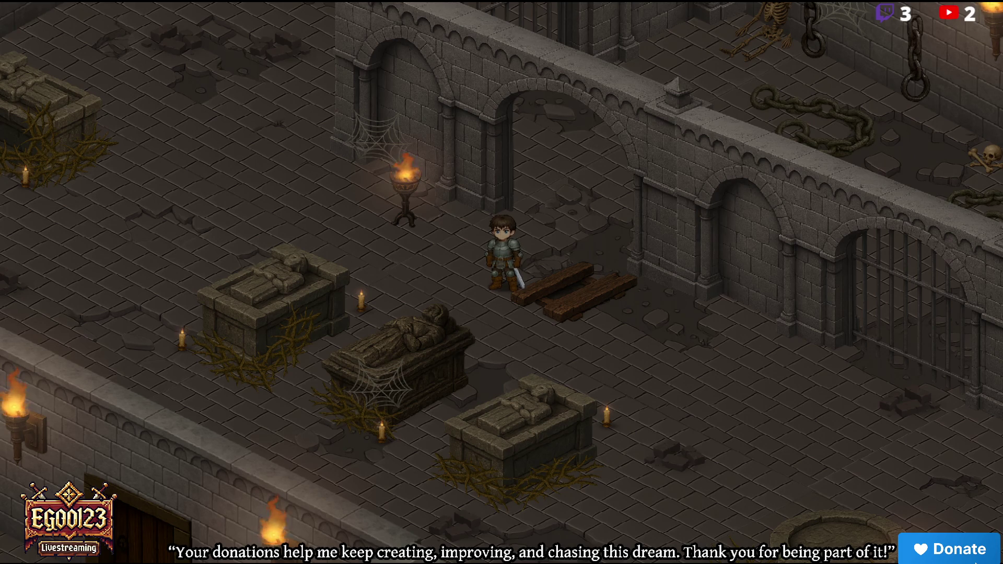
Click-to-move the knight through the archway into the chained room and back across the crypt
left_click(642, 155)
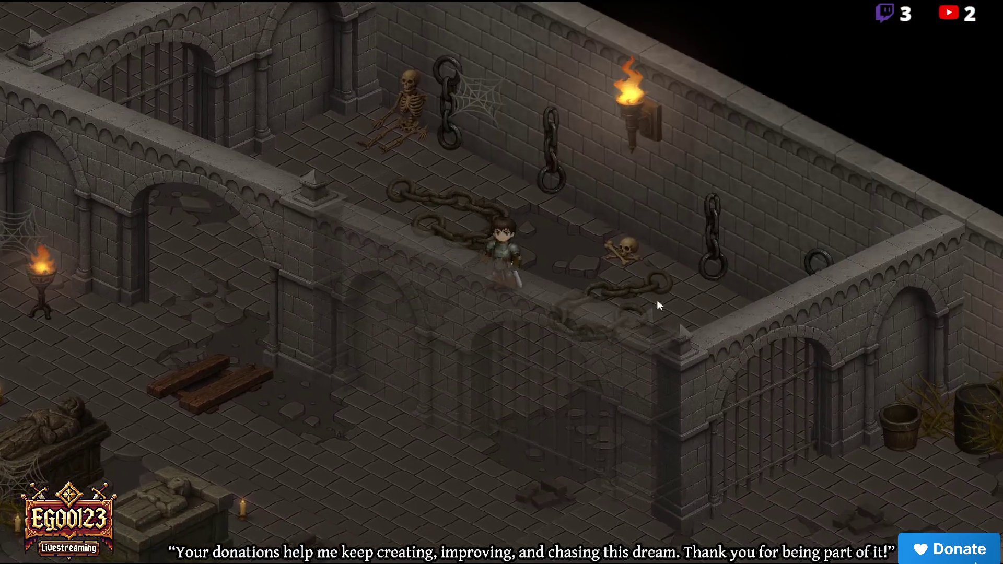
left_click(657, 301)
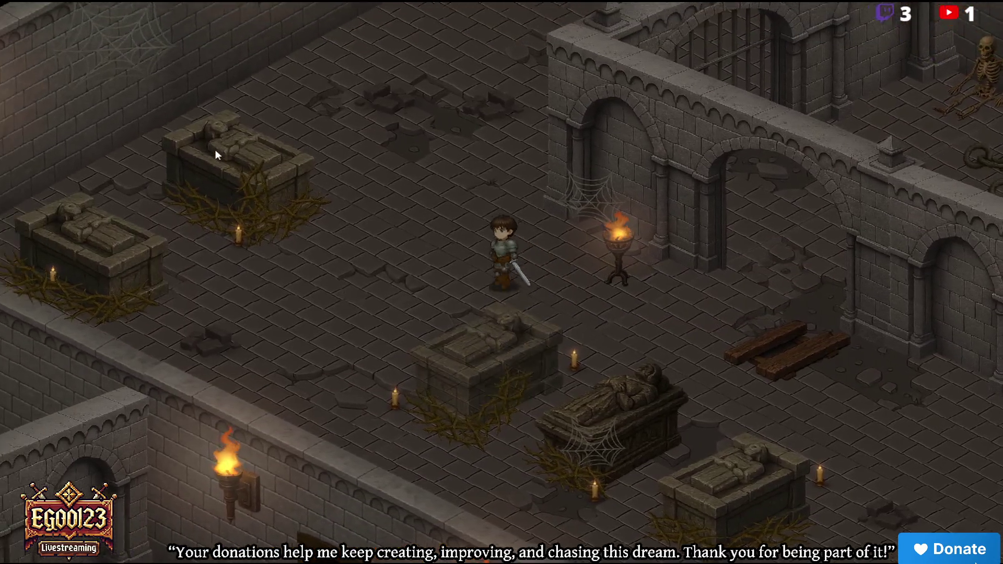
left_click(216, 151)
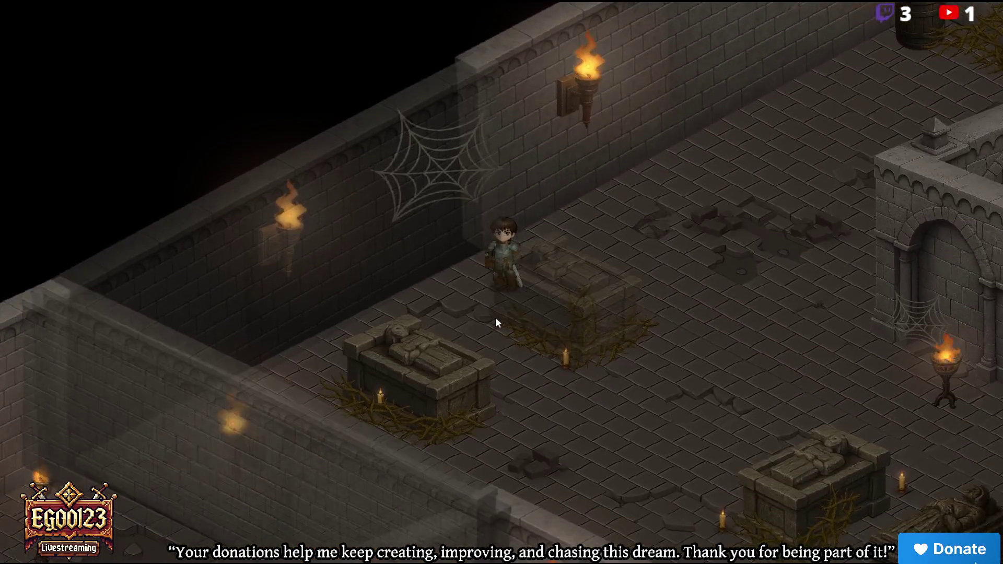
left_click(495, 317)
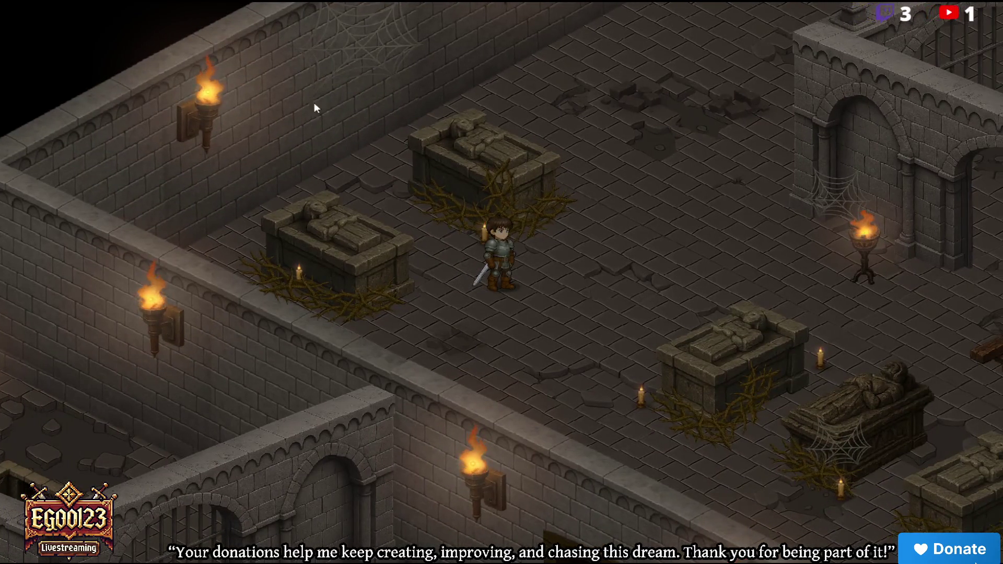
left_click(780, 257)
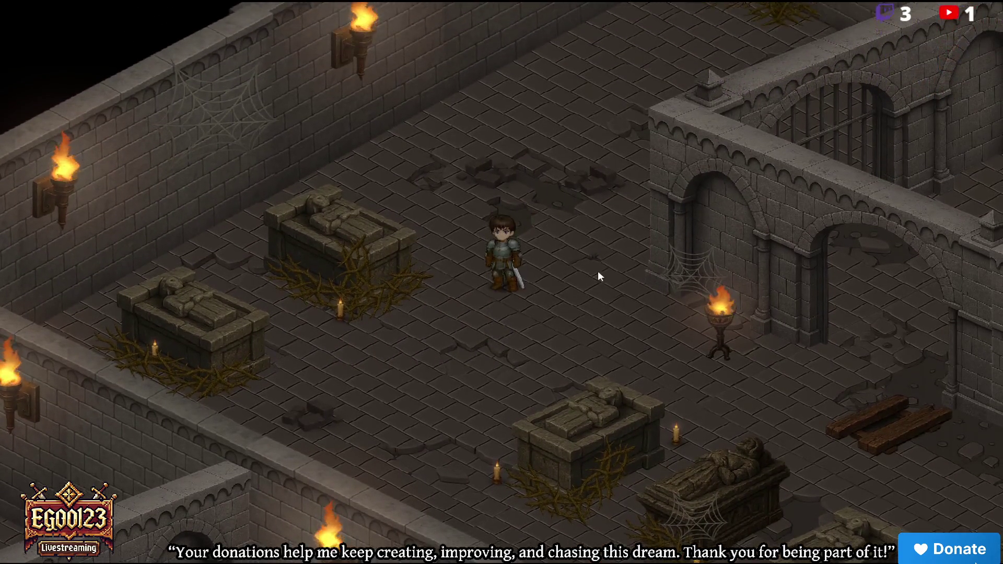
left_click(537, 261)
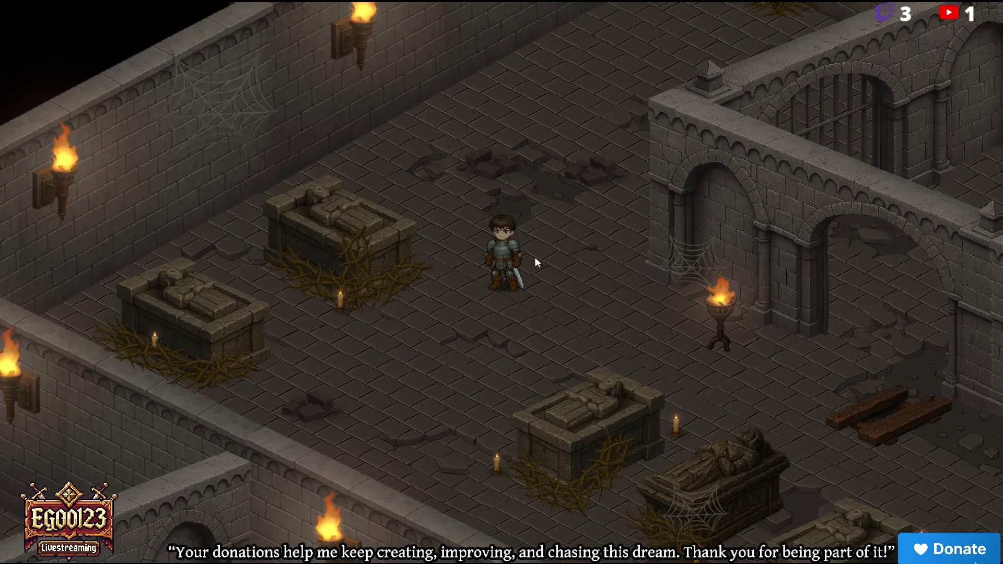
left_click(635, 284)
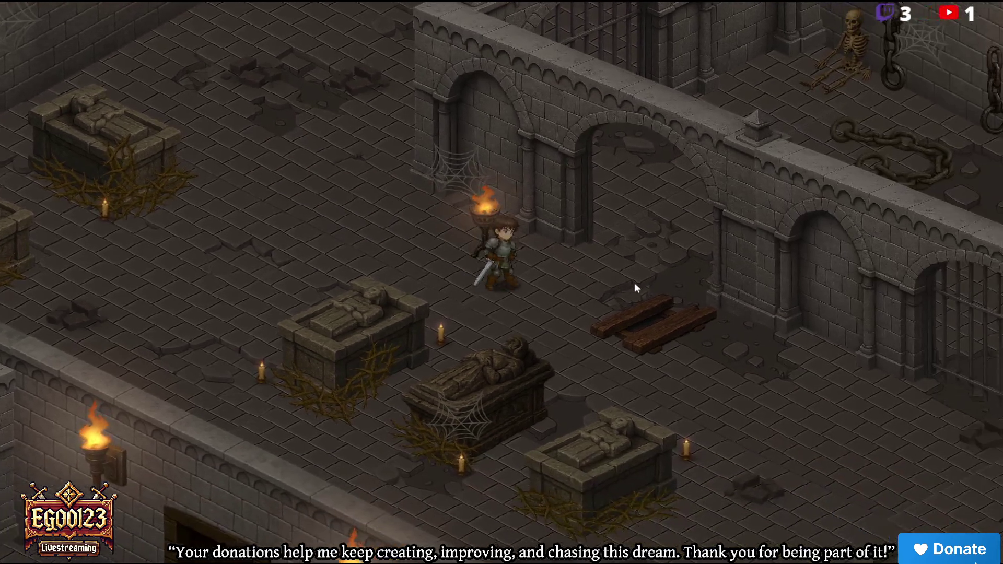
left_click(738, 203)
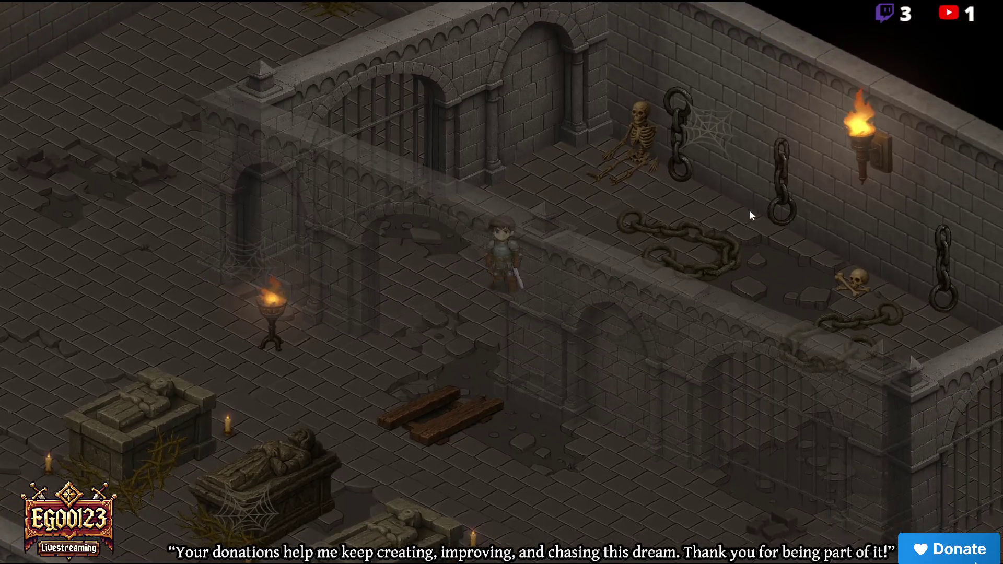
left_click(750, 210)
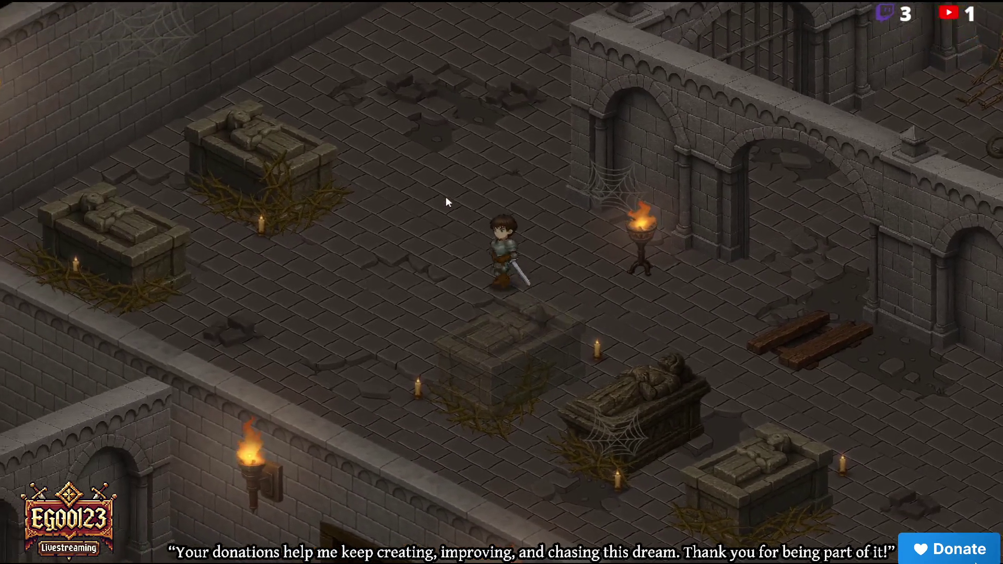
left_click(446, 196)
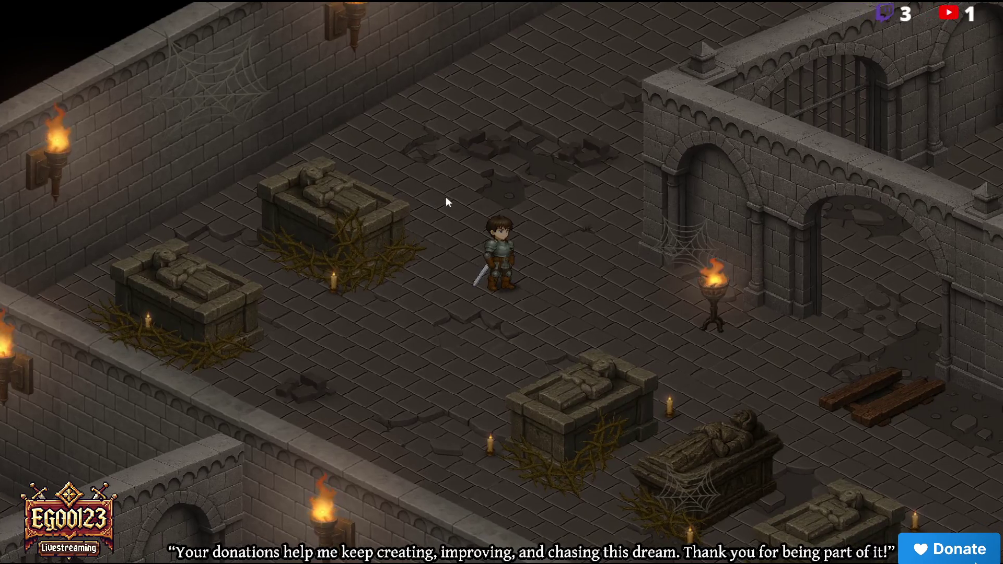
key("alt+Tab")
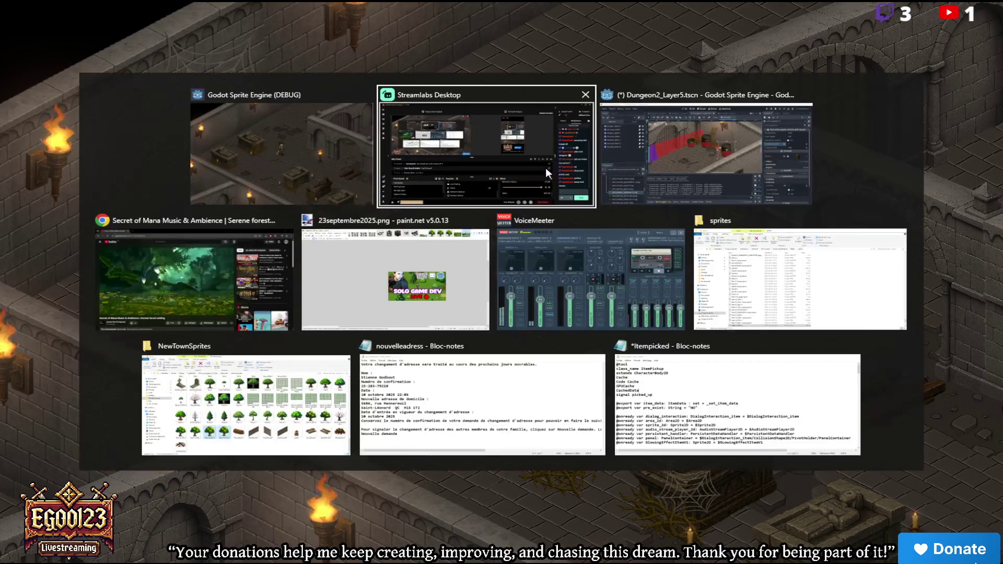
Bring the Dungeon2 game window back to the front
key("alt+Tab")
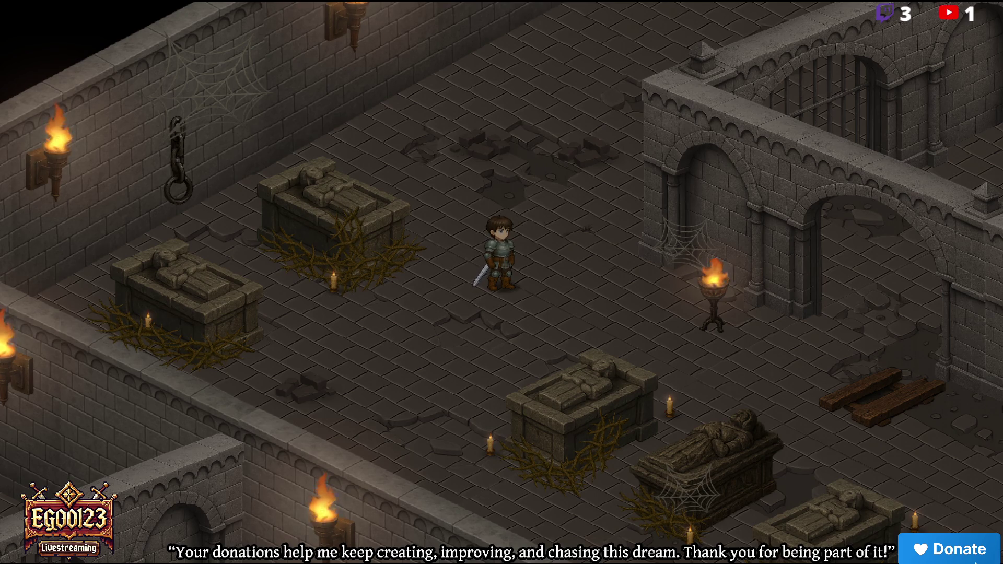
Walk the knight between the sarcophagi to check the wall chain, then close the game with Alt+F4
key("w")
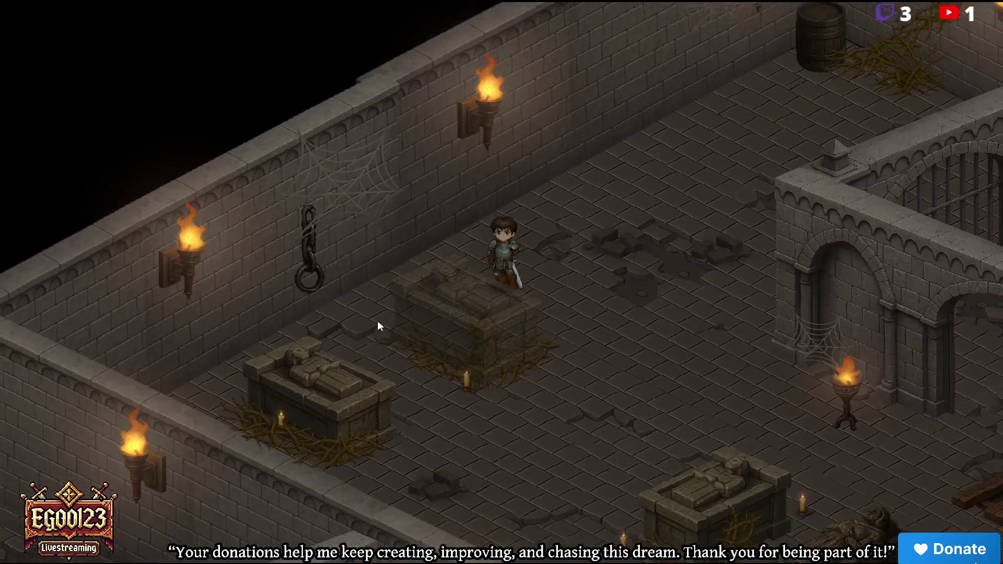
key("s")
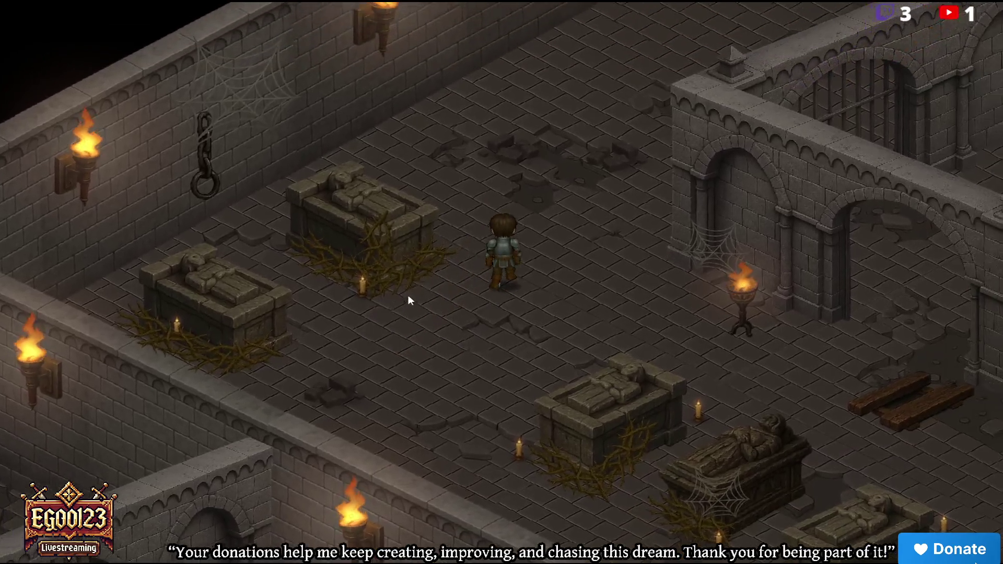
key("w")
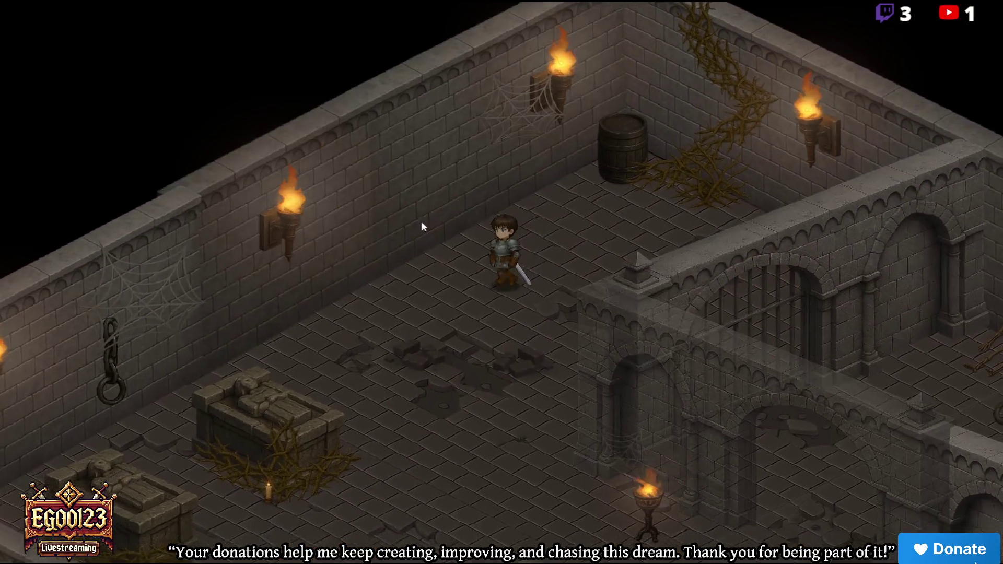
key("a")
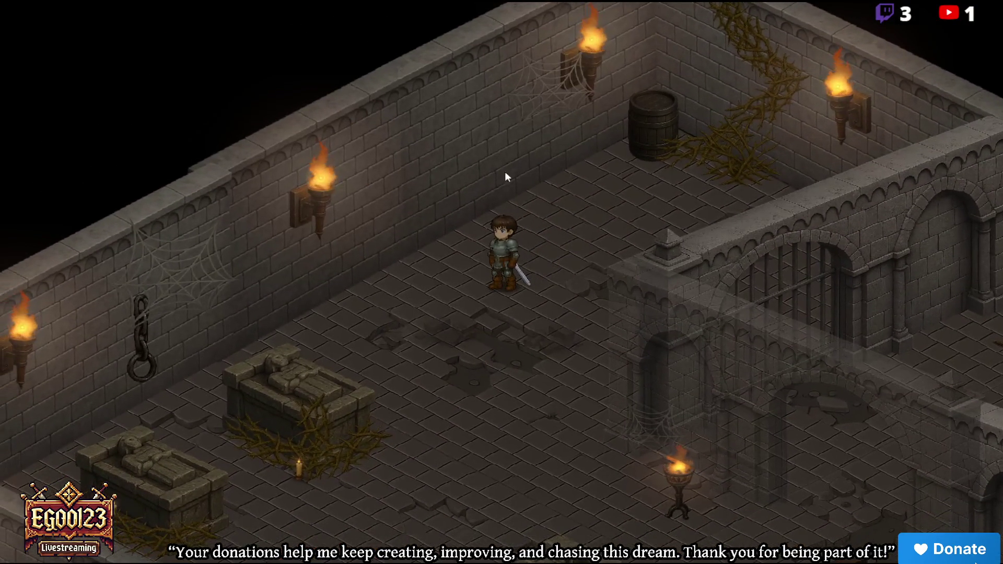
key("a")
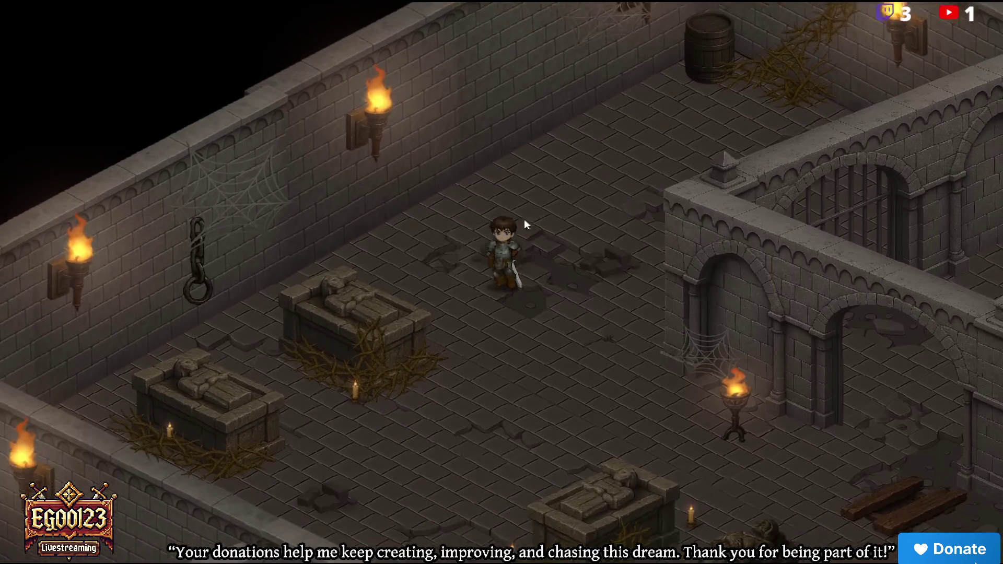
key("s")
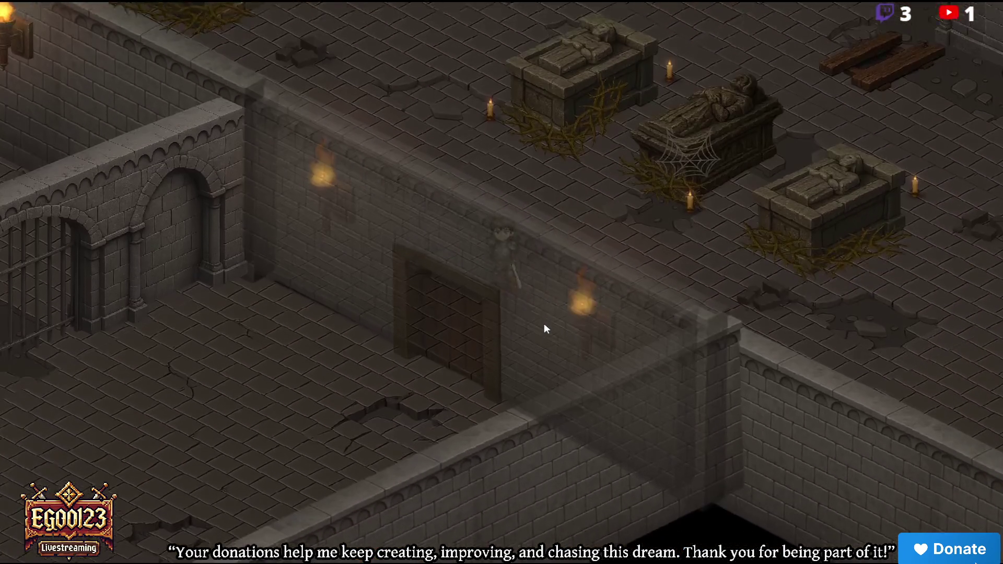
key("w")
key("w")
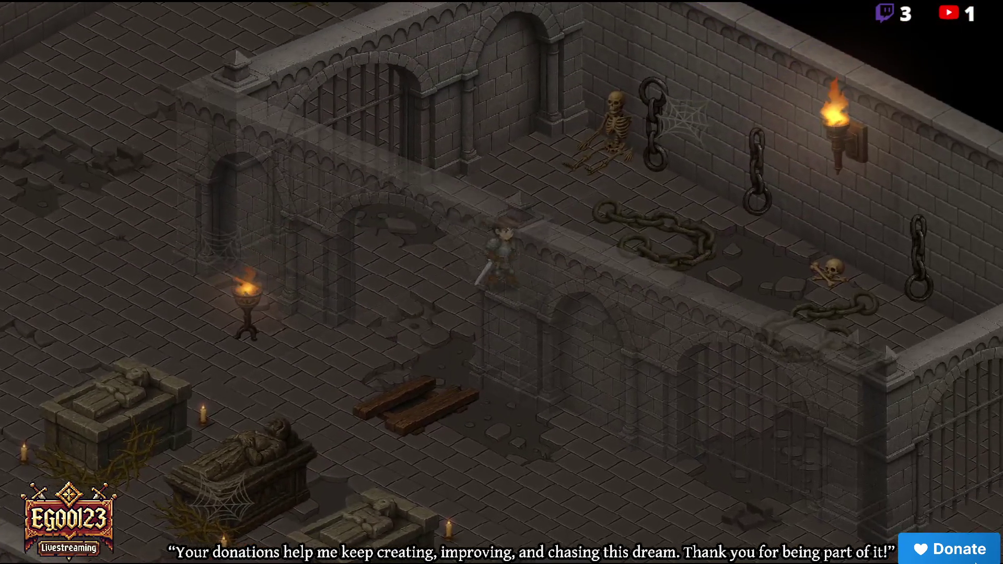
key("s")
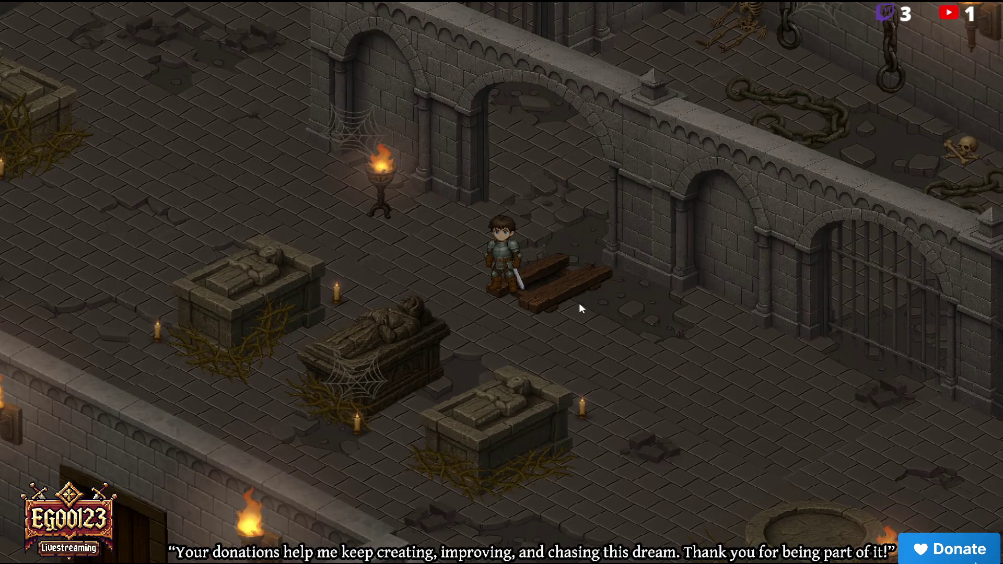
key("alt+F4")
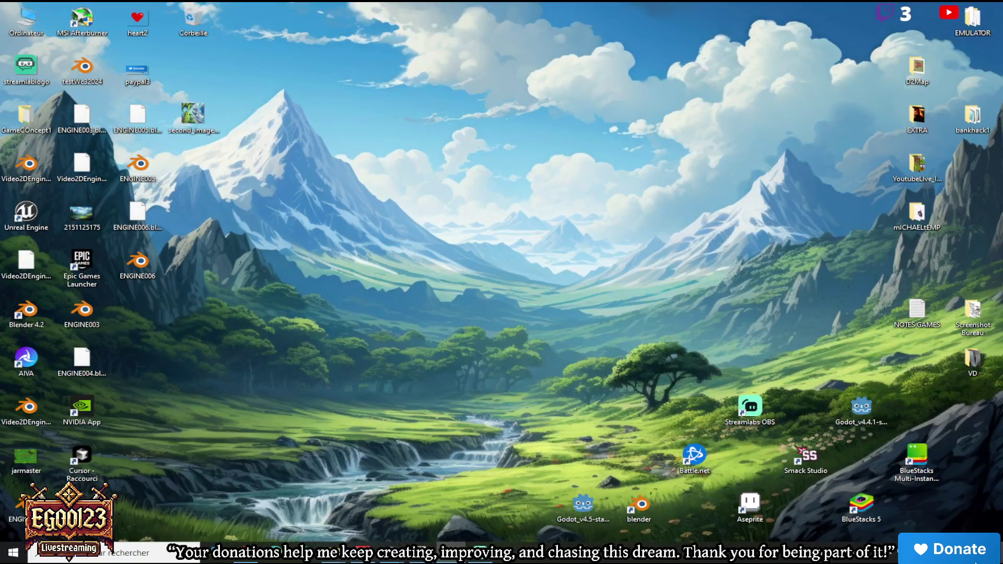
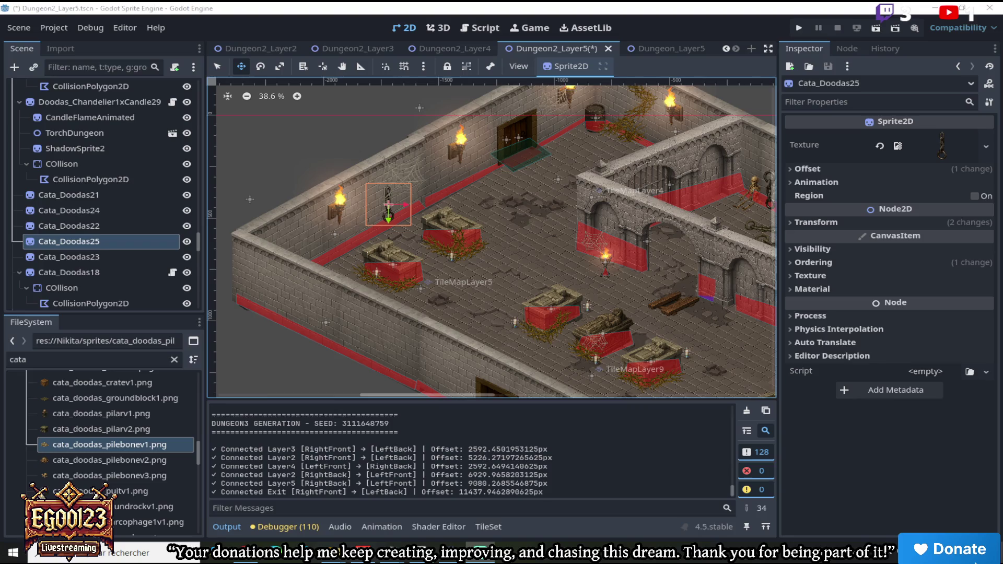
Filter the FileSystem dock to 'dun'
scroll(541, 213, "up", 2)
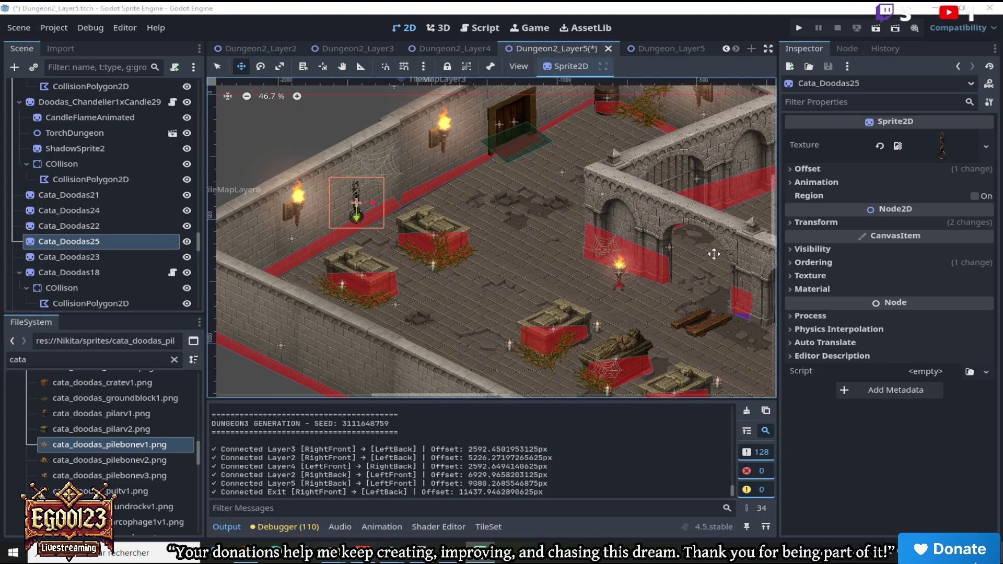
scroll(486, 263, "down", 3)
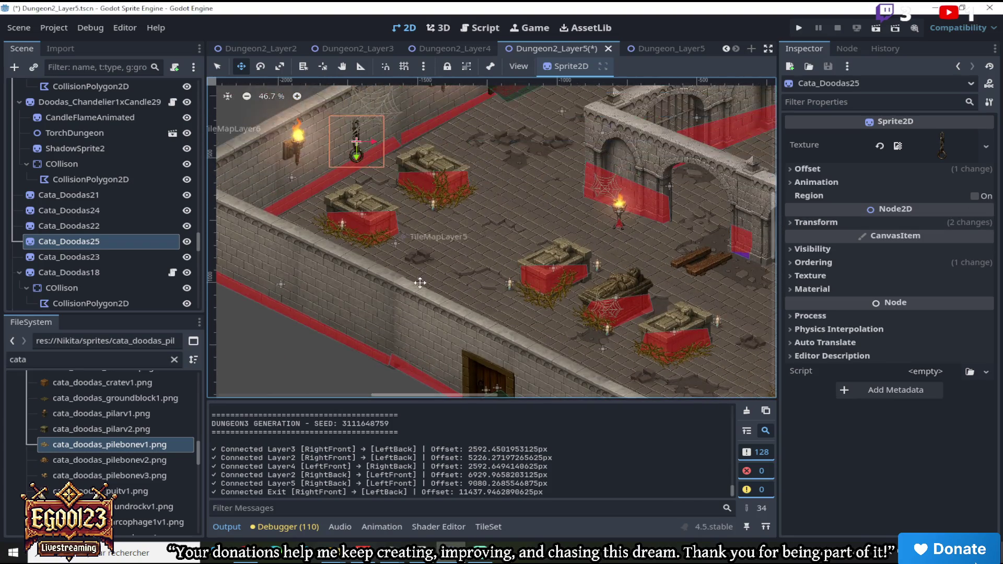
left_click_drag(90, 361, 2, 361)
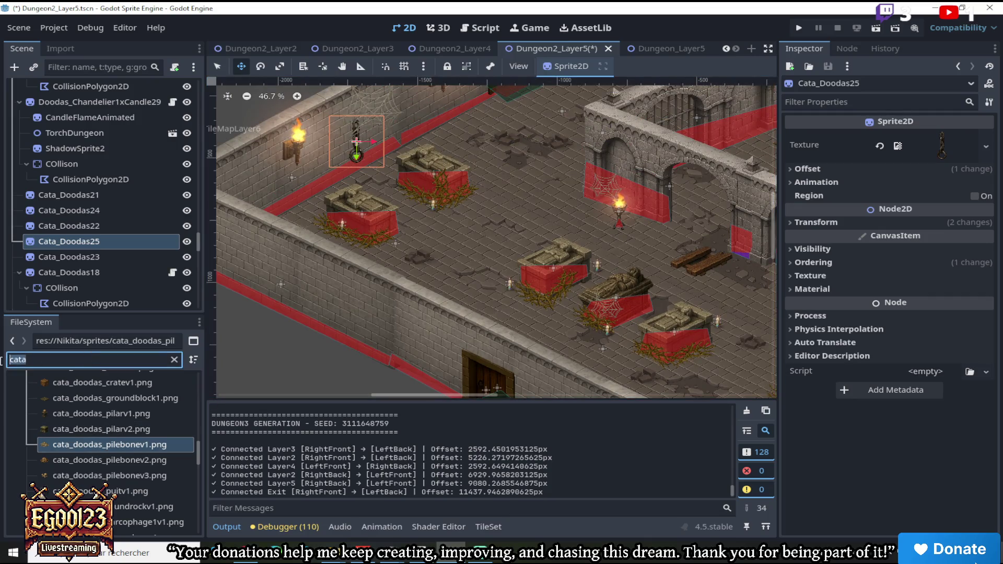
type("dun")
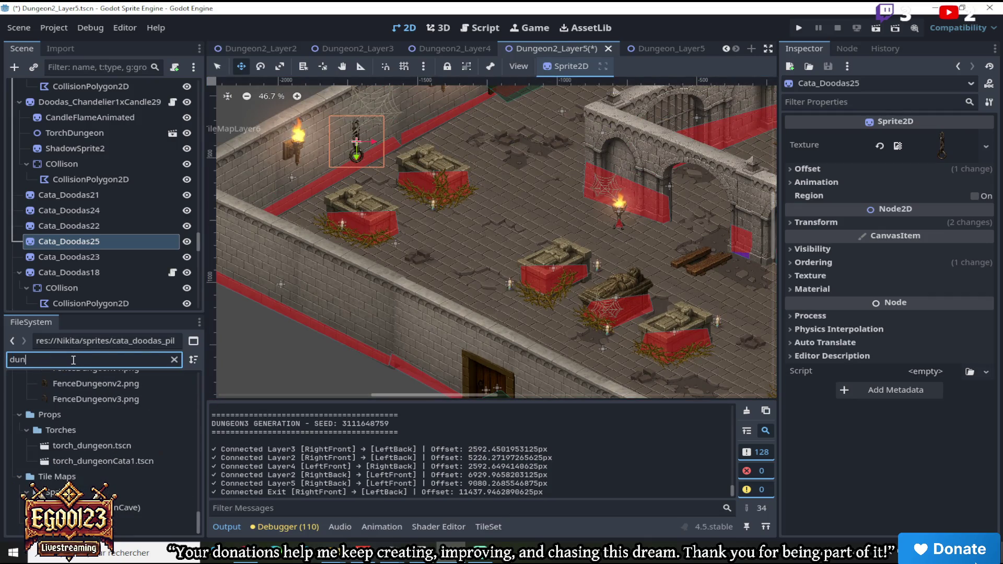
scroll(109, 440, "up", 3)
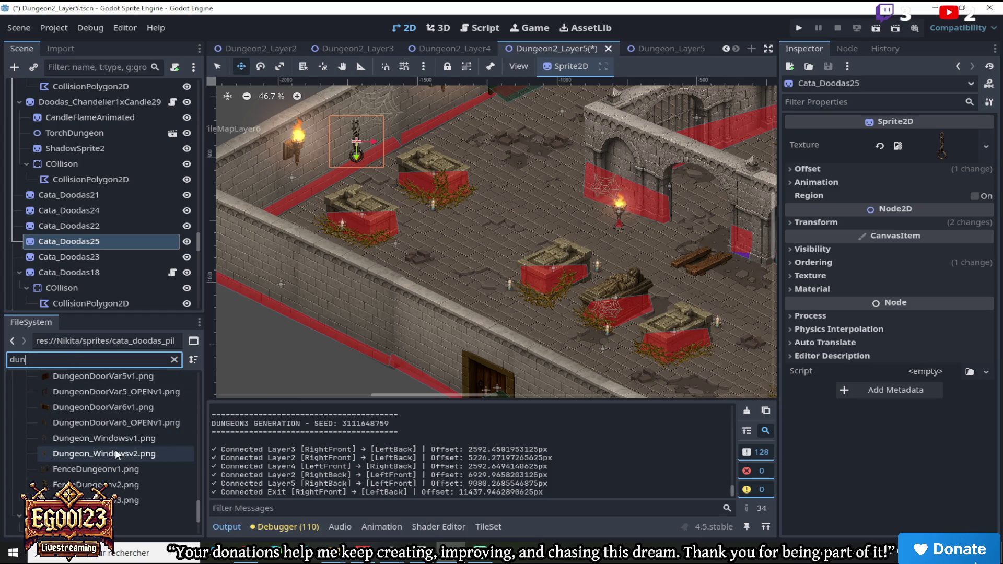
Save the current Dungeon2_Layer5 scene
left_click(19, 29)
left_click(46, 156)
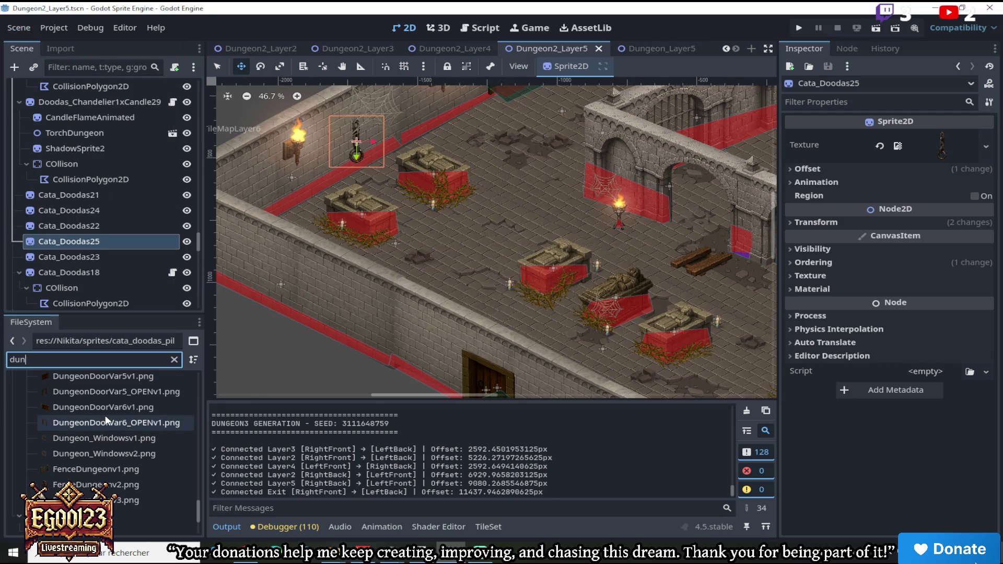
mouse_move(105, 416)
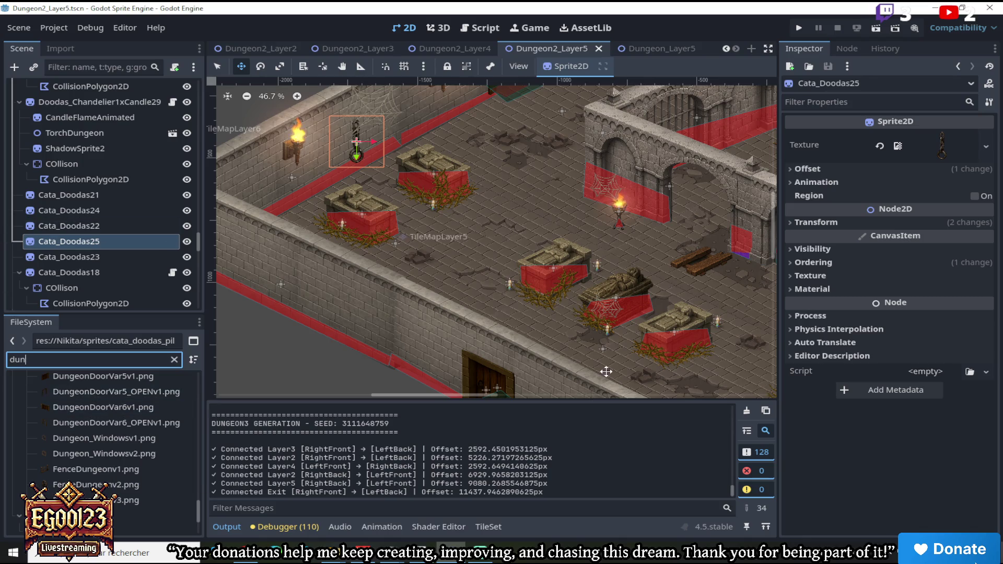
Shift the selected prop sprite about 204 px to the left
scroll(540, 209, "up", 3)
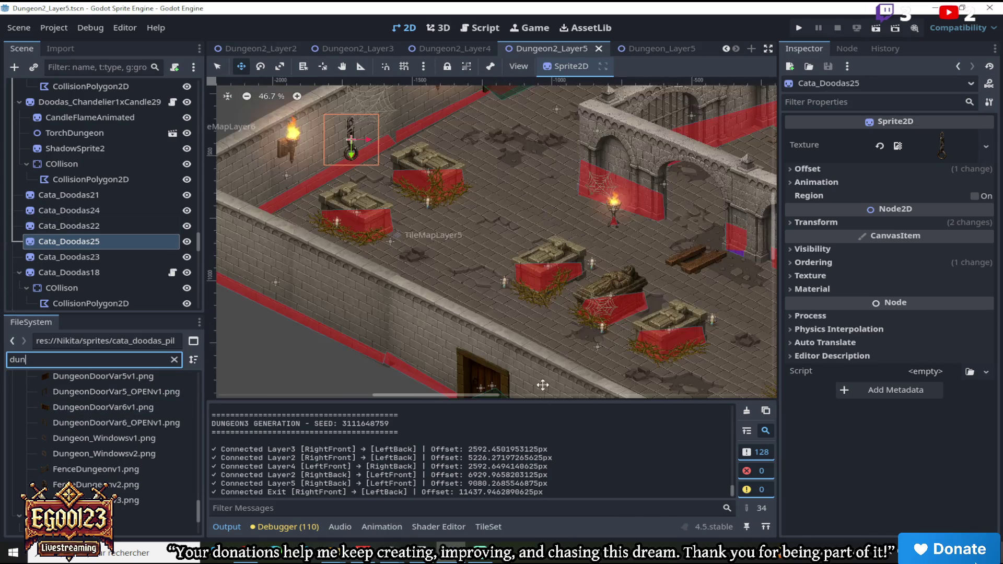
mouse_move(494, 396)
left_mouse_down()
mouse_move(604, 406)
mouse_move(591, 403)
left_mouse_up()
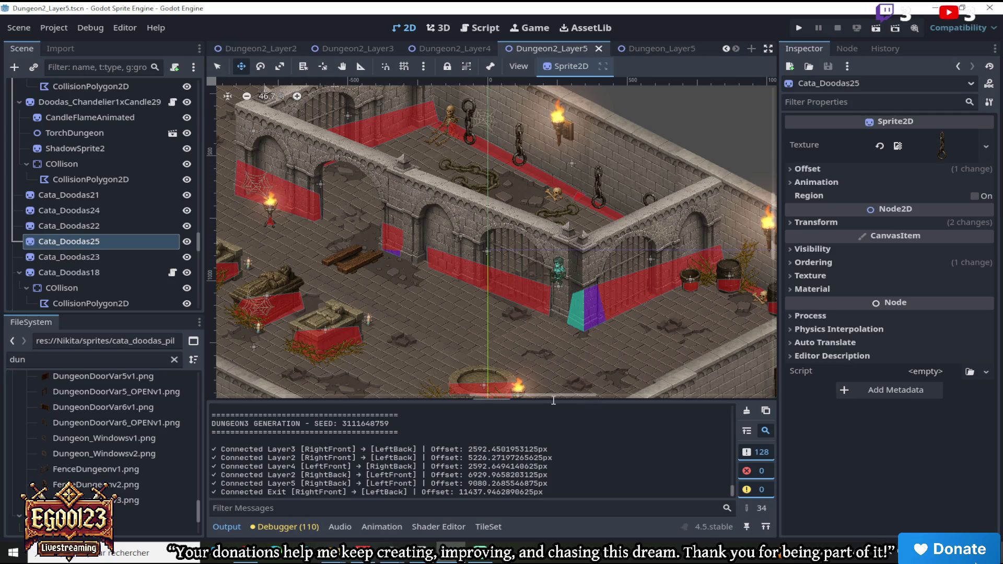
left_click_drag(539, 391, 440, 390)
Change the file filter to 'dung' to list the dungeon layer scenes, then save again
left_click(174, 359)
scroll(121, 427, "up", 5)
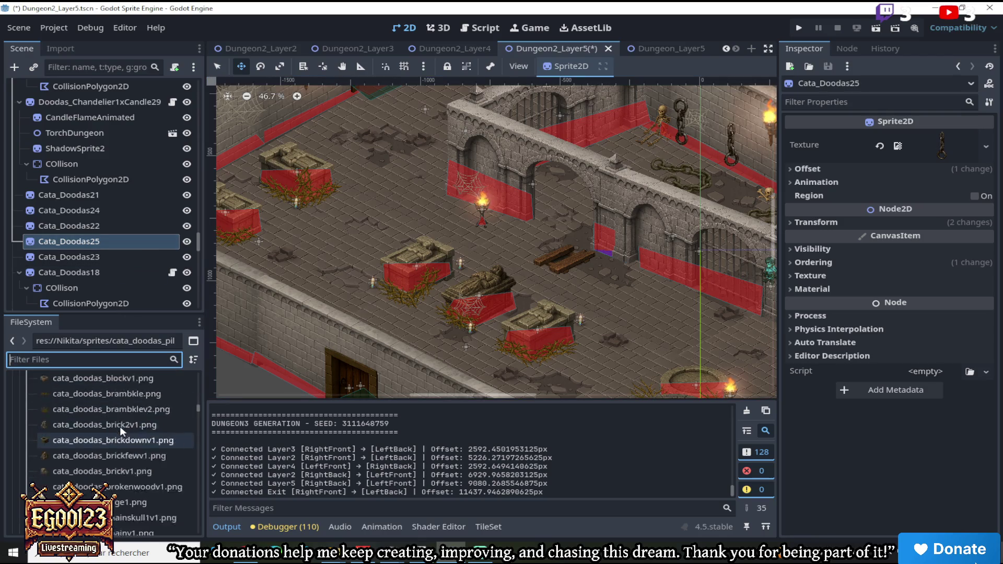
scroll(118, 447, "up", 10)
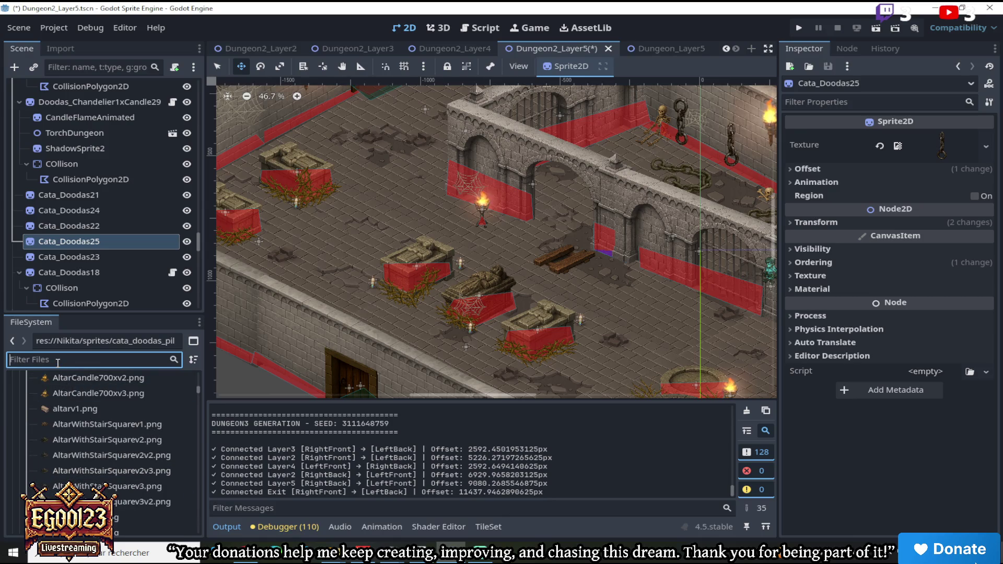
type("dung")
scroll(104, 443, "down", 10)
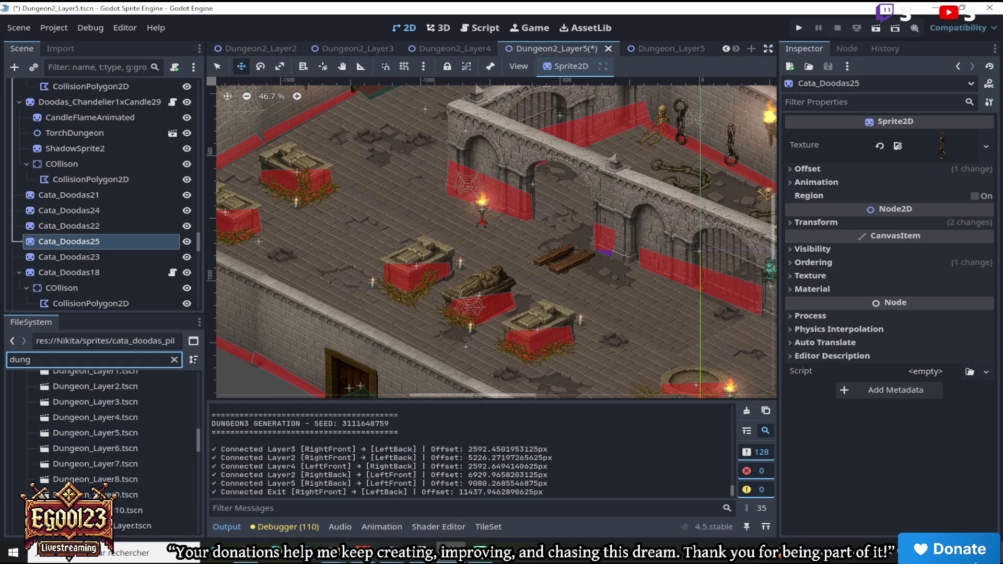
left_click(19, 28)
Save Dungeon2_Layer5, open Dungeon_Layer6, then close the Dungeon_Layer6 and Dungeon_Layer5 tabs
left_click(32, 127)
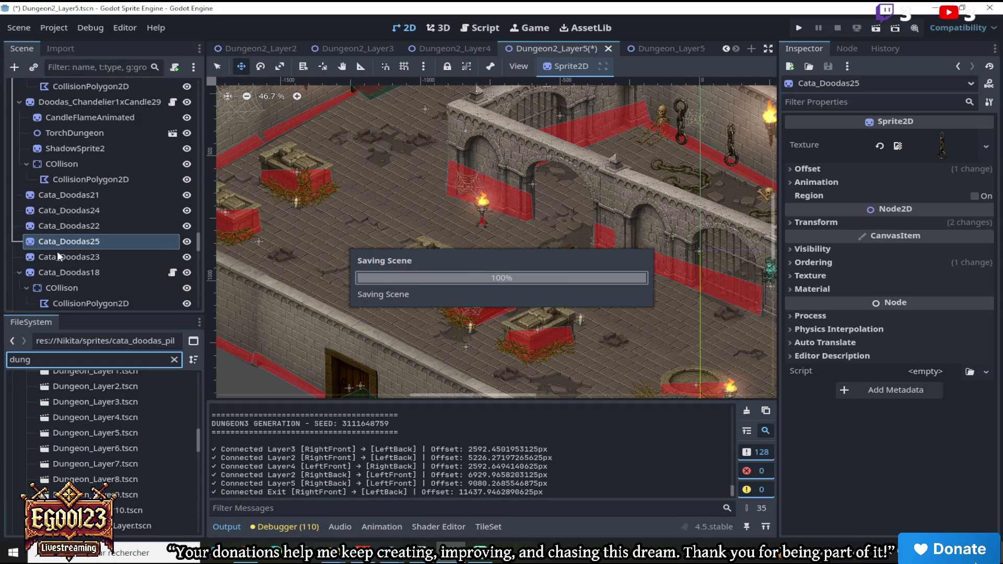
double_click(125, 449)
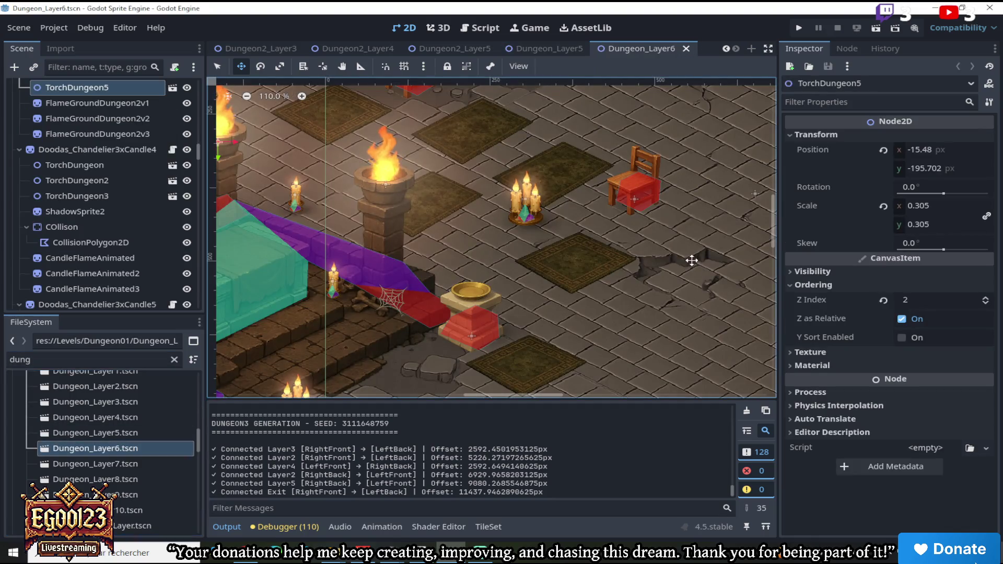
scroll(589, 253, "down", 5)
scroll(438, 278, "up", 3)
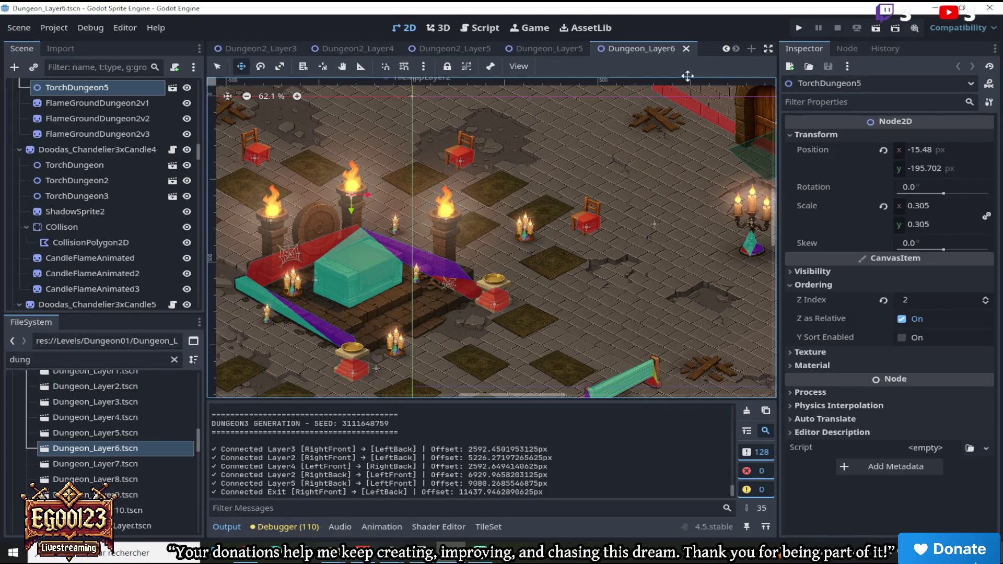
left_click(686, 48)
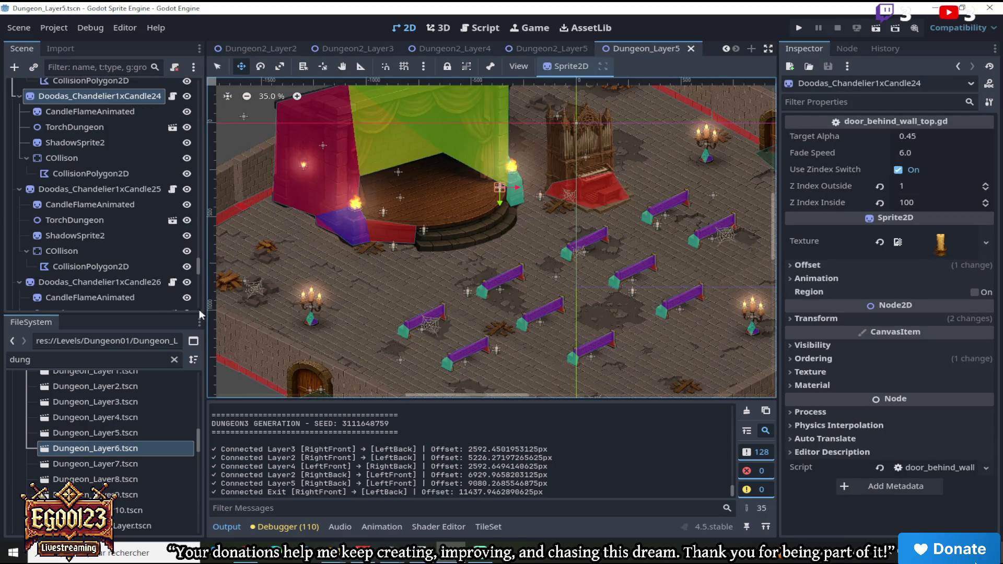
left_click(692, 48)
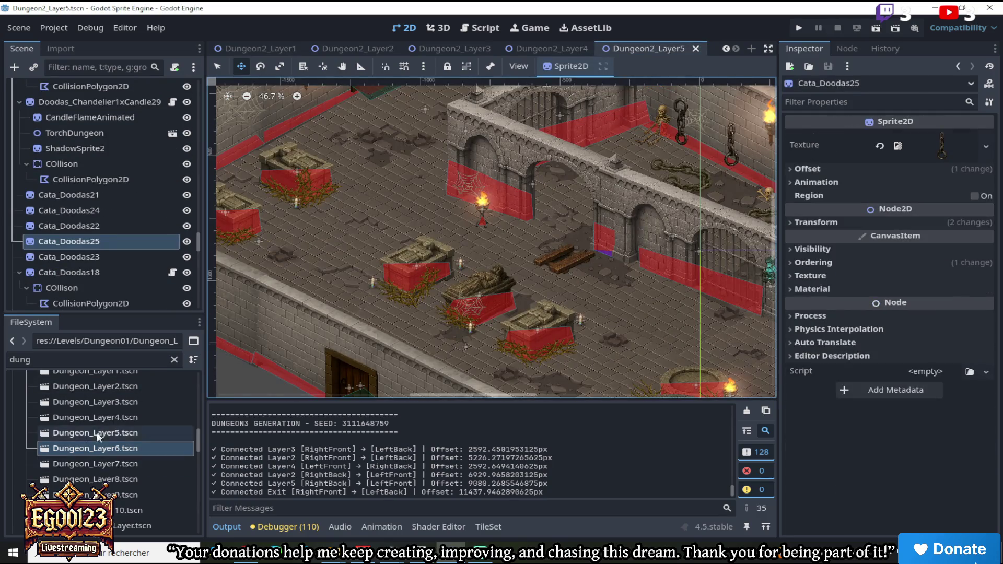
Open Dungeon2_Layer6.tscn from the FileSystem dock
scroll(125, 449, "down", 6)
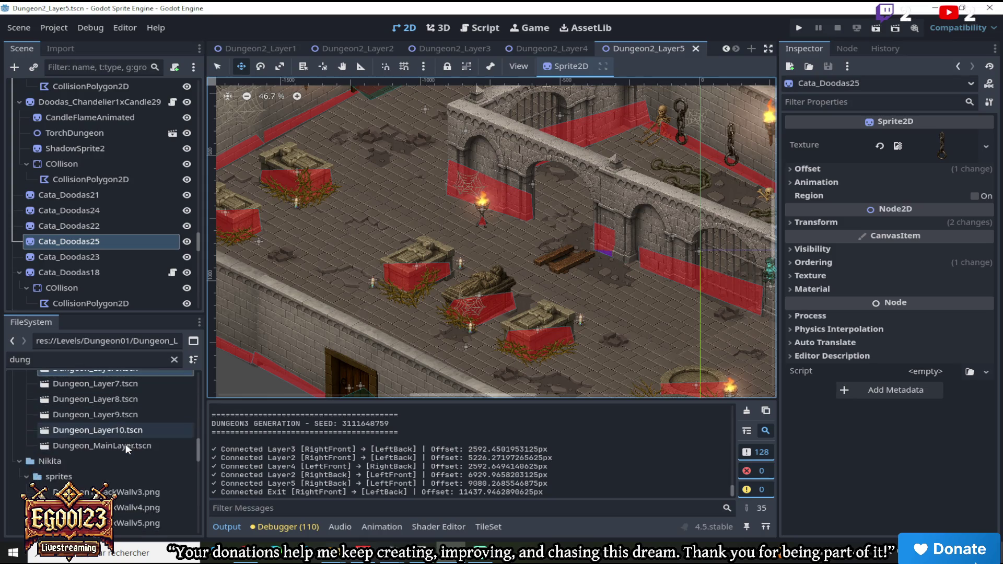
scroll(128, 445, "up", 3)
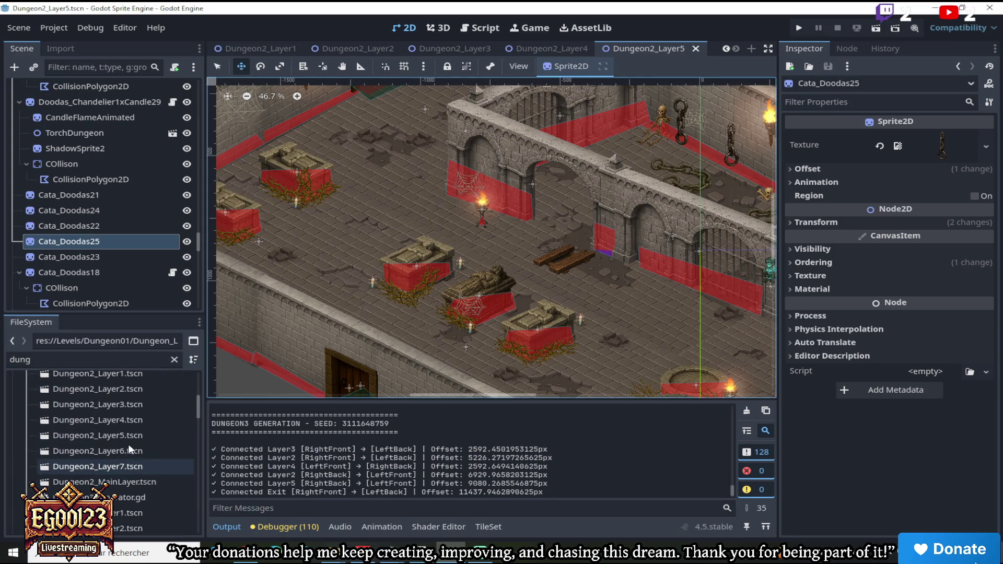
double_click(125, 451)
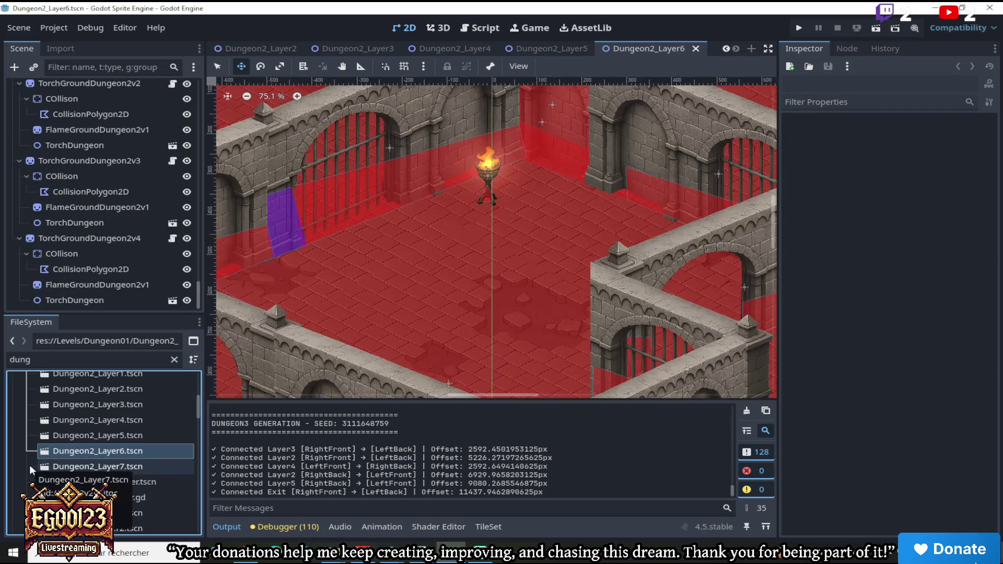
Hide the red FULLZONE_DETECTION node in the Scene tree
scroll(483, 267, "down", 3)
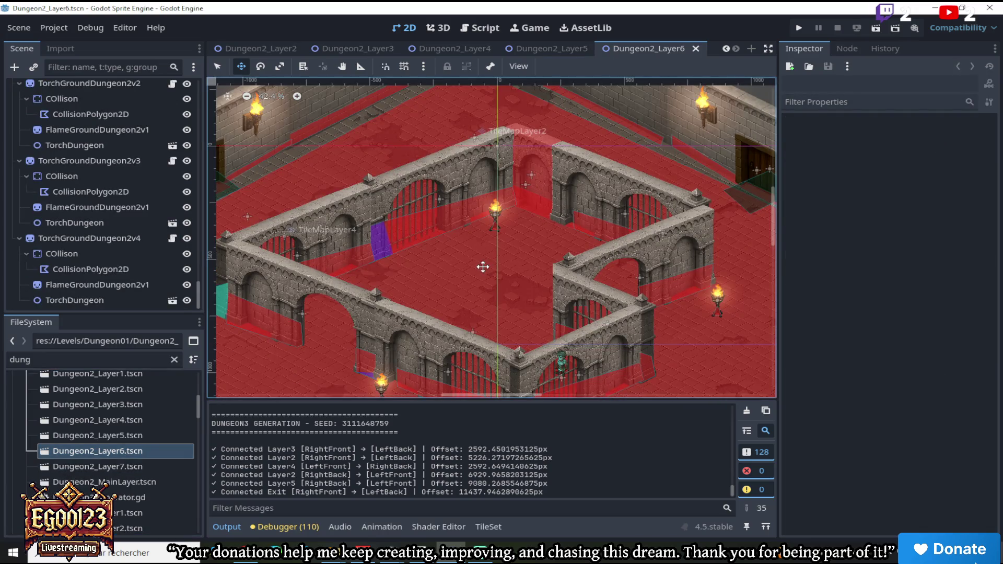
scroll(483, 267, "down", 1)
left_click_drag(201, 282, 201, 90)
left_click(105, 164)
left_click(187, 165)
Inspect the bare Dungeon2_Layer6 room, then return to the Dungeon2_Layer5 tab
scroll(545, 252, "down", 3)
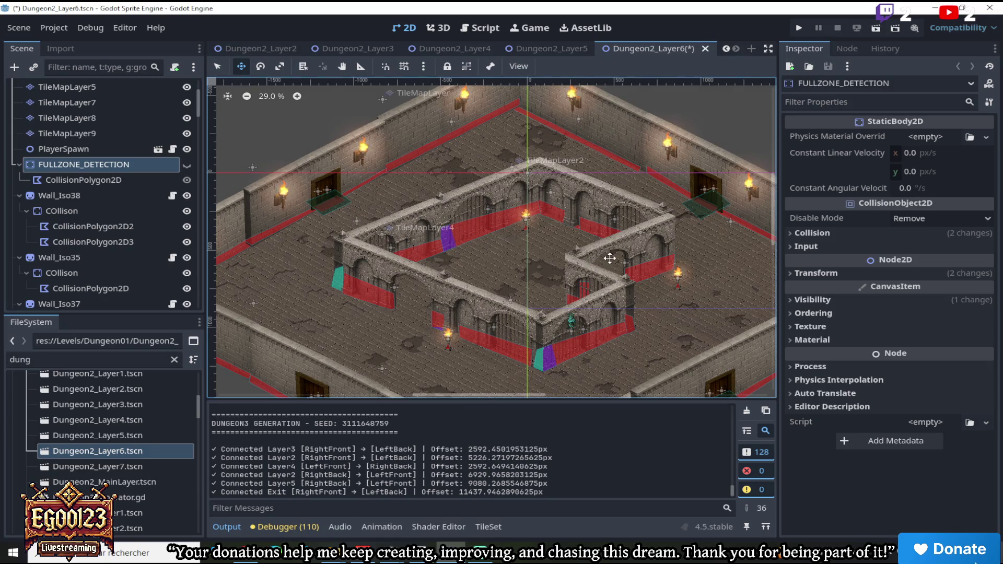
scroll(538, 148, "down", 2)
scroll(556, 198, "up", 3)
scroll(553, 220, "down", 2)
scroll(557, 244, "up", 2)
scroll(468, 308, "down", 2)
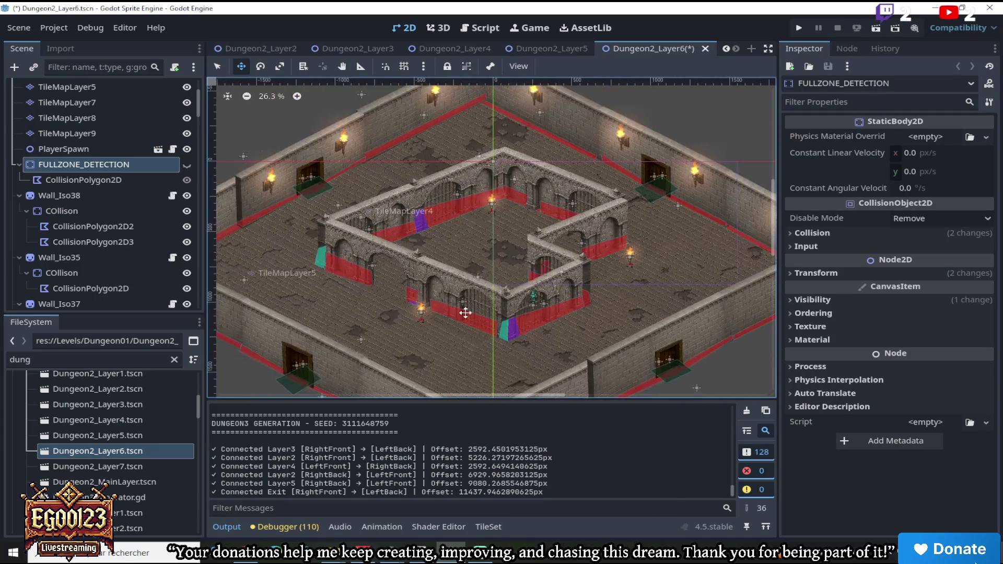
scroll(431, 332, "up", 3)
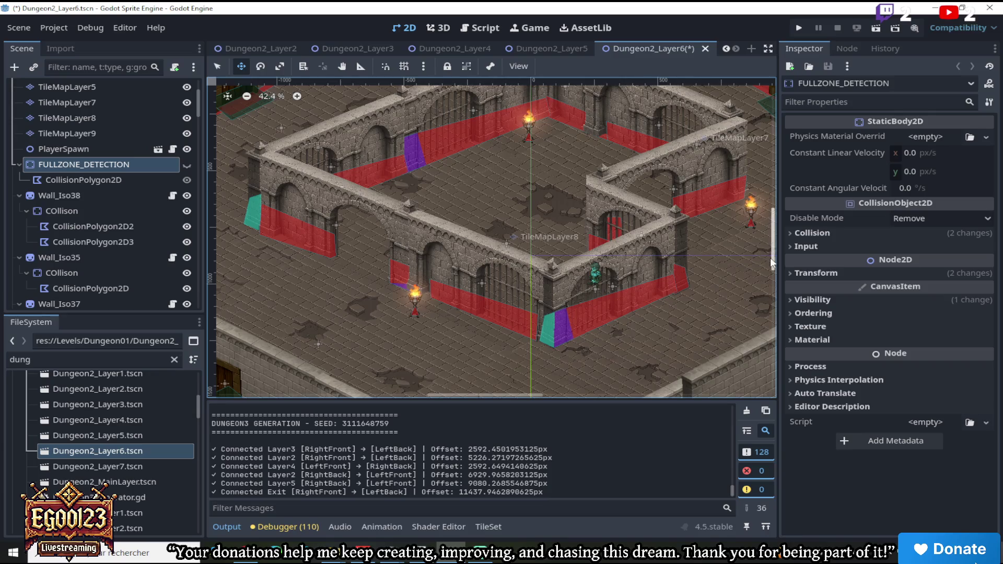
scroll(769, 217, "up", 5)
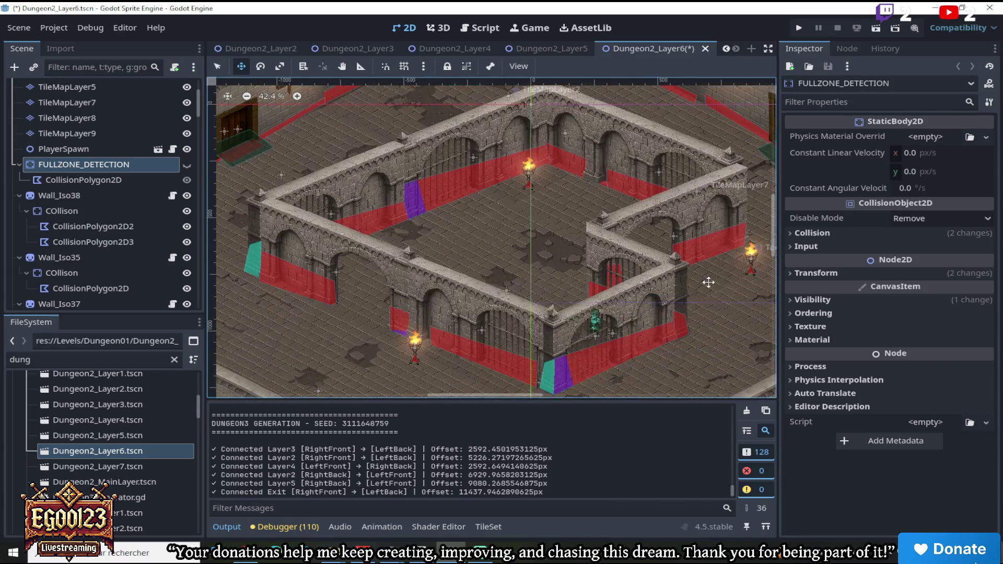
scroll(549, 396, "right", 2)
scroll(608, 317, "down", 5)
scroll(591, 366, "up", 4)
left_click_drag(580, 395, 626, 395)
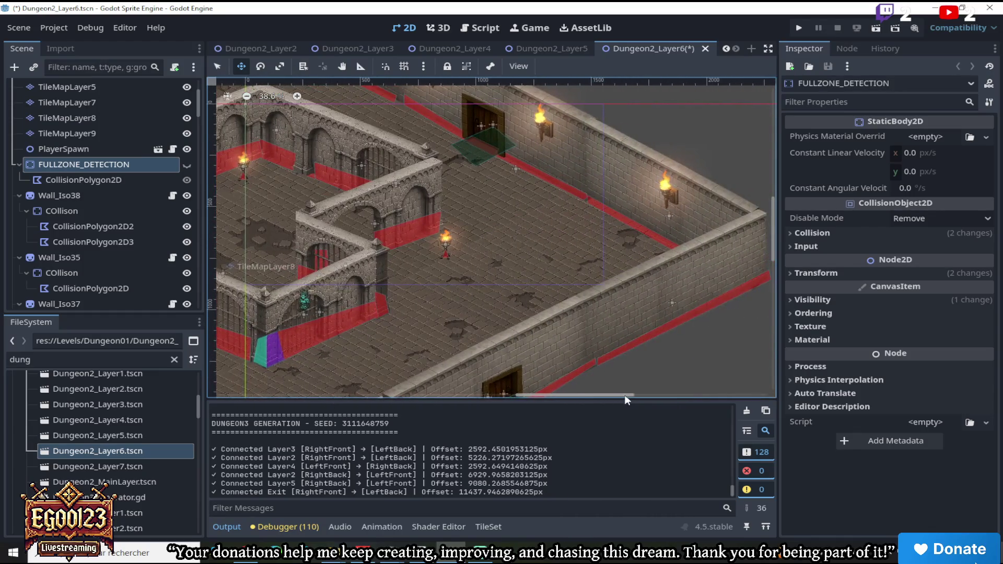
scroll(533, 258, "down", 5)
scroll(562, 263, "up", 4)
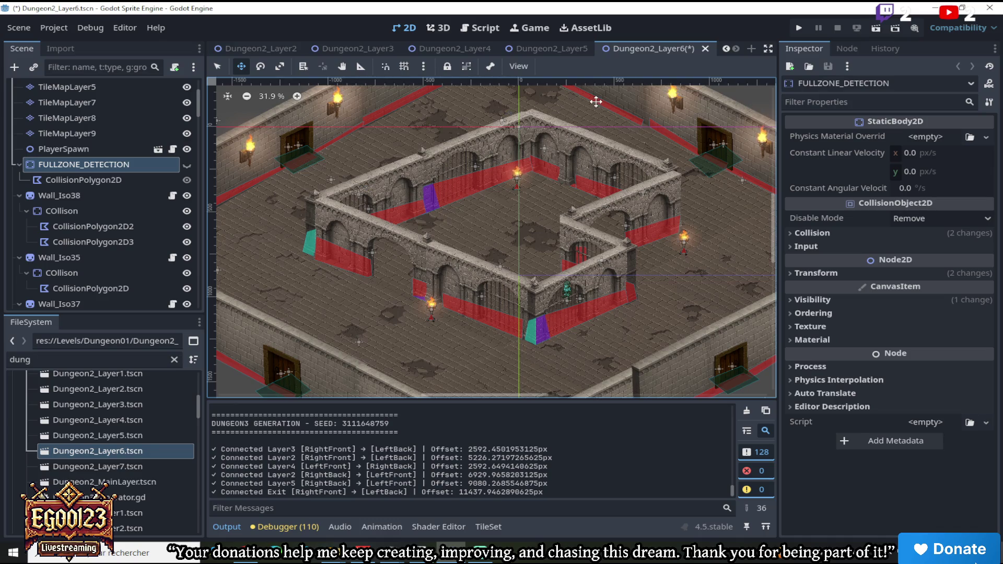
left_click(569, 47)
scroll(679, 149, "down", 2)
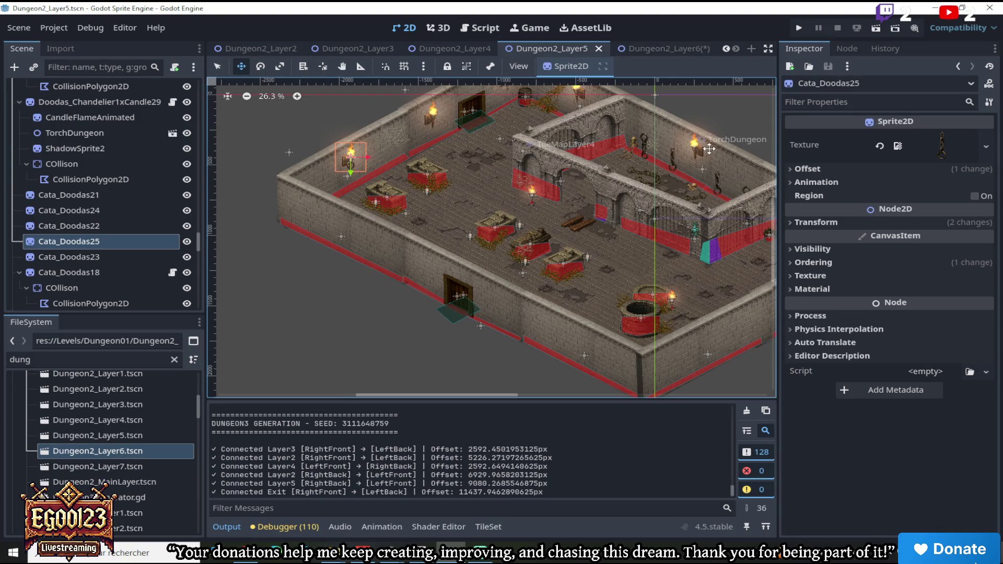
Glance at Dungeon2_Layer6, then go back to the Dungeon2_Layer5 scene
scroll(711, 150, "up", 1)
scroll(708, 215, "up", 2)
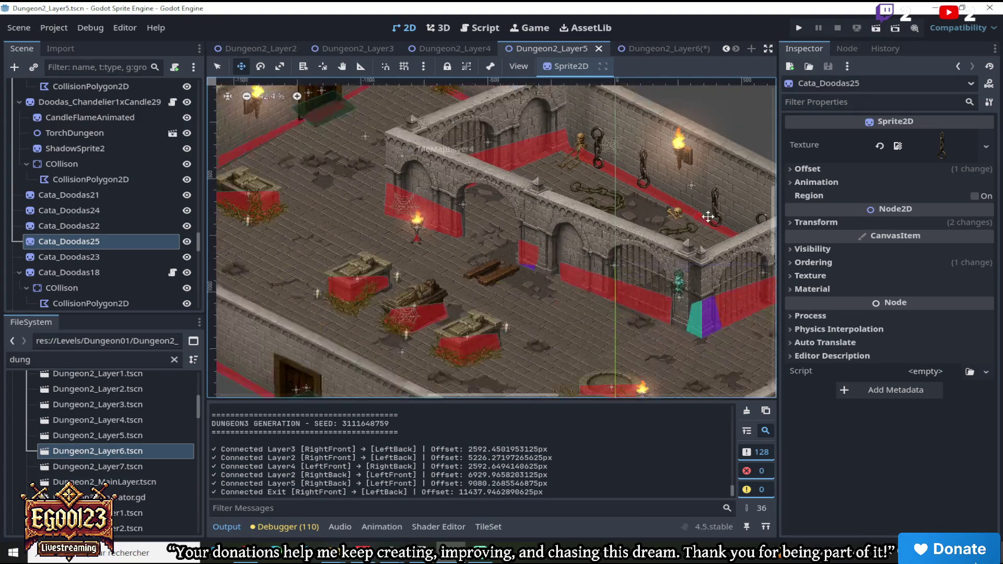
left_click(673, 48)
scroll(630, 237, "up", 2)
scroll(535, 251, "up", 2)
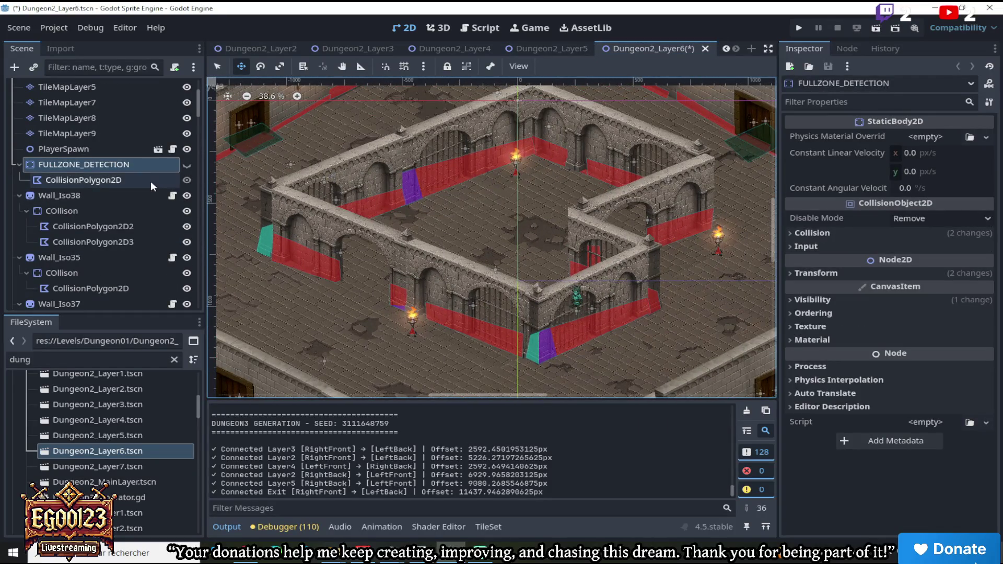
left_click(554, 49)
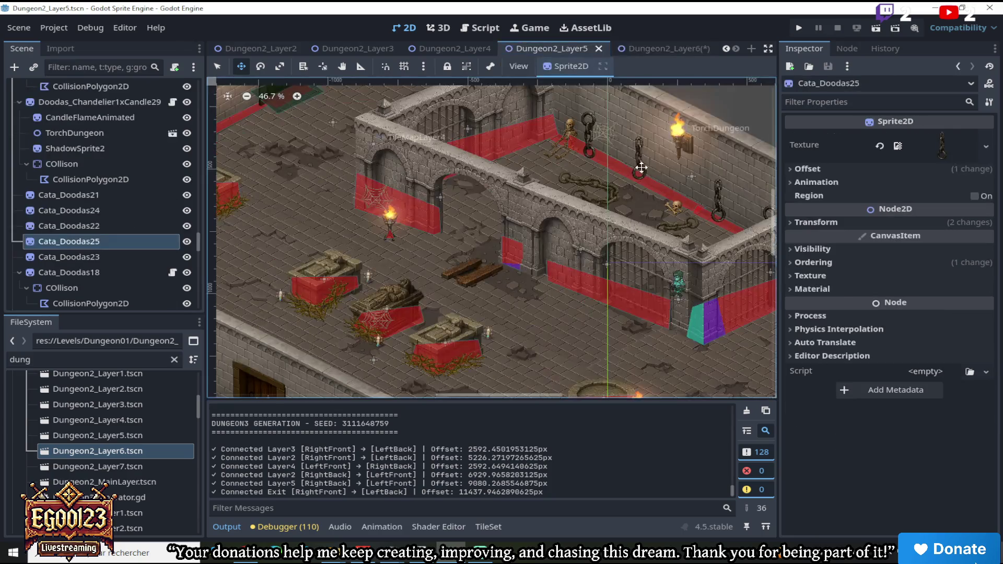
scroll(641, 167, "down", 2)
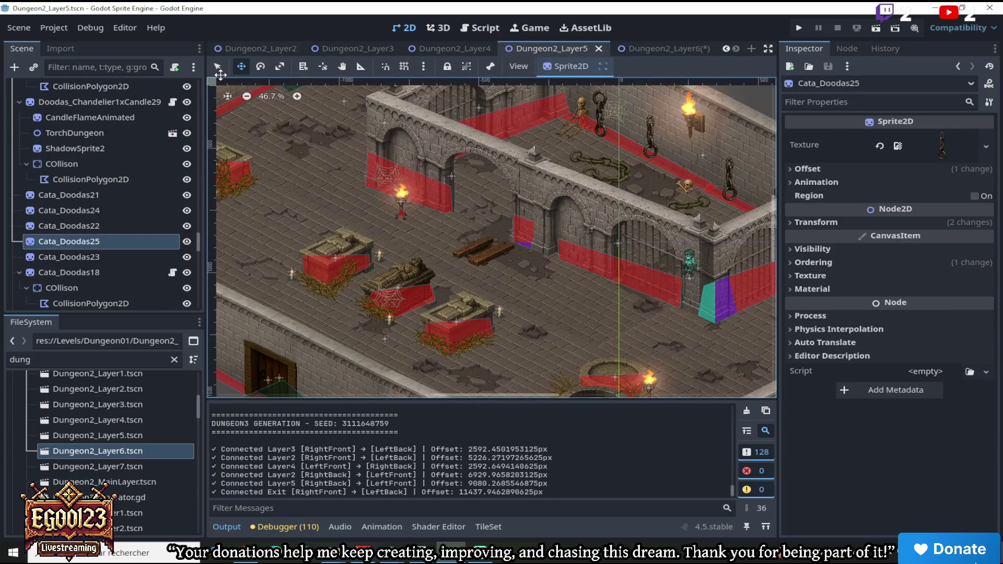
scroll(504, 368, "up", 2)
Select the Cata_Doodas7 sarcophagus in Dungeon2_Layer5
left_click(465, 289)
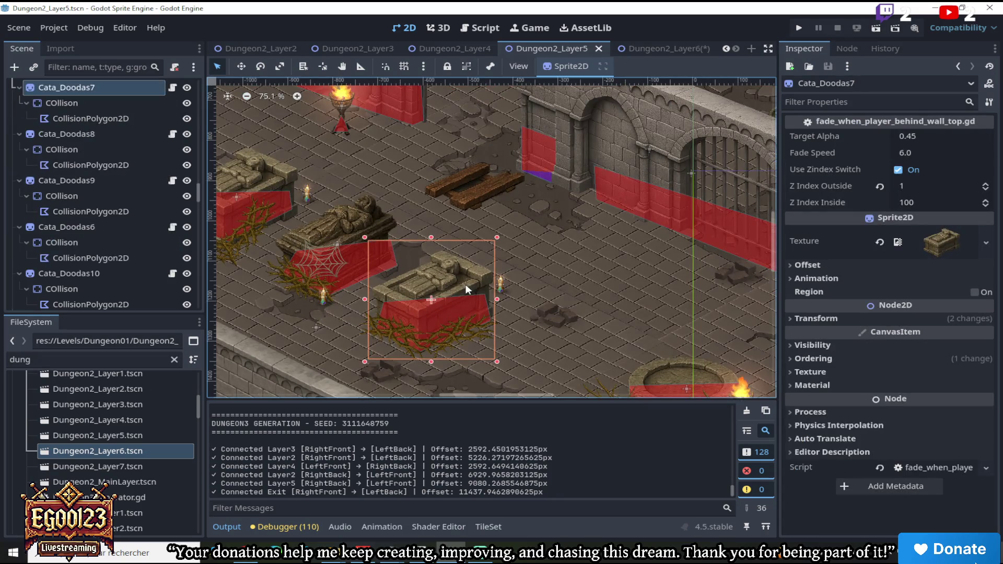
scroll(571, 211, "down", 2)
scroll(770, 227, "up", 5)
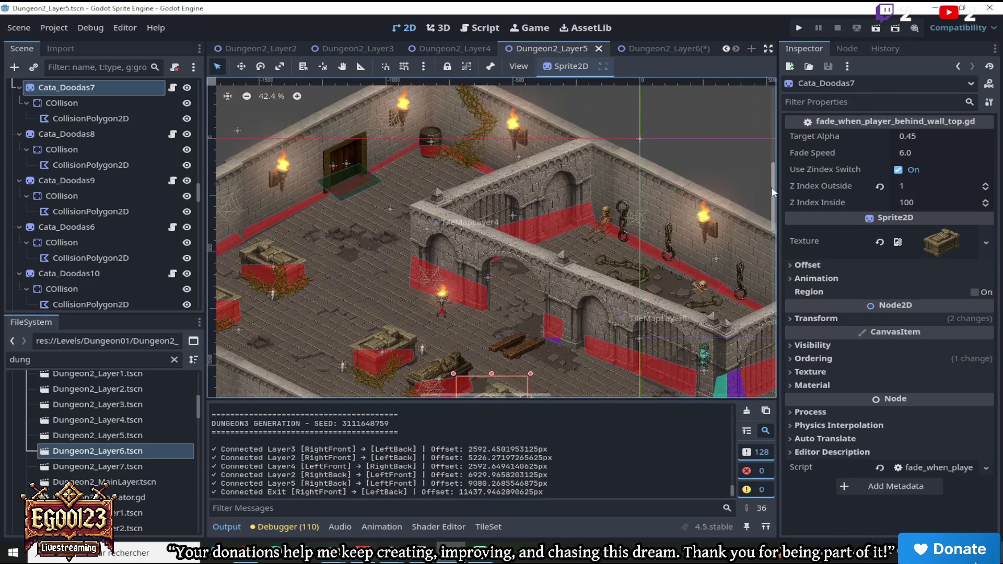
scroll(482, 156, "up", 4)
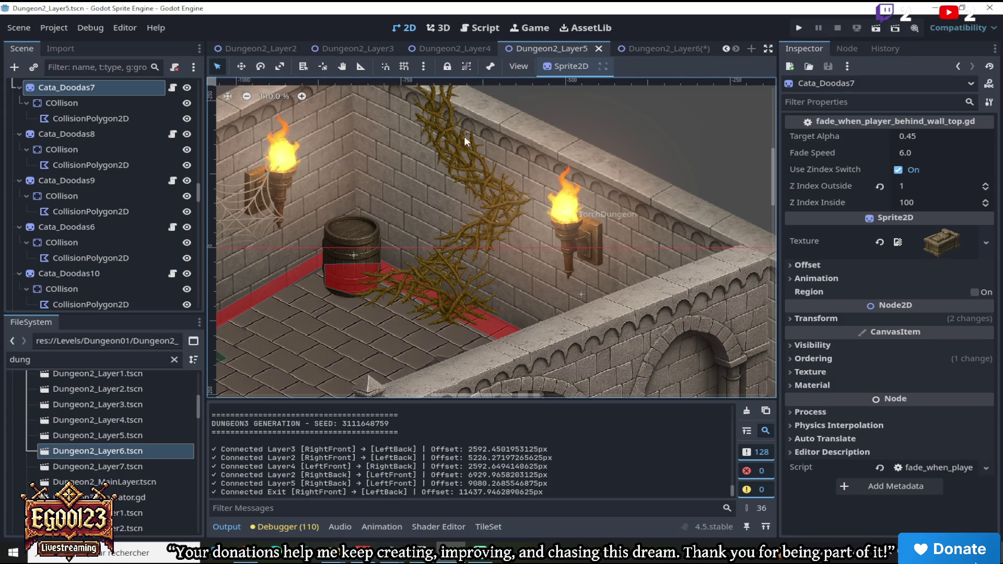
scroll(478, 157, "down", 3)
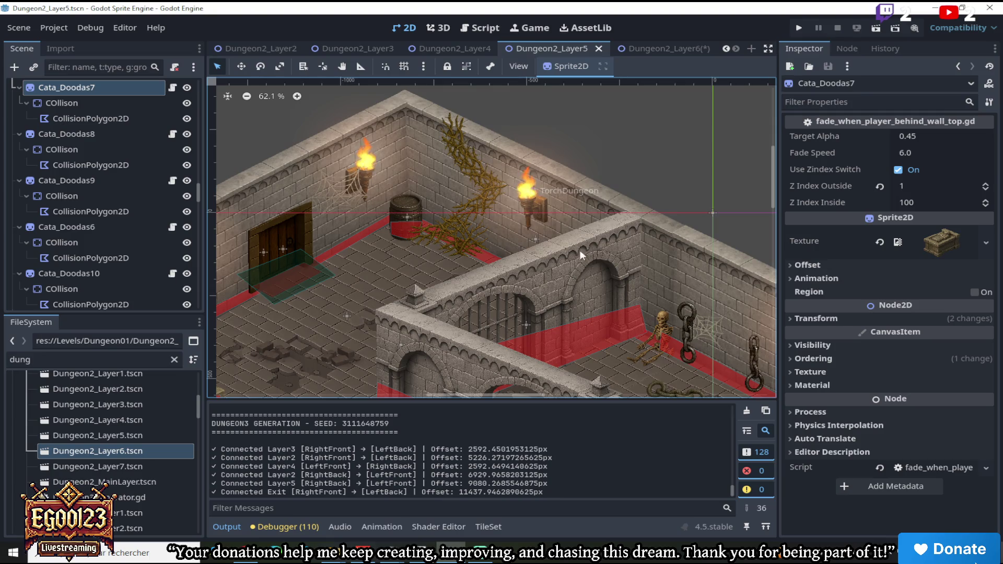
mouse_move(778, 191)
left_mouse_down()
mouse_move(780, 225)
mouse_move(766, 240)
left_mouse_up()
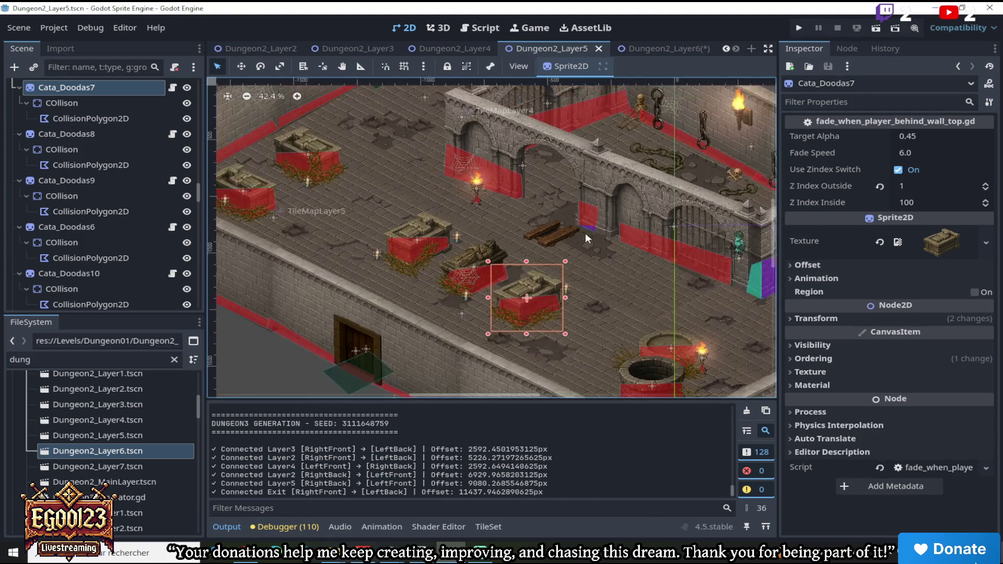
scroll(397, 268, "down", 1)
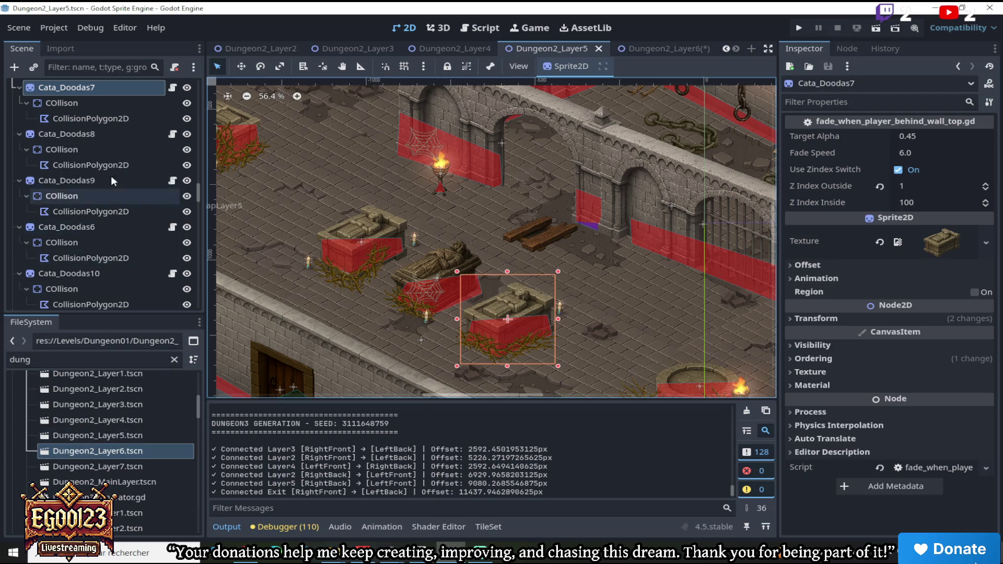
Copy the Cata_Doodas7 node and switch to the Dungeon2_Layer6 tab
right_click(101, 90)
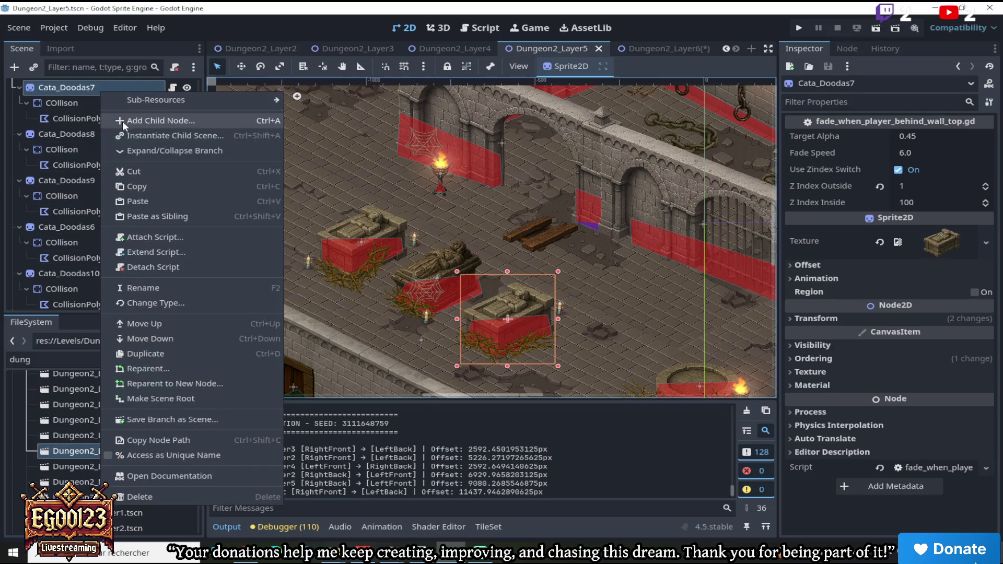
left_click(147, 185)
left_click(679, 48)
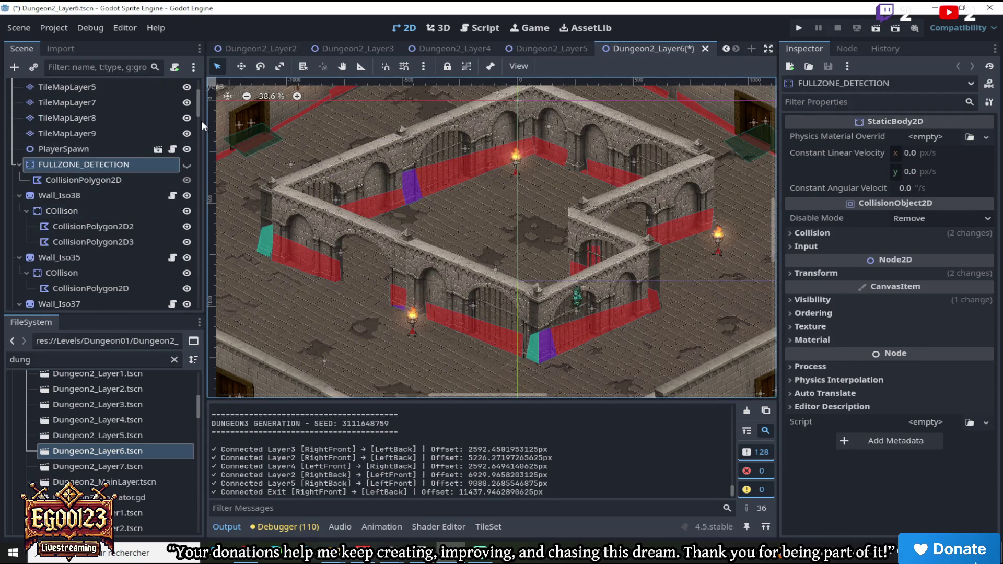
Paste the sarcophagus under the Dungeon2_Layer6 root and move it onto the room floor
scroll(189, 99, "up", 3)
right_click(108, 89)
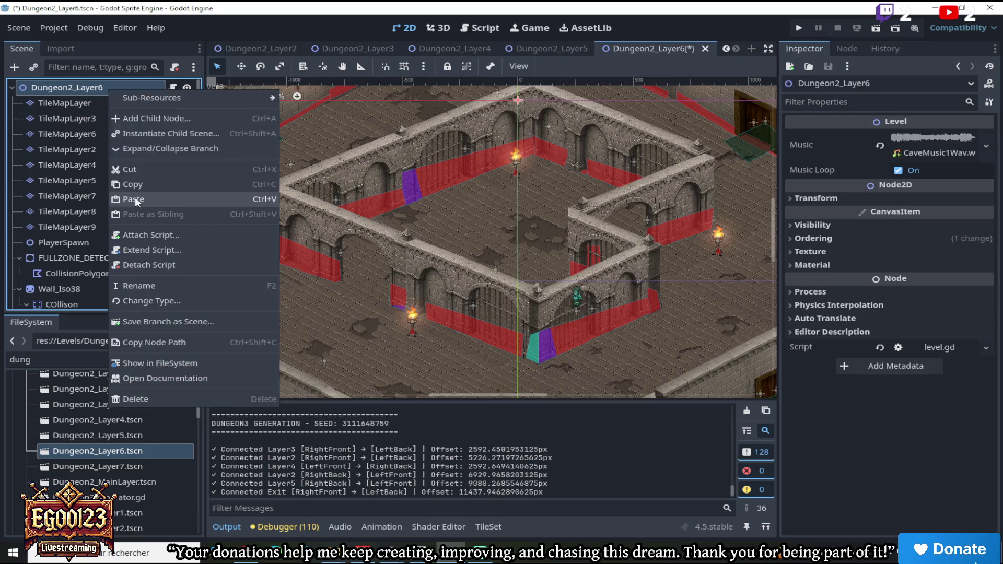
left_click(135, 196)
scroll(459, 220, "down", 1)
left_click(248, 72)
mouse_move(442, 296)
left_mouse_down()
mouse_move(522, 205)
mouse_move(531, 218)
left_mouse_up()
Set the sprite's texture to cata_doodas_Sarcophage1v1.png, found by filtering for 'sarc'
scroll(512, 209, "up", 5)
scroll(431, 275, "up", 1)
left_click_drag(137, 354, 3, 341)
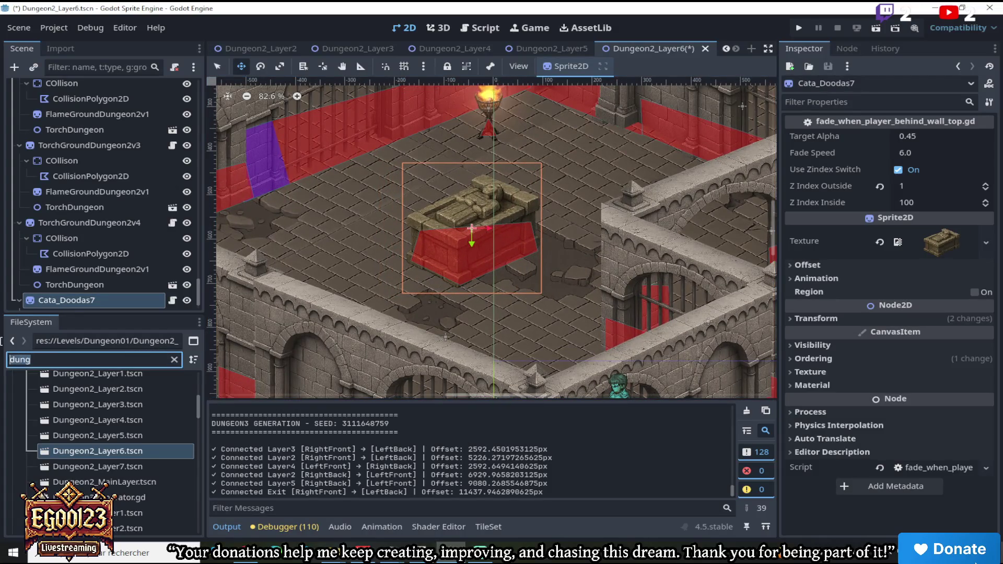
type("sarc")
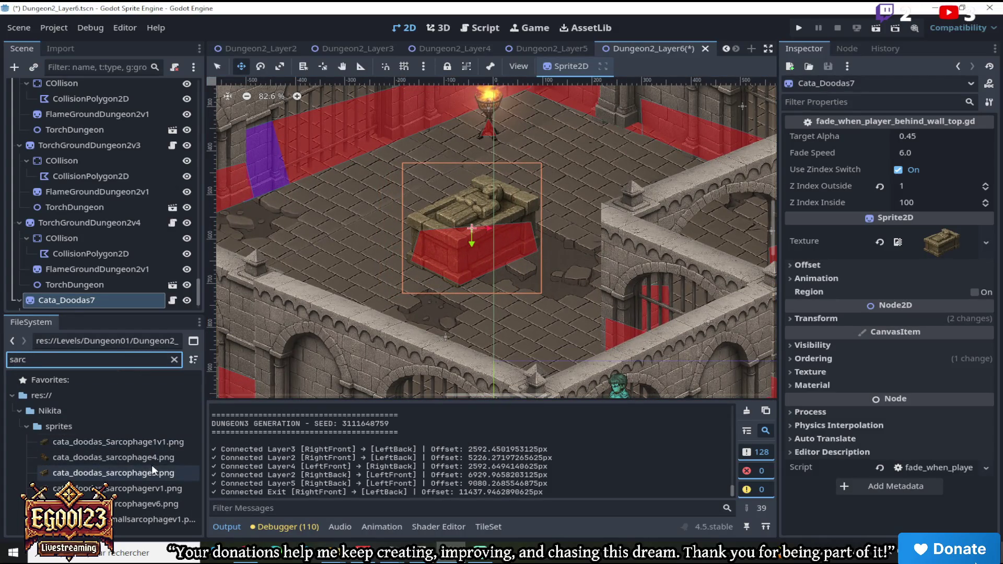
left_click_drag(113, 446, 871, 245)
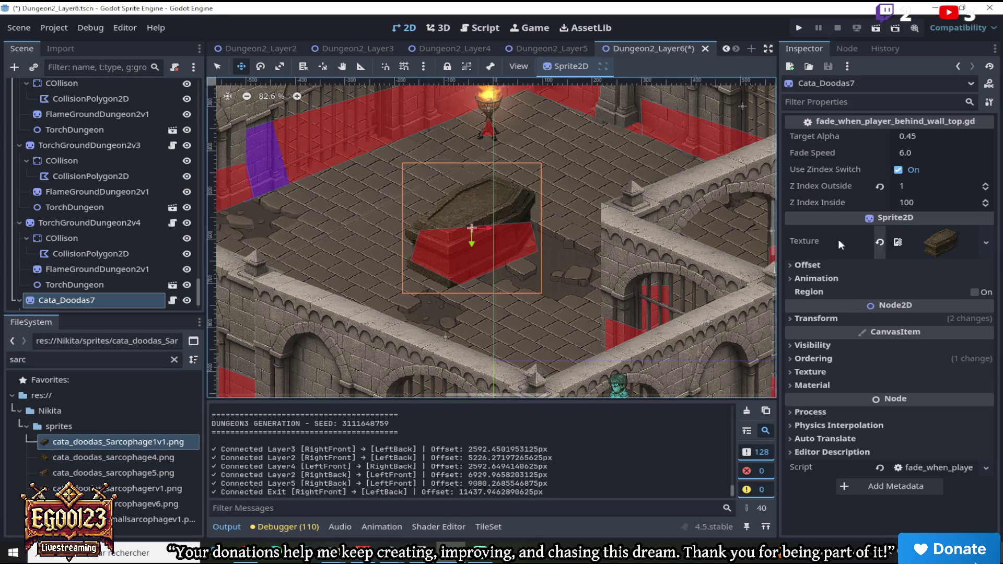
Tilt the sarcophagus slightly and shift it left on the floor
scroll(547, 178, "down", 5)
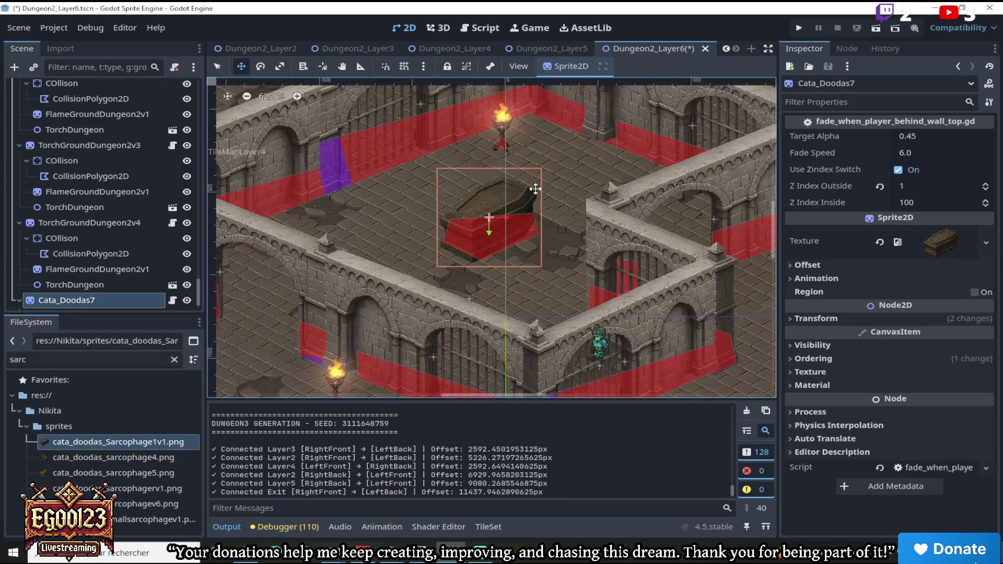
scroll(528, 190, "up", 5)
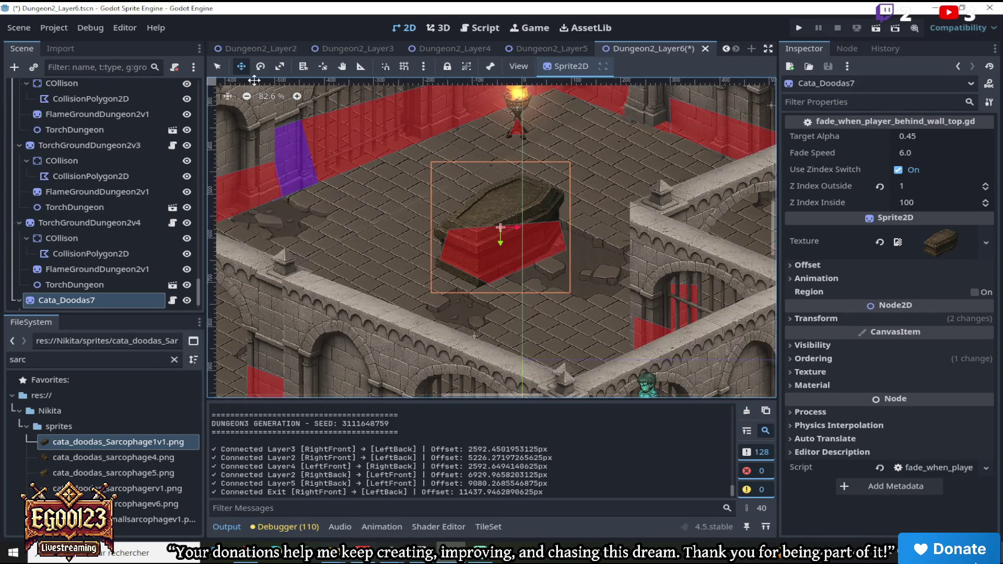
left_click(261, 66)
left_click_drag(449, 137, 452, 134)
scroll(452, 151, "down", 3)
left_click(241, 65)
mouse_move(471, 181)
left_mouse_down()
mouse_move(500, 200)
mouse_move(514, 229)
mouse_move(674, 245)
mouse_move(679, 233)
mouse_move(611, 230)
mouse_move(493, 198)
mouse_move(524, 209)
left_mouse_up()
Position the sarcophagus at the room's centre, just beneath the torch
scroll(515, 228, "down", 3)
scroll(493, 199, "up", 2)
scroll(502, 201, "up", 1)
scroll(516, 215, "down", 2)
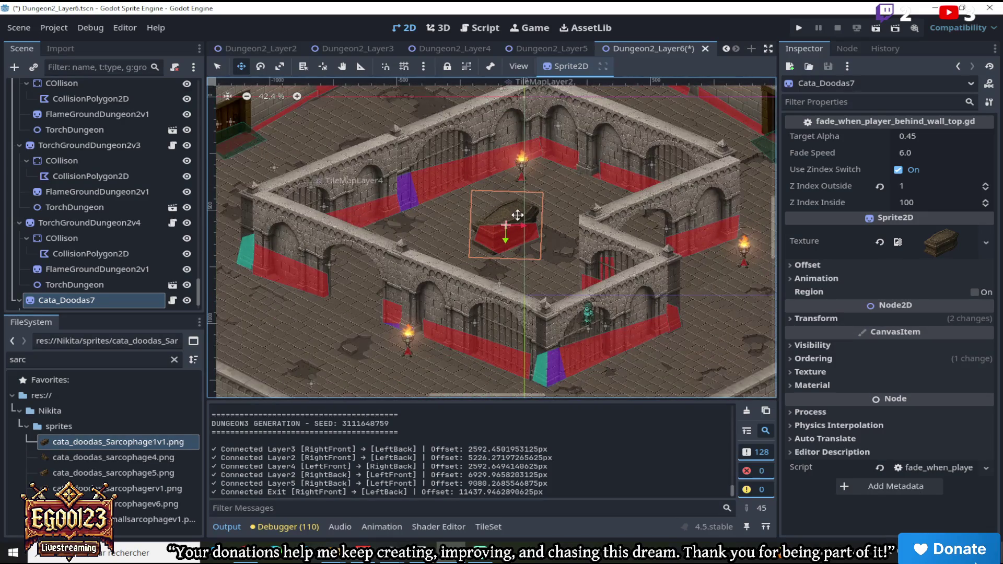
mouse_move(516, 215)
left_mouse_down()
mouse_move(488, 197)
mouse_move(524, 199)
mouse_move(567, 176)
mouse_move(514, 203)
mouse_move(528, 194)
left_mouse_up()
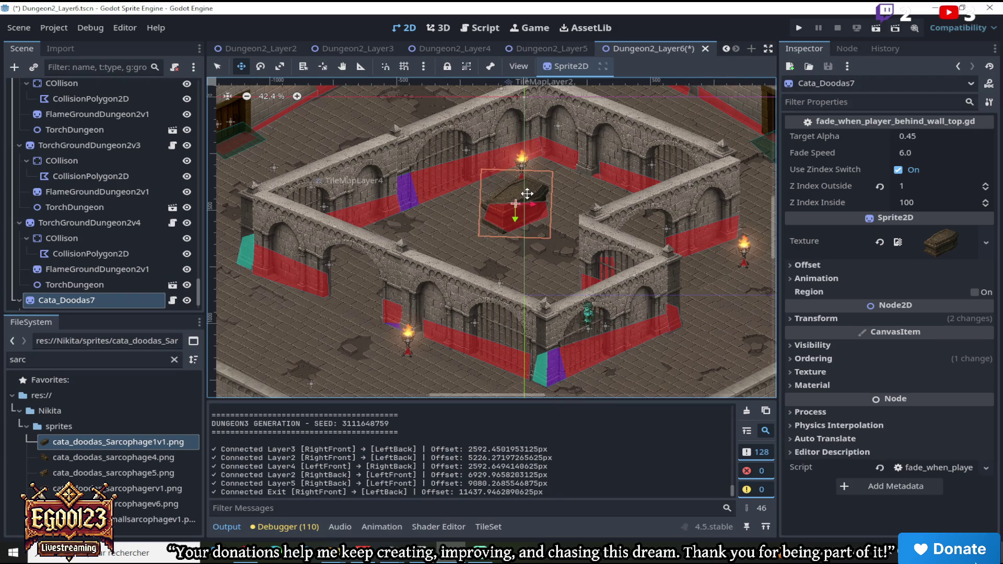
scroll(527, 194, "up", 2)
scroll(524, 195, "down", 3)
scroll(524, 196, "up", 2)
mouse_move(524, 196)
left_mouse_down()
mouse_move(470, 203)
mouse_move(448, 191)
mouse_move(523, 193)
left_mouse_up()
Copy the Doodas_Chandelier1xCandle25 candle from Dungeon2_Layer5
left_click(544, 48)
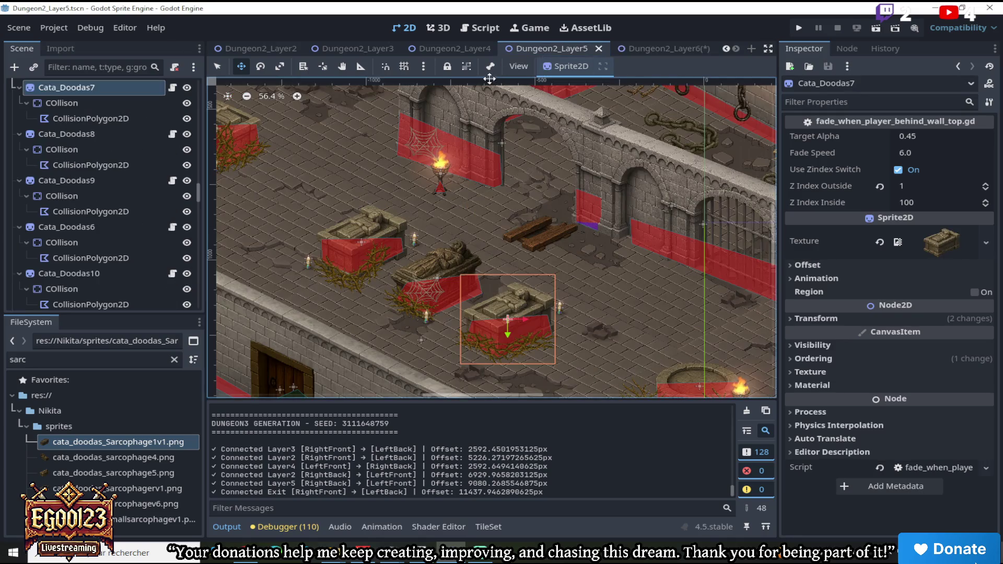
scroll(345, 152, "up", 2)
left_click(218, 67)
scroll(409, 180, "up", 5)
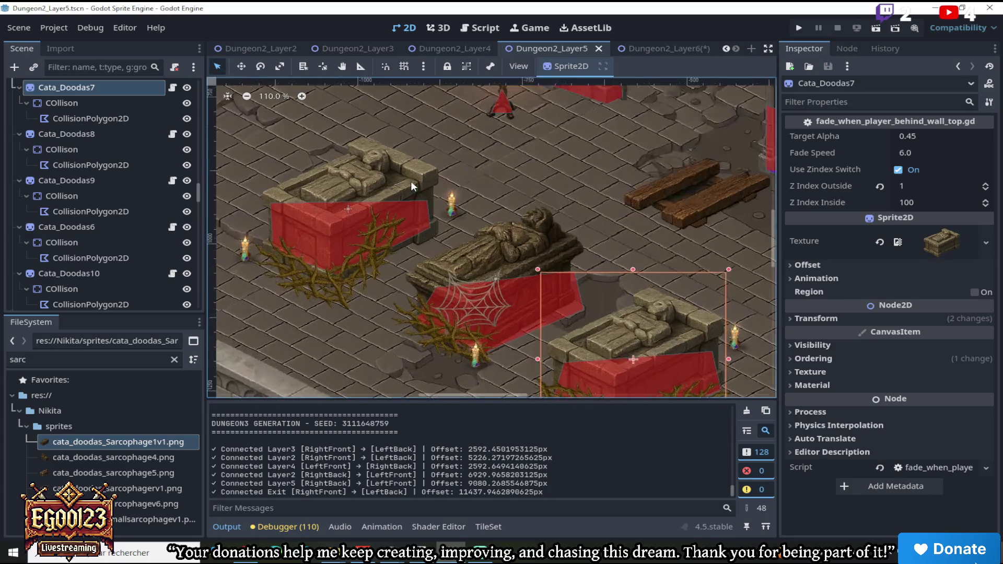
left_click(460, 206)
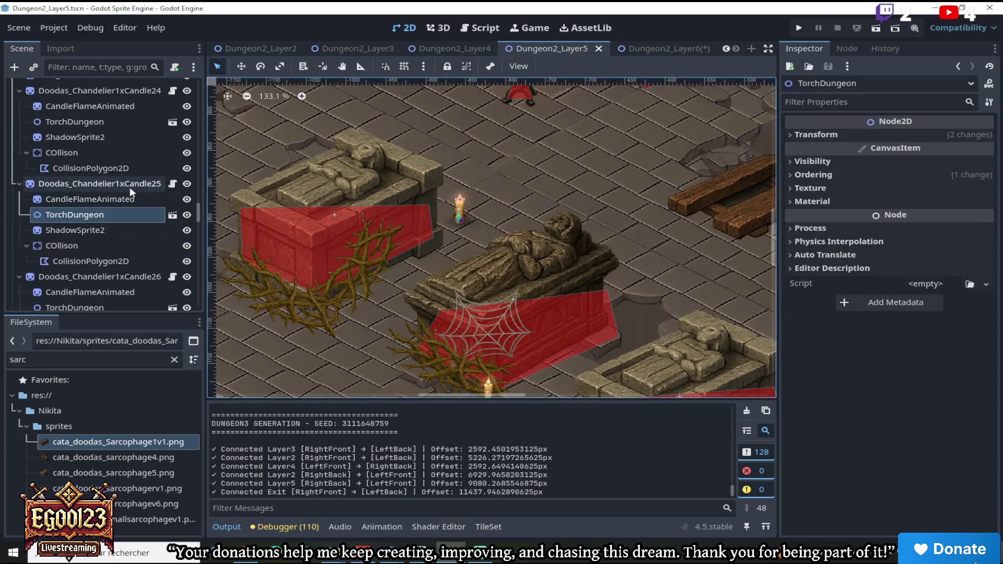
right_click(130, 187)
left_click(167, 222)
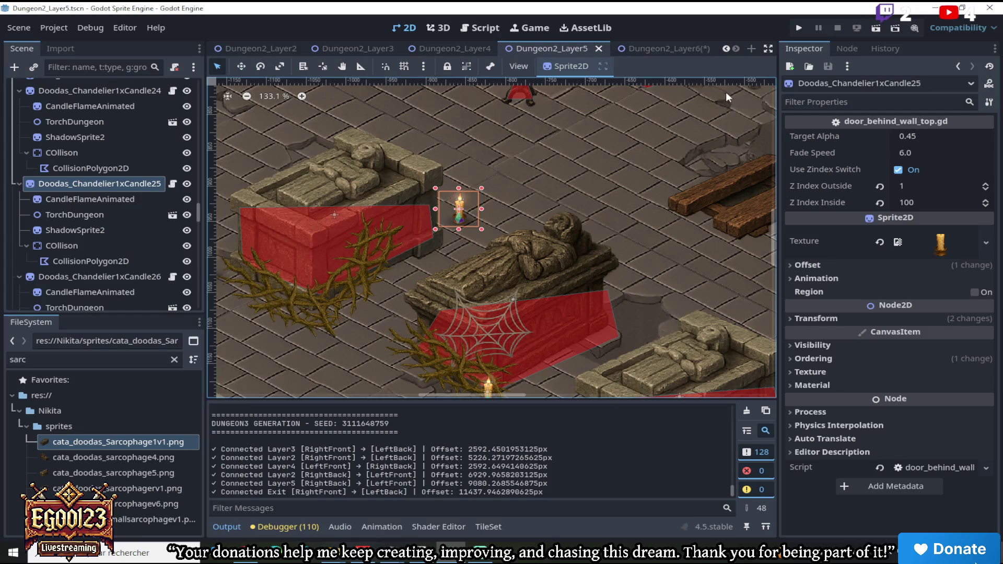
Paste the candle into Dungeon2_Layer6 and place it by the sarcophagus's upper-left end
left_click(668, 49)
scroll(538, 167, "up", 2)
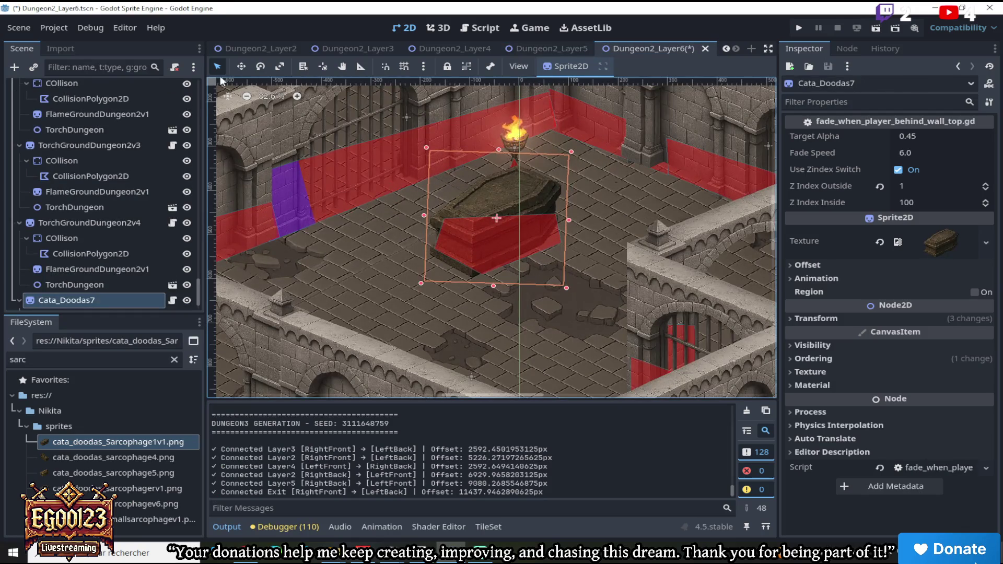
left_click_drag(199, 283, 201, 78)
right_click(90, 85)
left_click(119, 193)
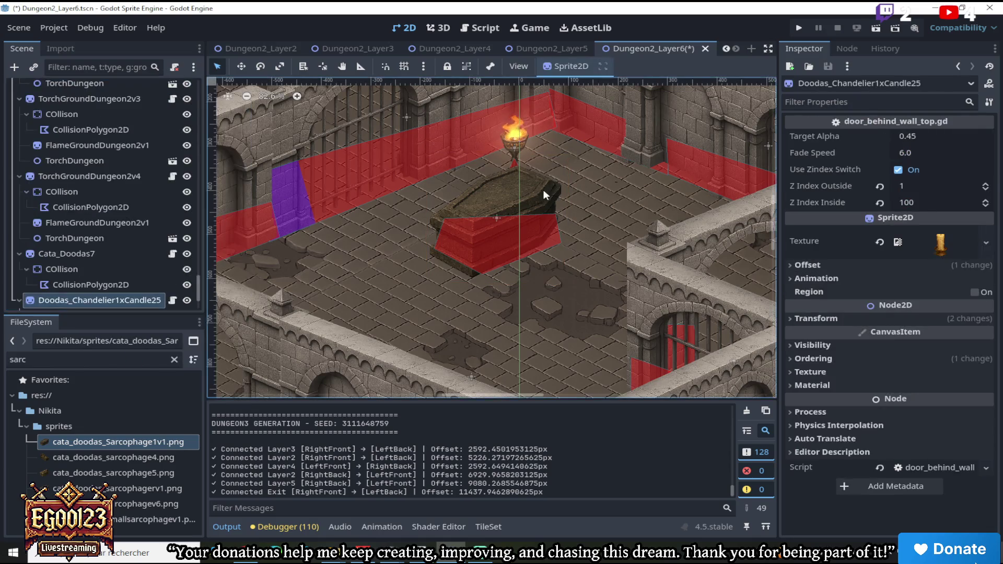
scroll(545, 191, "down", 2)
left_click(240, 67)
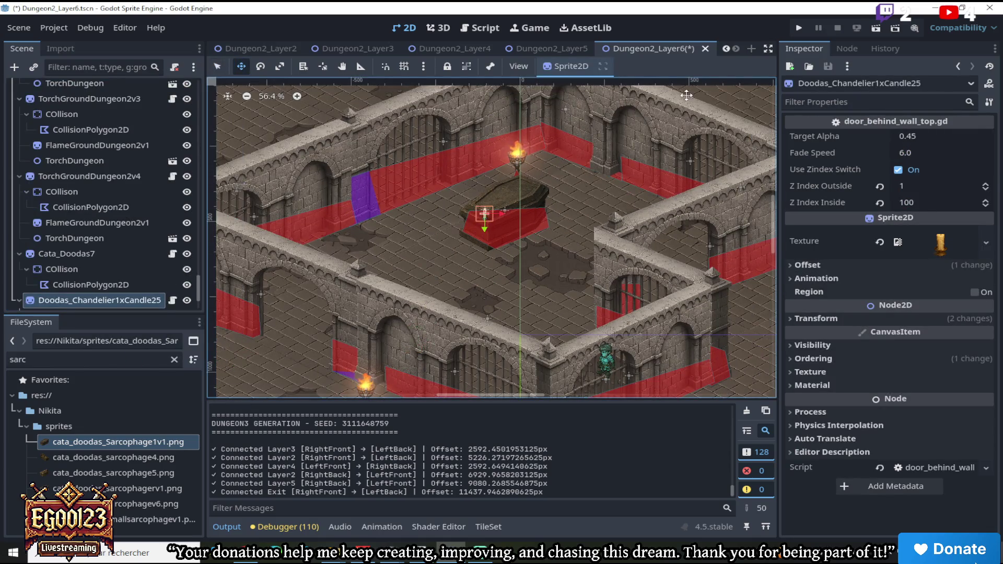
scroll(542, 193, "up", 3)
mouse_move(542, 193)
left_mouse_down()
mouse_move(460, 230)
mouse_move(449, 264)
mouse_move(459, 175)
mouse_move(484, 162)
left_mouse_up()
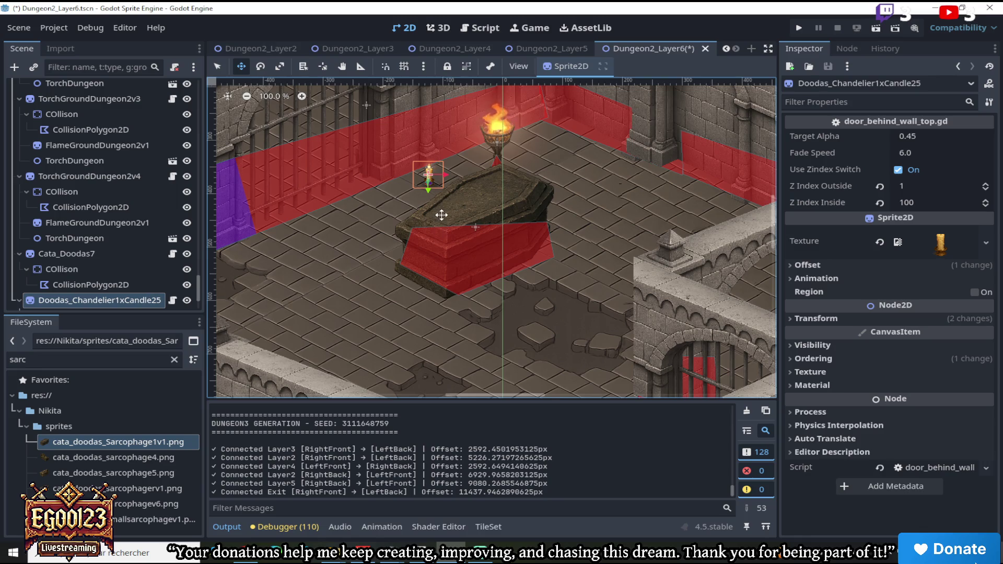
Duplicate the candle and place the copy on the sarcophagus's right side
scroll(442, 214, "up", 1)
scroll(152, 271, "down", 5)
right_click(131, 224)
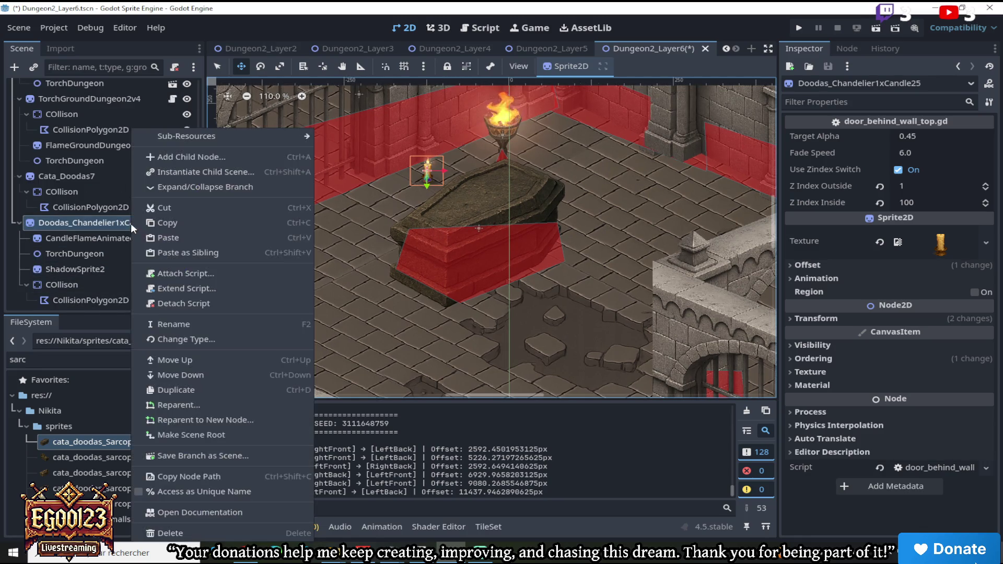
left_click(204, 389)
mouse_move(397, 212)
left_mouse_down()
mouse_move(513, 287)
mouse_move(527, 252)
mouse_move(516, 253)
left_mouse_up()
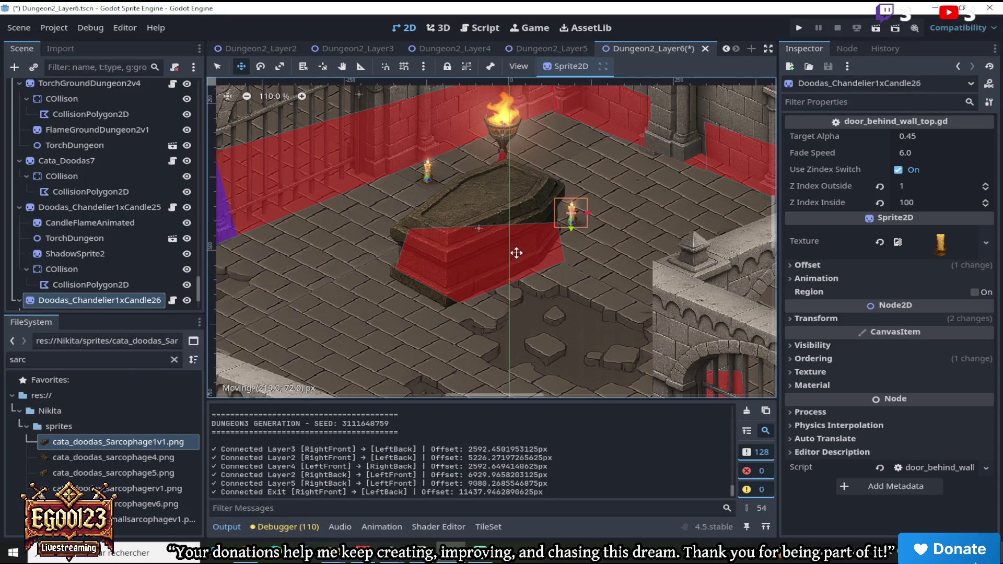
scroll(152, 287, "down", 3)
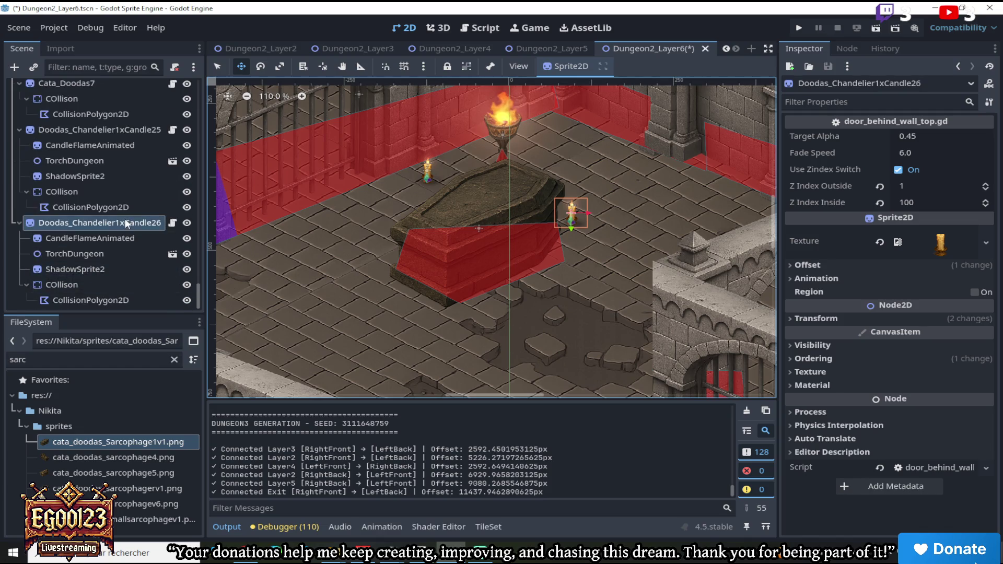
Duplicate two more candles, placing them at the sarcophagus's front-left and front
right_click(124, 221)
left_click(187, 390)
mouse_move(430, 270)
left_mouse_down()
mouse_move(242, 340)
mouse_move(263, 335)
left_mouse_up()
right_click(107, 305)
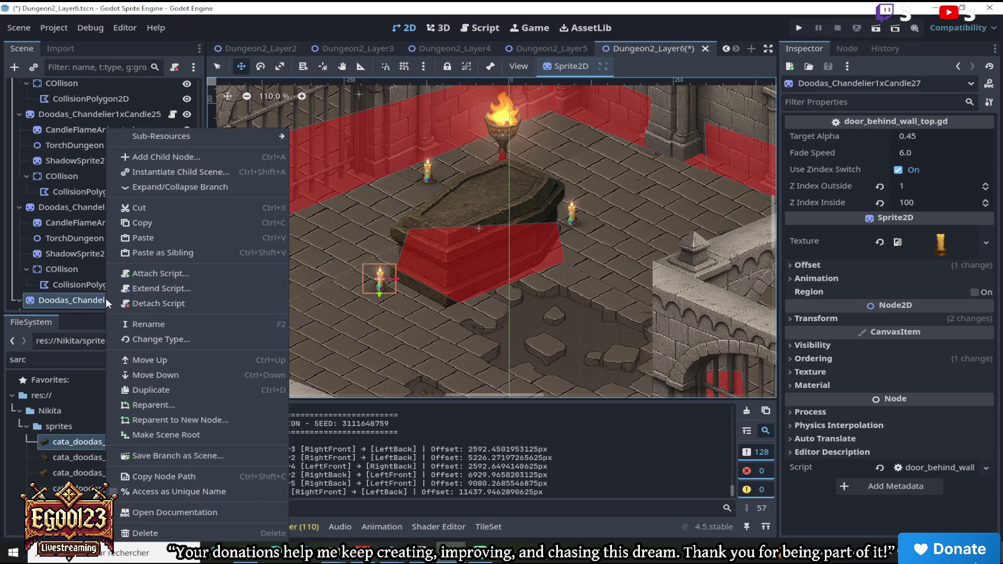
left_click(162, 390)
mouse_move(410, 279)
left_mouse_down()
mouse_move(489, 315)
mouse_move(515, 315)
mouse_move(539, 295)
left_mouse_up()
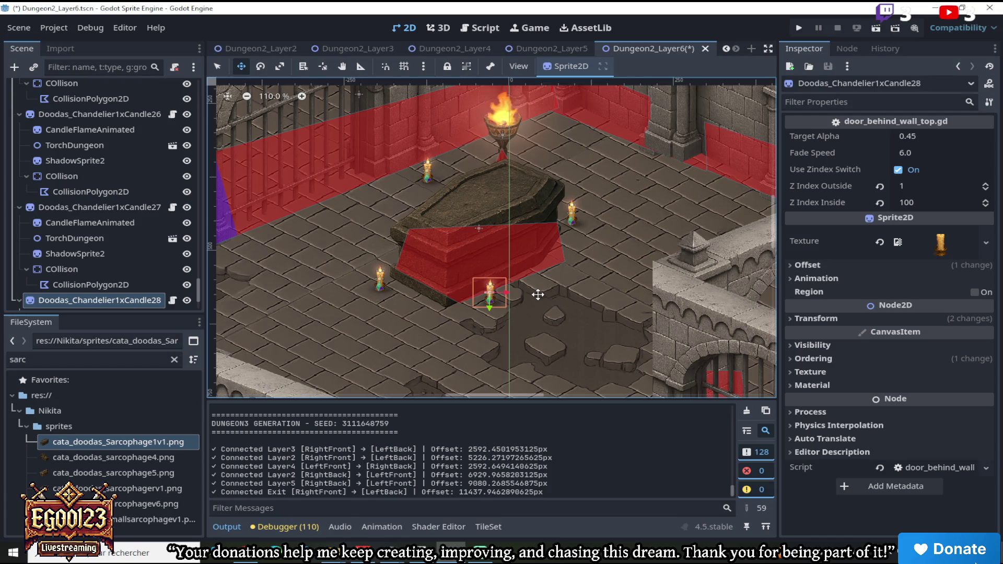
scroll(538, 295, "down", 4)
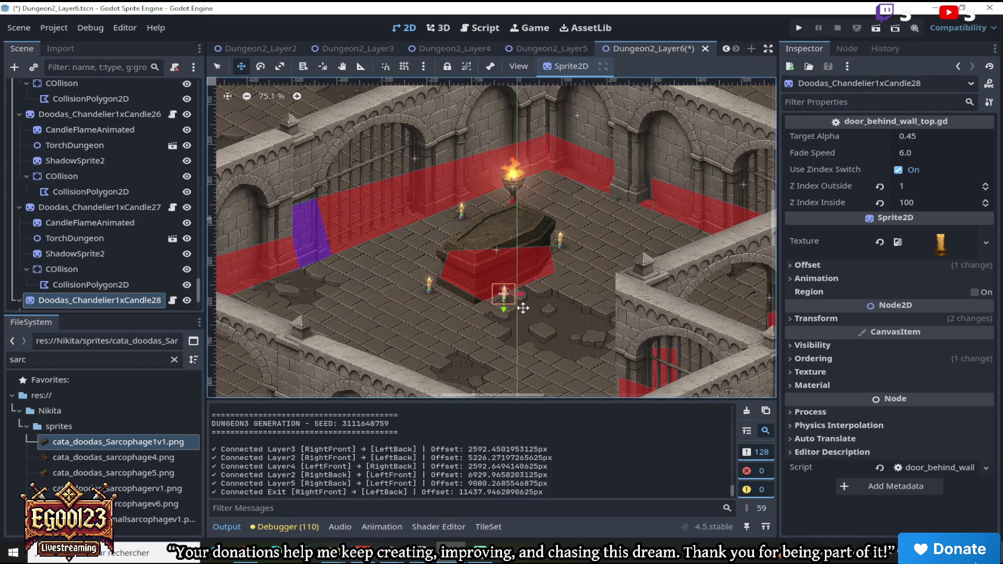
Duplicate the Cata_Doodas7 sarcophagus node
scroll(522, 309, "down", 1)
scroll(538, 311, "down", 1)
scroll(538, 311, "up", 1)
scroll(538, 311, "down", 1)
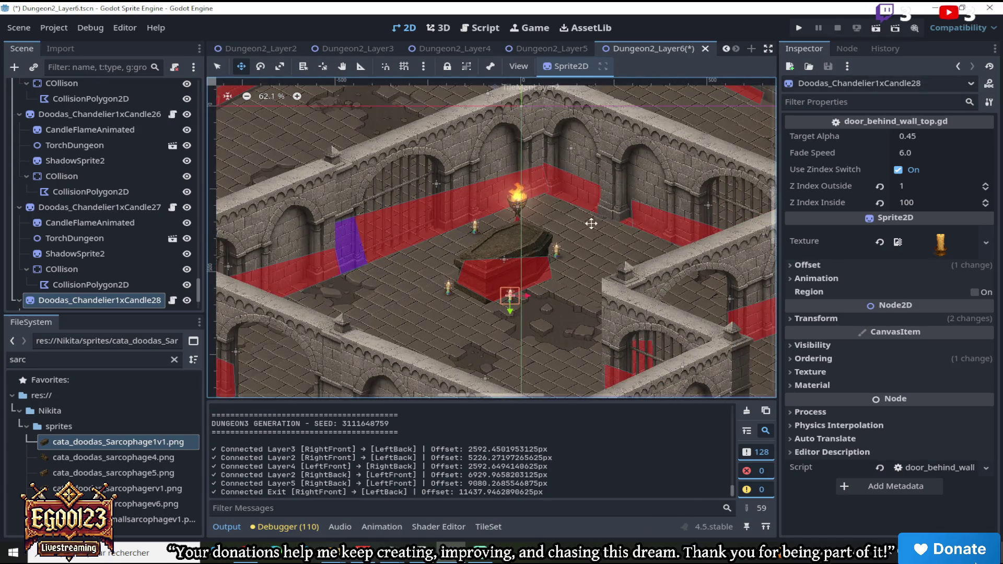
scroll(566, 390, "right", 3)
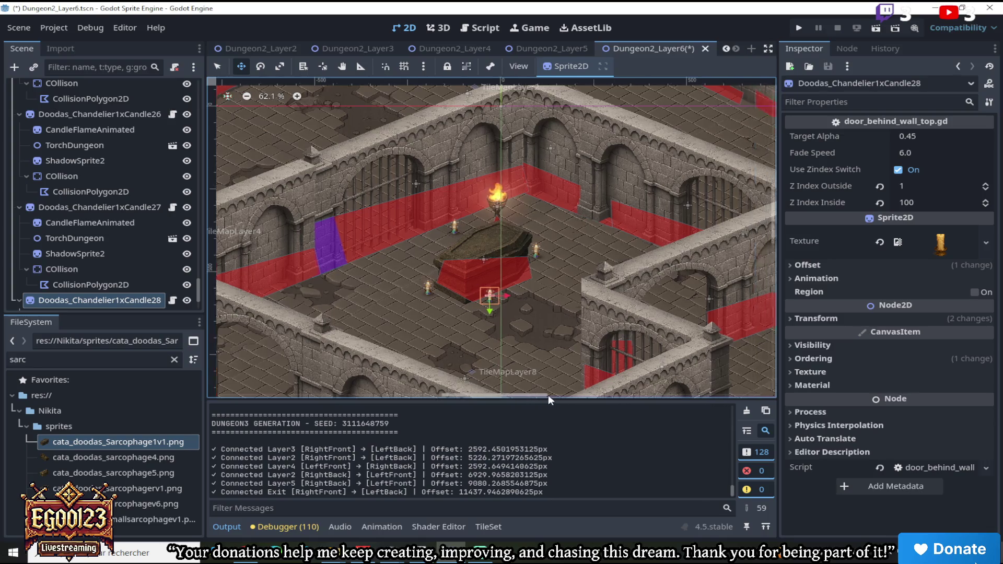
scroll(733, 306, "right", 5)
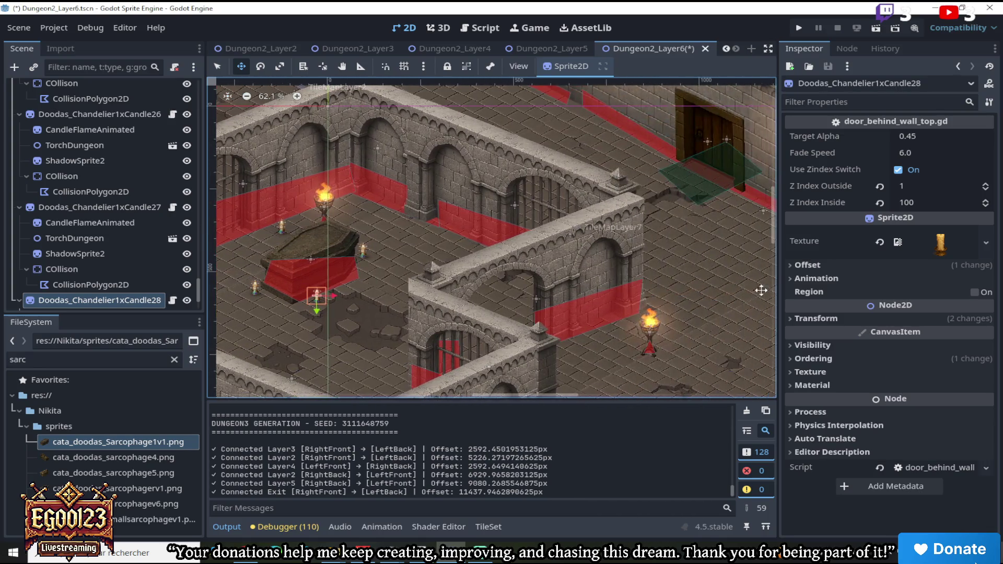
scroll(768, 238, "down", 2)
left_click(217, 66)
left_click(314, 186)
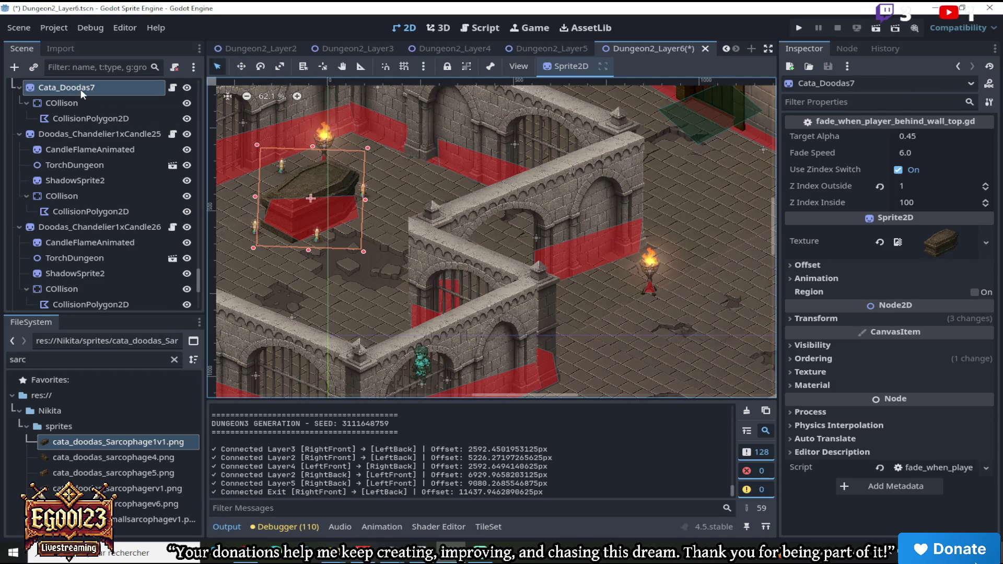
right_click(81, 89)
left_click(142, 351)
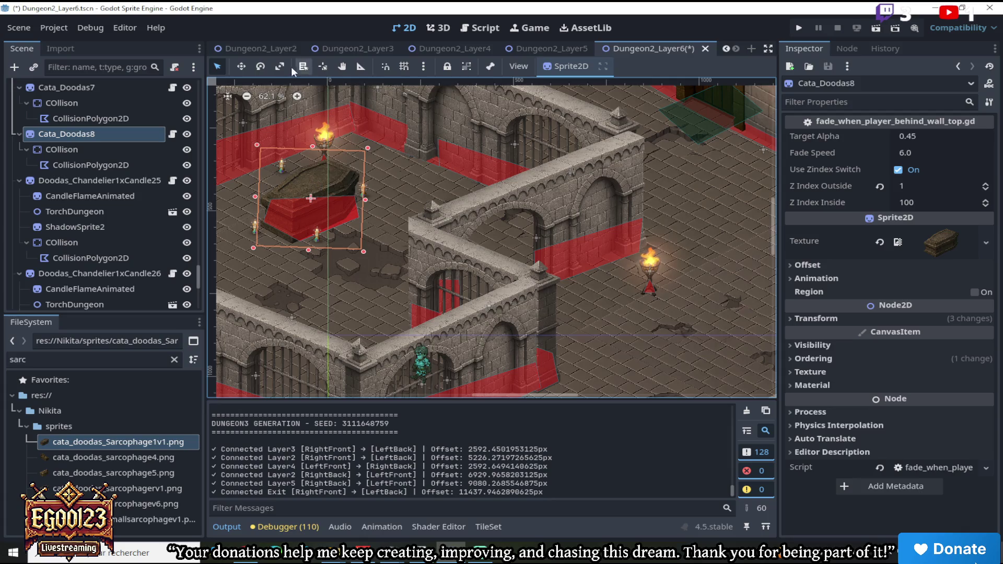
Move the Cata_Doodas8 copy next to the right-hand torch
left_click(241, 66)
left_click_drag(311, 199, 697, 308)
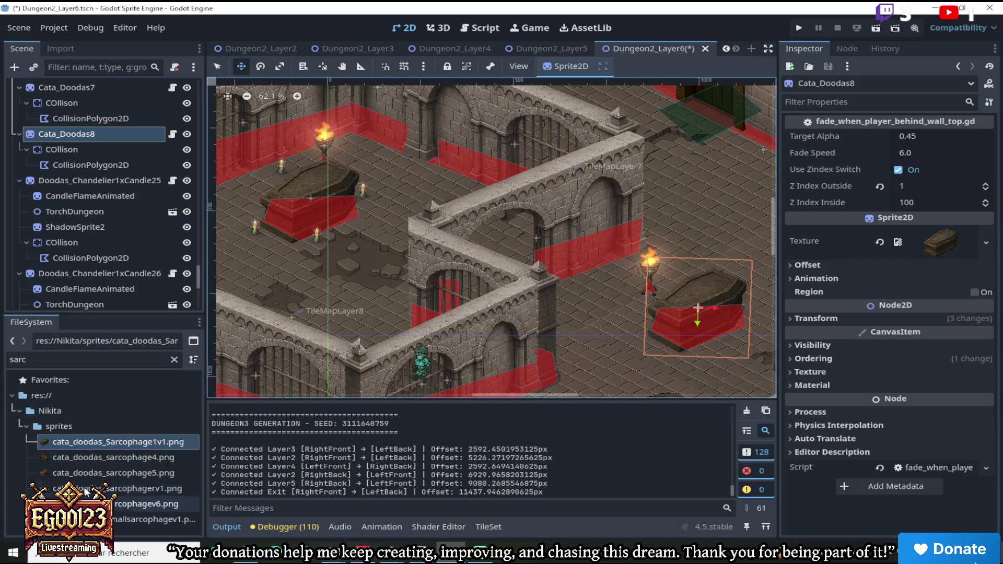
double_click(11, 360)
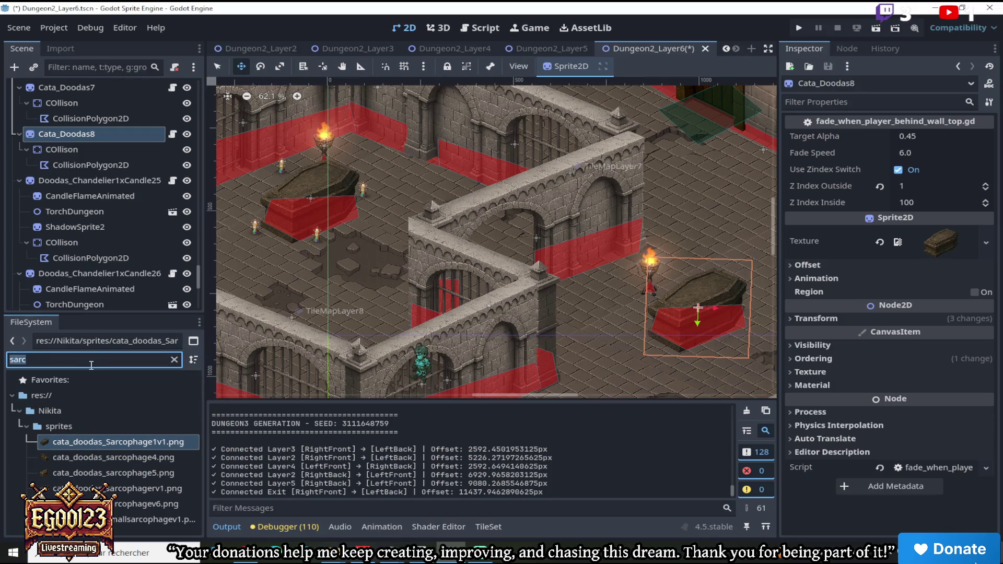
Filter the FileSystem for 'cata' and give the copied sprite the cata_doodas_torture1.png iron-maiden texture
type("cata")
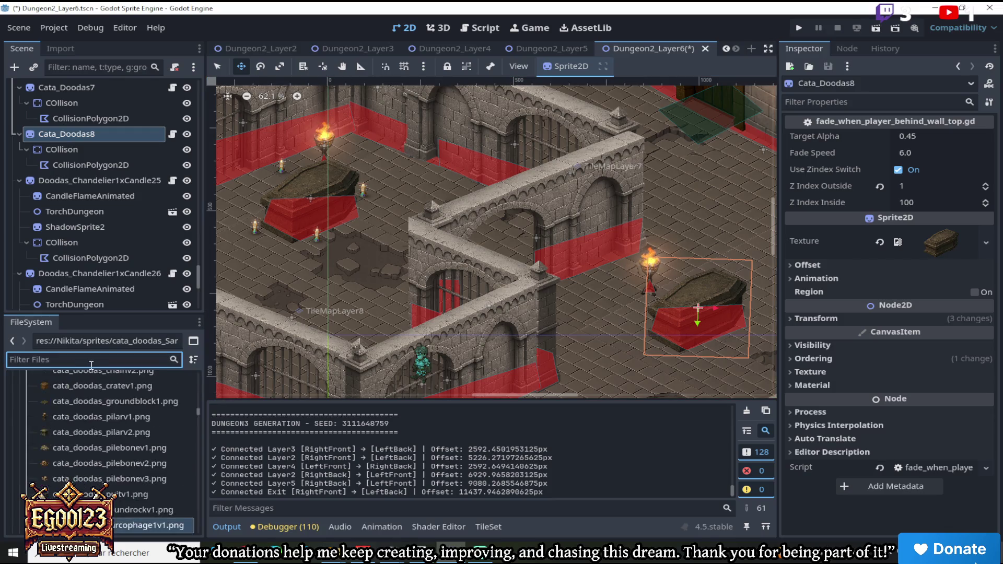
scroll(152, 454, "up", 3)
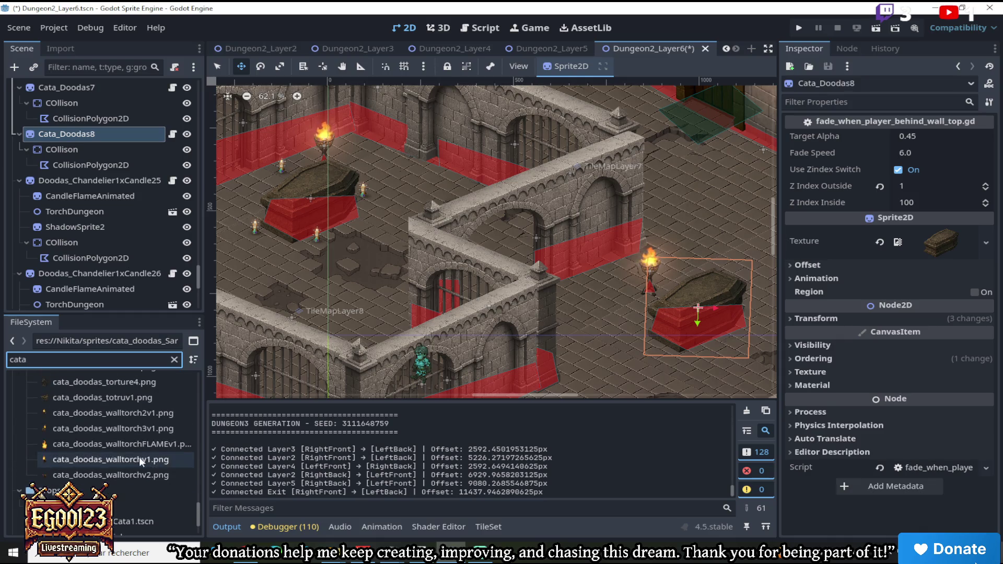
left_click(123, 443)
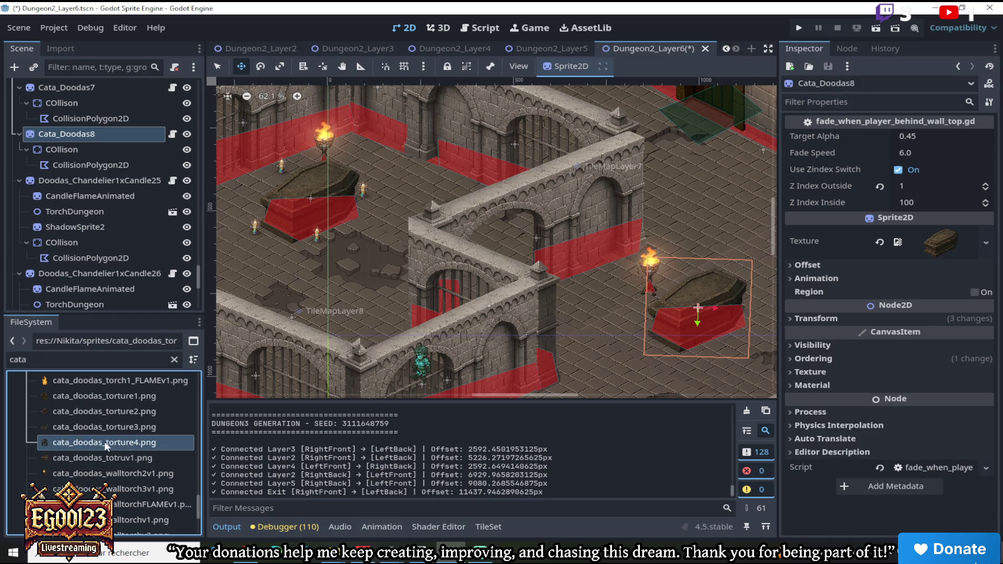
left_click(105, 458)
left_click_drag(86, 456, 917, 249)
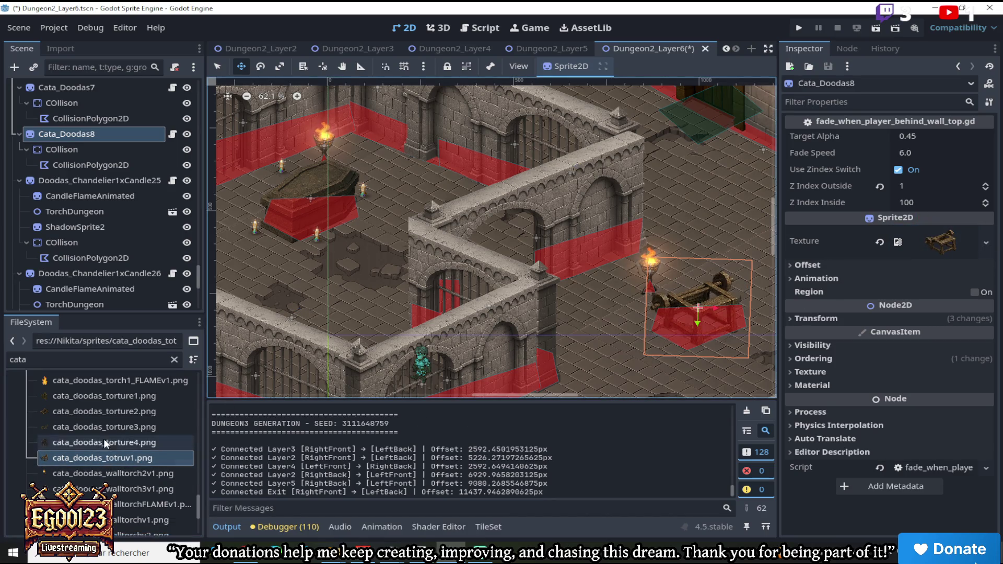
left_click_drag(102, 411, 940, 243)
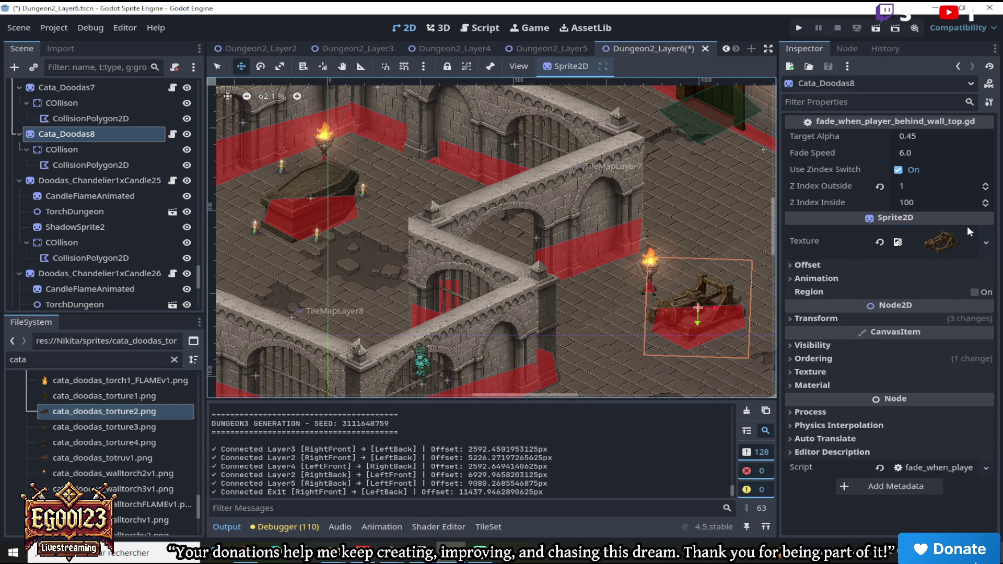
left_click(105, 396)
mouse_move(131, 400)
left_mouse_down()
mouse_move(935, 244)
mouse_move(926, 243)
left_mouse_up()
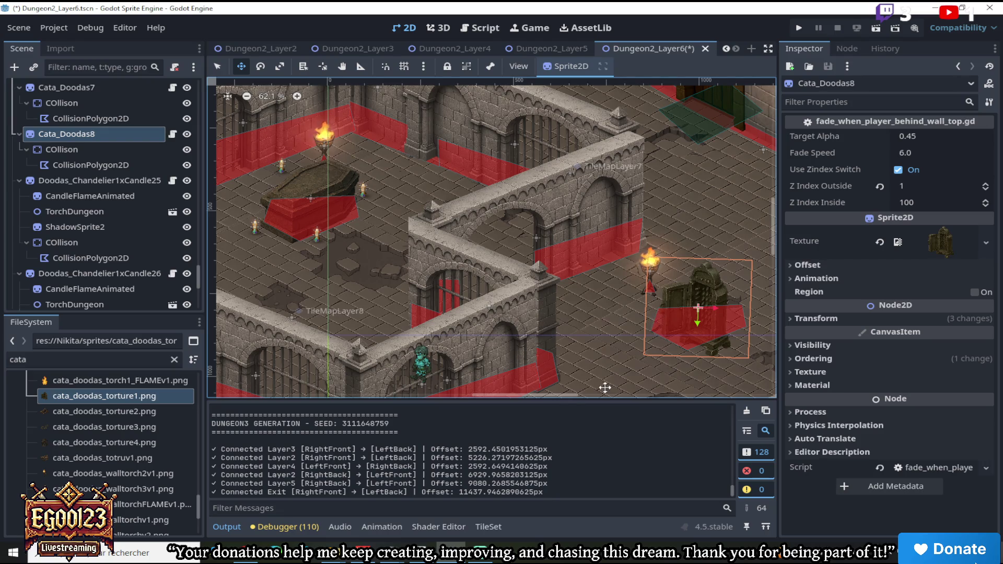
Enlarge the iron maiden by about 18% and move it up-right against the right-hand wall
left_click_drag(553, 393, 601, 394)
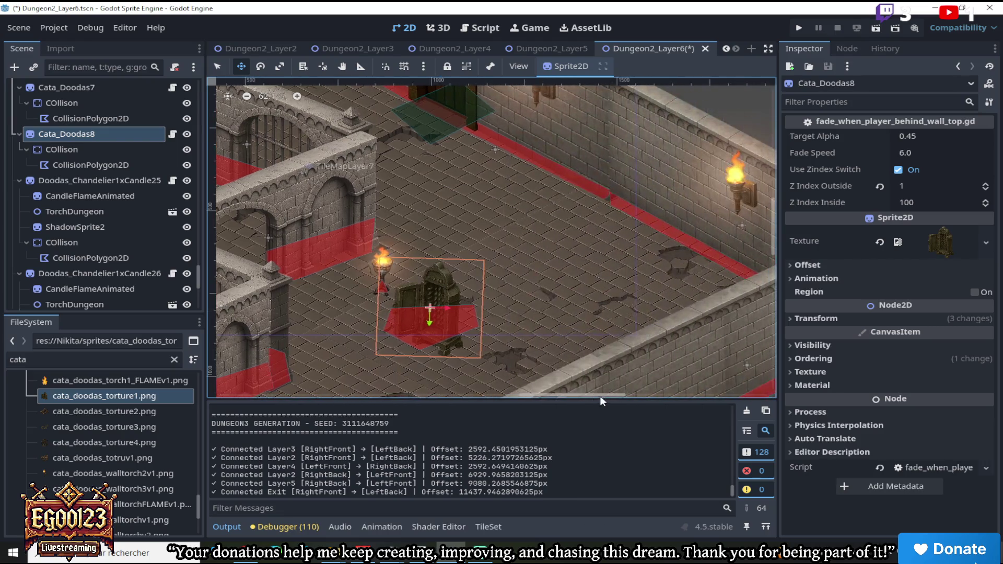
scroll(475, 340, "up", 3)
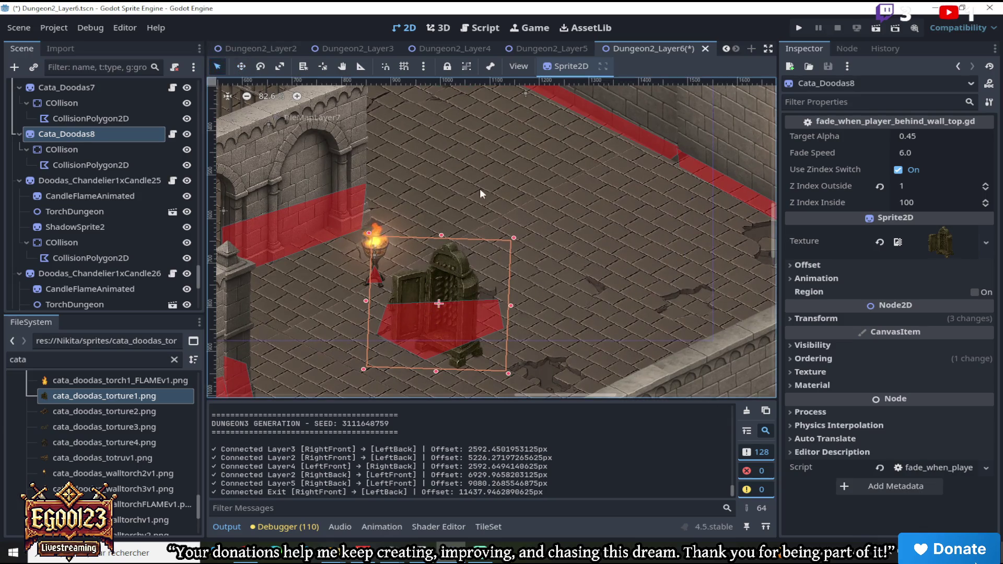
left_click_drag(512, 239, 538, 228)
scroll(533, 235, "down", 2)
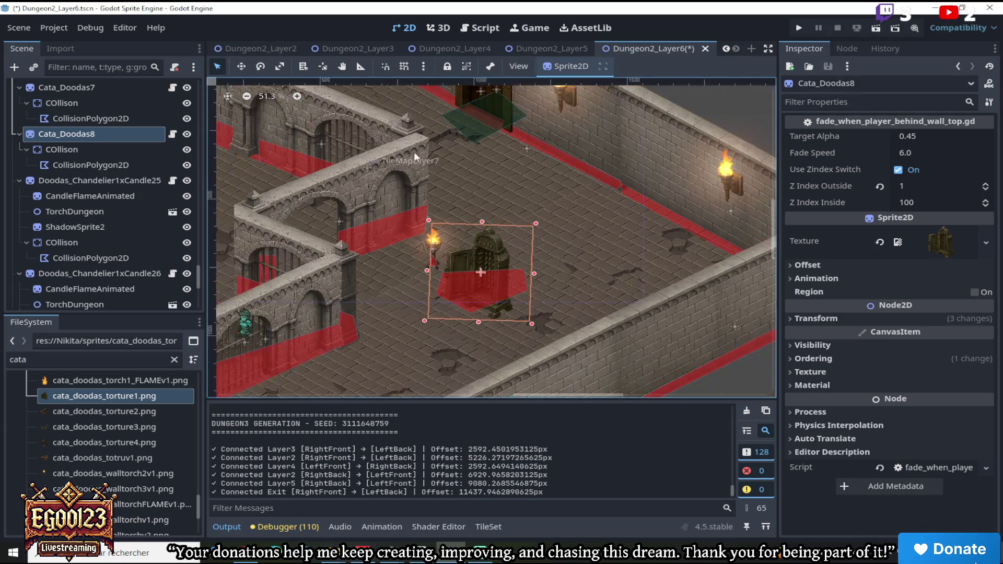
left_click(241, 66)
mouse_move(460, 258)
left_mouse_down()
mouse_move(616, 183)
mouse_move(607, 164)
left_mouse_up()
scroll(627, 167, "up", 8)
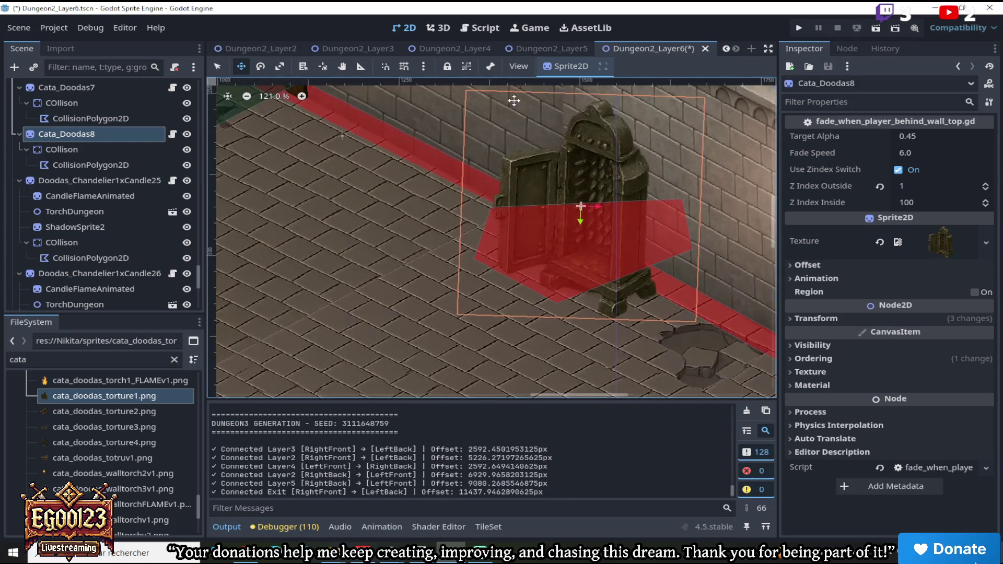
Drag Cata_Doodas8's CollisionPolygon2D vertices inward and down to hug the iron maiden's base
left_click(558, 289)
left_click_drag(557, 306, 615, 309)
left_click_drag(477, 259, 502, 268)
left_click_drag(501, 209, 501, 209)
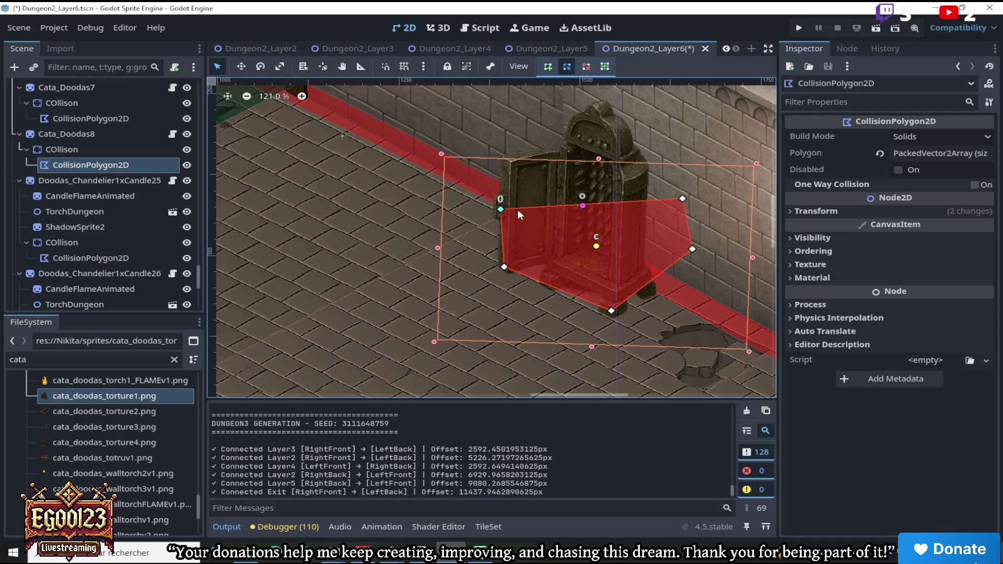
left_click_drag(681, 199, 647, 197)
left_click_drag(692, 250, 644, 290)
scroll(609, 269, "down", 5)
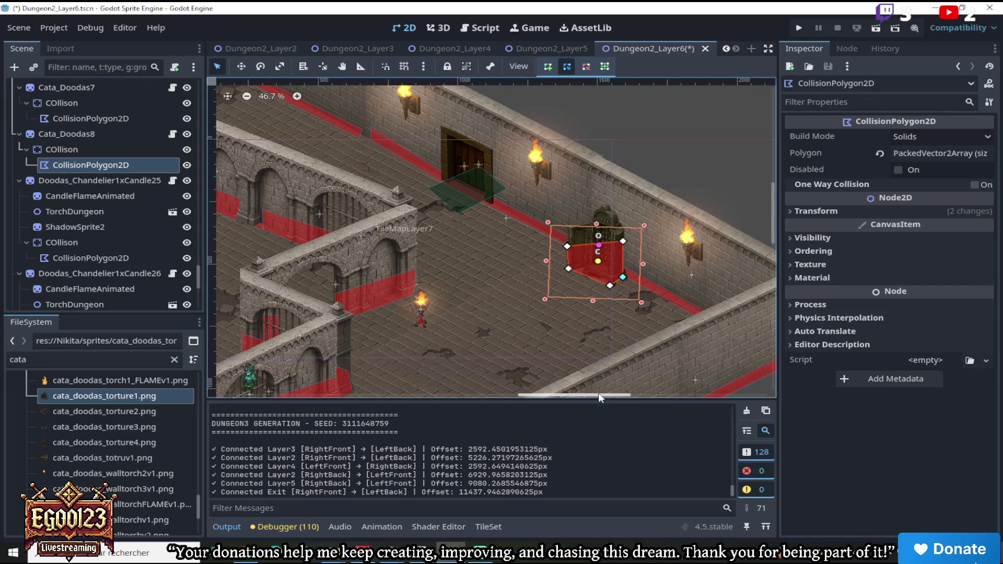
left_click_drag(598, 393, 569, 393)
left_click_drag(776, 236, 775, 258)
left_click_drag(80, 365, 2, 361)
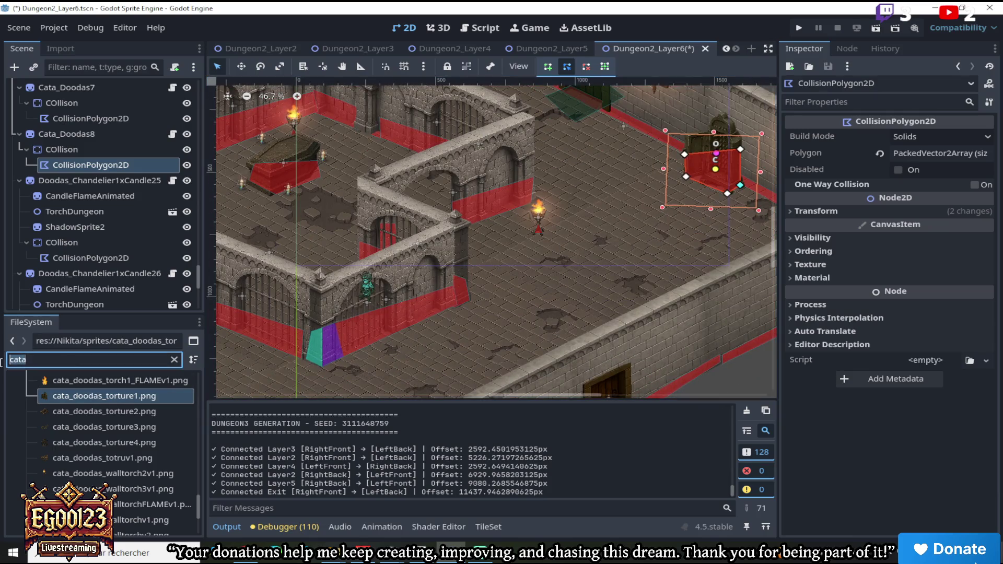
Duplicate the torture device with Ctrl+D and move the copy onto the floor near the room centre
right_click(56, 136)
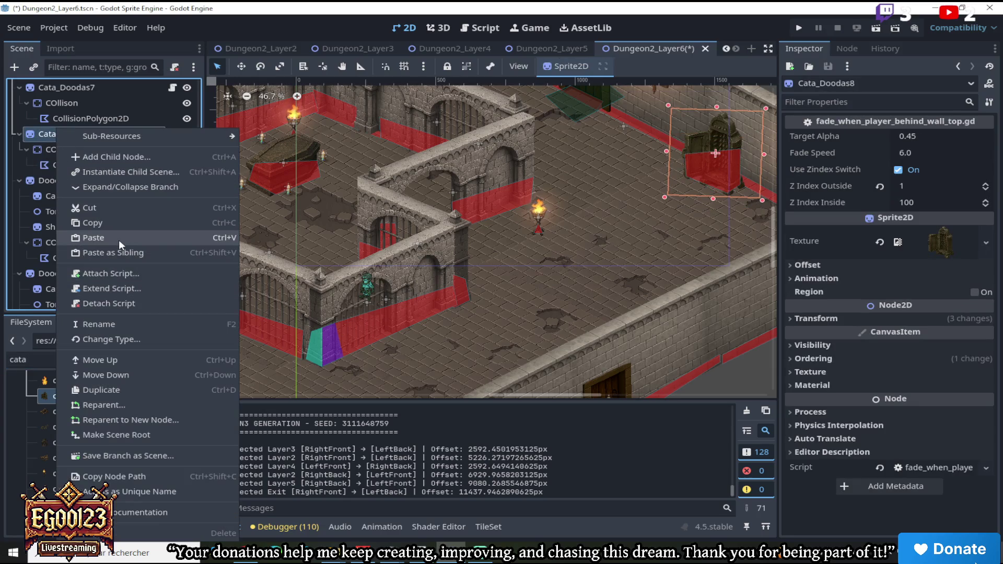
key("Escape")
key("ctrl+d")
left_click(241, 67)
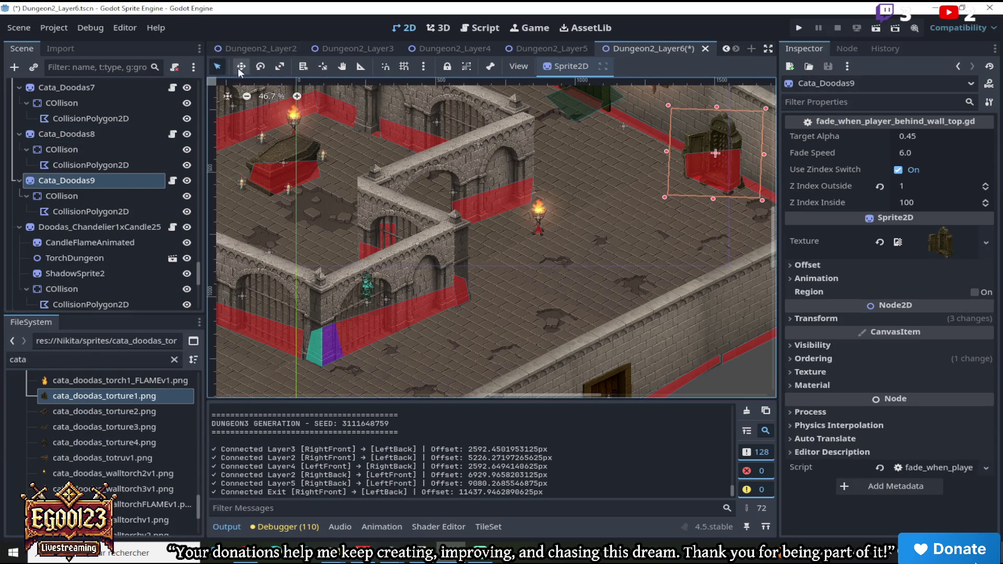
left_click_drag(598, 194, 502, 261)
Try the small pillar and then the cata_doodas_sceaux2v1.png bucket texture on the copy
scroll(70, 398, "up", 5)
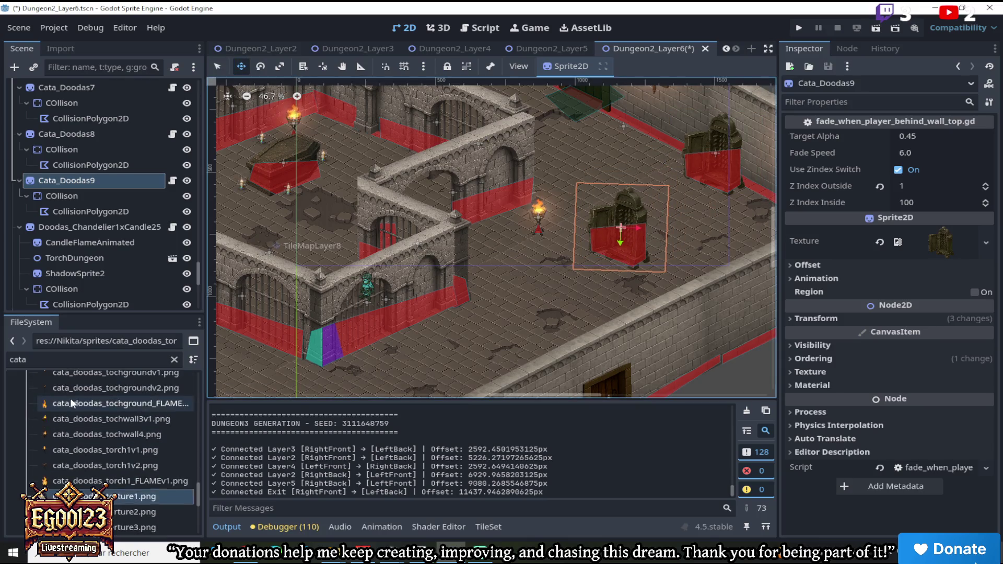
scroll(117, 446, "up", 3)
scroll(118, 449, "up", 3)
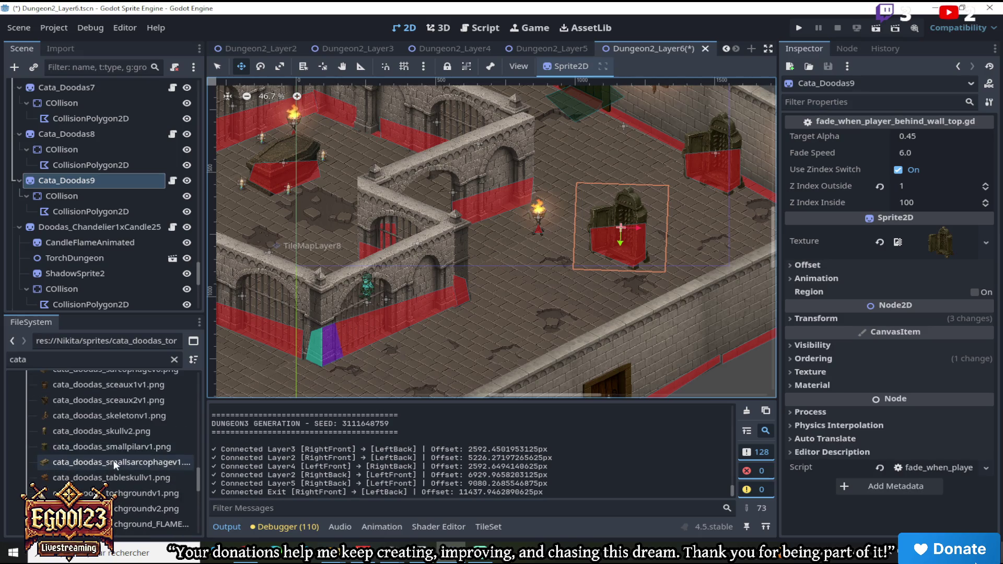
mouse_move(108, 450)
left_mouse_down()
mouse_move(100, 447)
mouse_move(940, 242)
left_mouse_up()
scroll(633, 225, "up", 3)
scroll(634, 225, "down", 6)
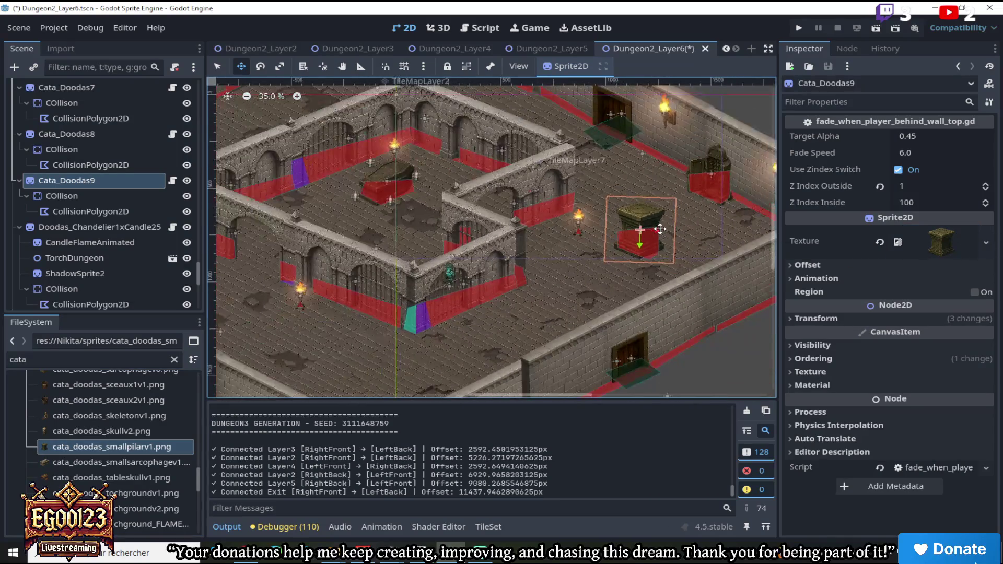
scroll(660, 229, "up", 6)
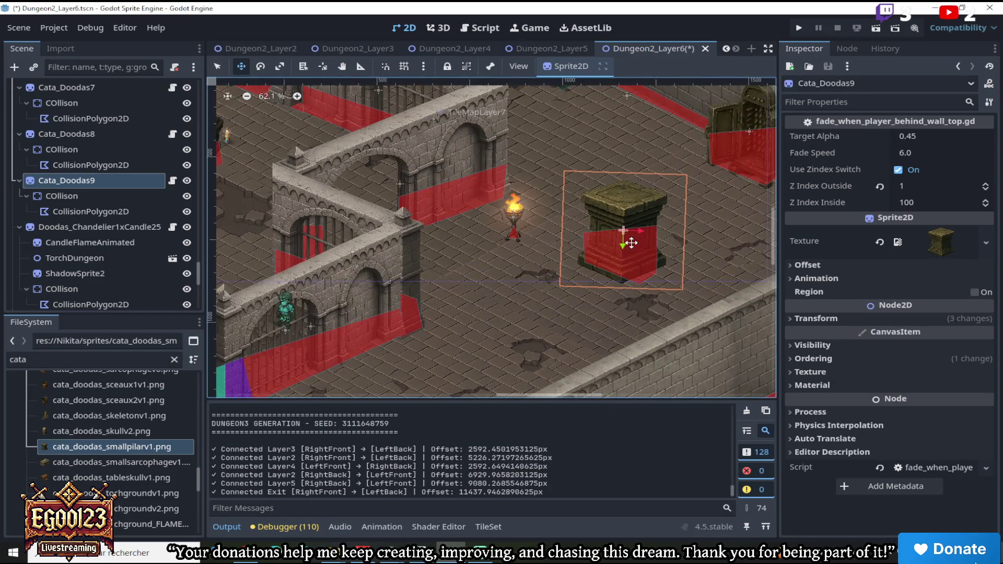
left_click(111, 431)
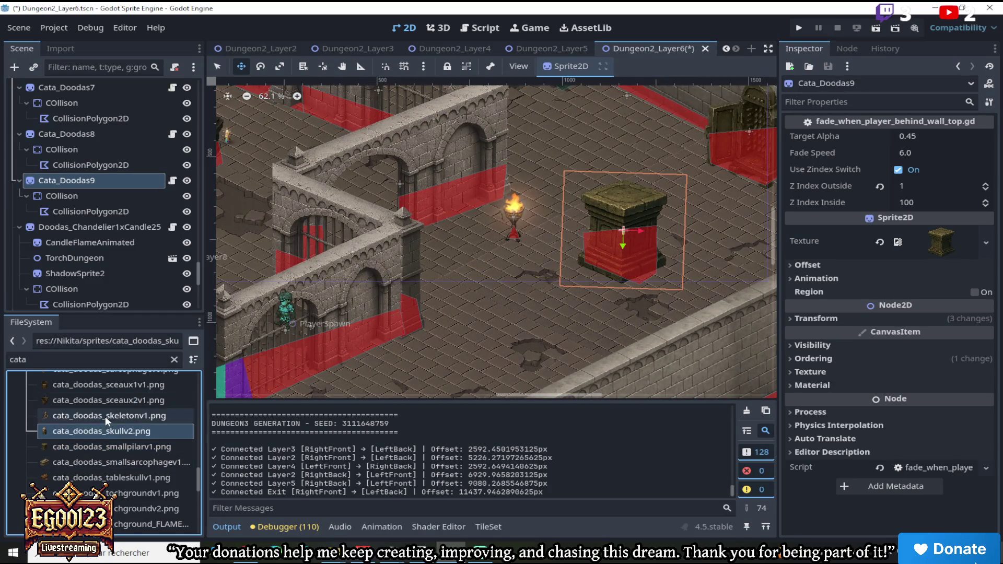
scroll(110, 409, "up", 2)
left_click(90, 442)
left_click_drag(205, 432, 940, 242)
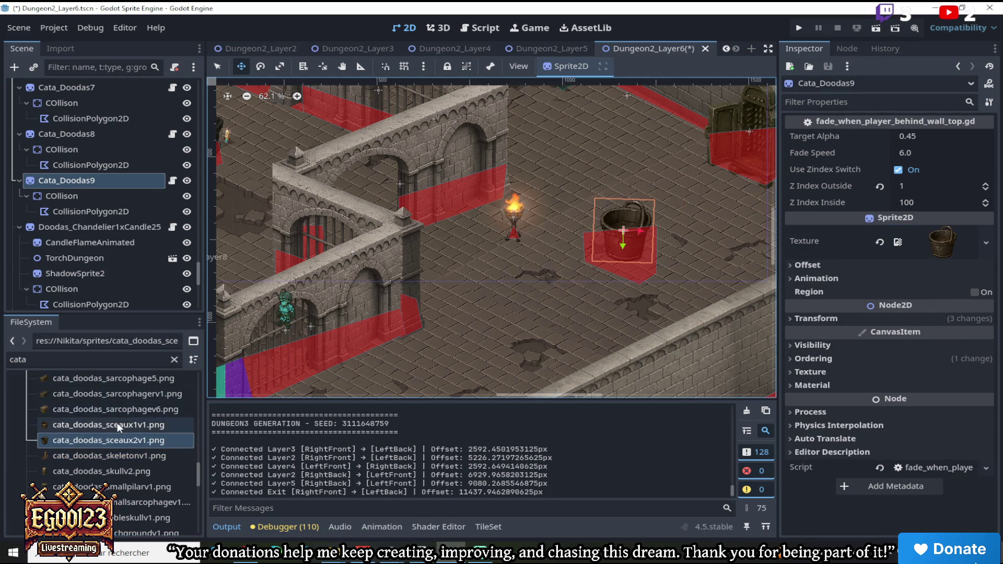
Give the copy, Cata_Doodas9, the cata_doodas_cage1.png cage texture
scroll(109, 424, "up", 3)
scroll(89, 434, "up", 6)
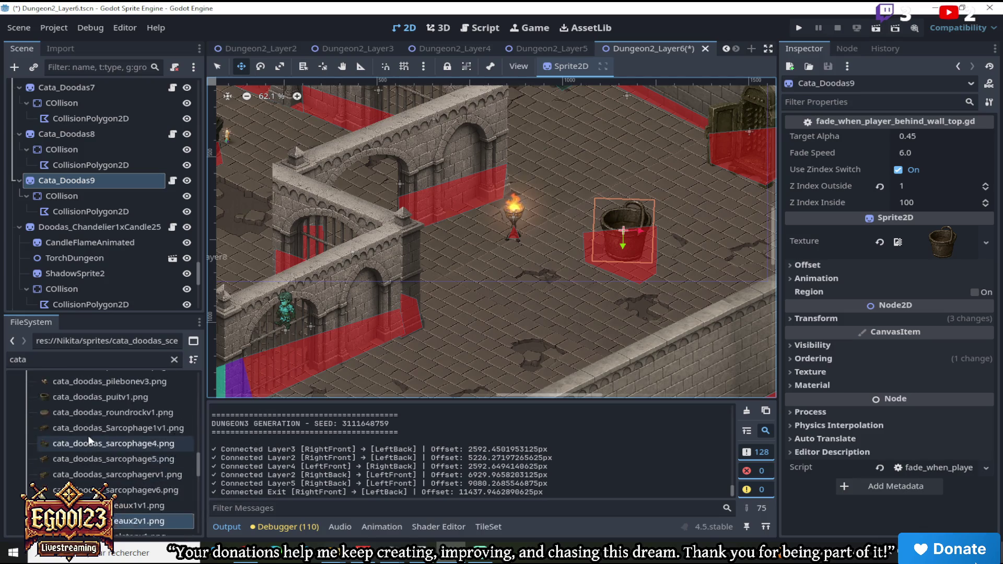
scroll(96, 440, "up", 5)
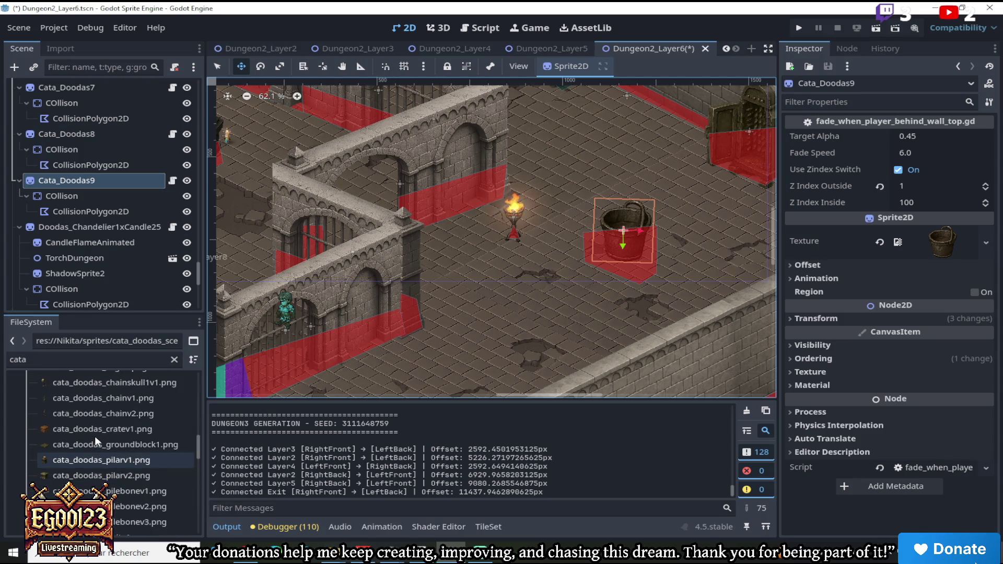
mouse_move(94, 450)
left_mouse_down()
mouse_move(73, 452)
mouse_move(629, 252)
mouse_move(377, 239)
mouse_move(648, 247)
mouse_move(622, 253)
mouse_move(642, 254)
mouse_move(638, 242)
mouse_move(497, 329)
mouse_move(384, 372)
left_mouse_up()
scroll(624, 260, "down", 3)
scroll(408, 369, "down", 2)
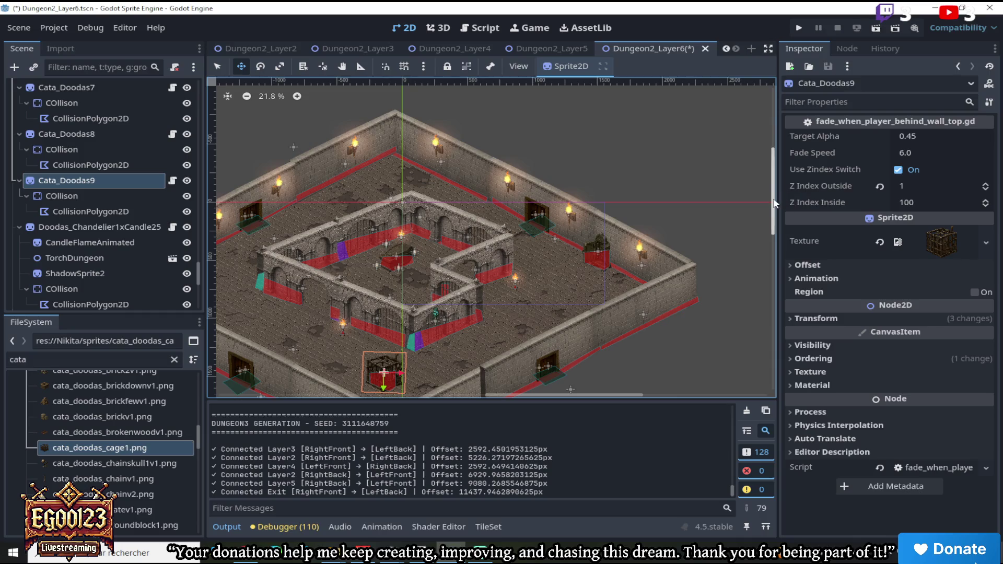
Nudge the Cata_Doodas9 cage down toward the lower wall
left_click_drag(773, 203, 774, 215)
scroll(365, 324, "up", 5)
mouse_move(497, 301)
left_mouse_down()
mouse_move(488, 312)
mouse_move(503, 320)
left_mouse_up()
scroll(502, 319, "down", 3)
scroll(504, 320, "down", 2)
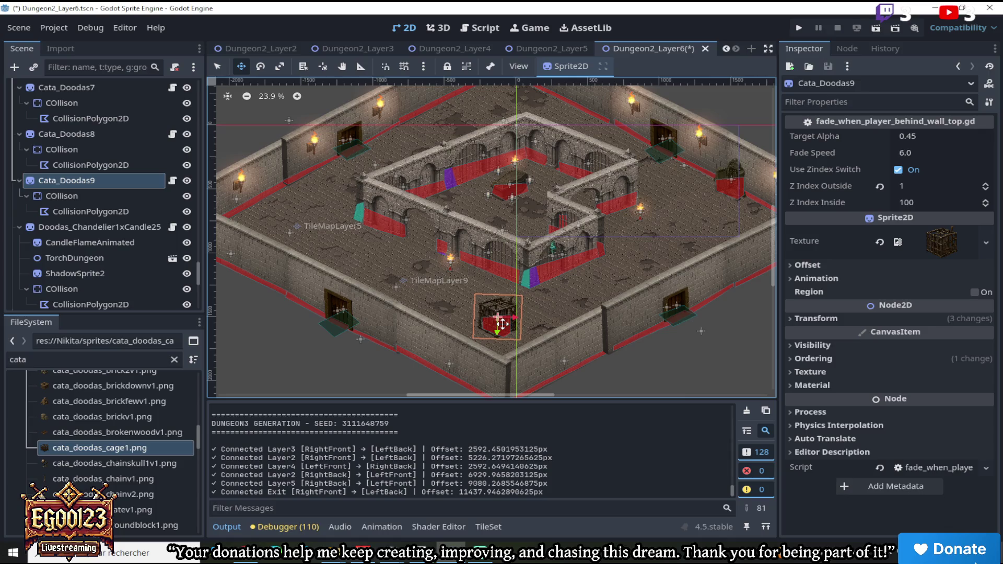
scroll(511, 214, "up", 4)
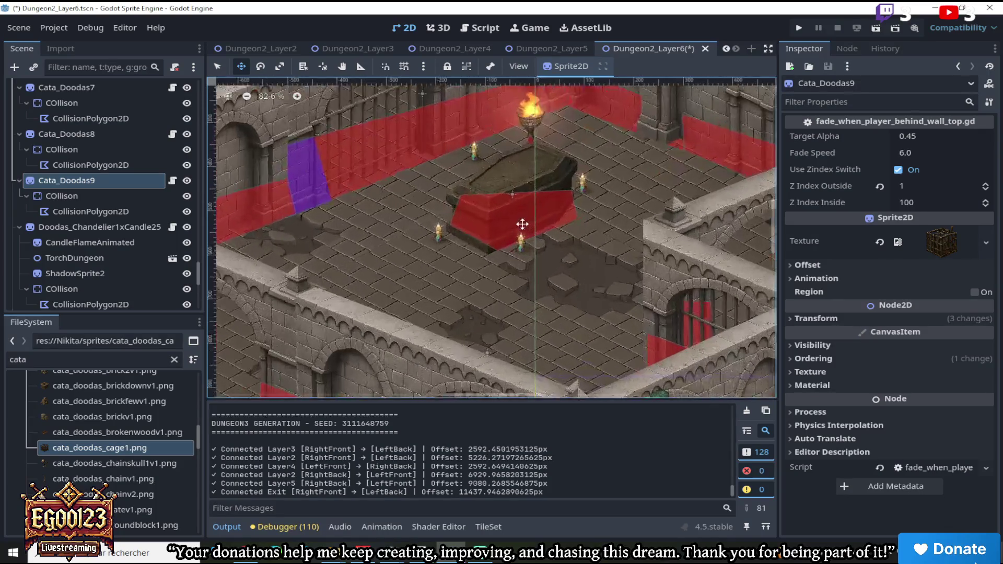
scroll(520, 241, "down", 2)
scroll(520, 241, "down", 1)
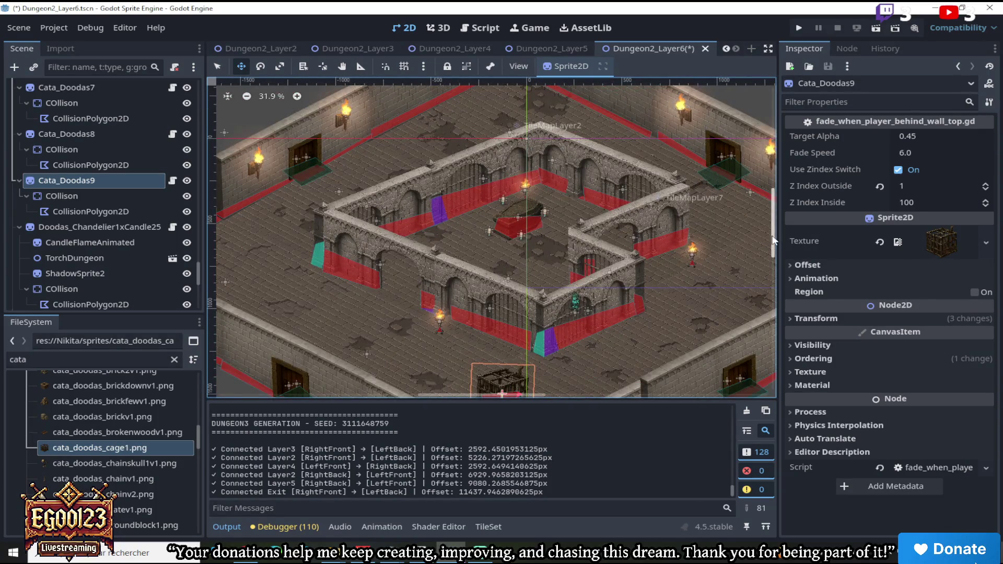
Drag the cage across into the right-hand room, between the torches by the outer wall
left_click_drag(775, 241, 775, 265)
mouse_move(520, 325)
left_mouse_down()
mouse_move(309, 233)
mouse_move(523, 251)
mouse_move(526, 265)
mouse_move(714, 248)
left_mouse_up()
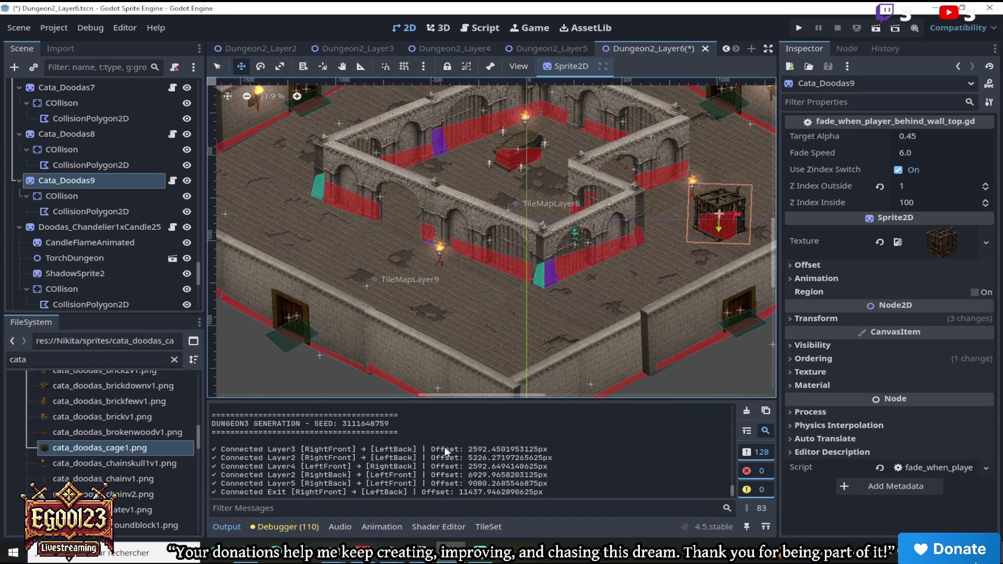
left_click_drag(437, 397, 524, 397)
mouse_move(552, 206)
left_mouse_down()
mouse_move(611, 185)
mouse_move(539, 209)
mouse_move(560, 206)
mouse_move(547, 206)
mouse_move(547, 220)
mouse_move(560, 201)
left_mouse_up()
scroll(547, 206, "down", 1)
scroll(566, 157, "down", 1)
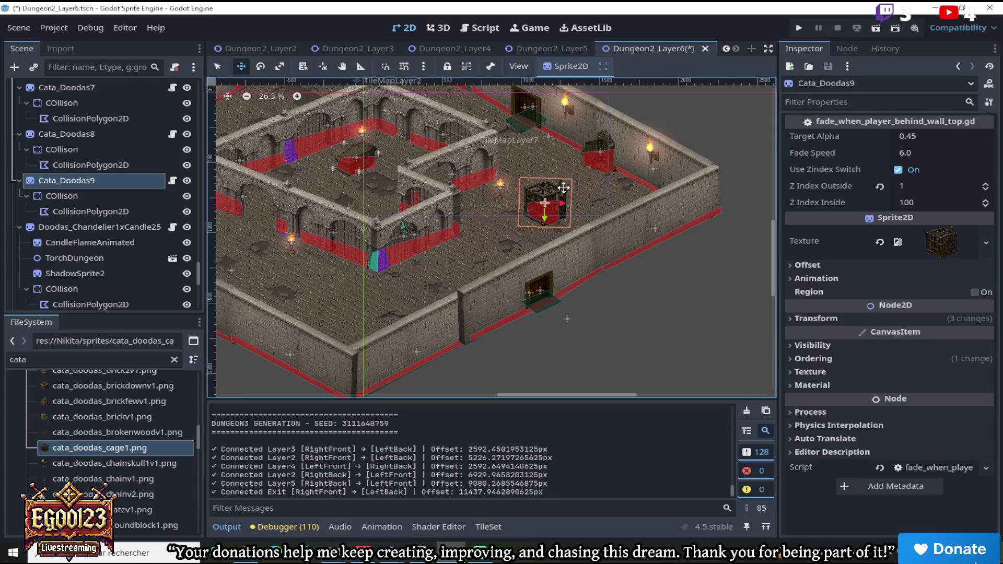
scroll(563, 188, "up", 2)
scroll(111, 434, "down", 2)
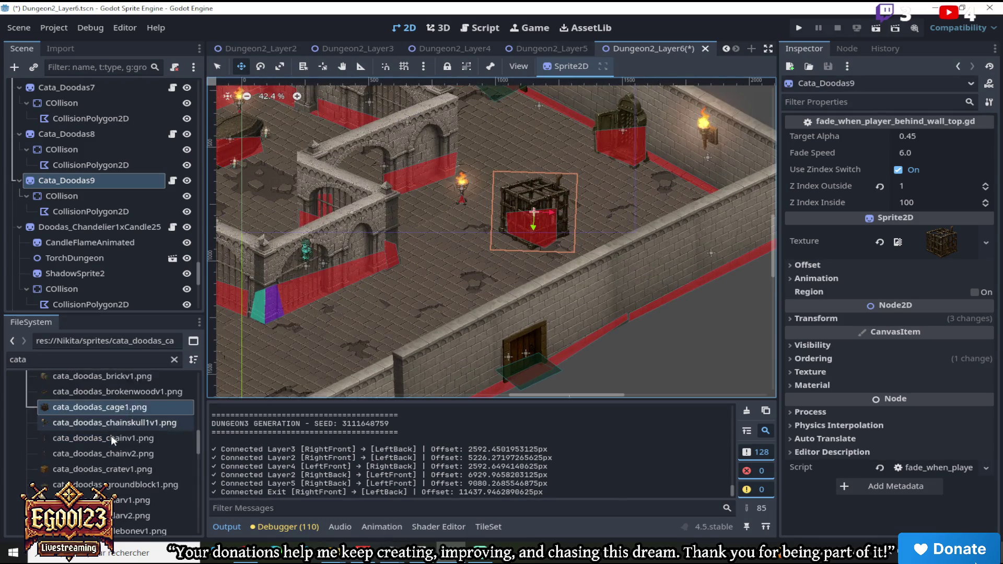
scroll(85, 437, "up", 3)
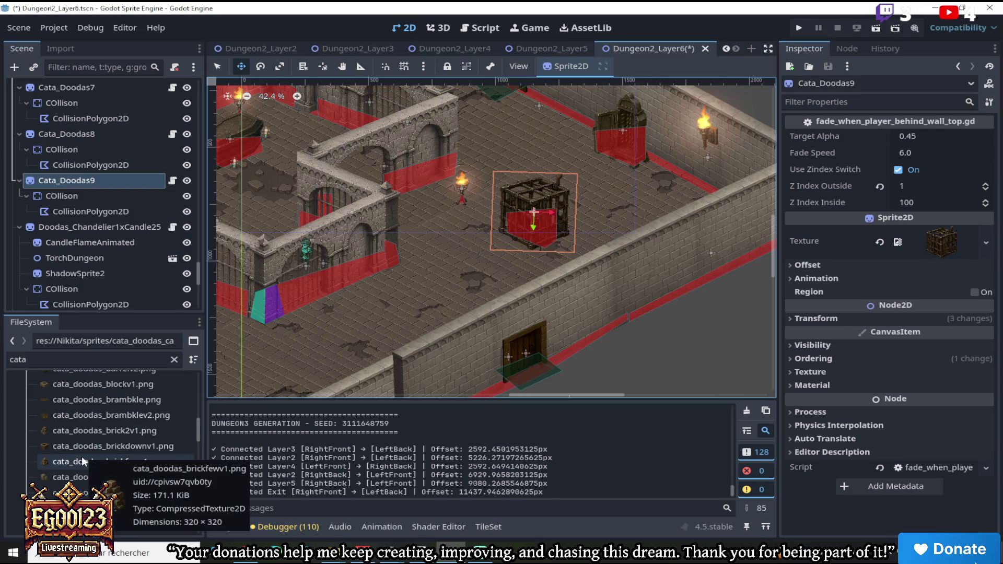
left_click(84, 434)
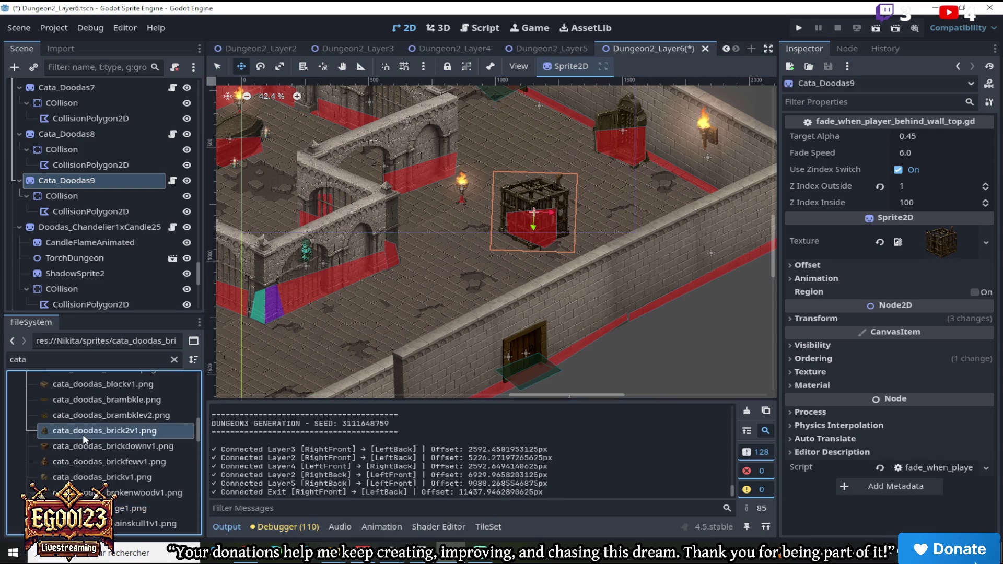
scroll(89, 402, "up", 2)
left_click(102, 476)
scroll(93, 423, "up", 1)
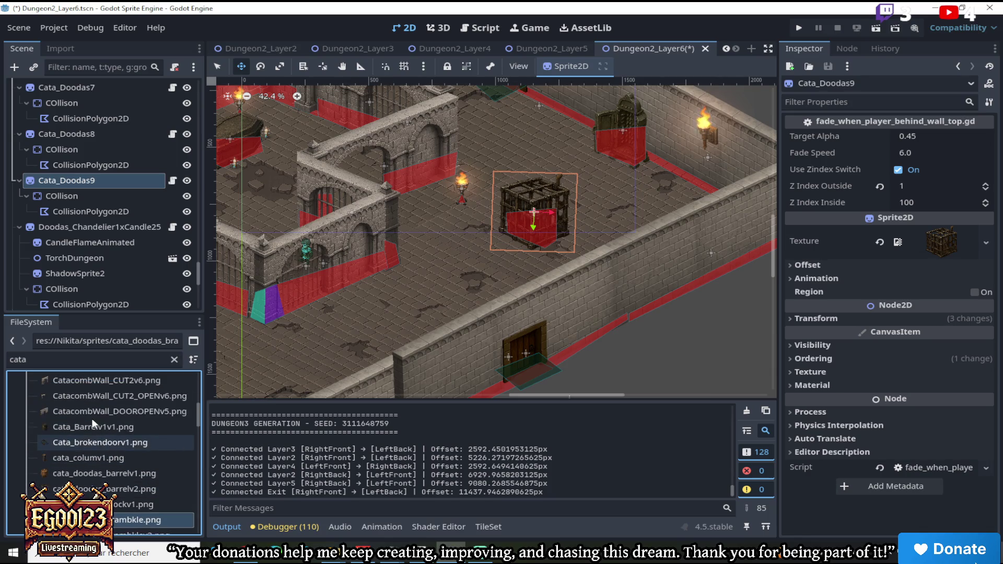
left_click(93, 427)
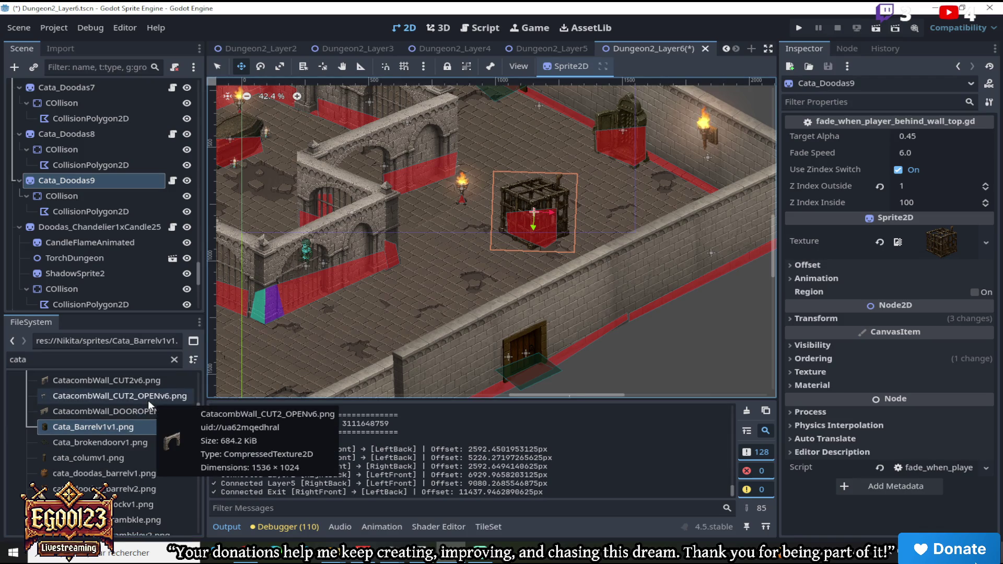
scroll(390, 288, "down", 3)
left_click_drag(572, 396, 553, 393)
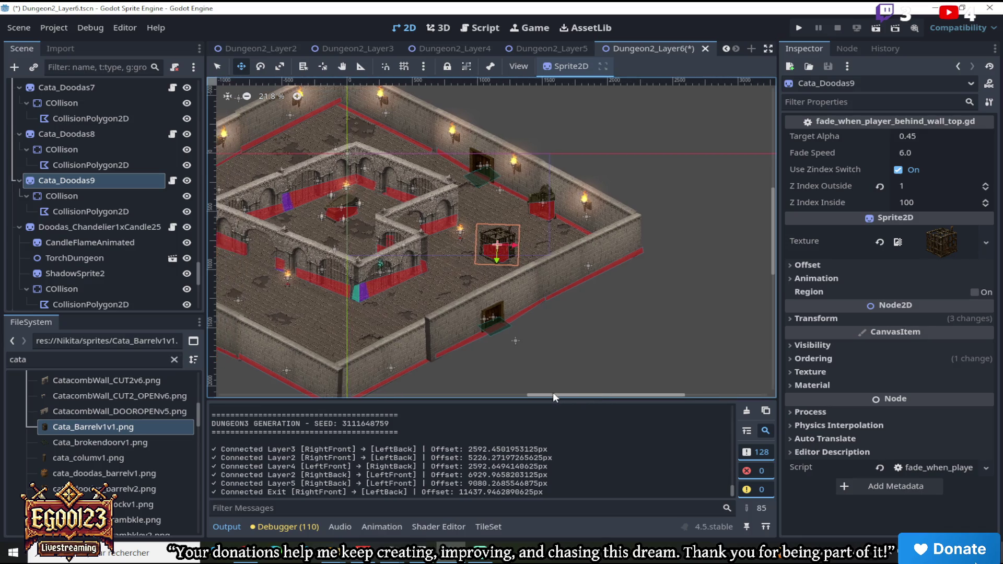
scroll(536, 240, "up", 3)
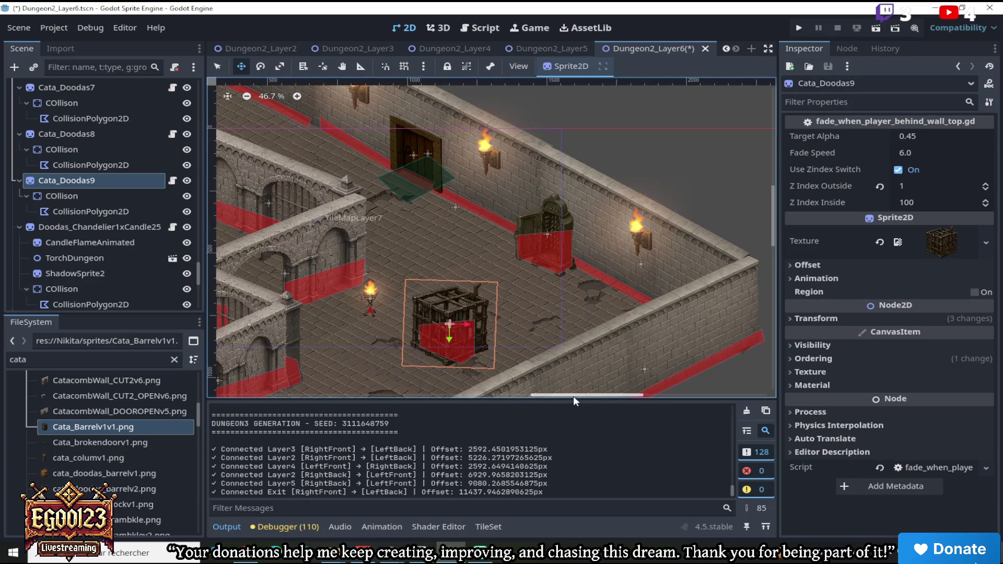
scroll(468, 335, "down", 3)
mouse_move(468, 334)
left_mouse_down()
mouse_move(773, 271)
mouse_move(754, 270)
left_mouse_up()
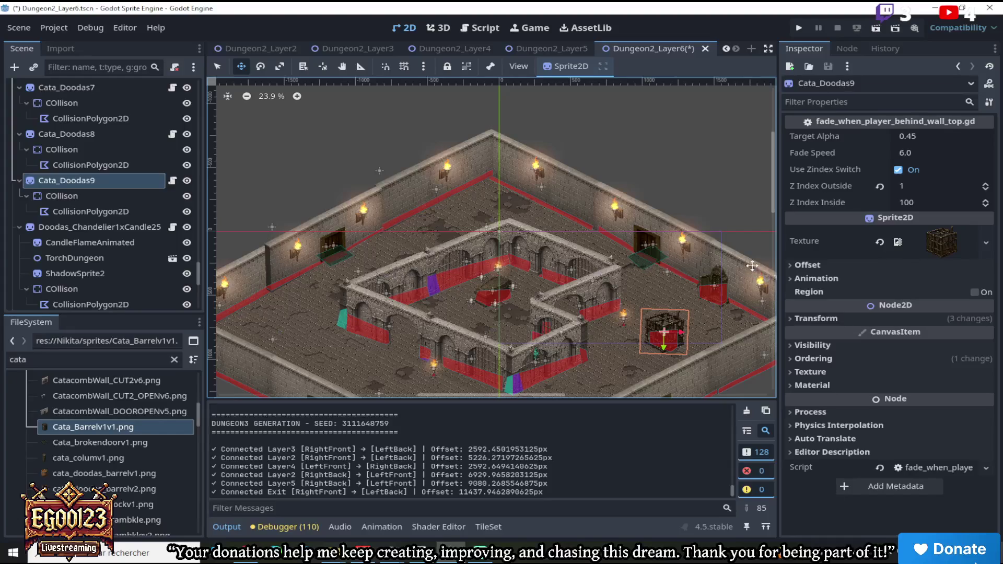
mouse_move(771, 208)
left_mouse_down()
mouse_move(731, 157)
mouse_move(721, 122)
left_mouse_up()
scroll(586, 328, "up", 6)
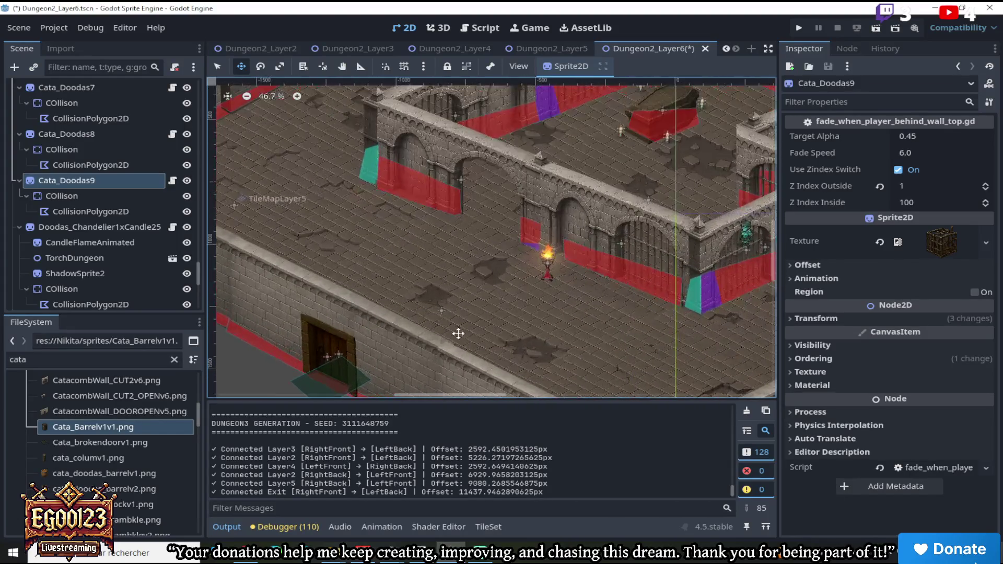
scroll(586, 328, "up", 2)
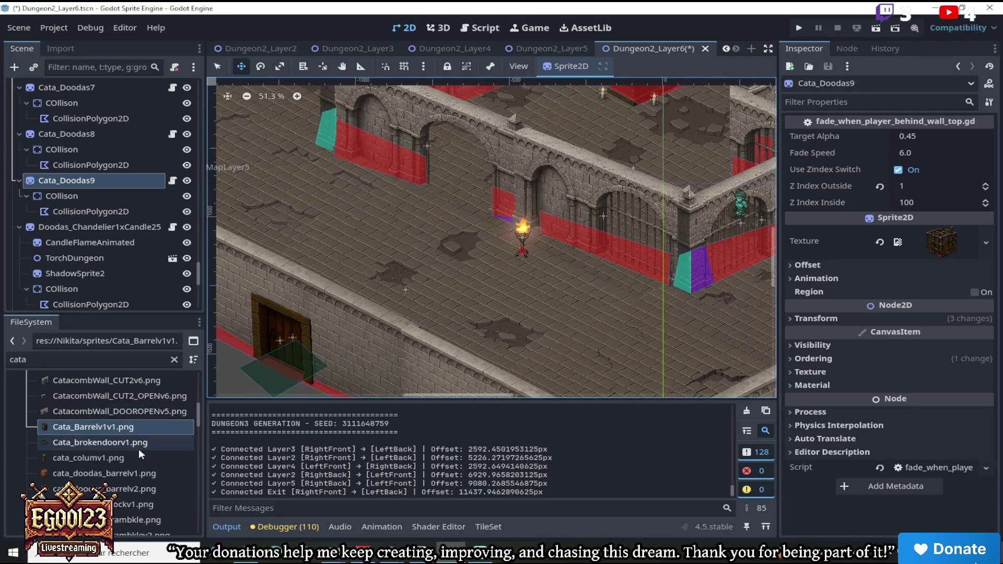
left_click(136, 458)
scroll(136, 455, "down", 2)
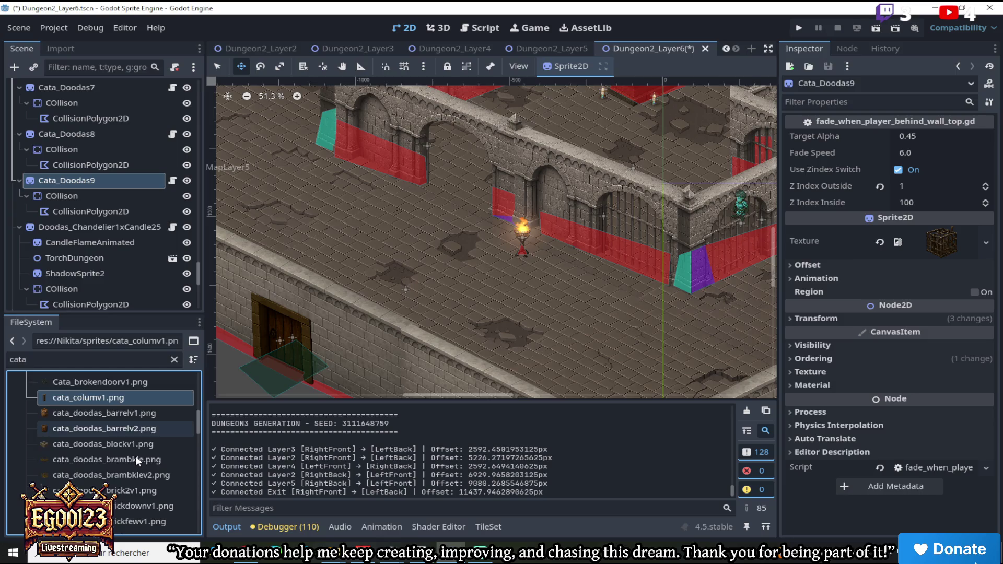
left_click(127, 448)
scroll(136, 199, "down", 2)
scroll(136, 199, "up", 2)
Duplicate the Cata_Doodas9 cage and place the copy near the lower corridor's front wall
right_click(102, 176)
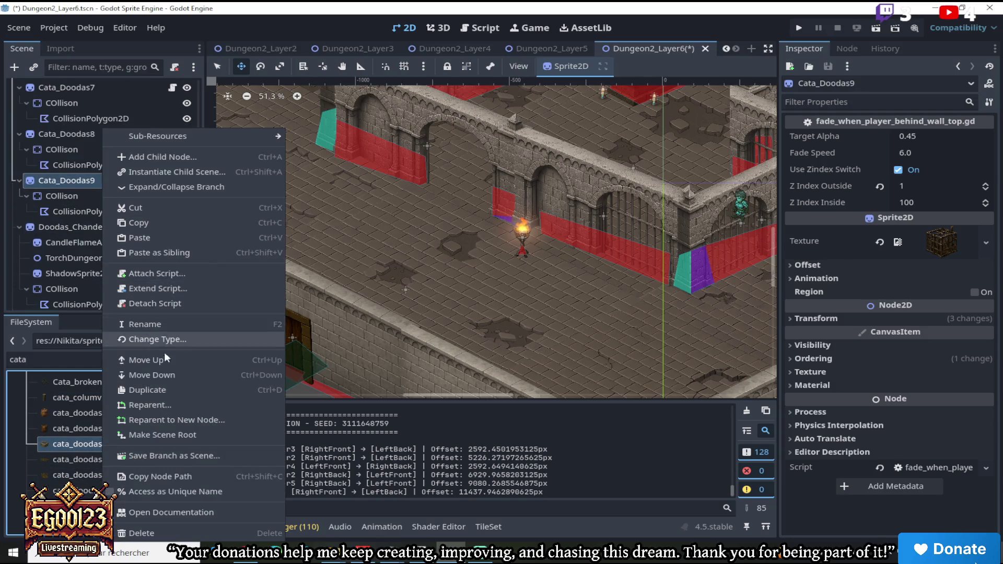
left_click(155, 388)
mouse_move(333, 293)
left_mouse_down()
mouse_move(252, 359)
mouse_move(313, 327)
left_mouse_up()
left_click_drag(432, 302, 563, 373)
scroll(598, 340, "down", 3)
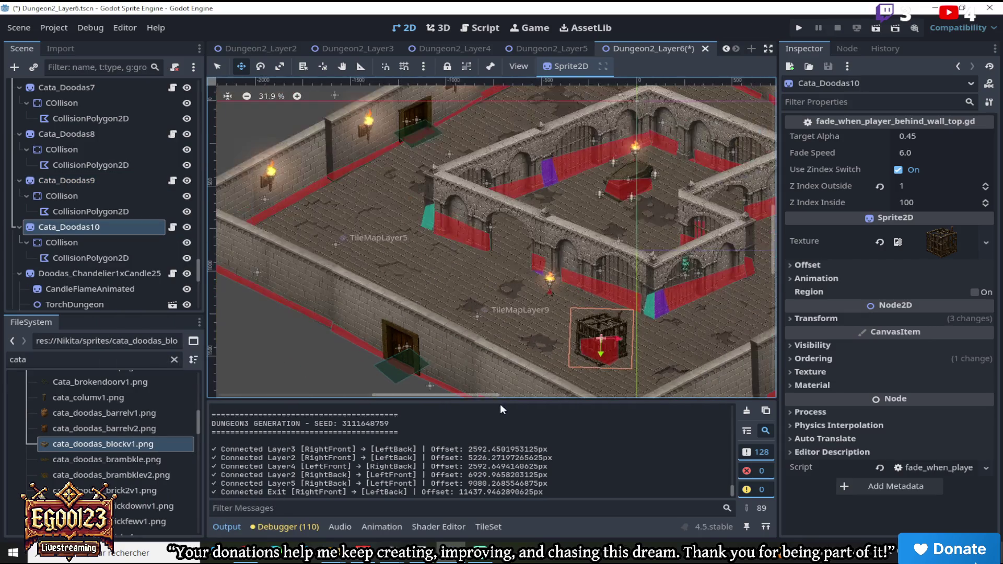
mouse_move(481, 396)
left_mouse_down()
mouse_move(562, 393)
mouse_move(525, 394)
left_mouse_up()
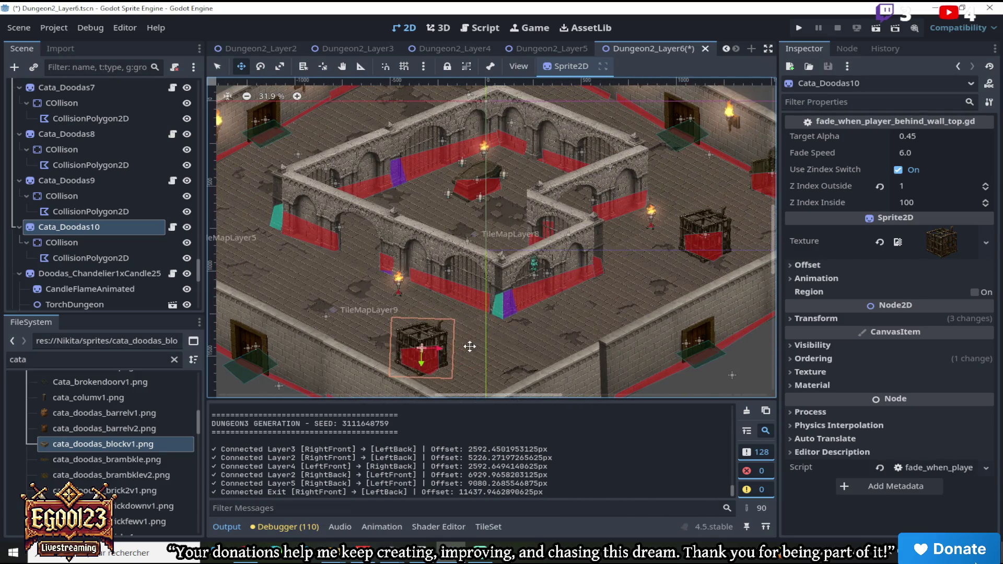
scroll(453, 351, "up", 3)
left_click_drag(452, 351, 458, 346)
Enable Flip H under Offset for Cata_Doodas10 and shift it slightly down-right
left_click(807, 264)
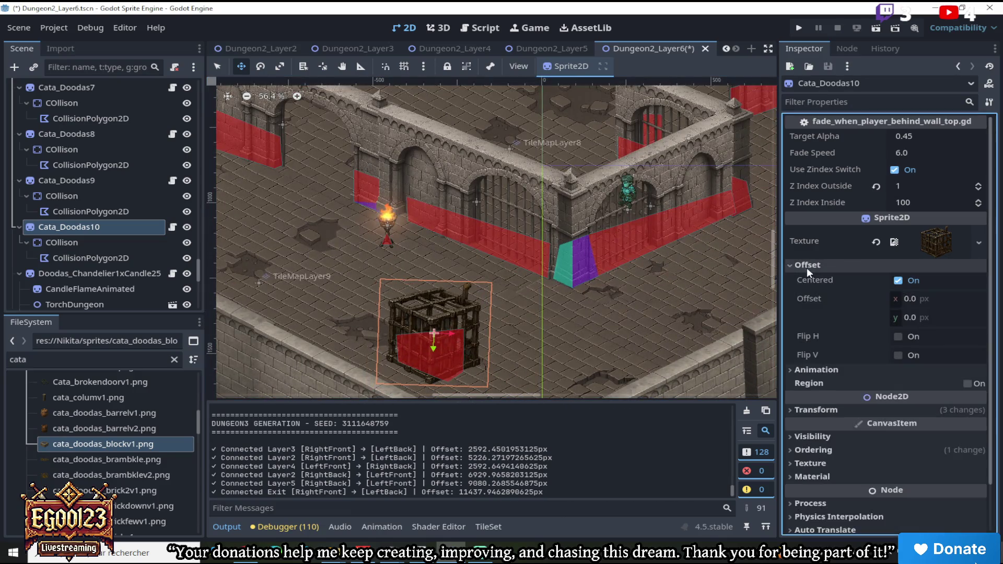
left_click(898, 337)
scroll(508, 314, "down", 1)
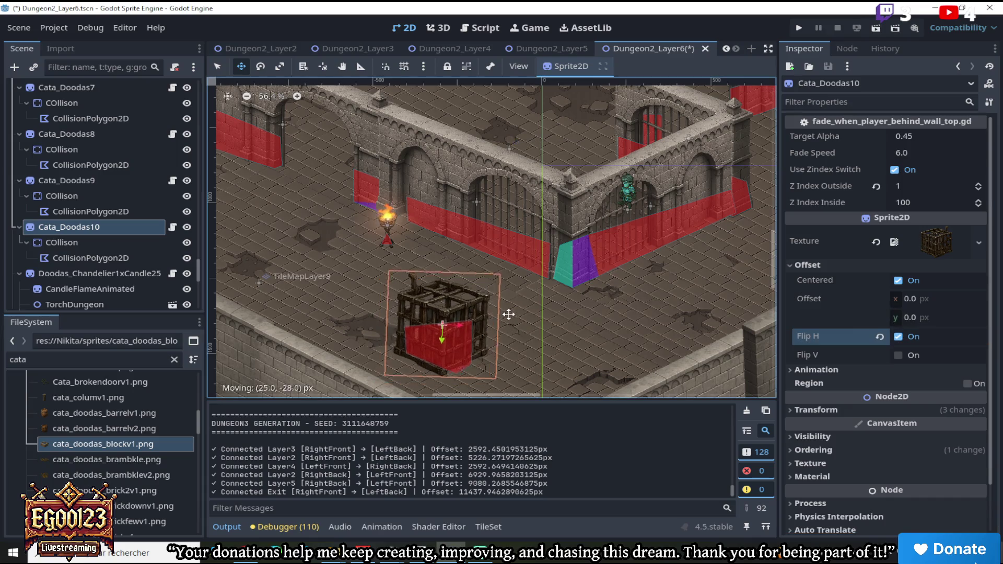
scroll(515, 313, "down", 3)
mouse_move(516, 312)
left_mouse_down()
mouse_move(537, 336)
mouse_move(517, 328)
left_mouse_up()
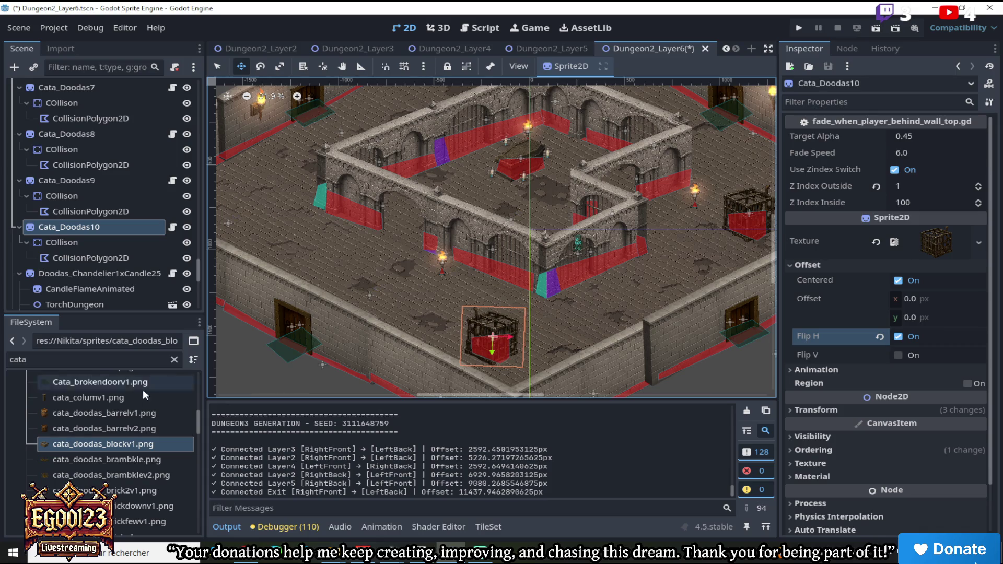
Duplicate Cata_Doodas10 with Ctrl+D and drop the copy, Cata_Doodas11, at the outer corridor's left end
right_click(99, 227)
left_click(191, 384)
key("ctrl+d")
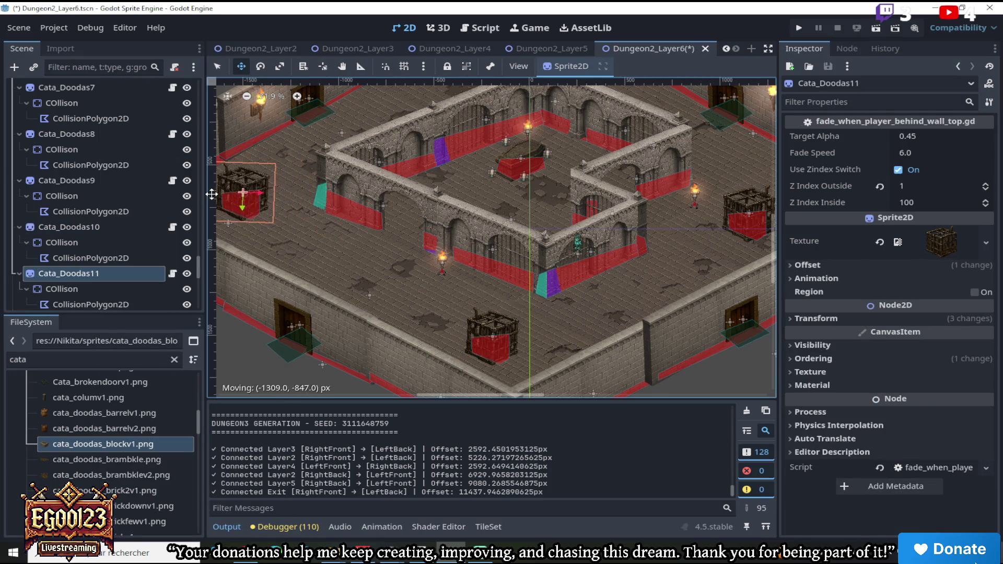
scroll(211, 195, "down", 1)
scroll(282, 178, "down", 1)
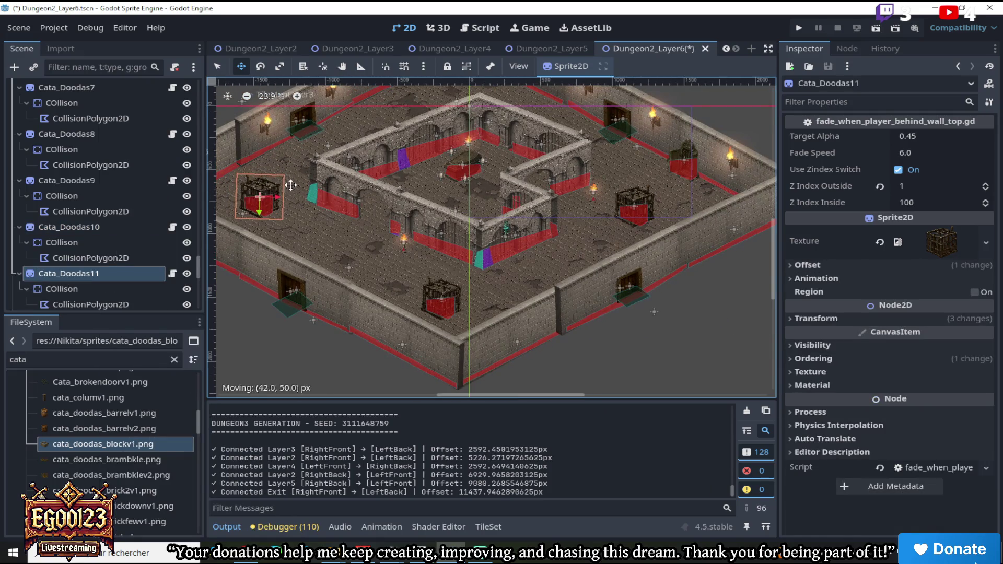
left_click(287, 185)
left_click_drag(771, 263, 774, 218)
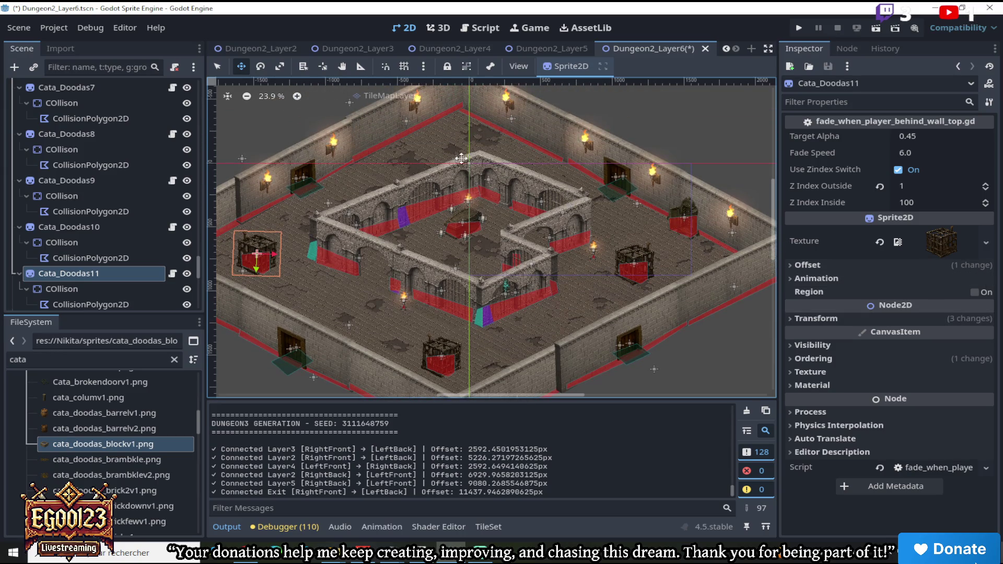
scroll(504, 221, "up", 5)
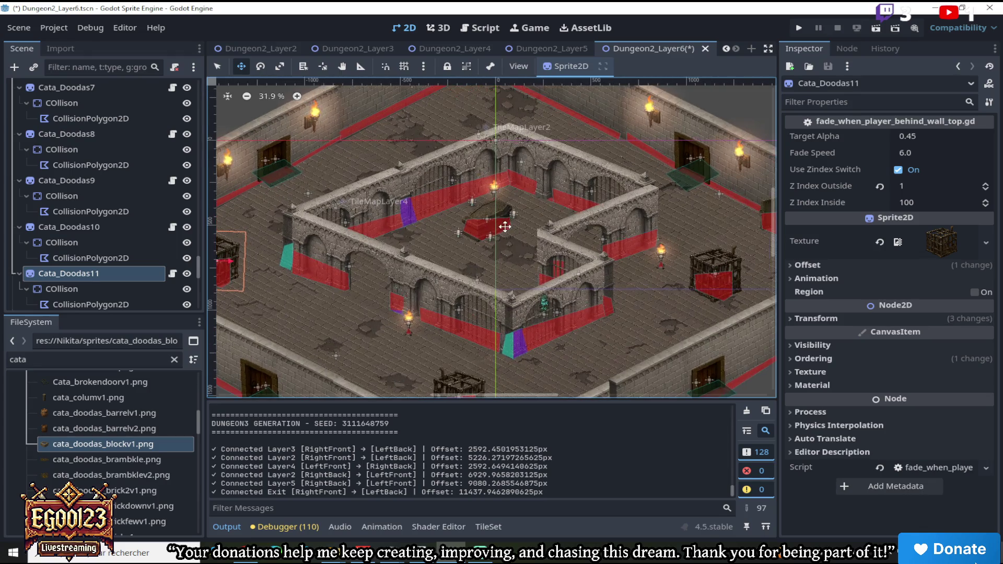
scroll(530, 207, "down", 5)
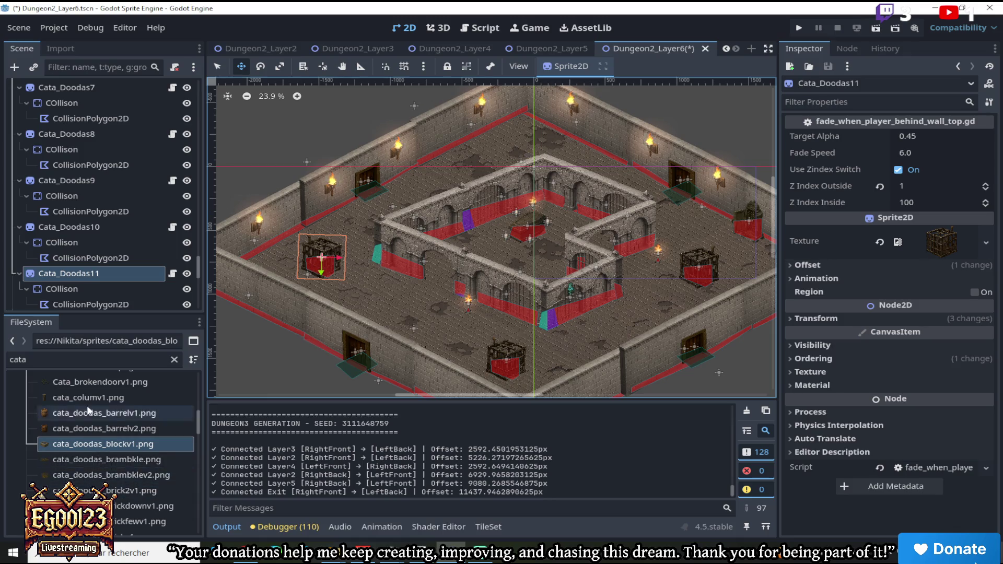
scroll(89, 407, "up", 2)
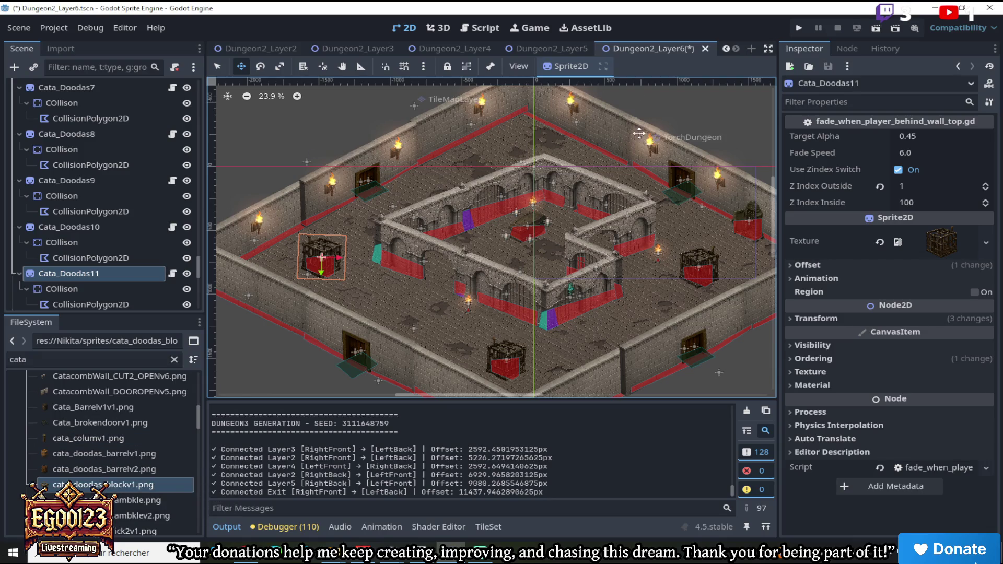
scroll(533, 144, "up", 1)
scroll(533, 144, "up", 5)
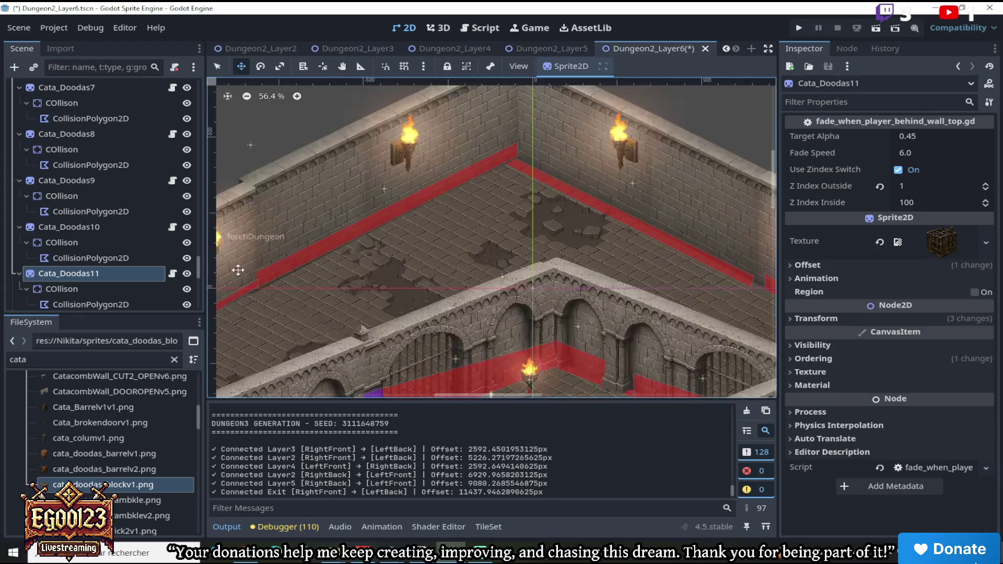
Step back through the scene tabs to open the Dungeon2_Layer1 scene
left_click(105, 463)
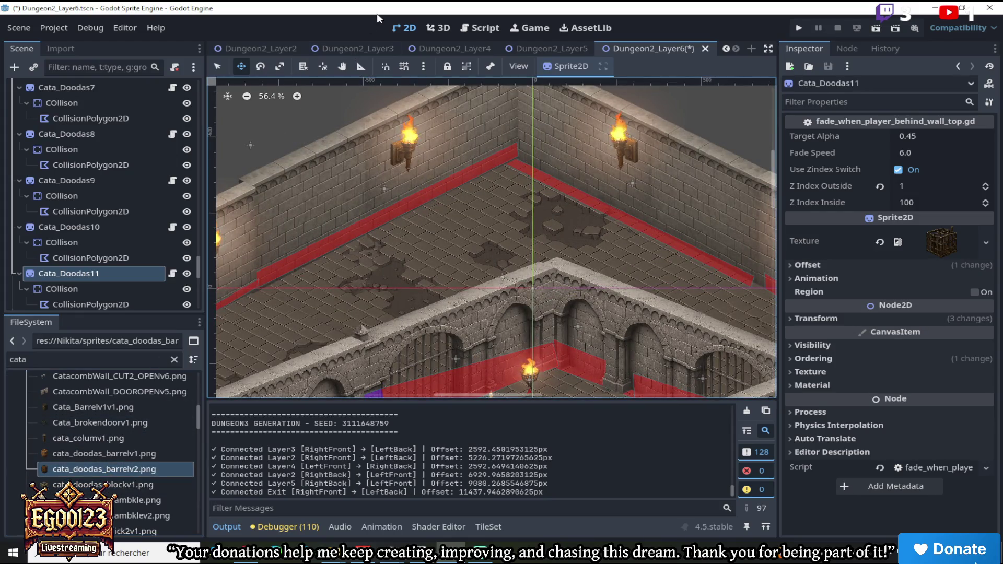
left_click(554, 48)
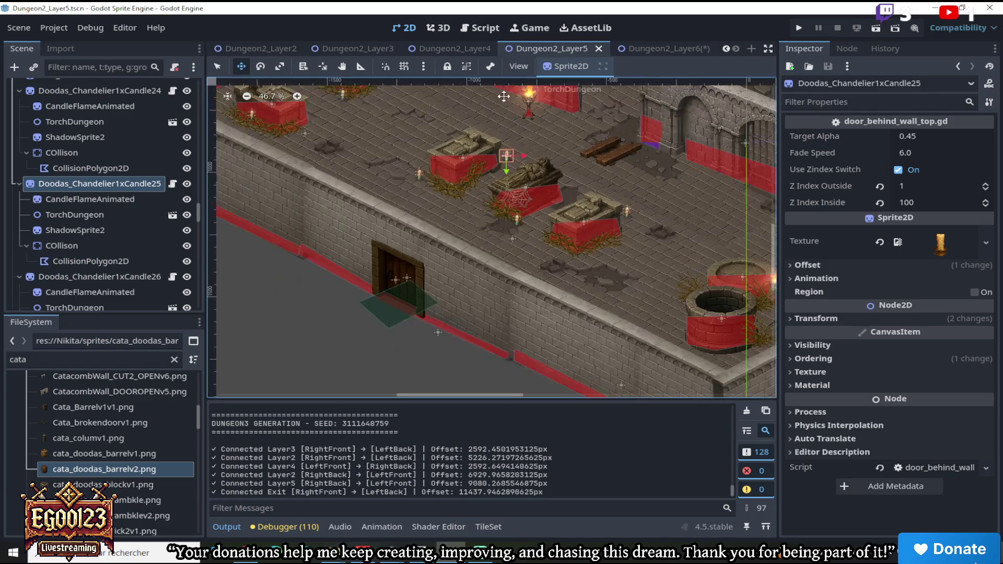
left_click(447, 48)
left_click(382, 49)
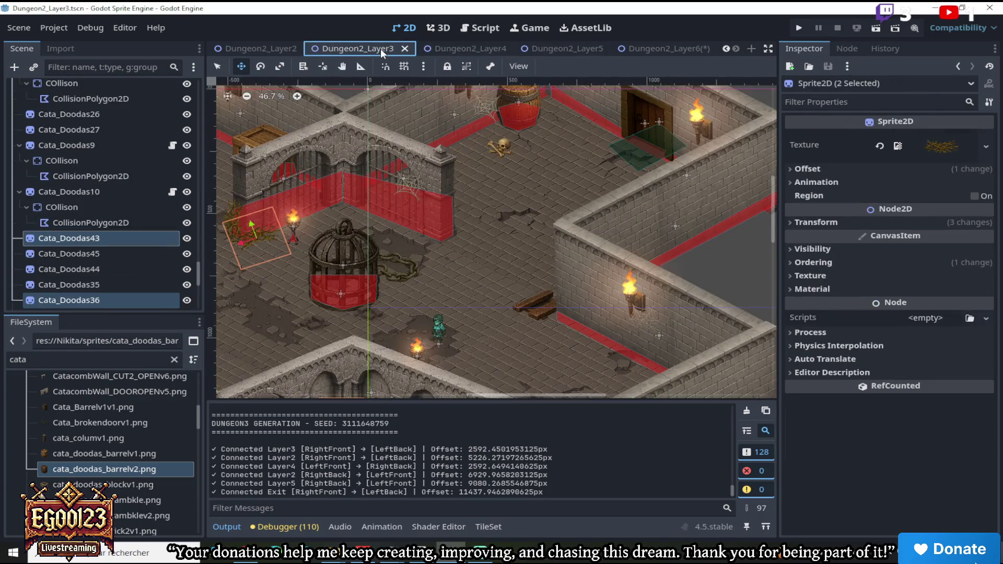
left_click(255, 47)
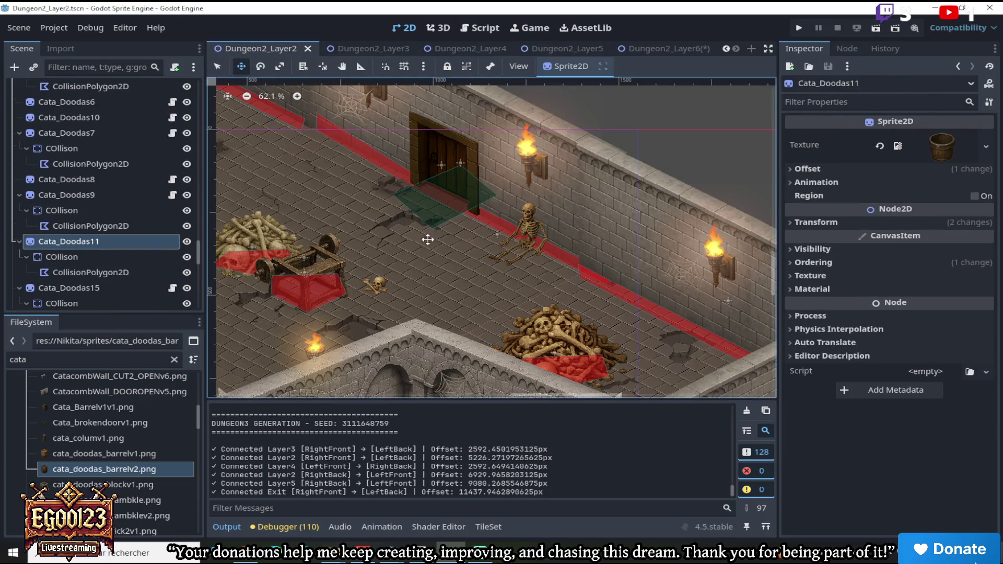
left_click(726, 48)
left_click(726, 48)
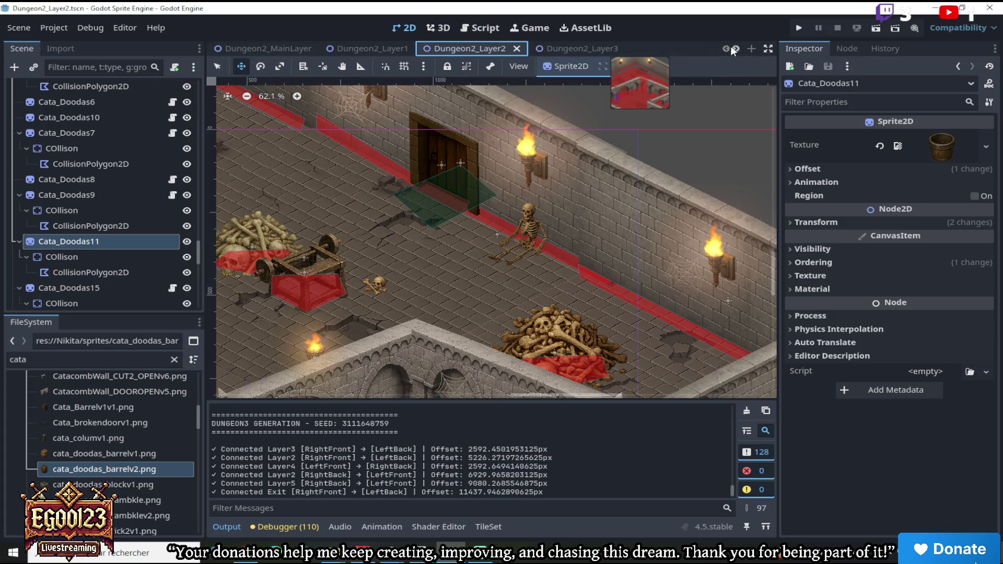
left_click(374, 52)
scroll(458, 106, "up", 2)
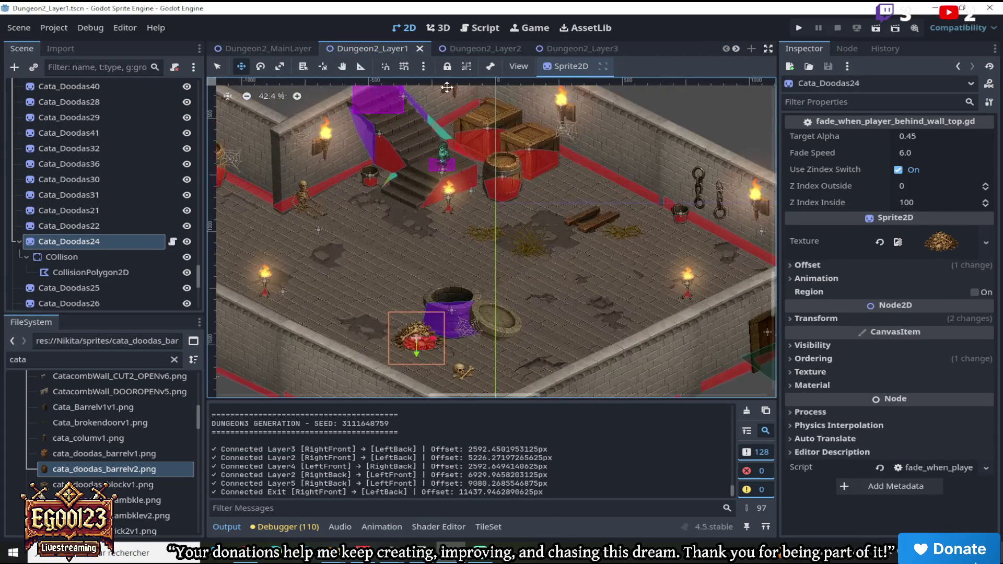
Select the two crates and the barrel together and copy them
left_click(498, 131)
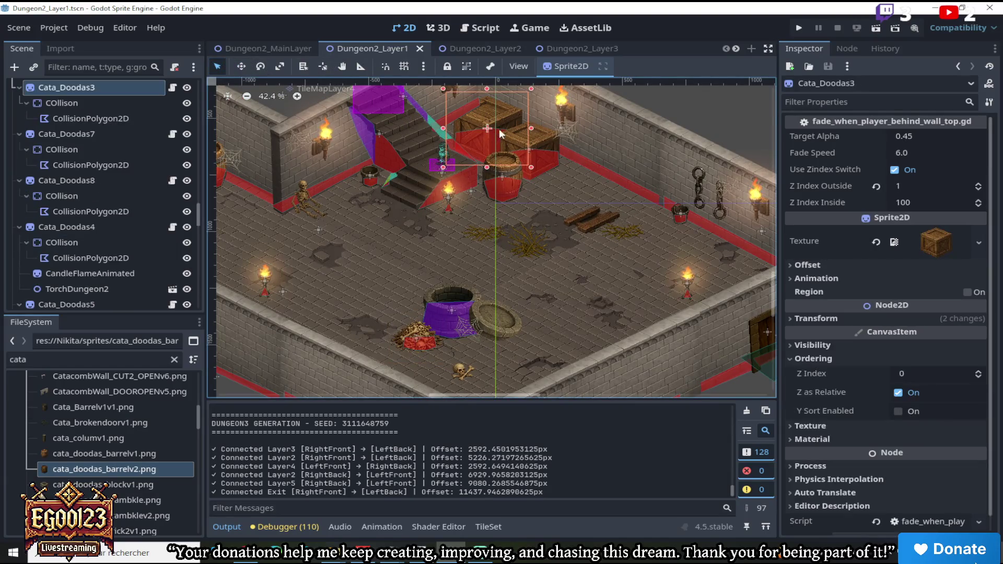
left_click(532, 143, "shift")
left_click(507, 174, "shift")
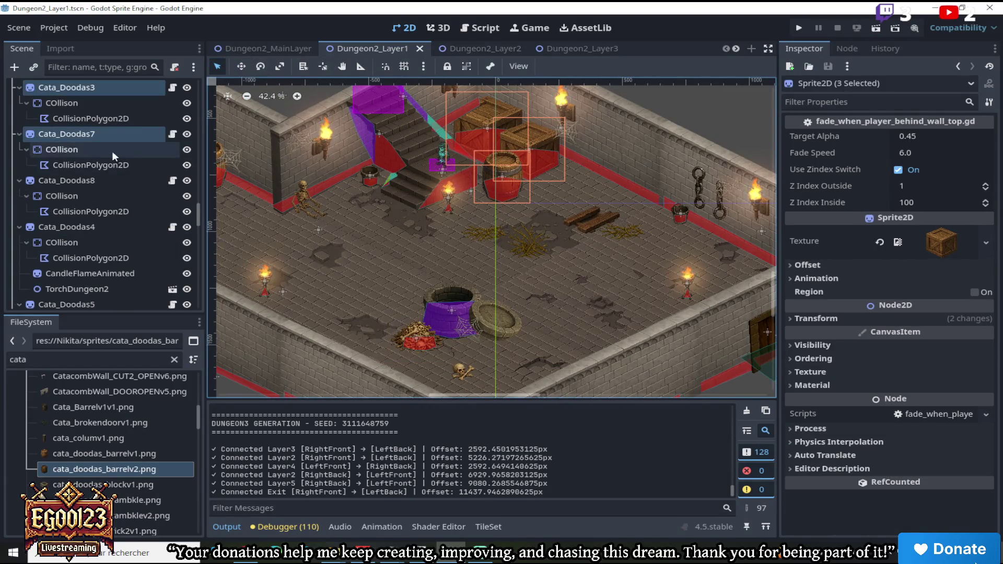
right_click(116, 135)
left_click(144, 159)
Return to the Dungeon2_Layer6 scene
left_click(601, 50)
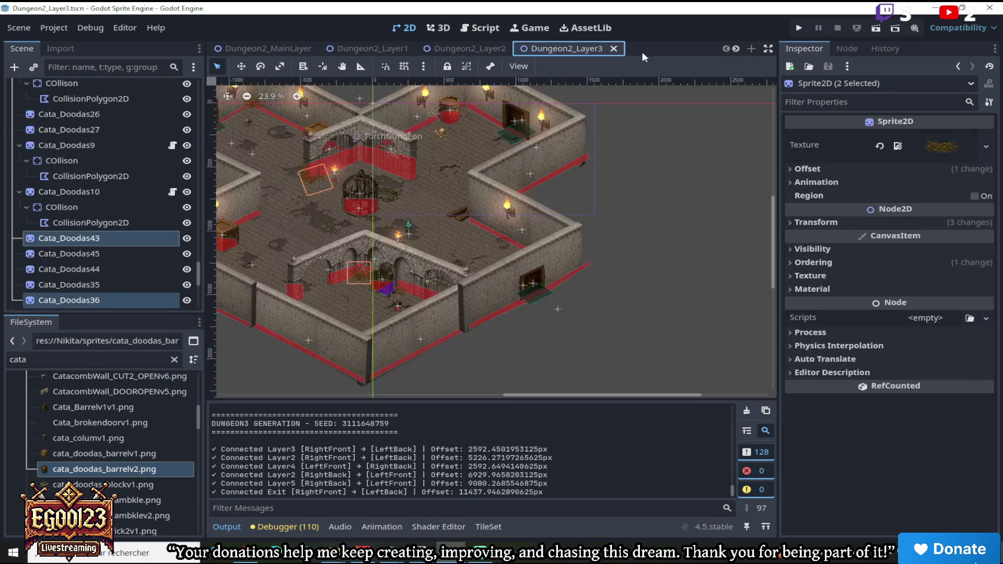
left_click(736, 48)
left_click(737, 49)
left_click(685, 50)
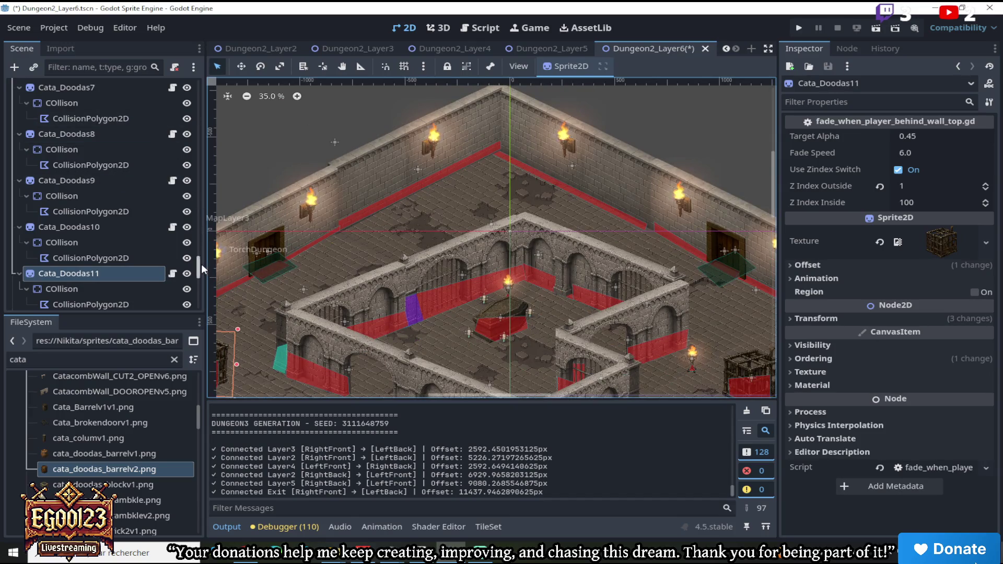
Paste the barrel and two crates under the Dungeon2_Layer6 root node, redoing a misplaced first paste
scroll(104, 199, "up", 10)
right_click(84, 88)
left_click(146, 194)
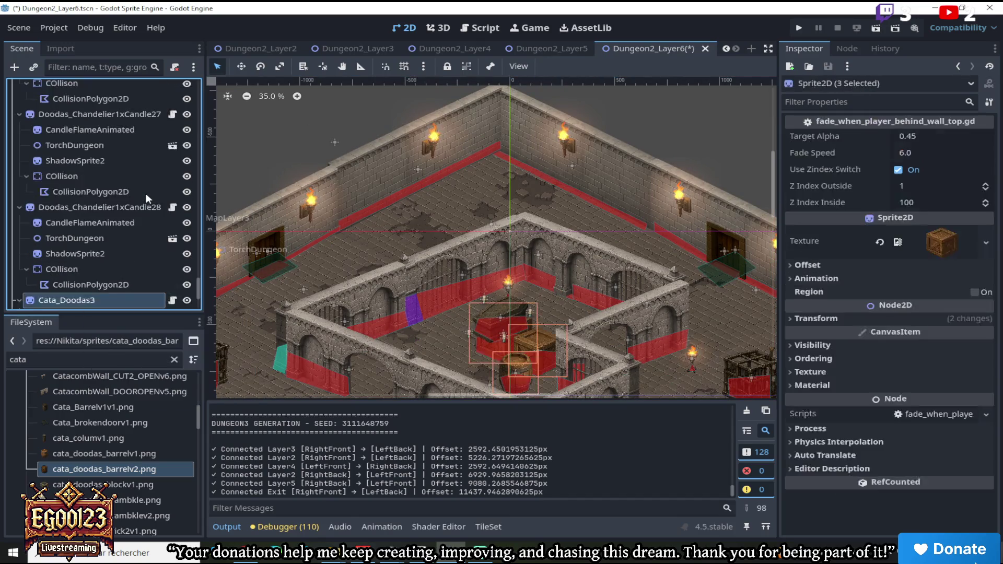
scroll(455, 243, "up", 2)
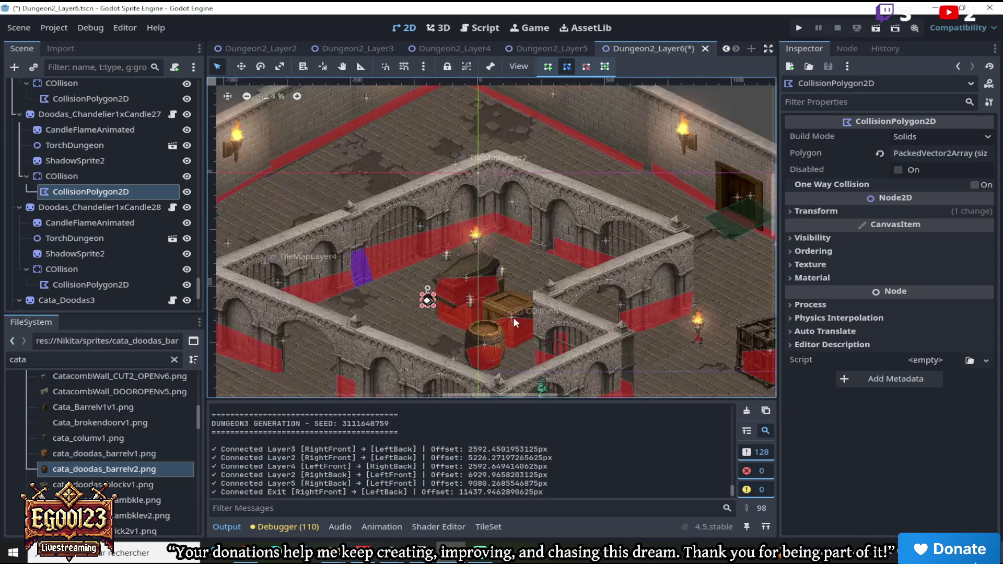
left_click(508, 316)
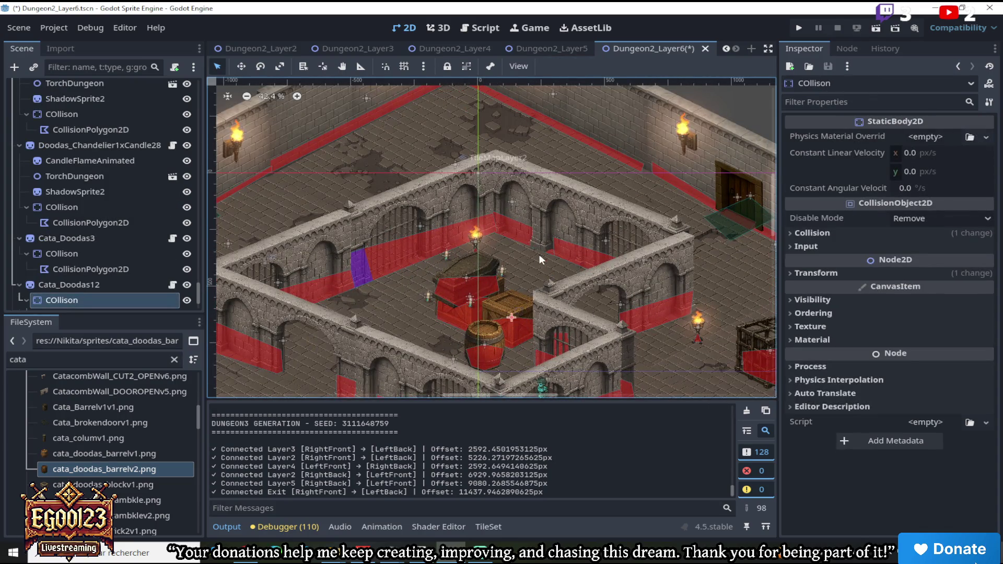
key("ctrl+z")
scroll(130, 183, "up", 15)
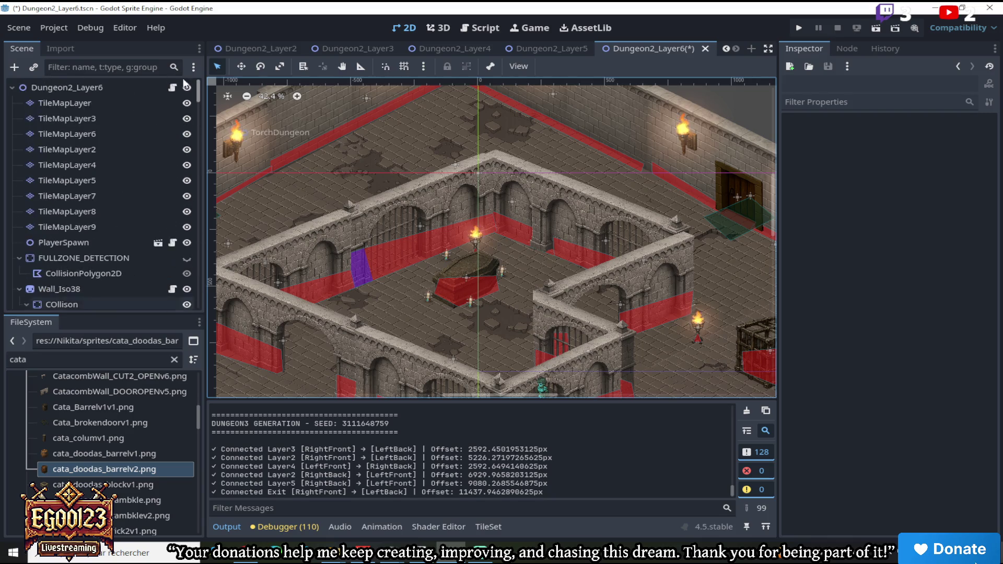
left_click(111, 86)
right_click(111, 85)
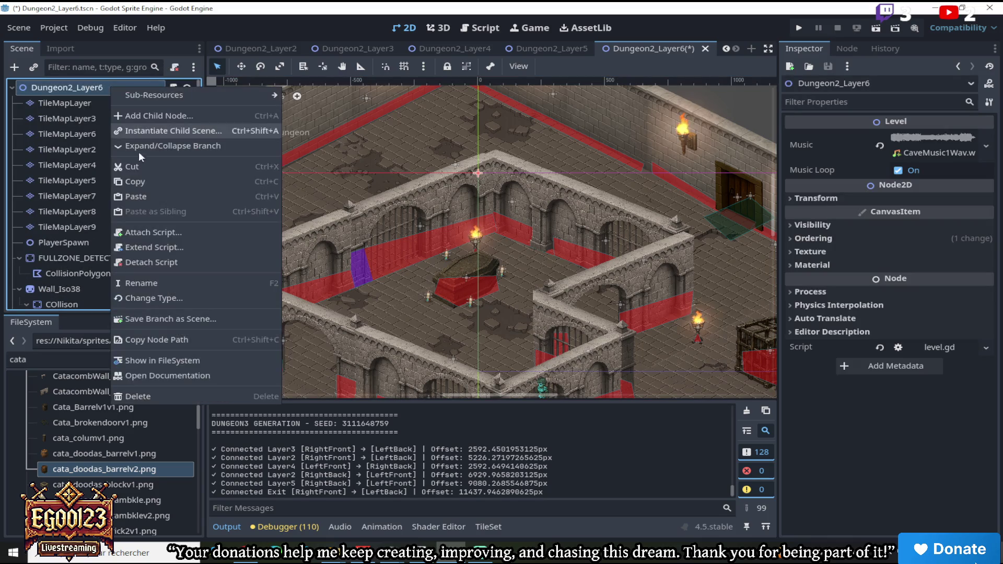
left_click(148, 197)
scroll(449, 196, "down", 1)
Move the pasted barrel and crates up against the back wall, then select the barrel alone
left_click(241, 67)
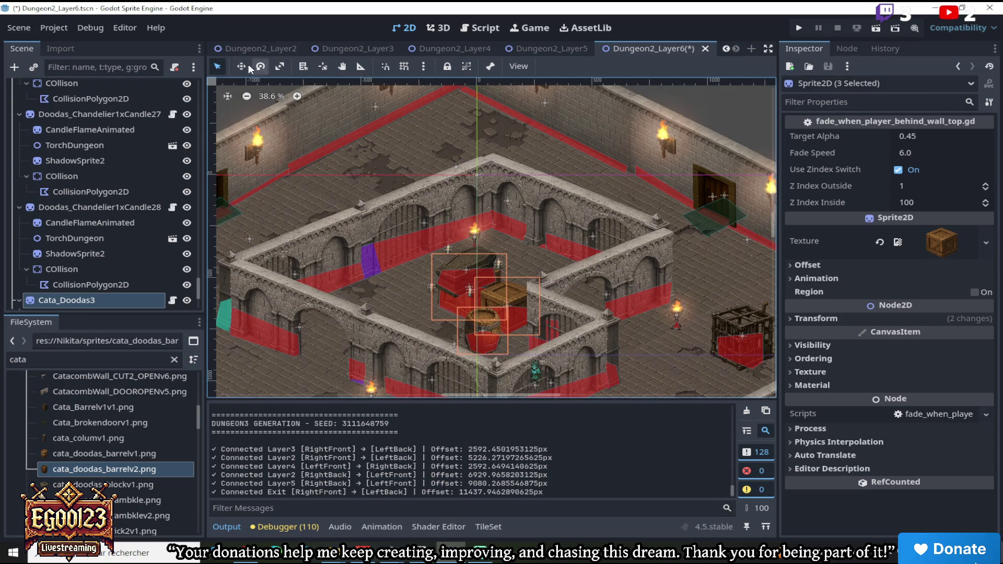
left_click_drag(406, 246, 396, 56)
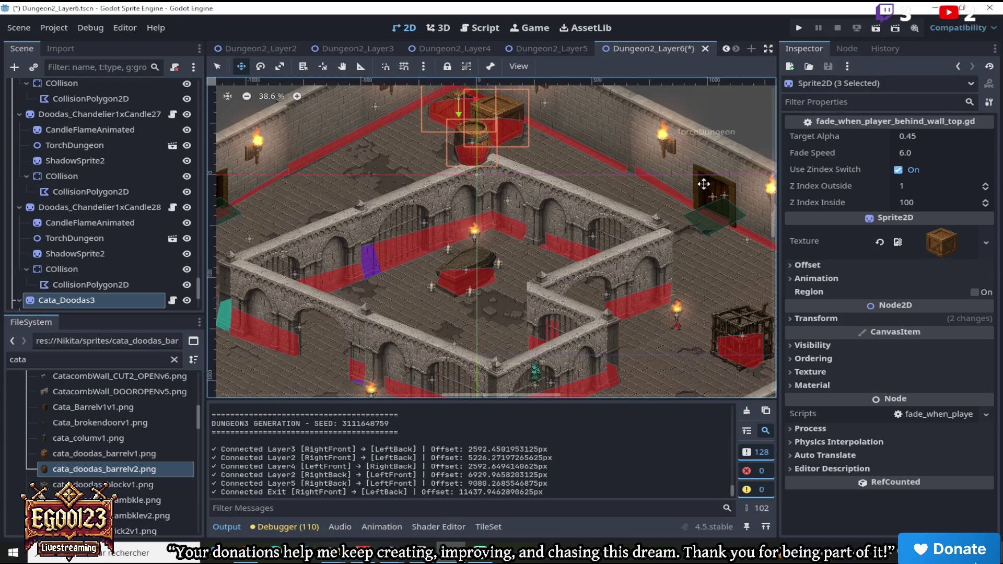
scroll(767, 211, "up", 2)
scroll(464, 123, "up", 5)
left_click_drag(473, 178, 472, 163)
scroll(473, 163, "down", 5)
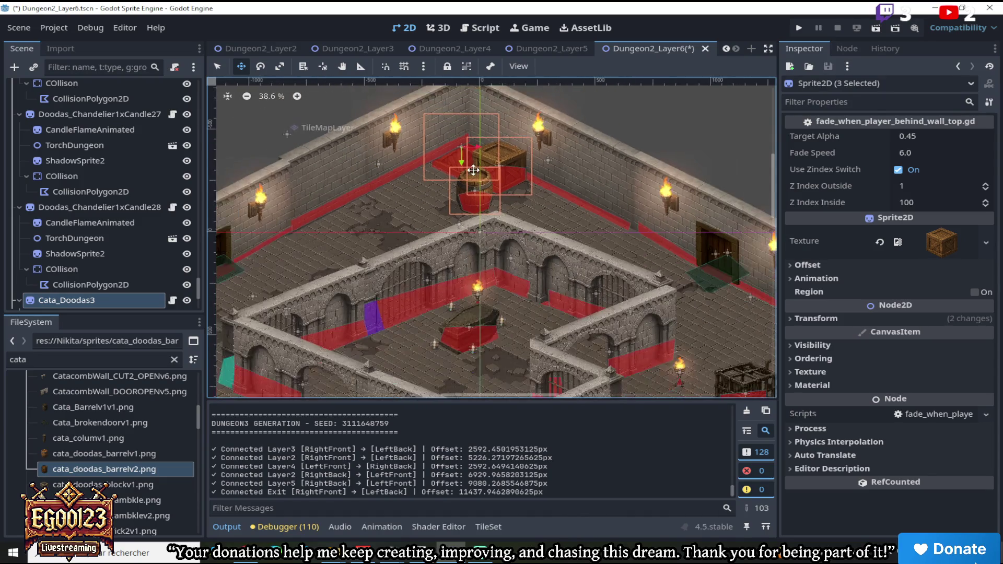
scroll(472, 170, "down", 2)
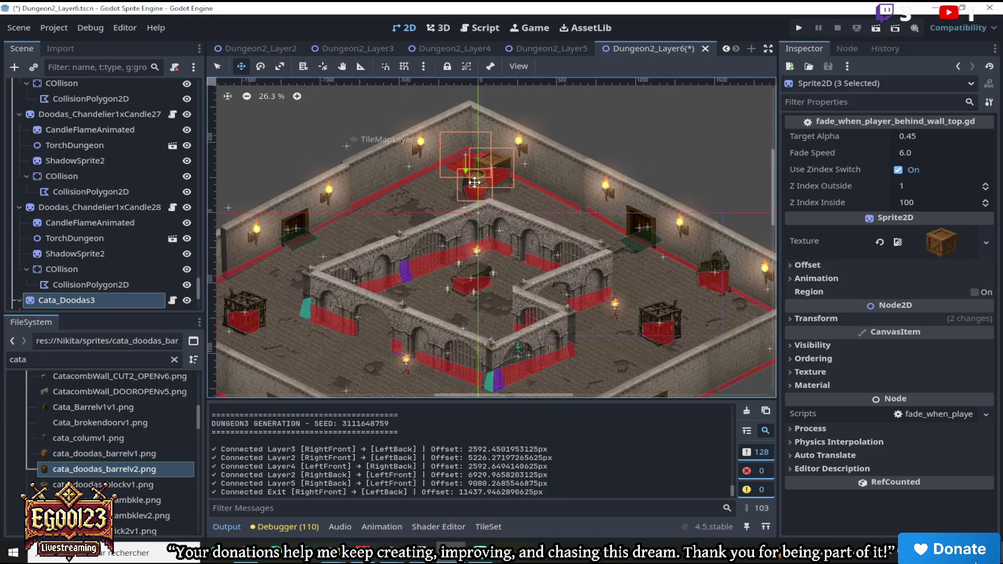
scroll(473, 183, "up", 3)
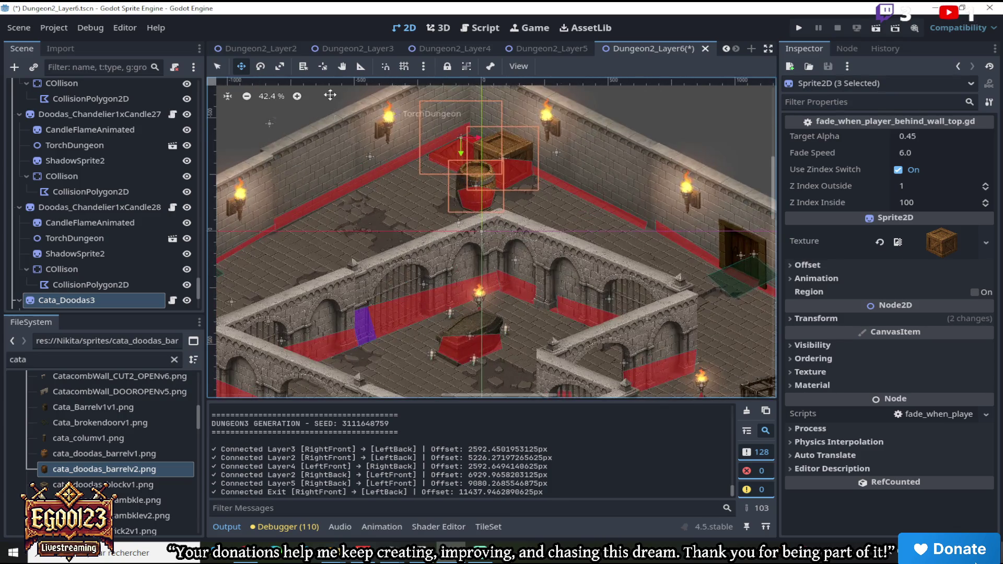
left_click(502, 160)
left_click(486, 170)
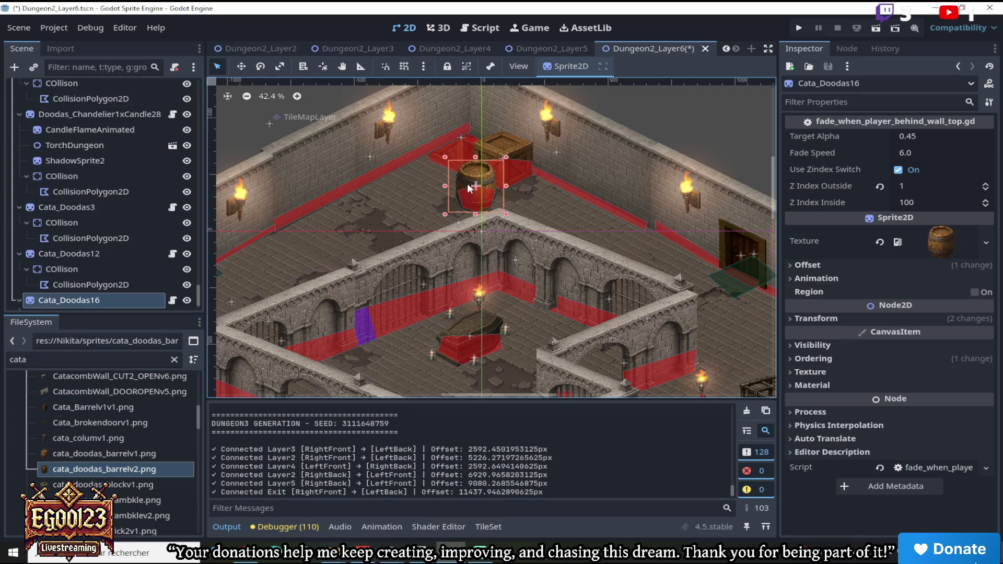
right_click(117, 304)
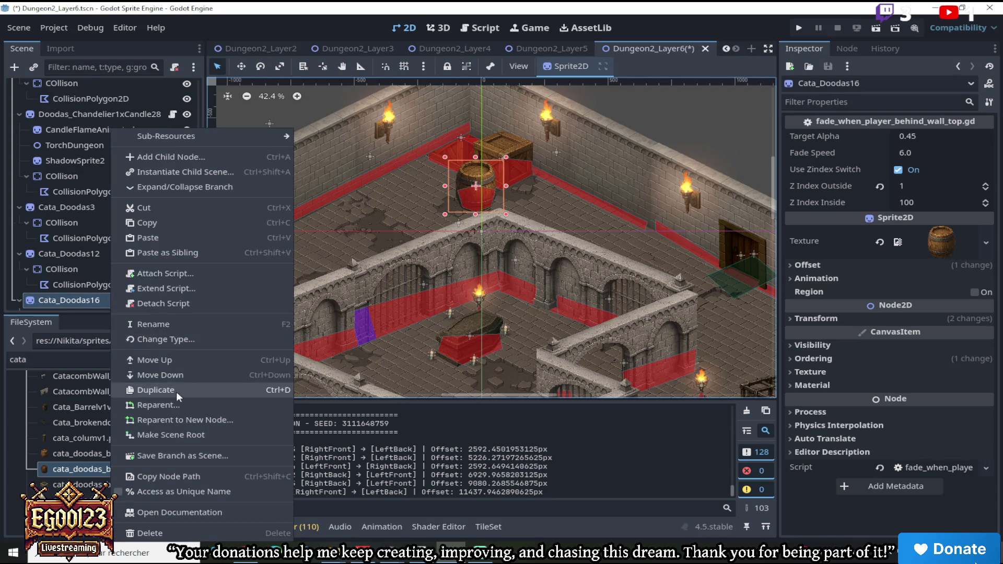
Duplicate the barrel twice, placing both copies left of the crates along the back wall
left_click(176, 391)
left_click(241, 66)
left_click_drag(447, 195, 345, 182)
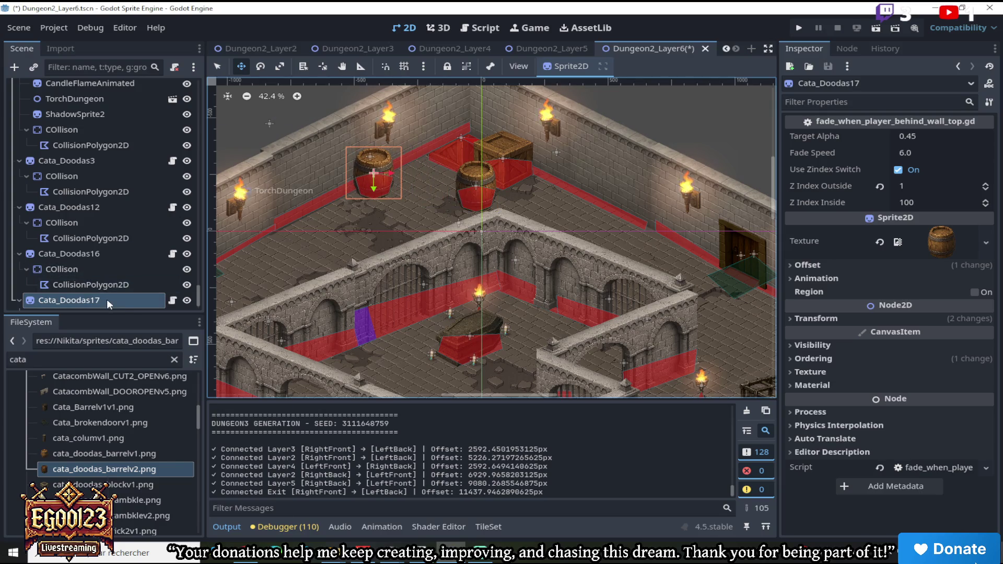
right_click(108, 300)
left_click(163, 390)
mouse_move(359, 195)
left_mouse_down()
mouse_move(321, 223)
mouse_move(333, 208)
left_mouse_up()
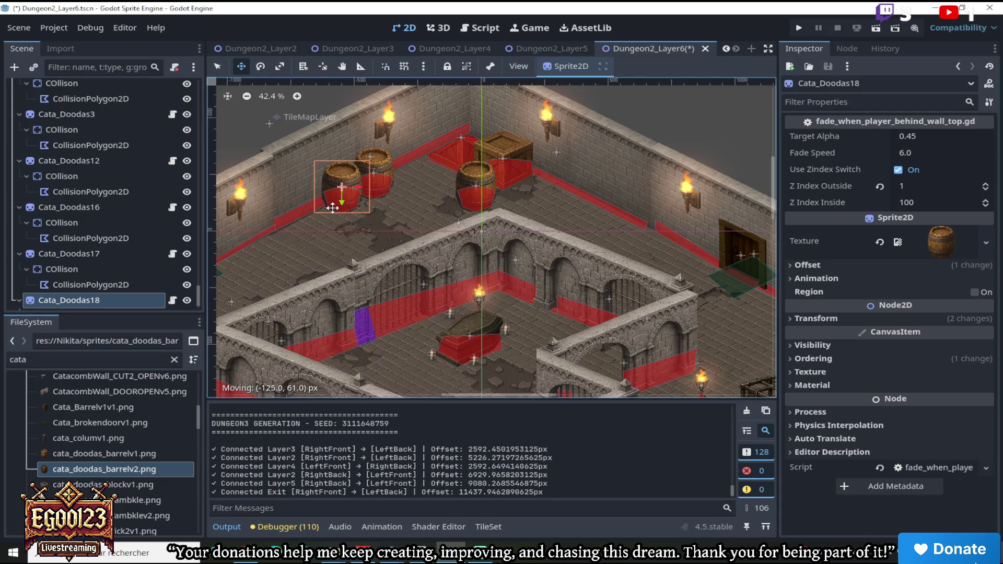
Add a third barrel copy to the right of the crates
right_click(120, 297)
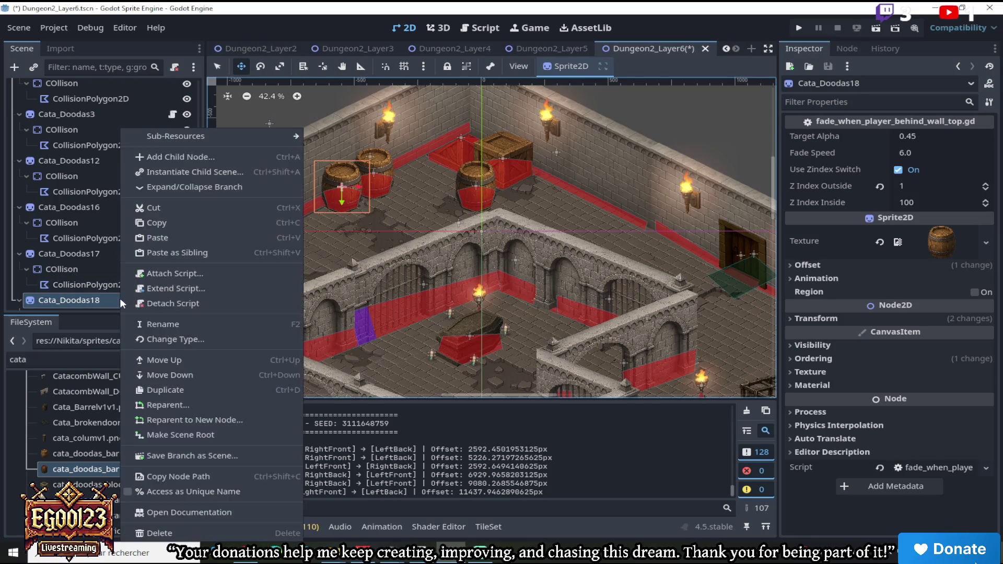
left_click(167, 382)
left_click_drag(374, 208, 614, 207)
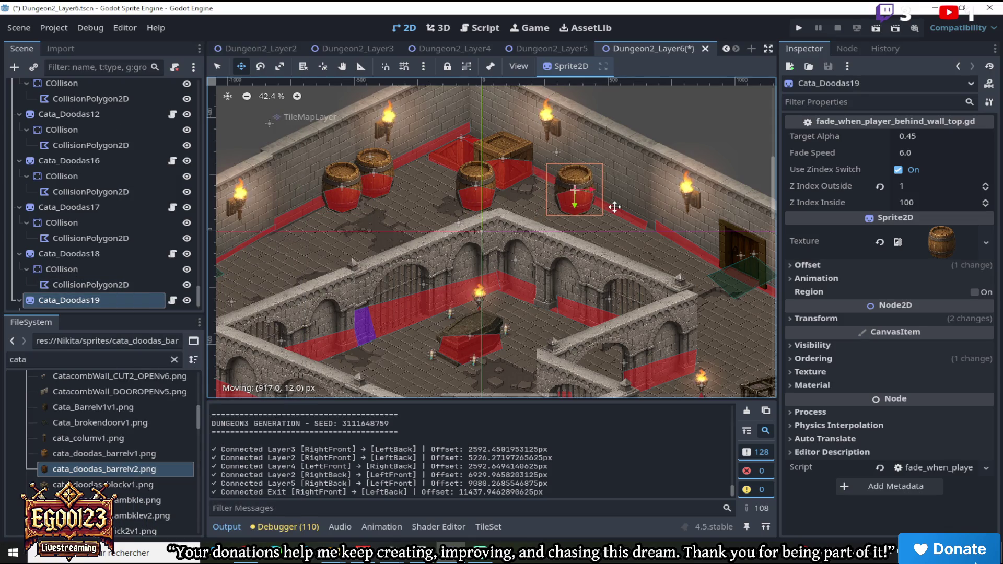
scroll(597, 213, "down", 2)
mouse_move(770, 214)
left_mouse_down()
mouse_move(773, 280)
mouse_move(771, 240)
left_mouse_up()
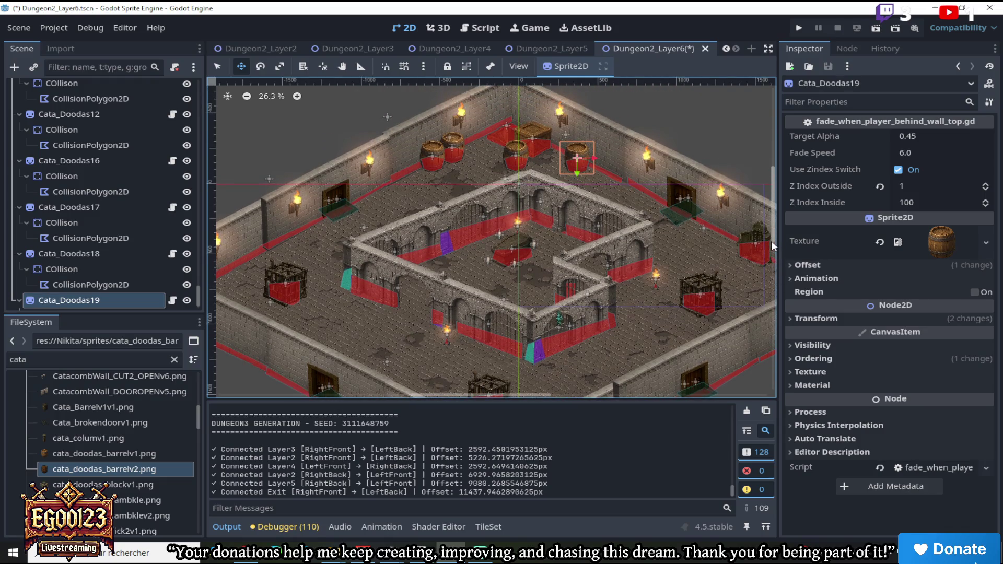
scroll(522, 125, "up", 6)
key("q")
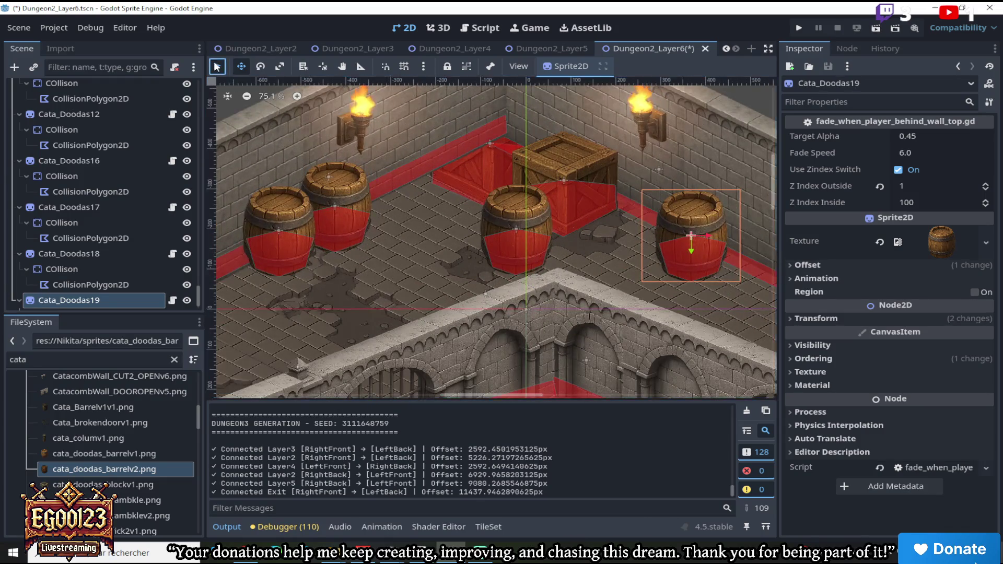
left_click(481, 178)
scroll(113, 100, "up", 1)
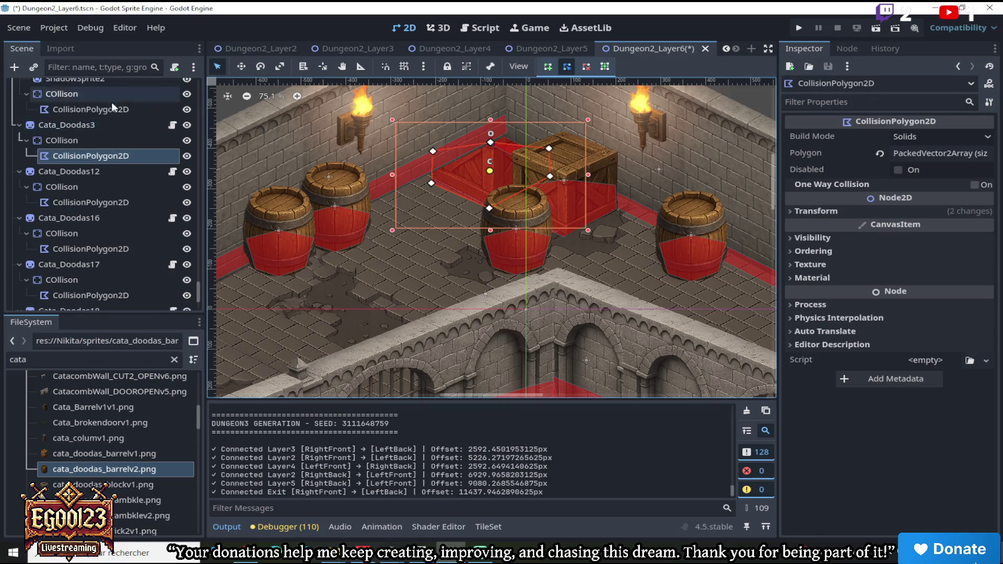
left_click(108, 125)
left_click(807, 357)
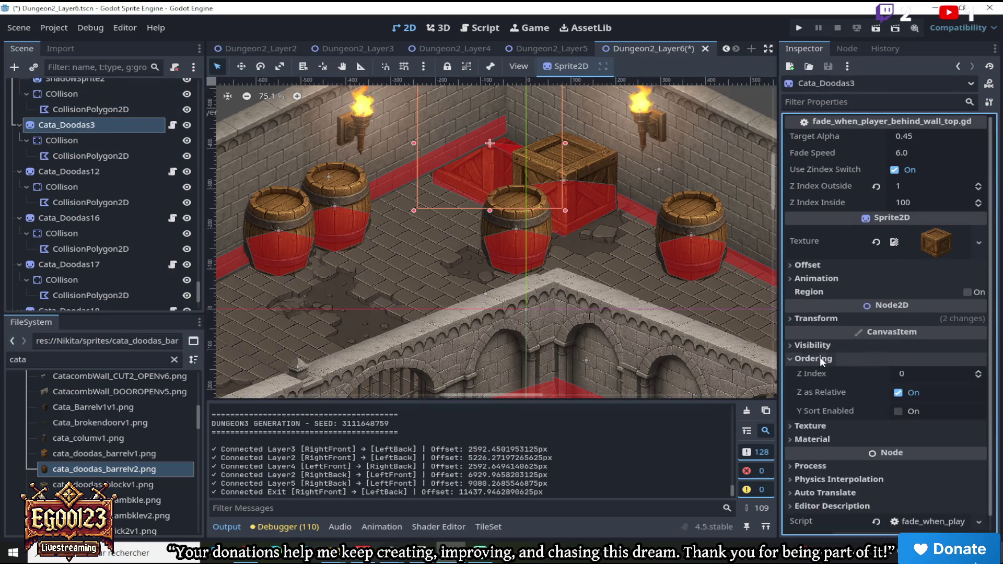
scroll(623, 242, "up", 1)
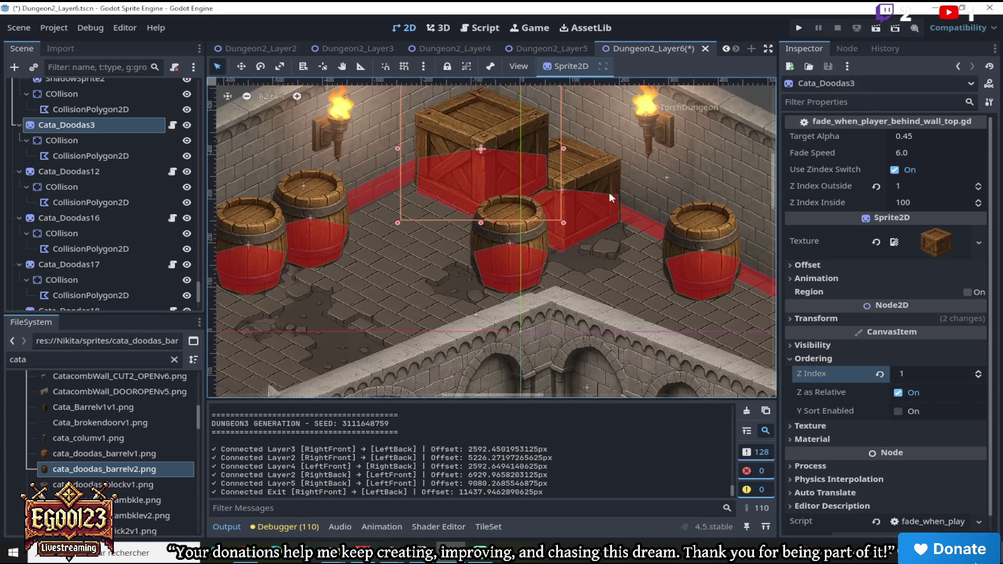
left_click(604, 183)
left_click(813, 359)
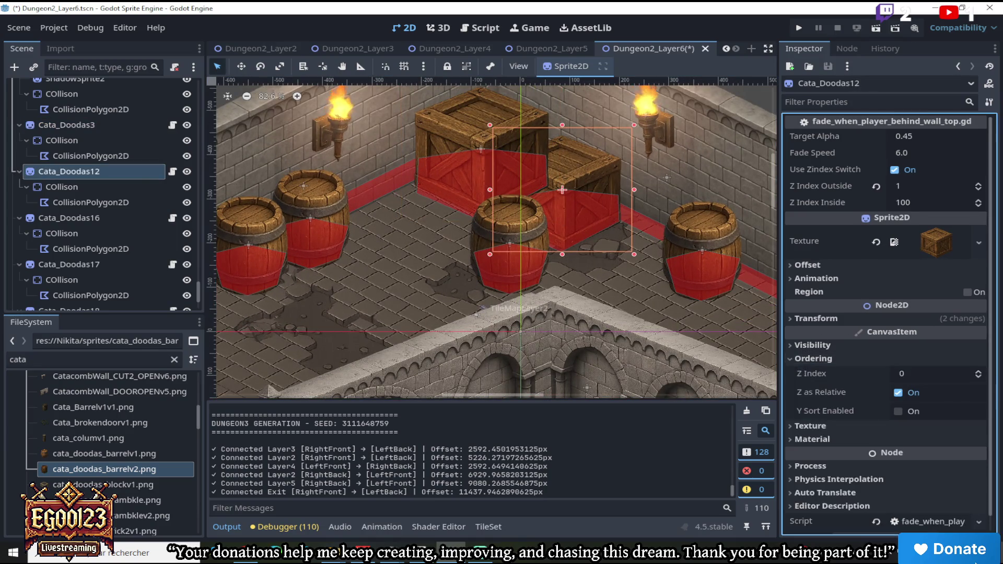
left_click(979, 374)
scroll(594, 237, "down", 5)
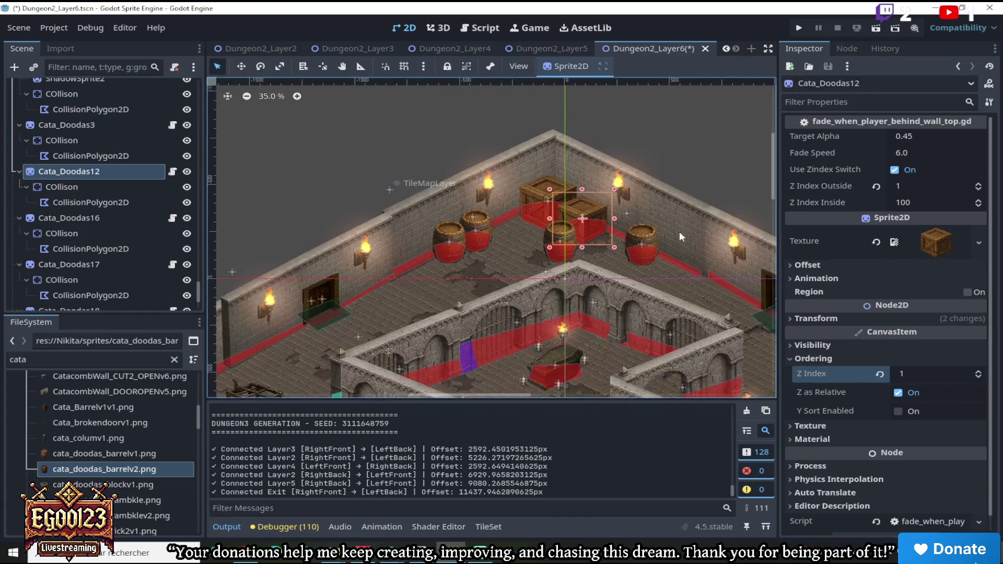
scroll(774, 220, "down", 5)
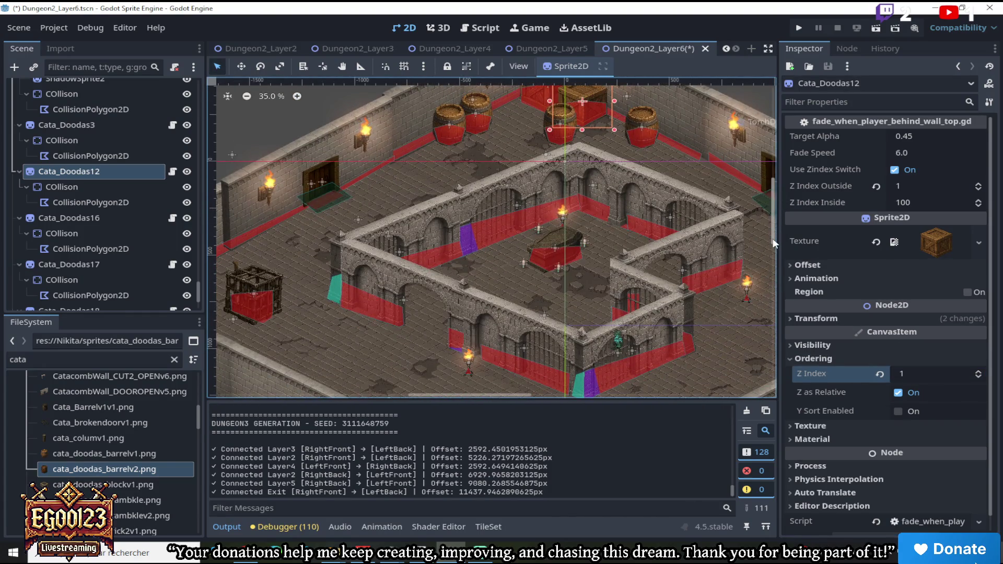
left_click_drag(779, 258, 781, 284)
scroll(522, 340, "up", 1)
left_click(543, 301)
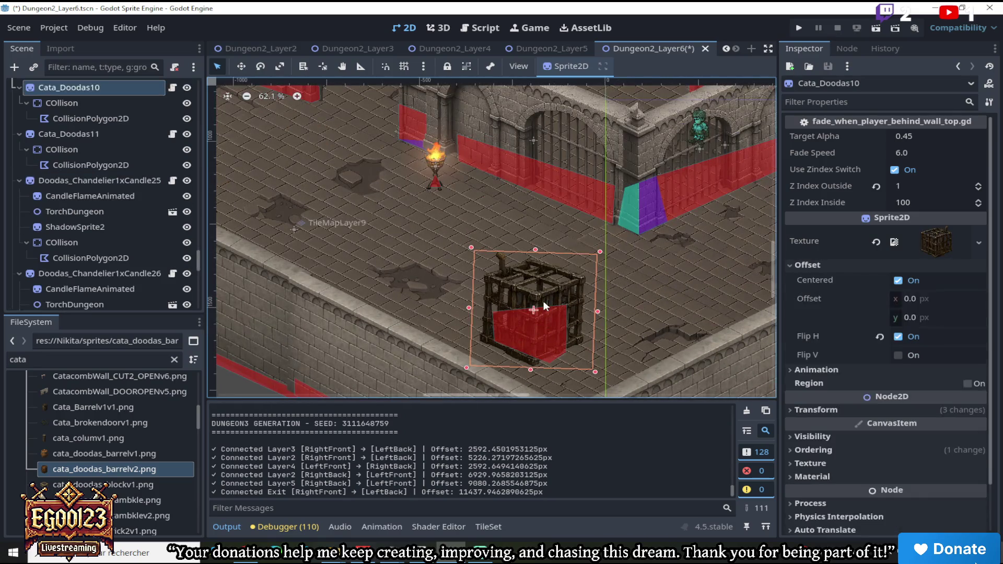
scroll(543, 301, "up", 1)
scroll(543, 301, "up", 9)
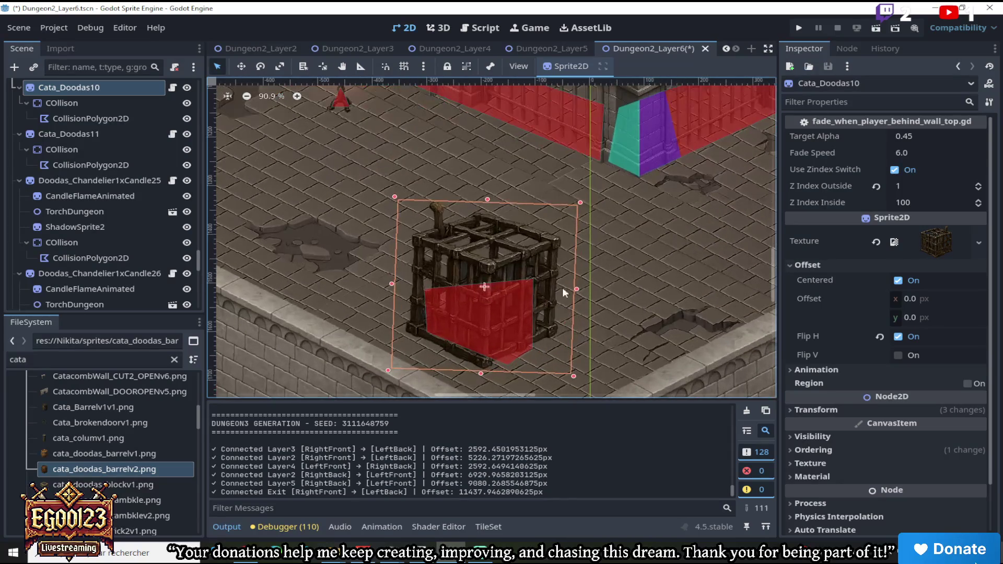
mouse_move(578, 207)
left_mouse_down()
mouse_move(539, 225)
mouse_move(560, 213)
left_mouse_up()
scroll(553, 224, "down", 7)
key("w")
left_click_drag(522, 254, 537, 258)
scroll(539, 225, "down", 7)
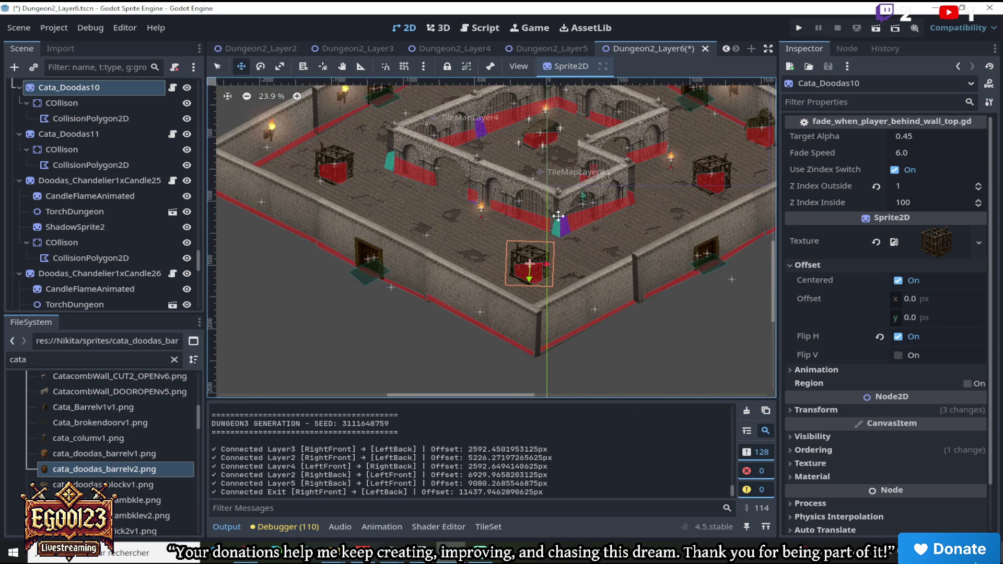
scroll(559, 250, "up", 5)
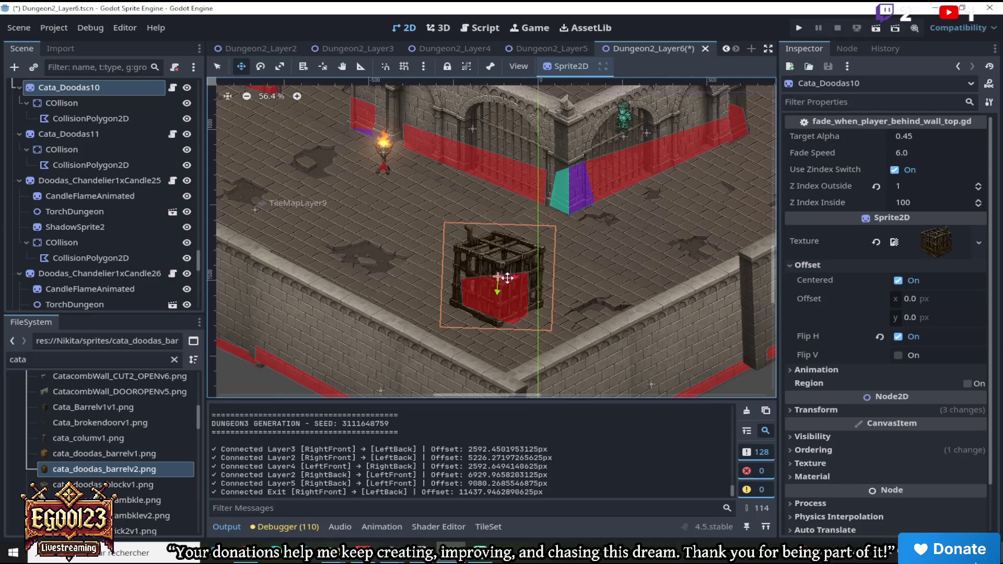
scroll(502, 285, "down", 5)
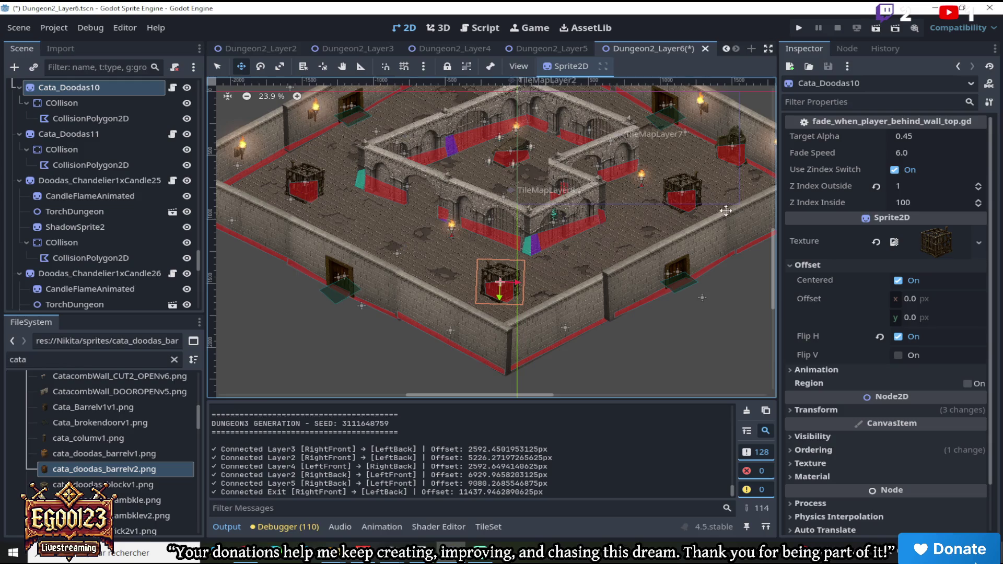
mouse_move(774, 248)
left_mouse_down()
mouse_move(774, 206)
mouse_move(779, 222)
left_mouse_up()
scroll(537, 295, "up", 1)
scroll(465, 272, "down", 1)
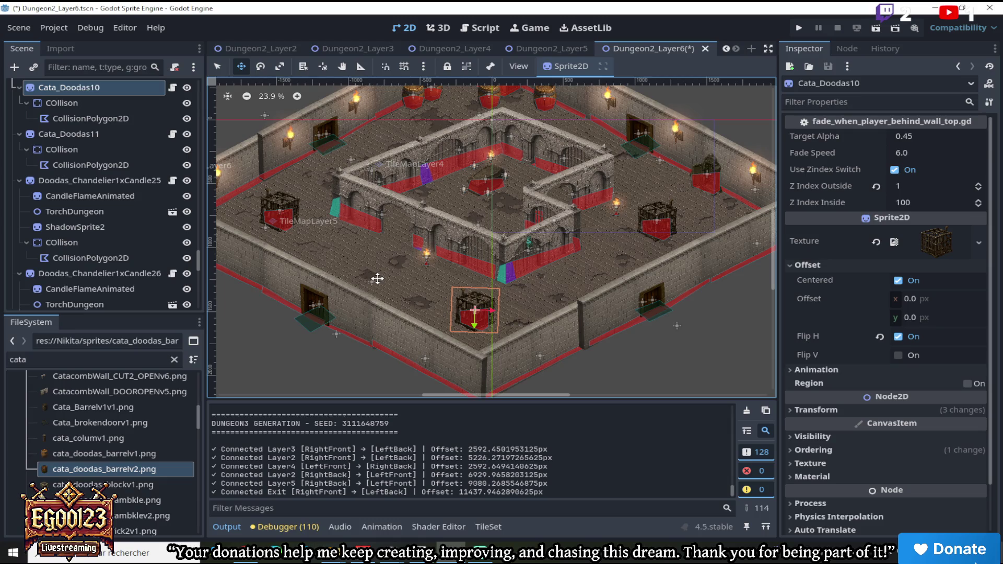
scroll(377, 278, "up", 3)
scroll(321, 191, "up", 2)
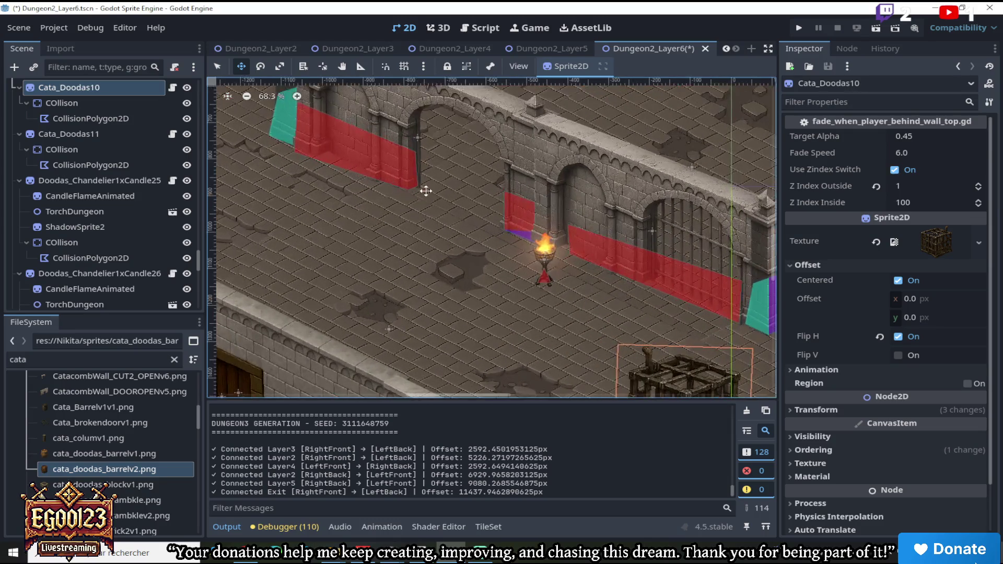
scroll(347, 227, "down", 4)
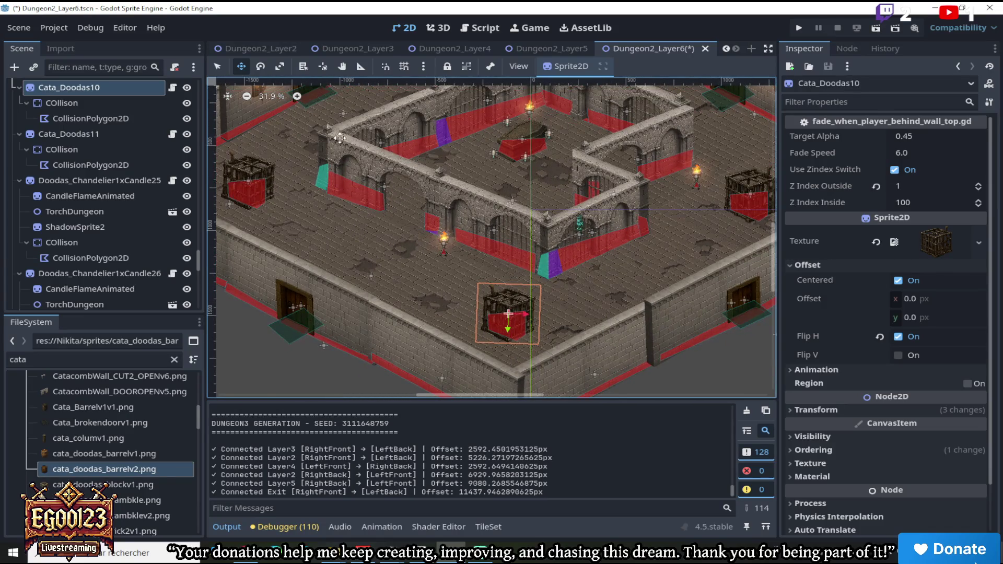
In the Dungeon2_Layer5 scene, select the wooden planks prop
left_click(540, 53)
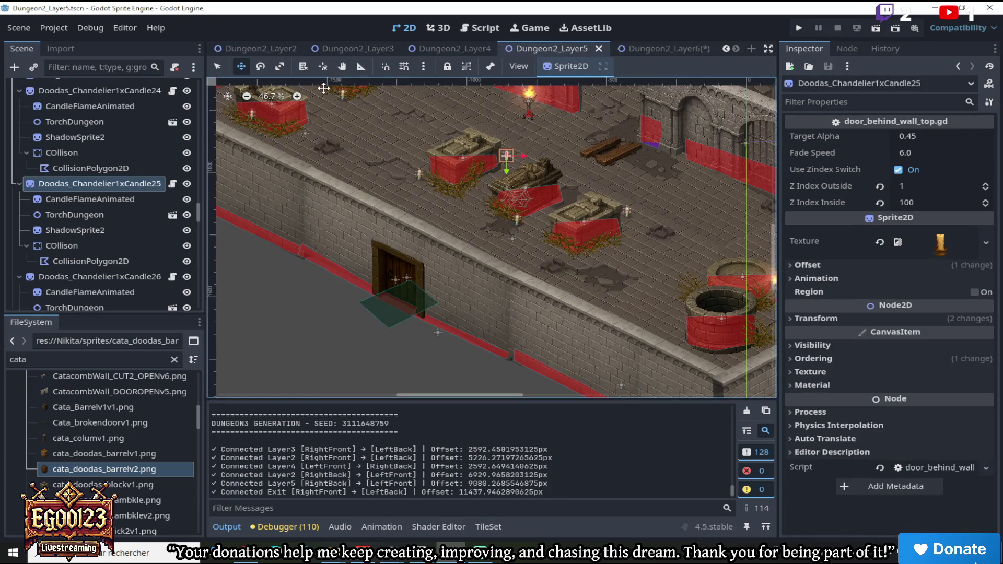
left_click(582, 148)
right_click(146, 222)
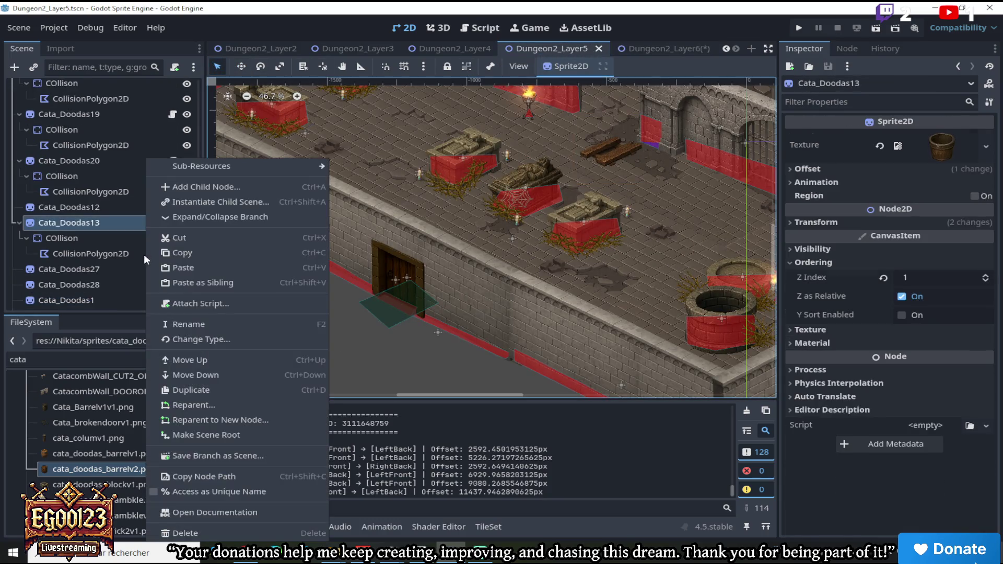
scroll(610, 146, "up", 1)
left_click(612, 147)
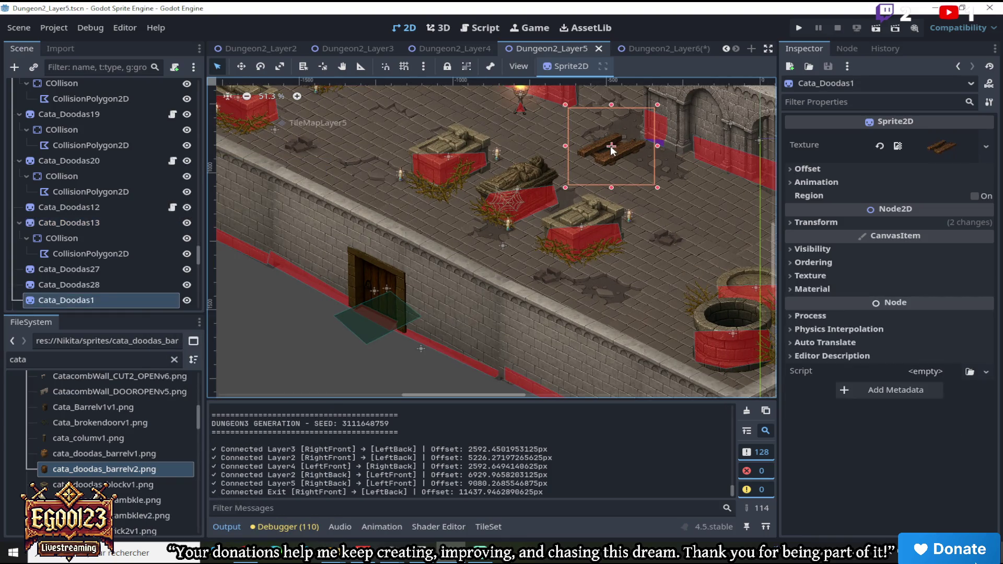
scroll(612, 149, "down", 2)
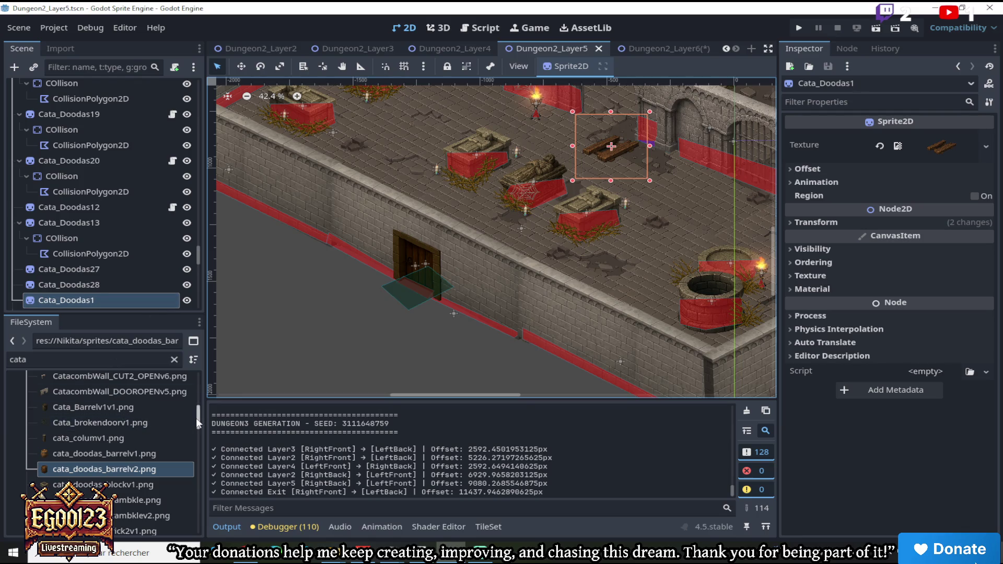
Locate Cata_brokendoorv1.png, copy the Cata_Doodas1 planks node, and return to Dungeon2_Layer6
mouse_move(196, 418)
left_mouse_down()
mouse_move(189, 384)
mouse_move(186, 415)
left_mouse_up()
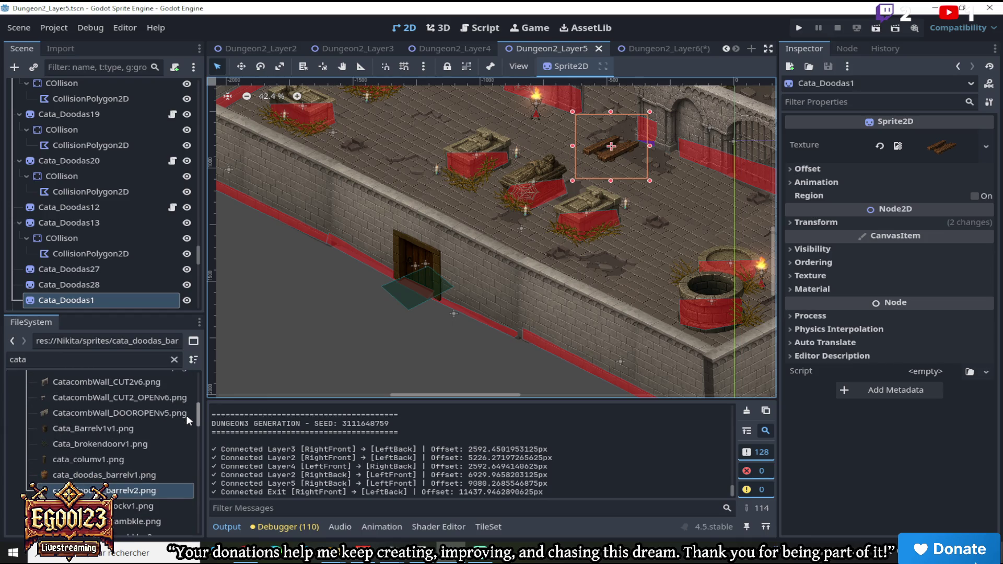
left_click(143, 438)
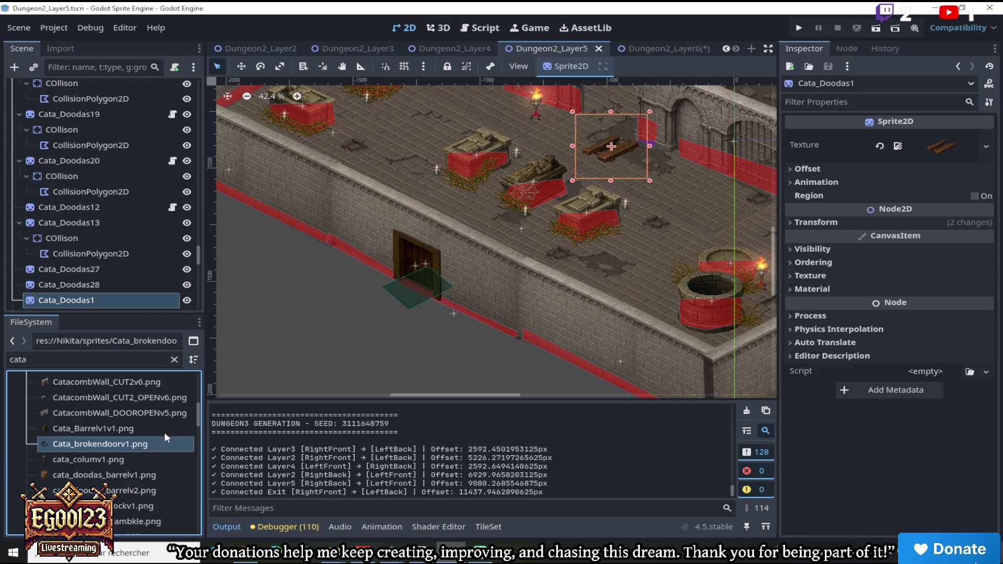
right_click(99, 299)
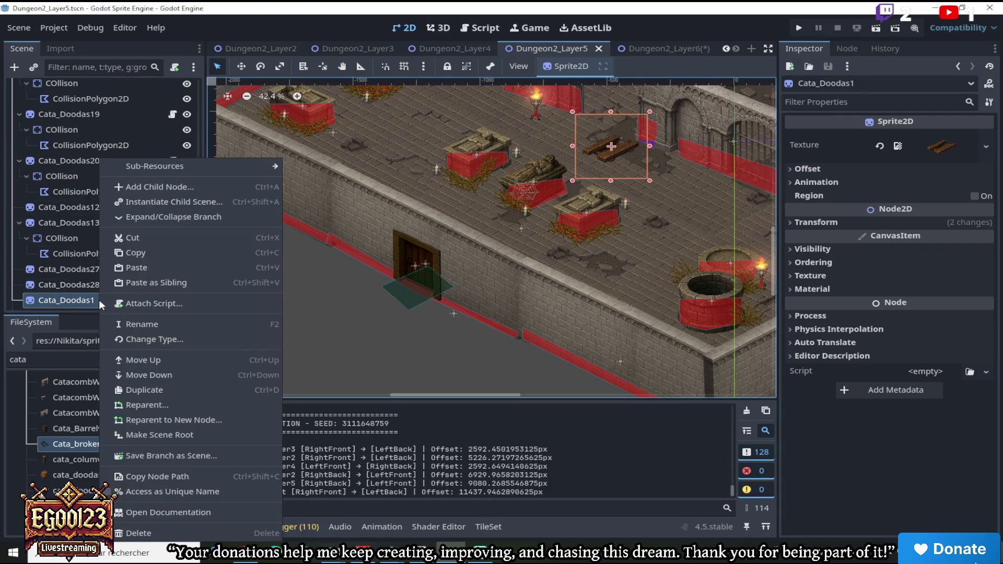
left_click(145, 252)
left_click(680, 52)
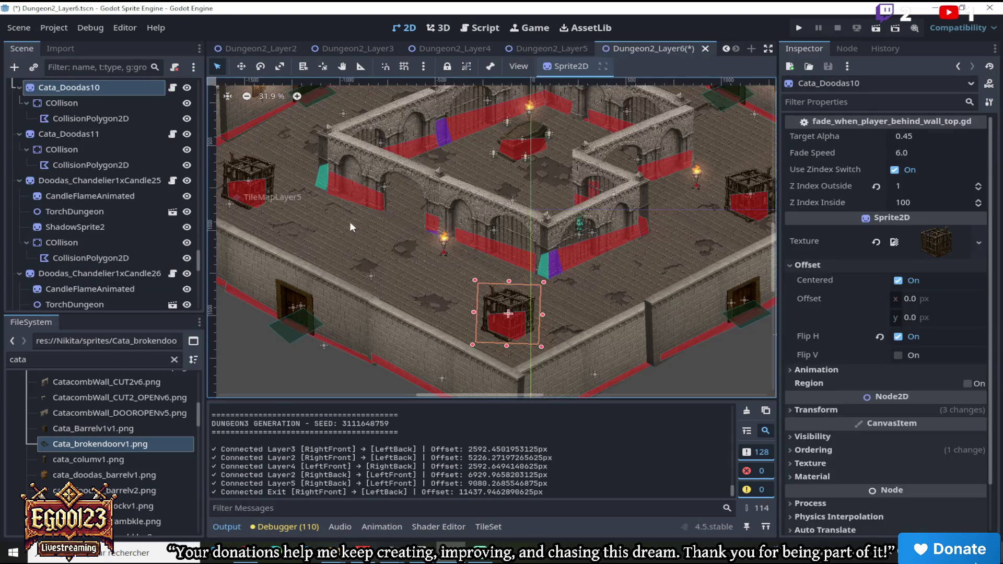
Paste the copied planks under the Dungeon2_Layer6 root and move them onto the floor by the torch
scroll(79, 418, "up", 5)
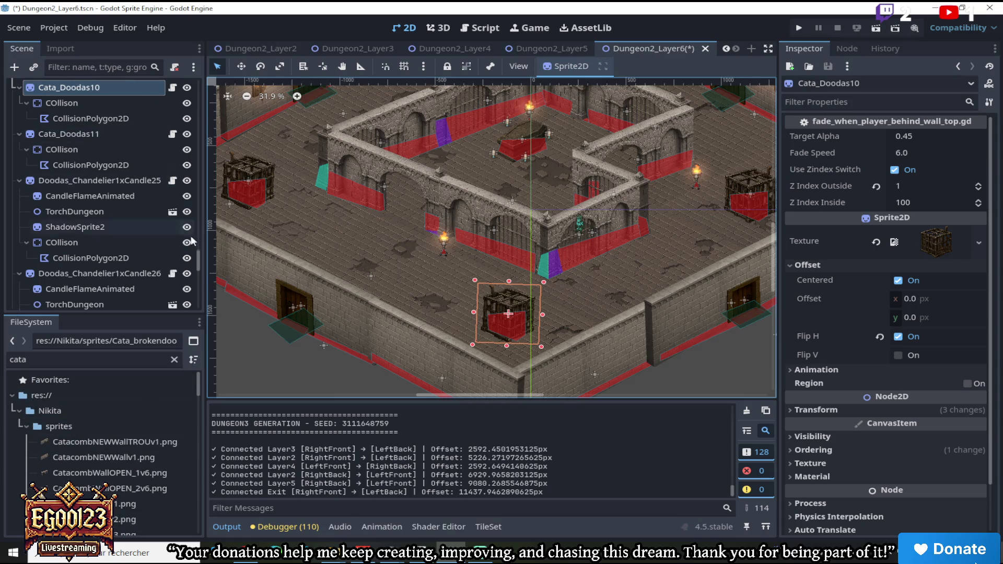
left_click_drag(200, 268, 199, 99)
left_click(114, 91)
right_click(114, 91)
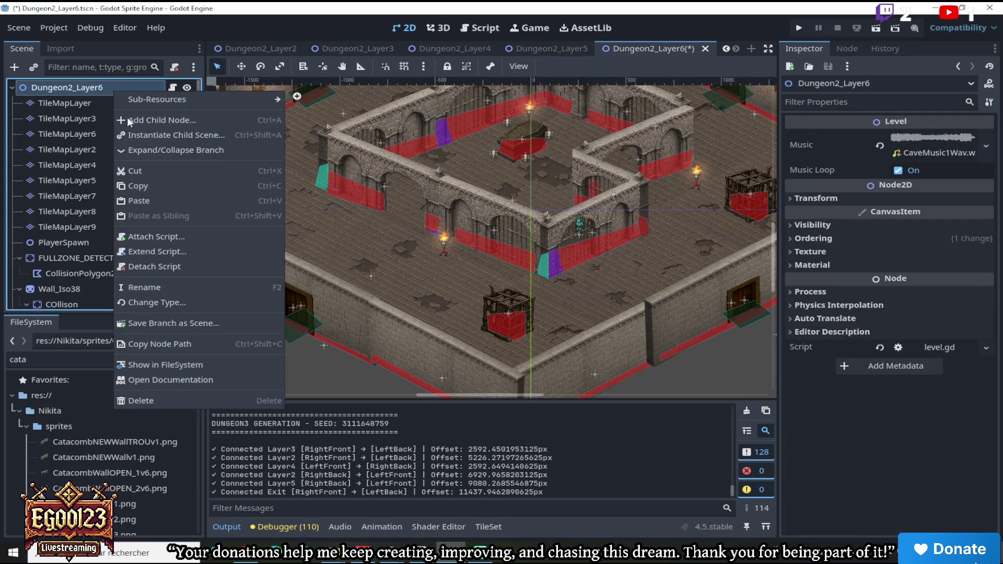
left_click(158, 201)
key("w")
left_click_drag(462, 222, 413, 239)
Assign Cata_brokendoorv1.png as the texture and shift the broken door up-left on the floor
scroll(410, 238, "up", 8)
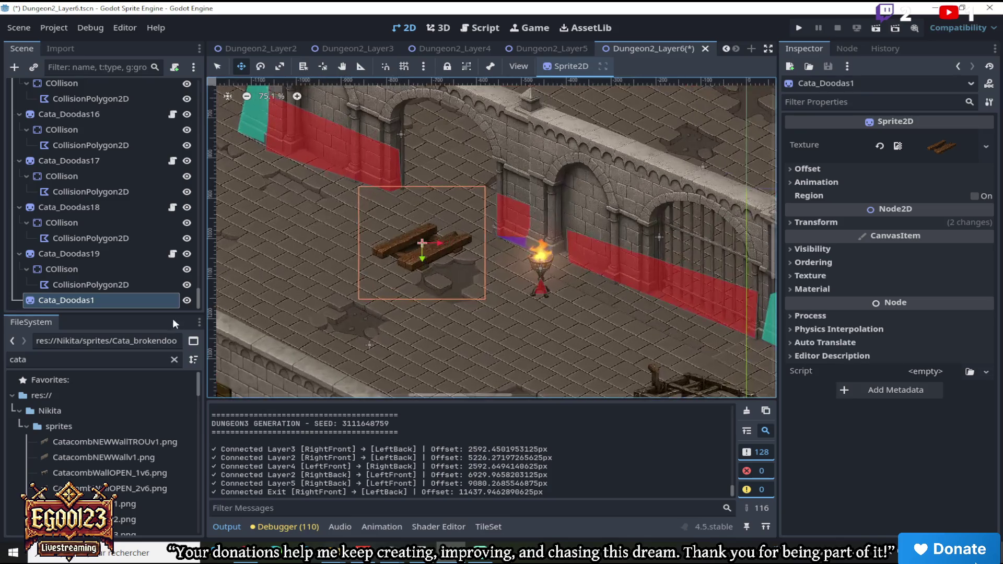
scroll(83, 465, "down", 5)
scroll(86, 474, "down", 2)
mouse_move(84, 489)
left_mouse_down()
mouse_move(496, 235)
mouse_move(913, 150)
left_mouse_up()
scroll(453, 221, "down", 2)
scroll(452, 222, "down", 1)
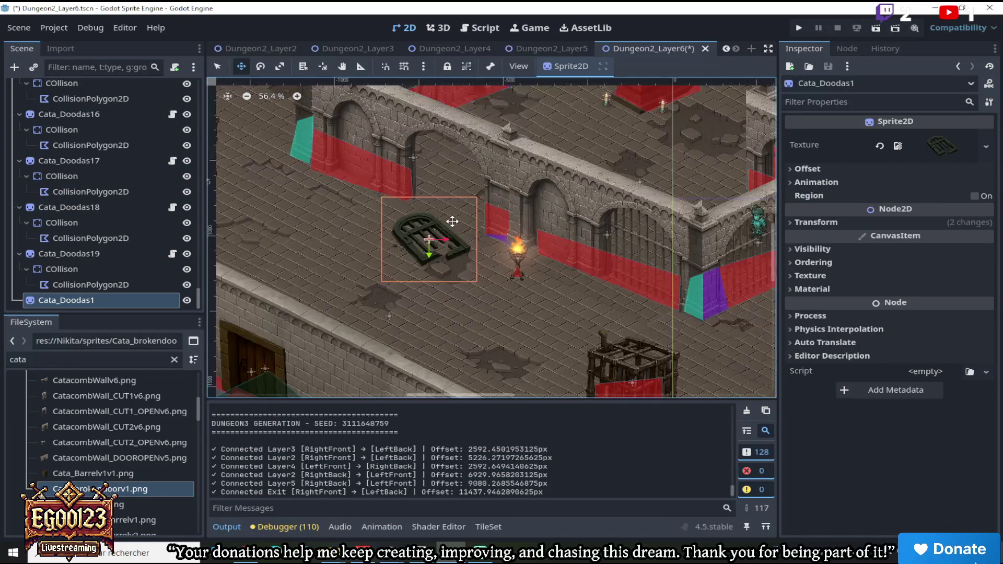
left_click_drag(405, 214, 374, 204)
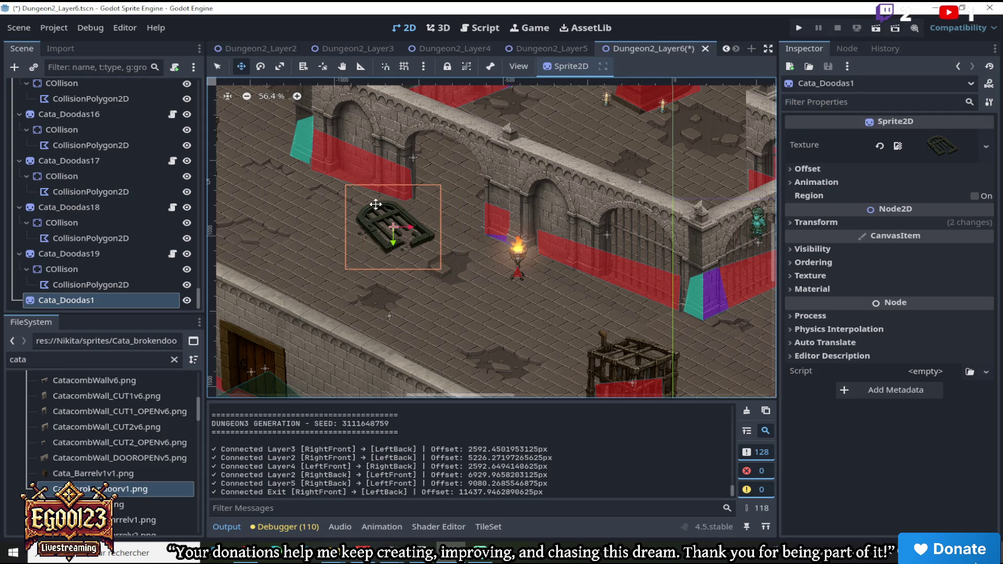
Duplicate the broken door as Cata_Doodas2, place it down-right beside the first, and flip it horizontally
scroll(398, 216, "down", 3)
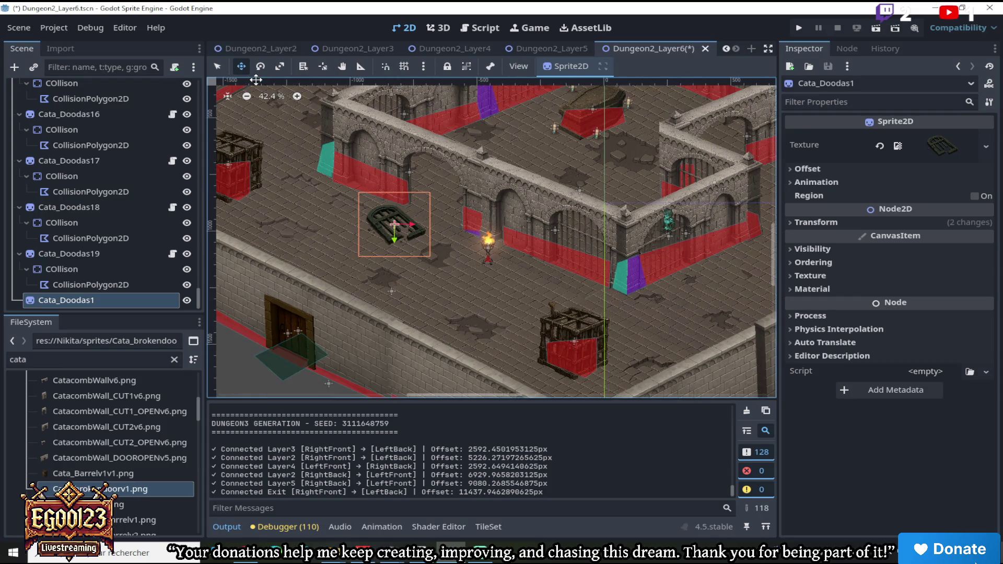
scroll(351, 178, "up", 3)
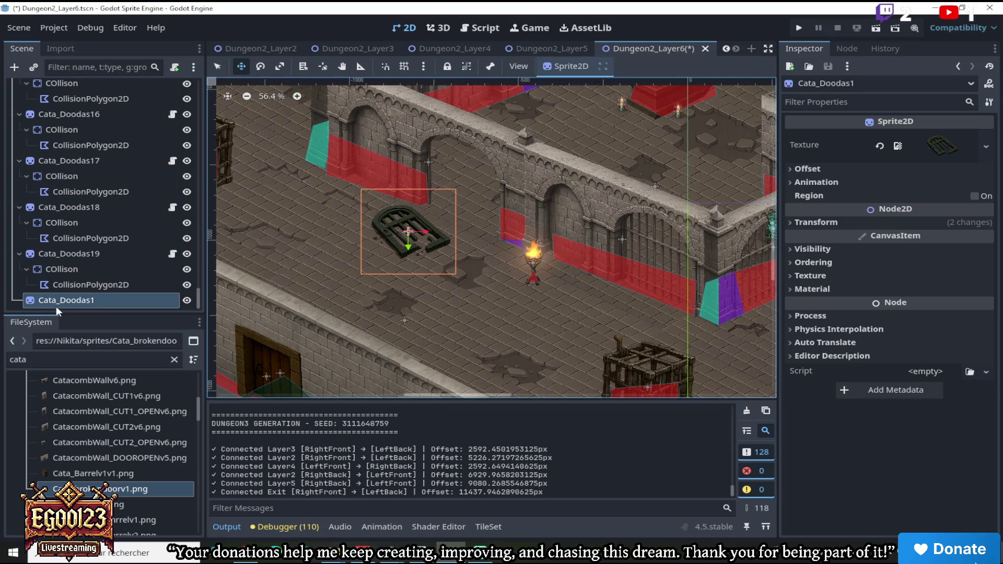
right_click(57, 305)
left_click(115, 389)
mouse_move(424, 248)
left_mouse_down()
mouse_move(474, 306)
mouse_move(473, 211)
mouse_move(477, 271)
left_mouse_up()
left_click(800, 169)
left_click(903, 241)
Fine-tune the placement of the two door pieces beside the torch
scroll(497, 209, "up", 2)
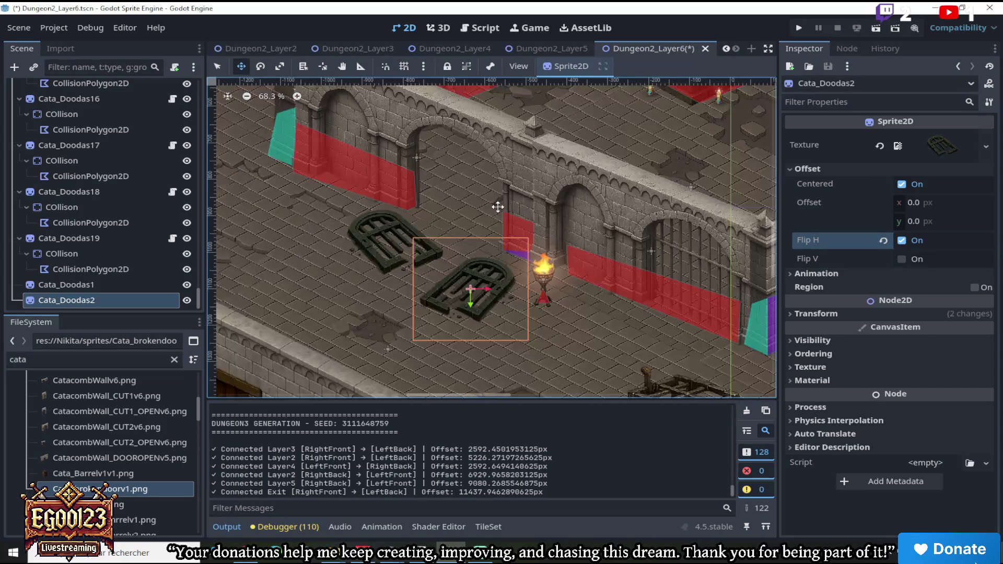
scroll(514, 200, "down", 5)
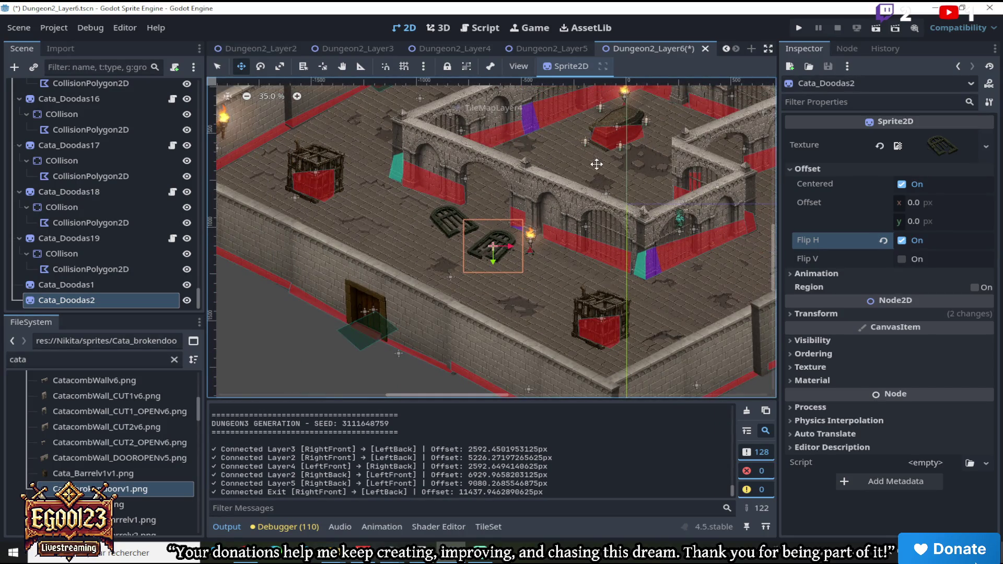
left_click_drag(474, 398, 565, 391)
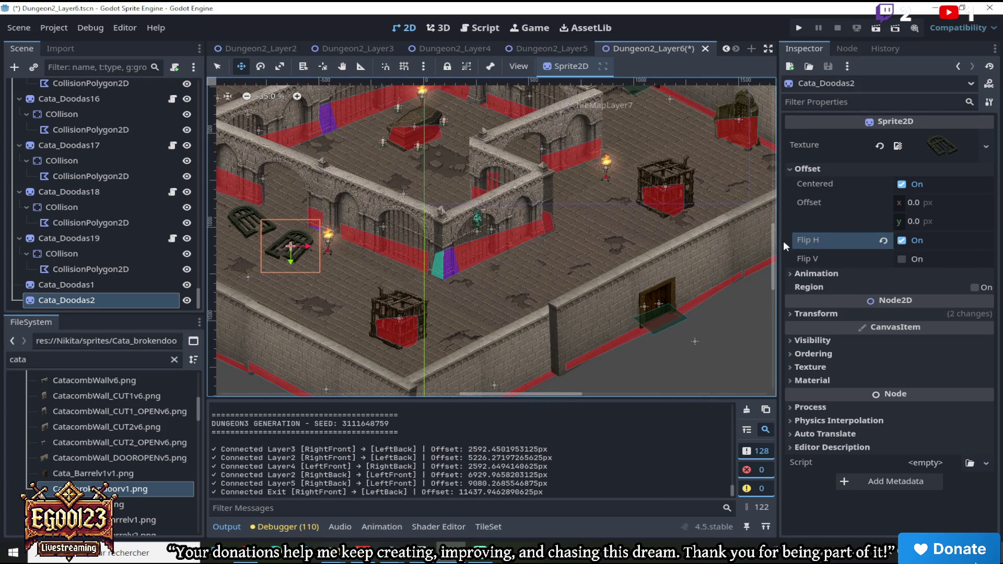
left_click_drag(774, 254, 775, 235)
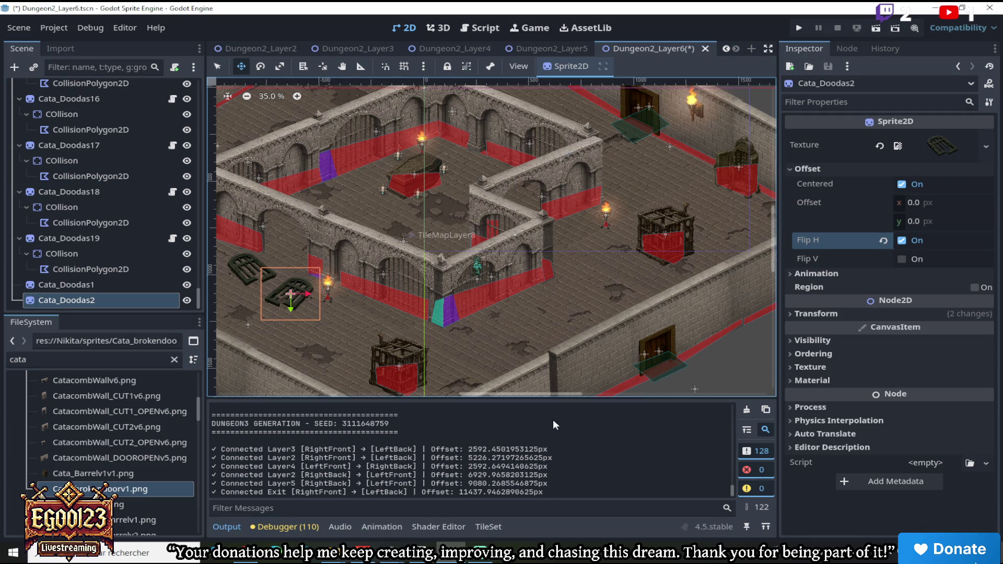
scroll(376, 273, "down", 2)
scroll(287, 291, "right", 3)
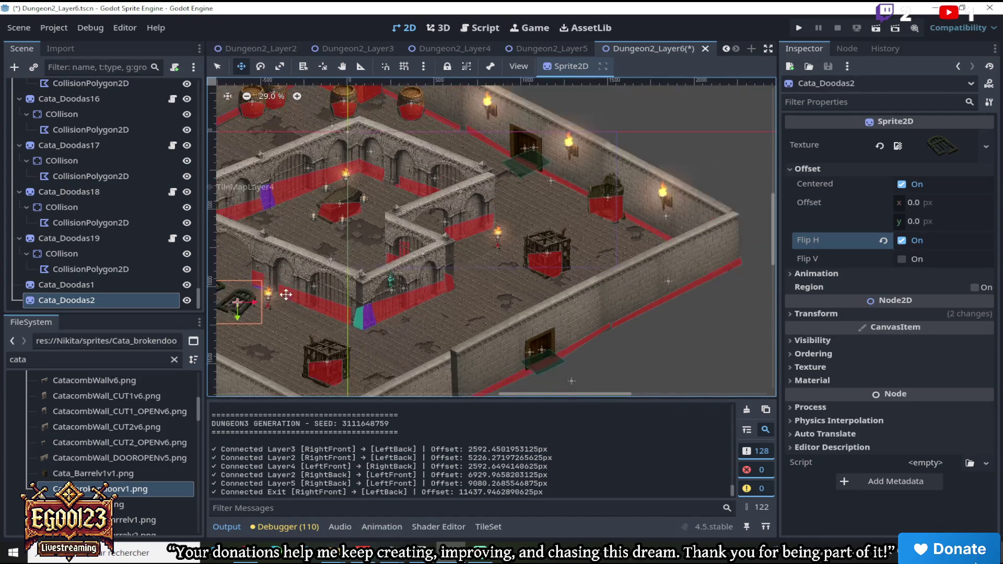
Duplicate Cata_Doodas2 and move the copy toward the inner room's wall corner
right_click(149, 299)
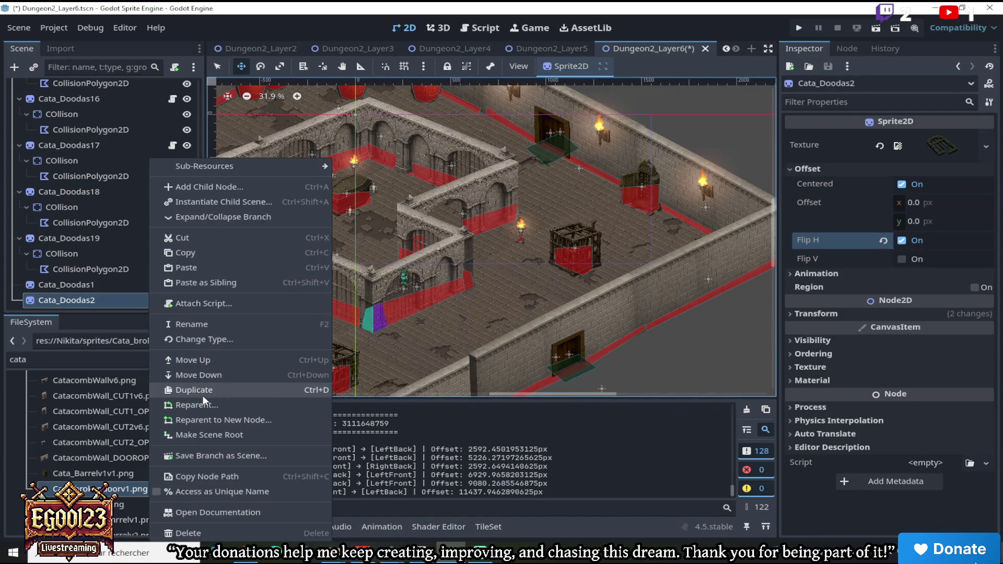
left_click(204, 385)
mouse_move(313, 319)
left_mouse_down()
mouse_move(541, 263)
mouse_move(526, 266)
mouse_move(528, 249)
mouse_move(488, 247)
mouse_move(430, 259)
mouse_move(394, 183)
mouse_move(349, 176)
left_mouse_up()
scroll(510, 248, "up", 5)
scroll(365, 186, "down", 4)
scroll(365, 187, "down", 2)
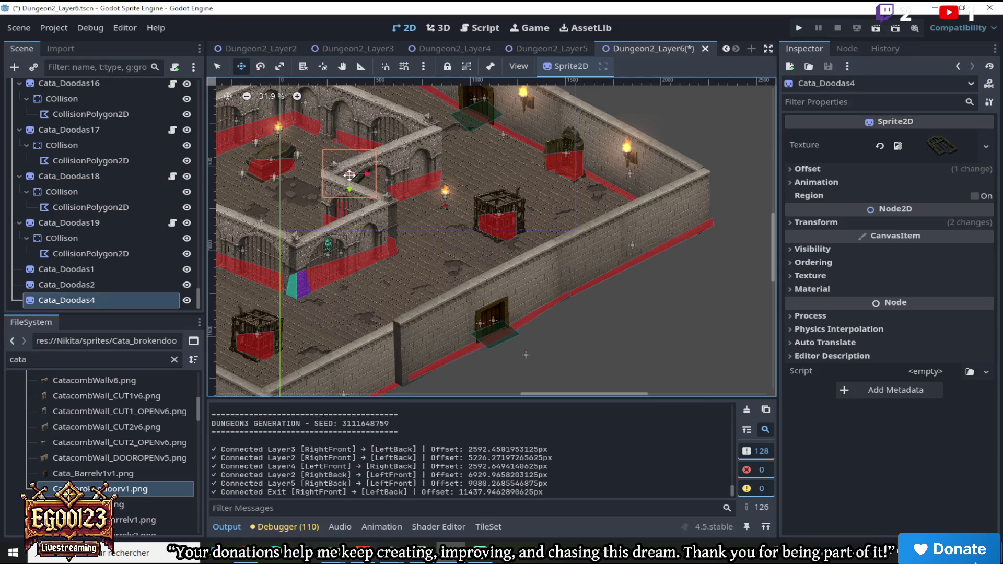
left_click_drag(528, 395, 461, 386)
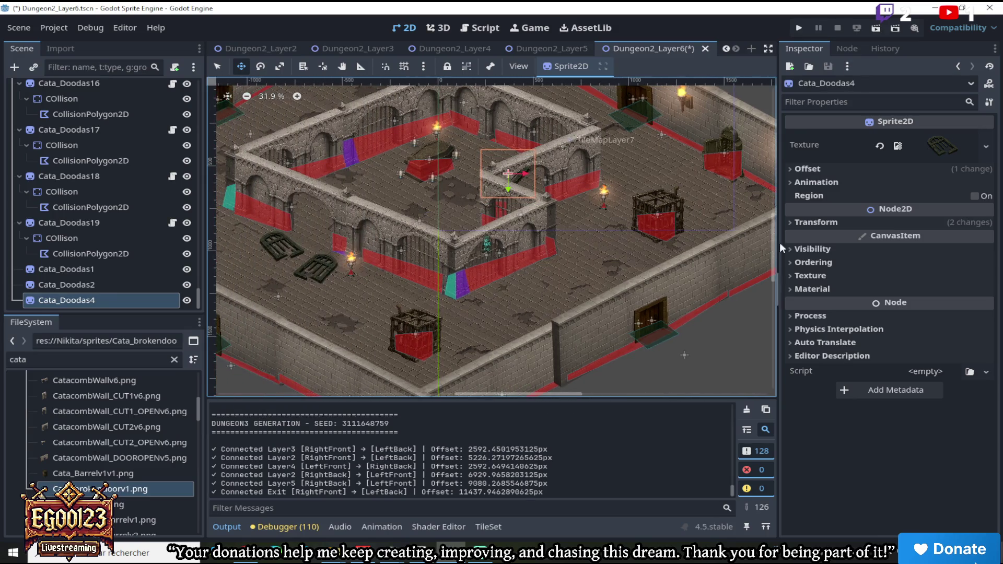
Turn off Flip H on the third door piece and nudge it into place by the wall
scroll(501, 156, "up", 4)
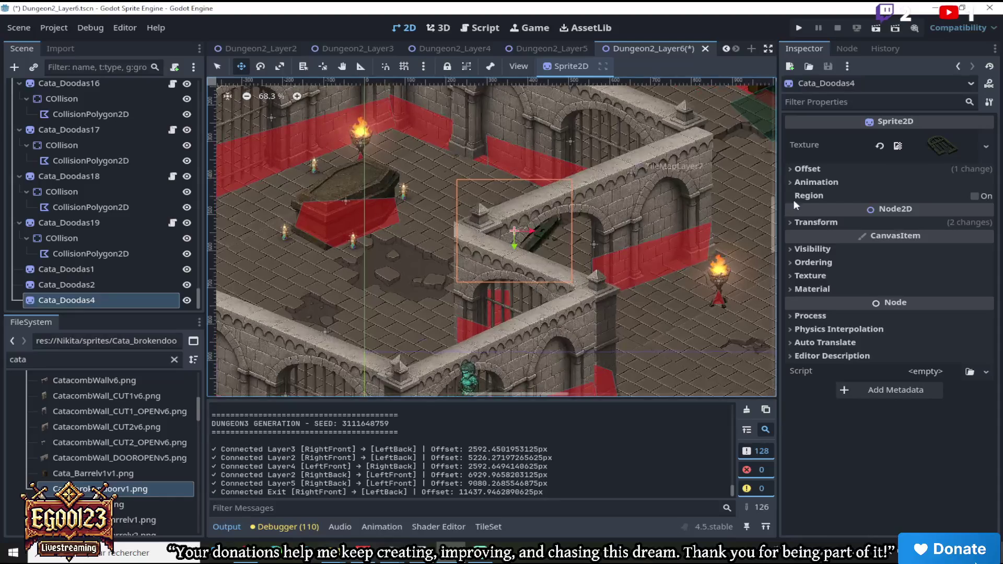
left_click(791, 169)
left_click(901, 240)
mouse_move(508, 204)
left_mouse_down()
mouse_move(532, 216)
mouse_move(511, 203)
left_mouse_up()
scroll(510, 202, "down", 2)
scroll(511, 203, "down", 1)
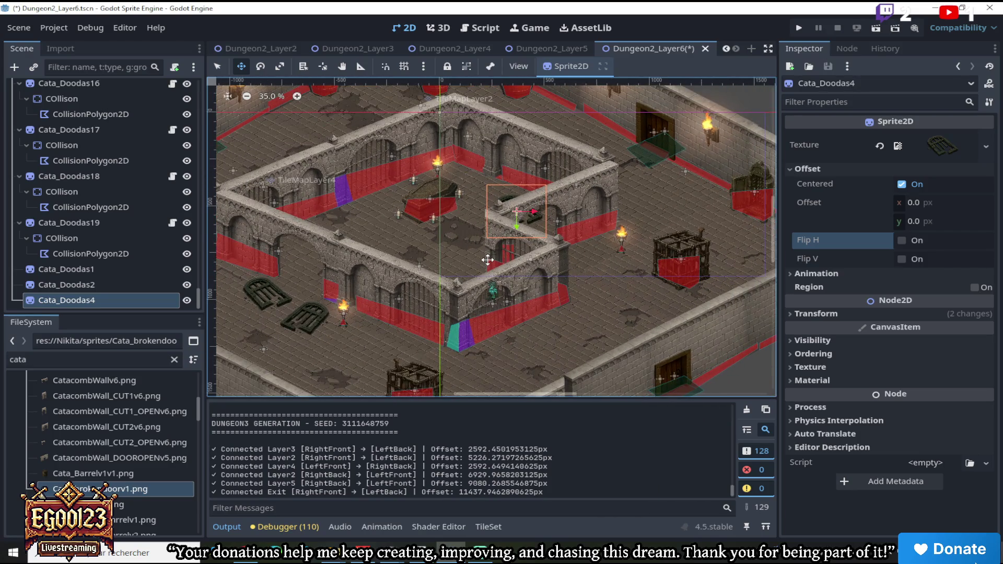
scroll(491, 261, "down", 2)
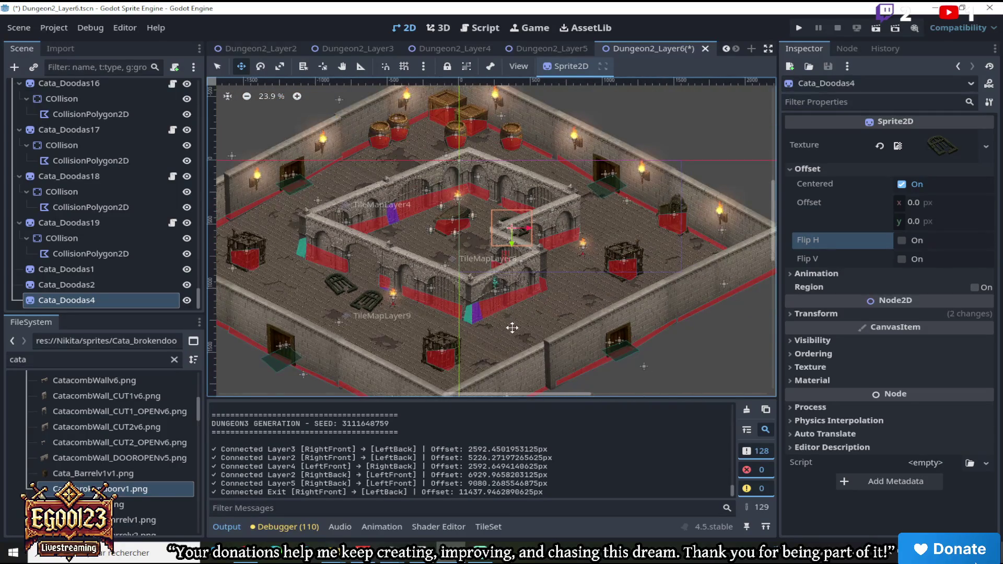
scroll(643, 316, "up", 1)
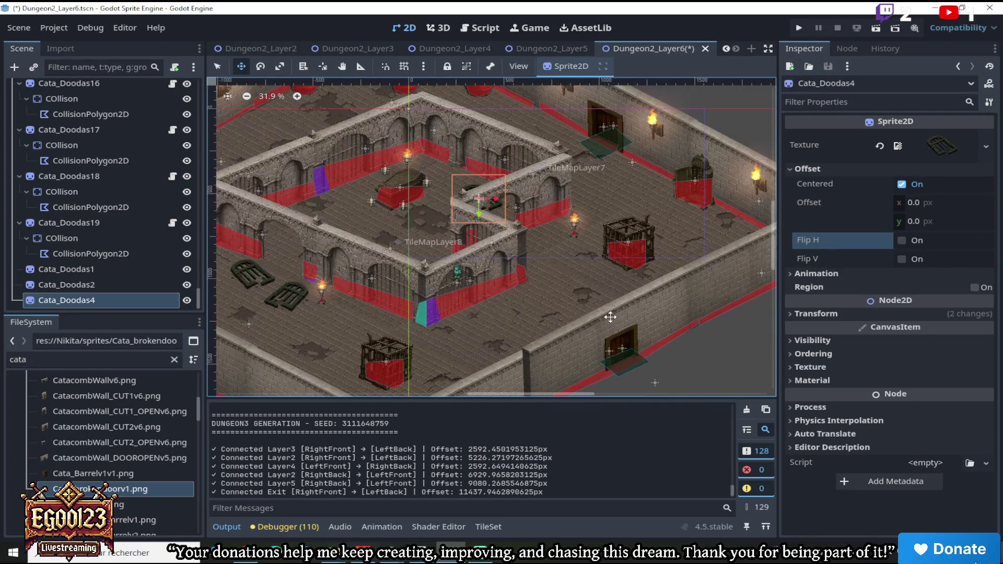